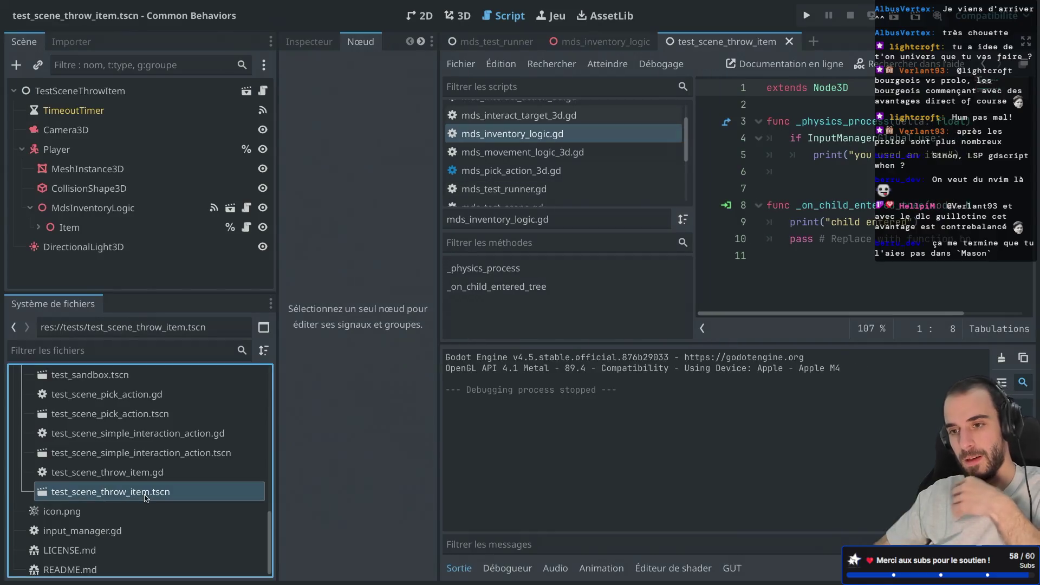
Step: Run the throw-item test scene, then close the game window
click(891, 17)
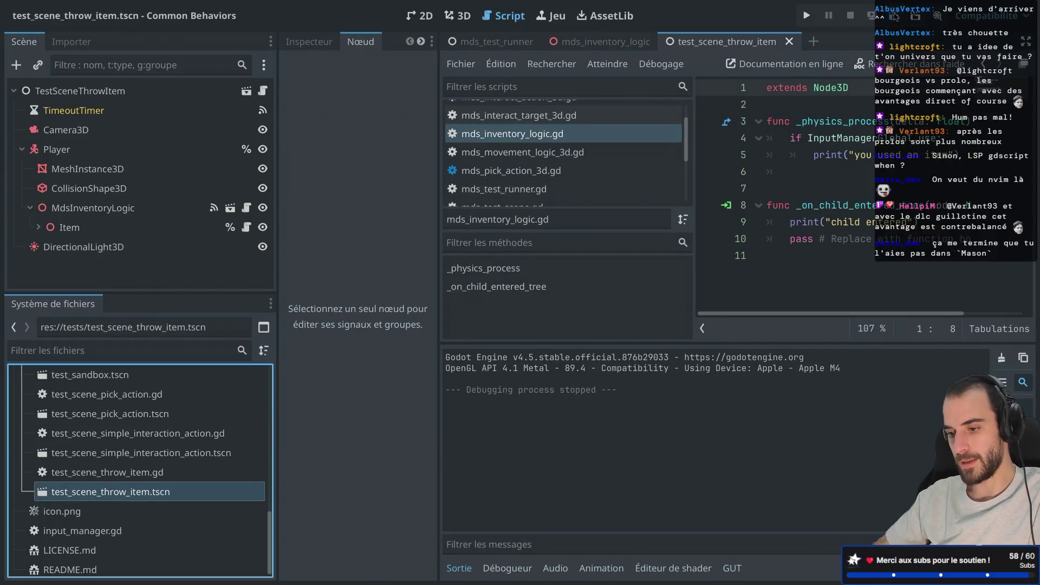
drag(488, 87, 866, 104)
click(596, 102)
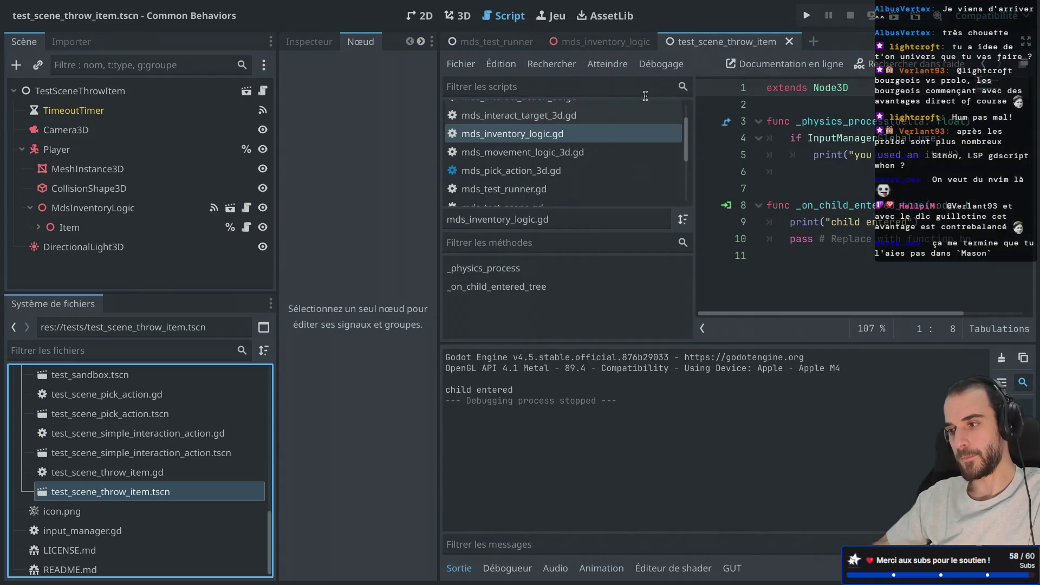
Step: In distraction-free mode, inspect _on_child_entered_tree and its print("child entered") line, then restore the docks
key(ctrl+super+d)
click(361, 158)
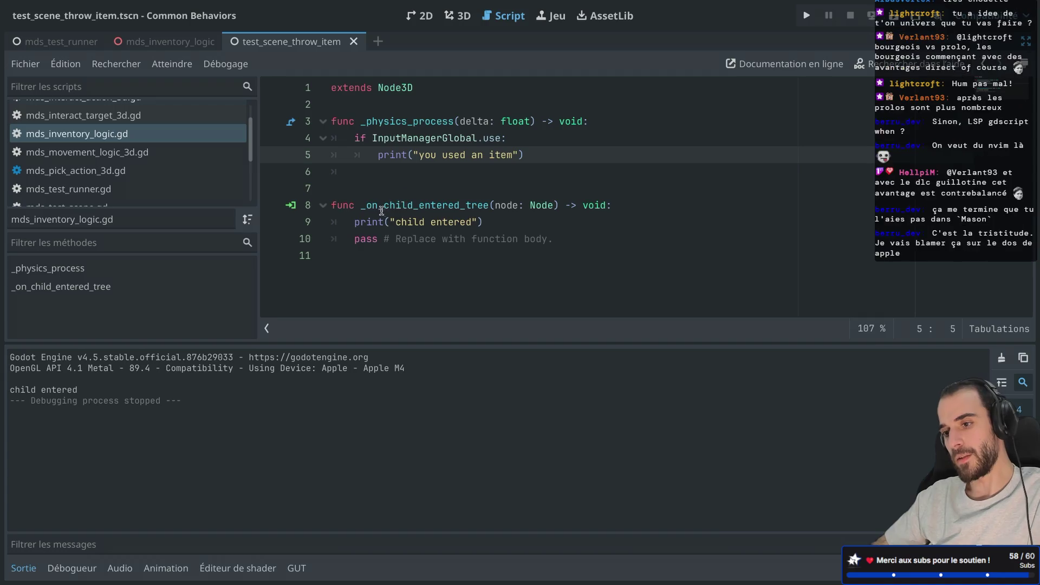
drag(361, 205, 485, 203)
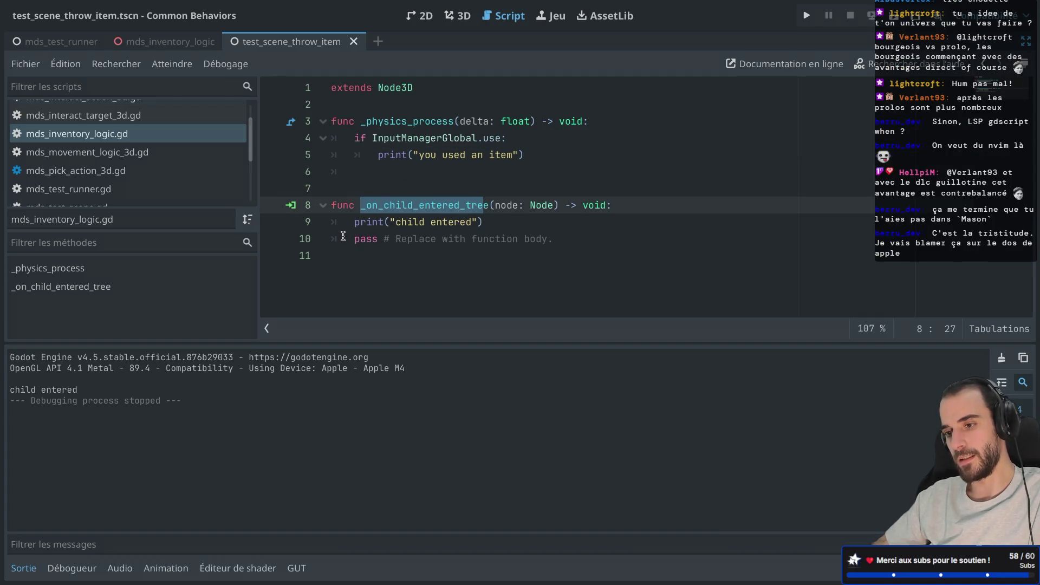
drag(344, 228, 499, 230)
key(ctrl+super+d)
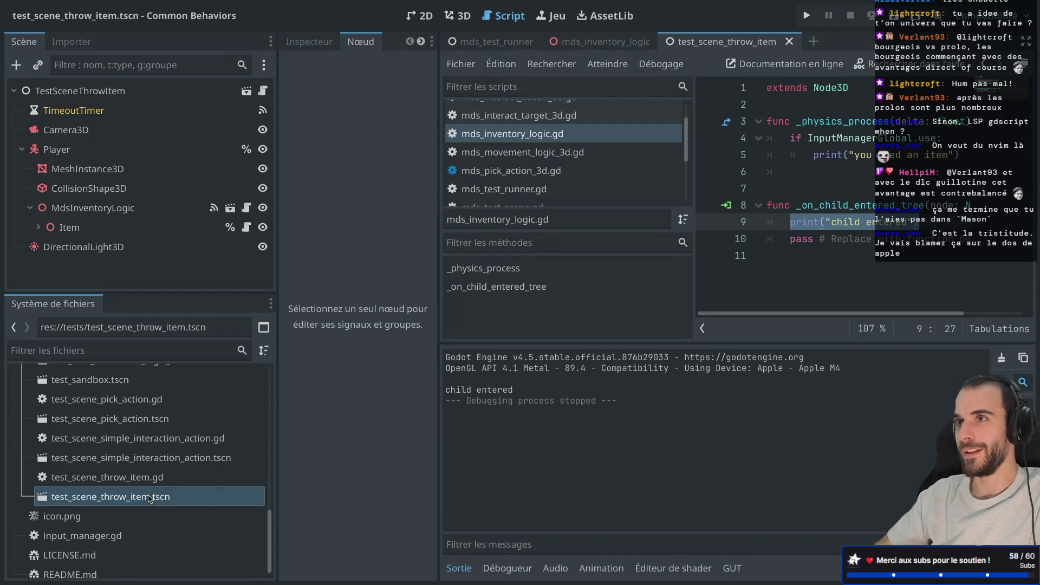
Step: Find and select the addons logic folder in the FileSystem dock
scroll(45, 475, up, 5)
scroll(44, 475, up, 10)
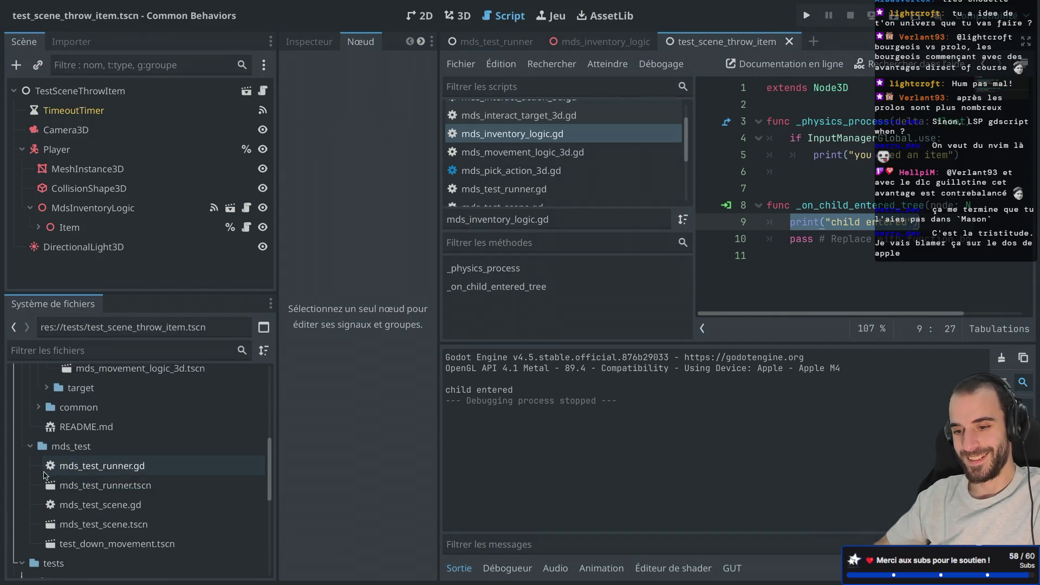
click(46, 482)
scroll(49, 433, down, 4)
click(48, 409)
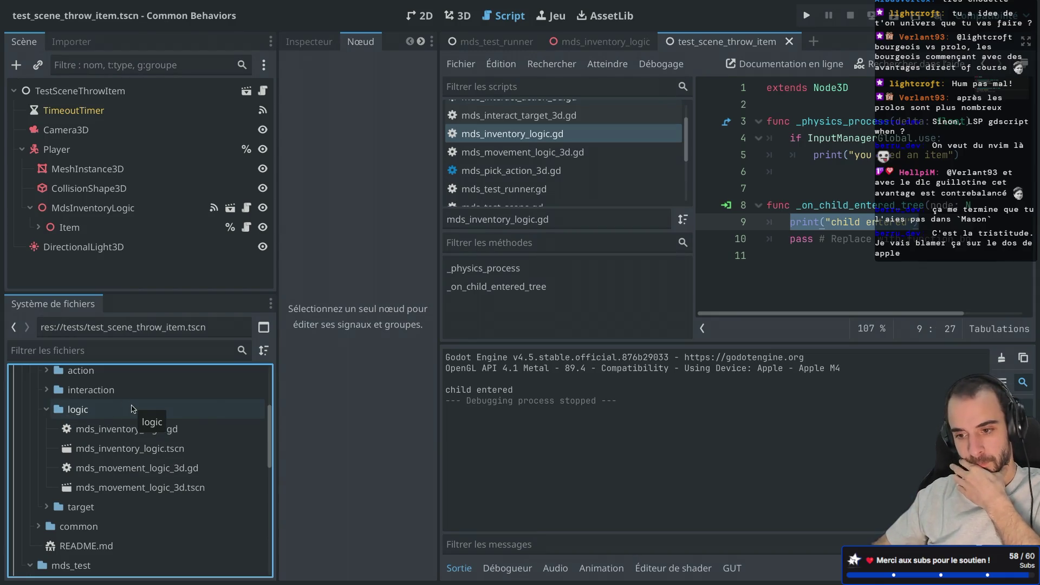
click(102, 409)
Step: Create a new 3D scene named MdsItem3D in the logic folder and select its file
right_click(103, 409)
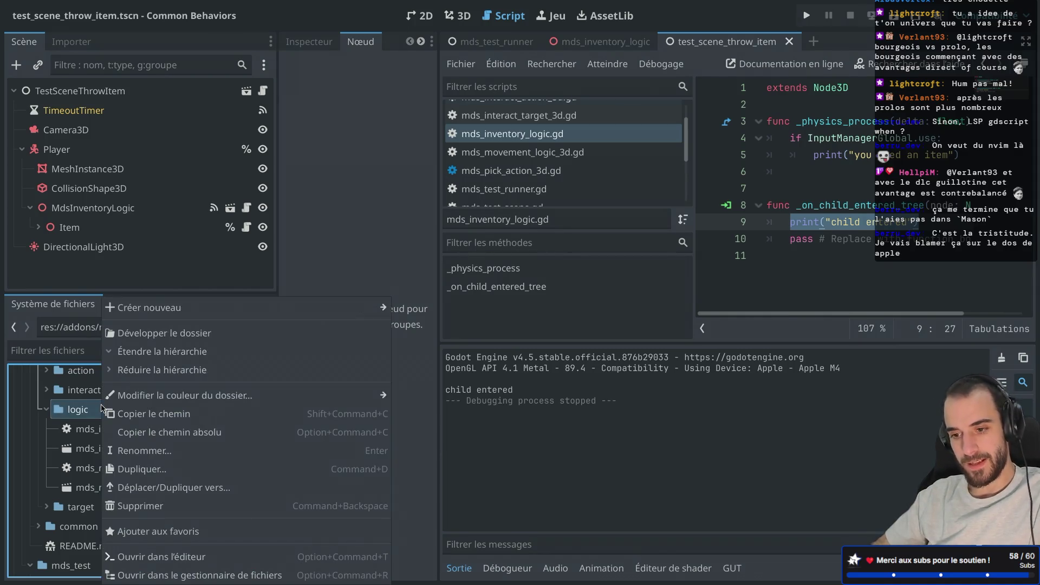
mouse_move(184, 309)
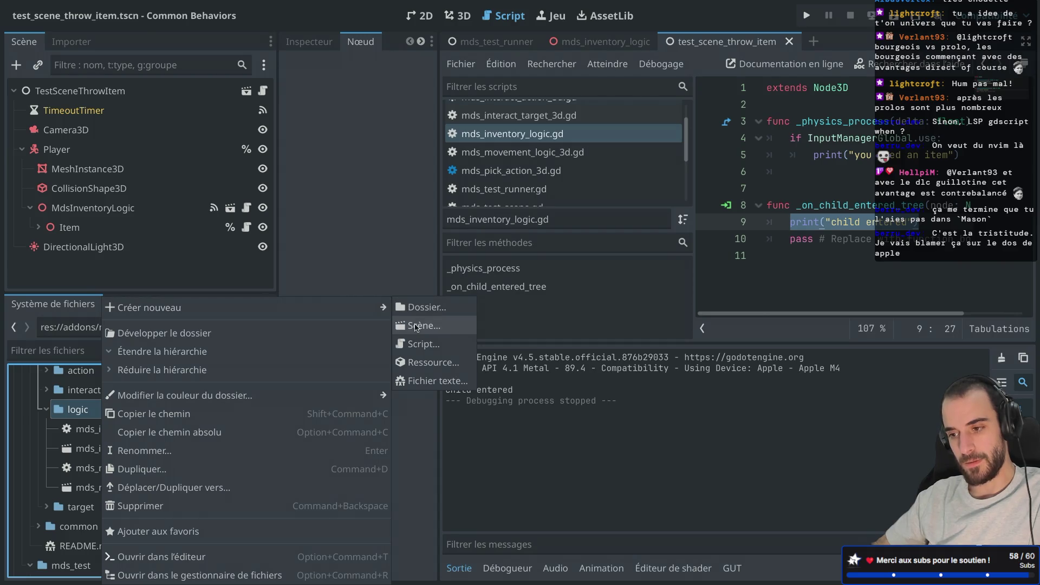
click(445, 327)
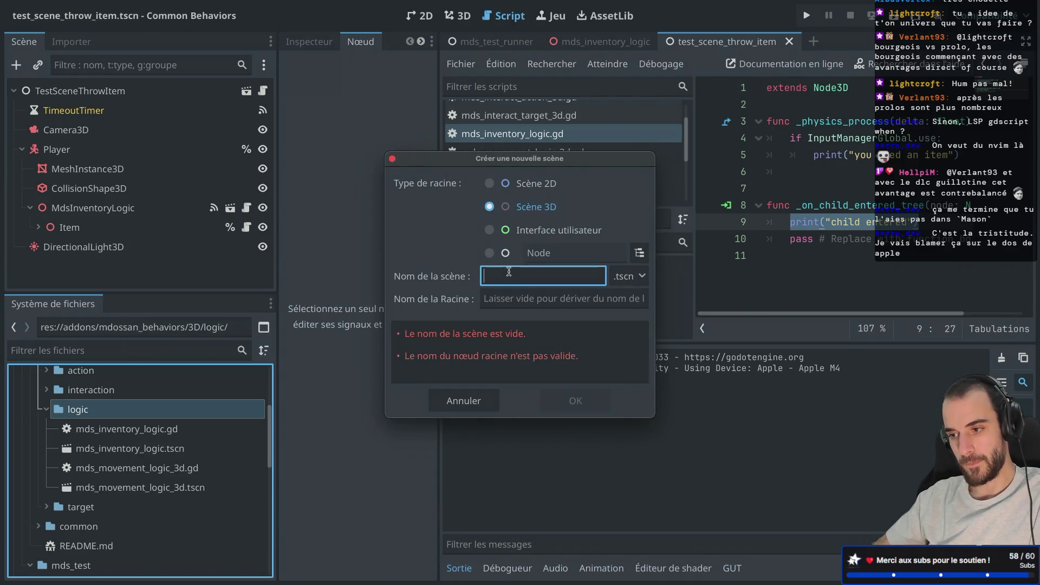
text(MdsItem)
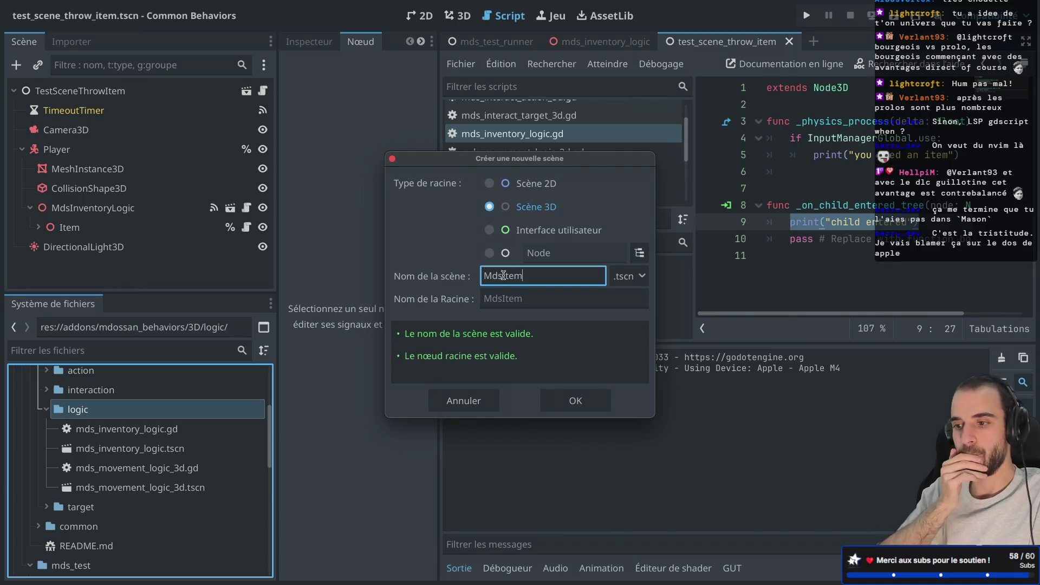
text(3D)
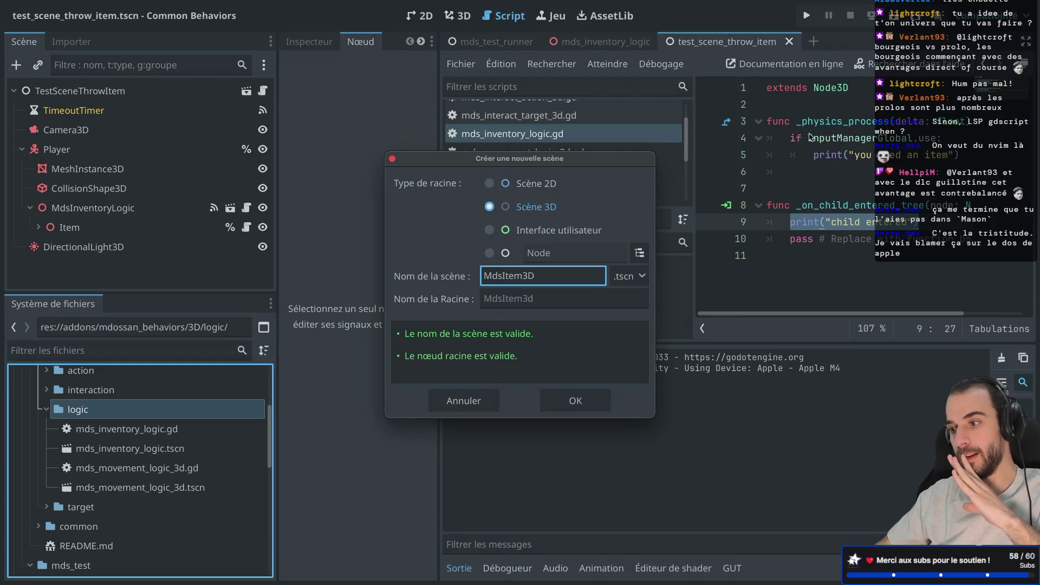
click(817, 152)
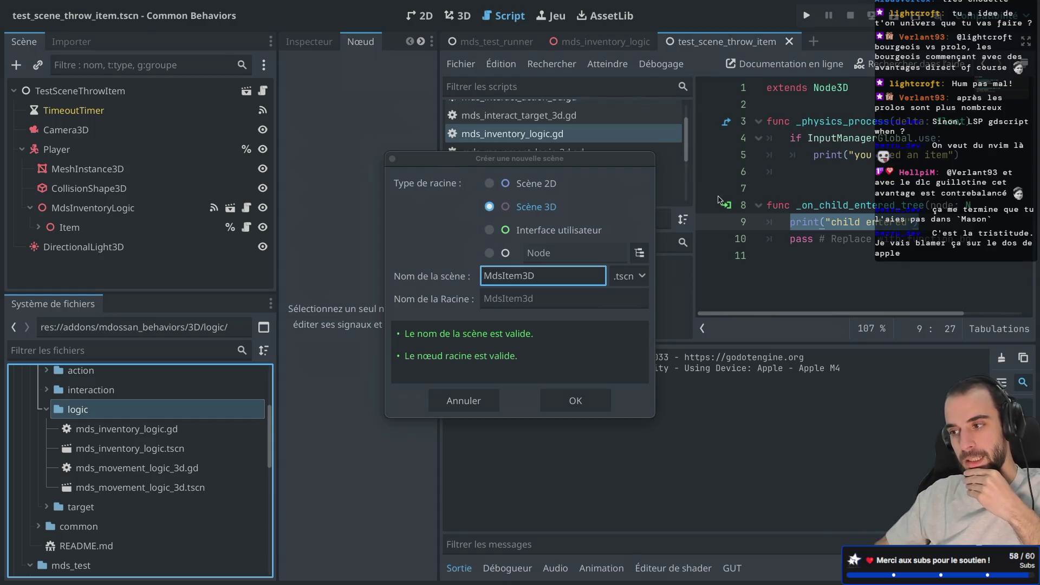
click(575, 404)
click(183, 430)
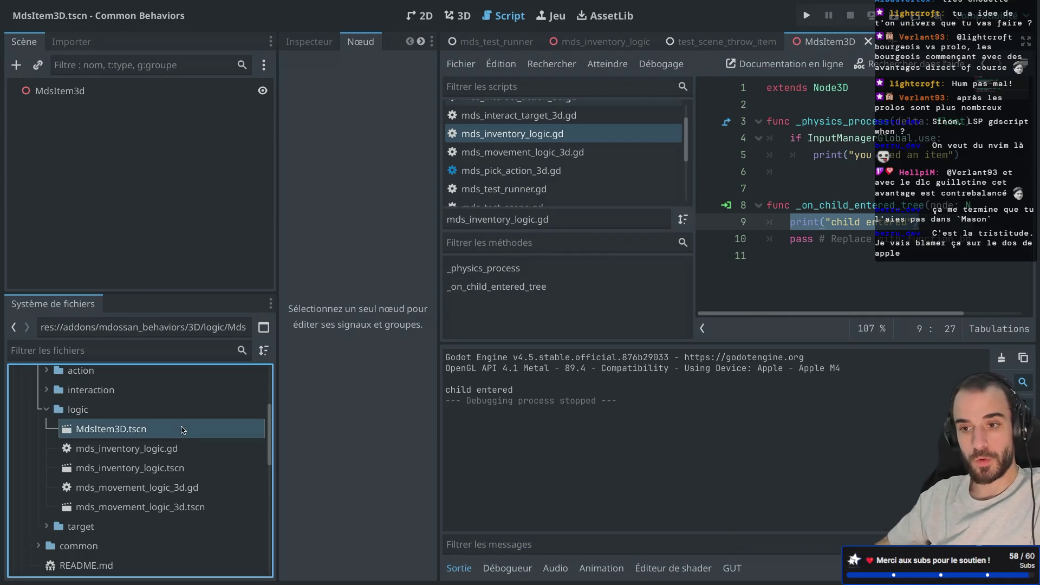
Step: Attach a new mds_item_3d.gd script to the MdsItem3d root node
click(130, 91)
click(242, 65)
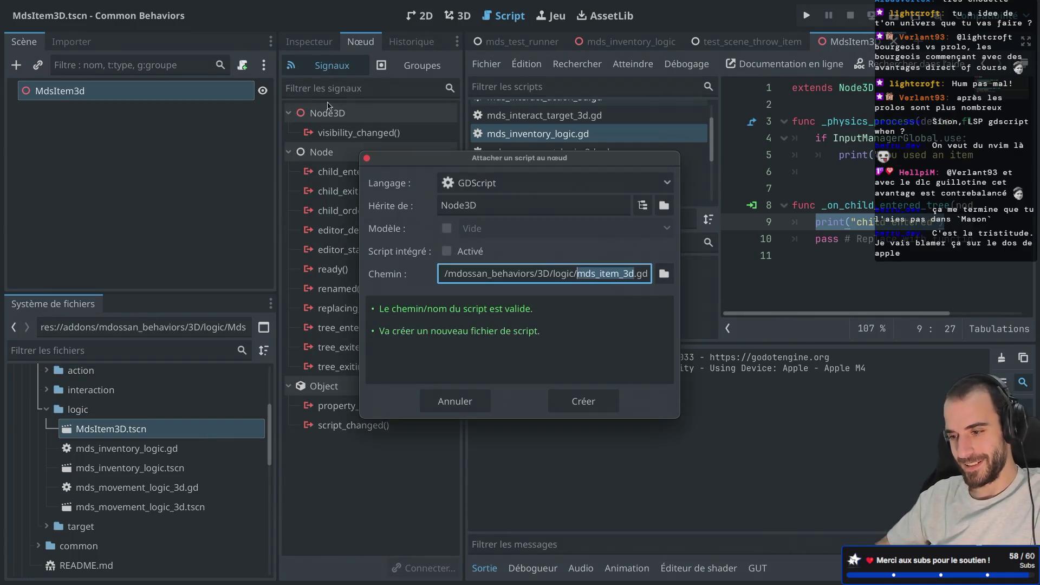
click(589, 392)
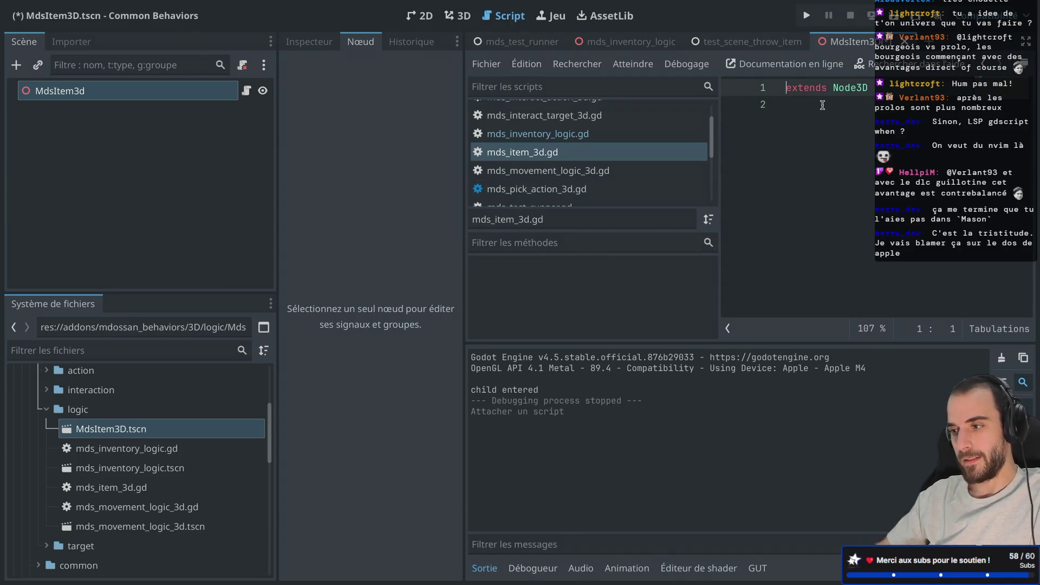
Step: Add 'class_name MdsItem3D' before extends Node3D and save the script
text(class_name)
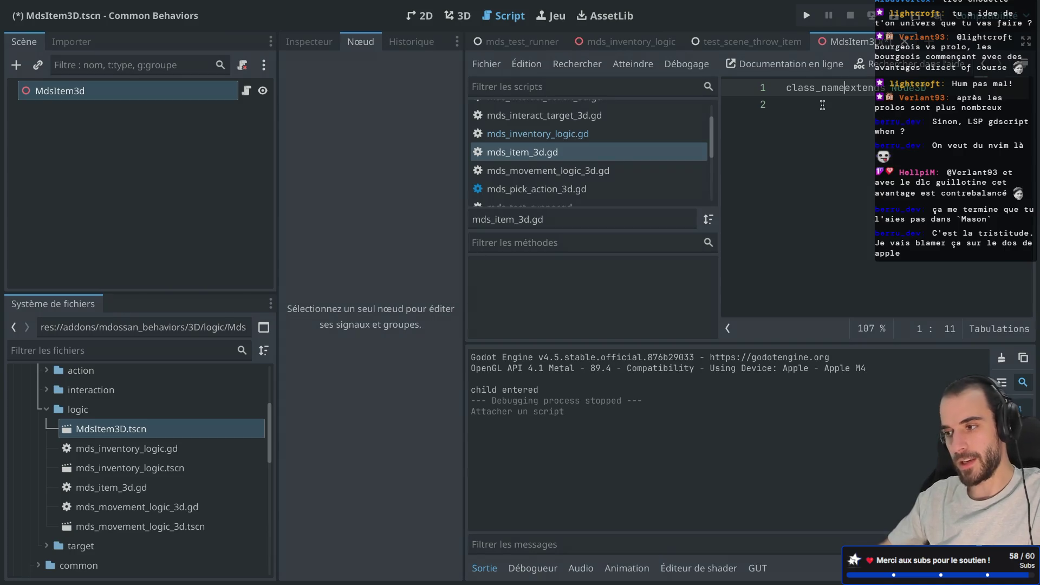
text( MdsItem)
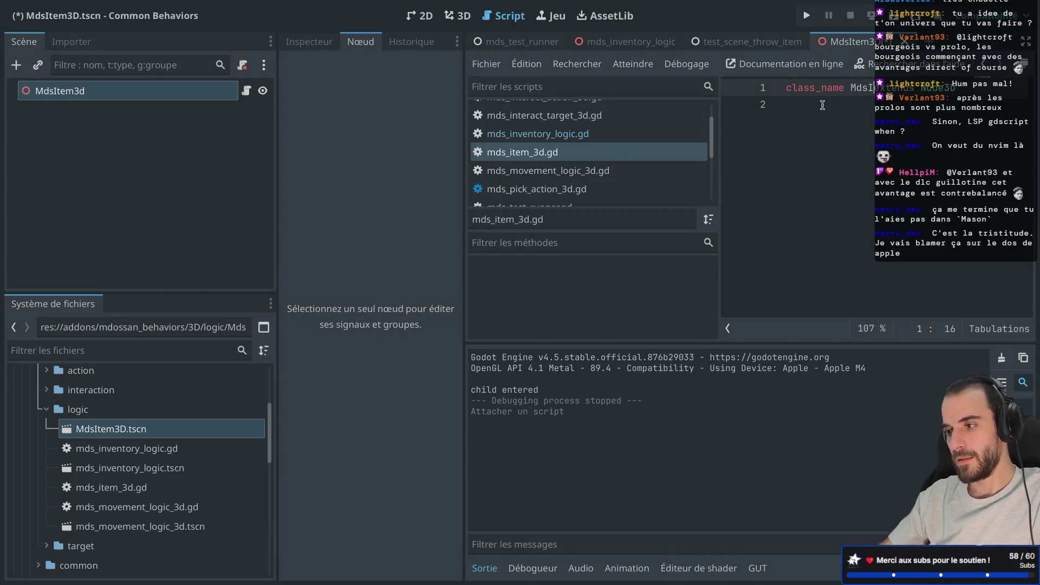
key(super+ctrl+d)
text(3D)
key(super+s)
click(500, 107)
key(Return)
key(BackSpace)
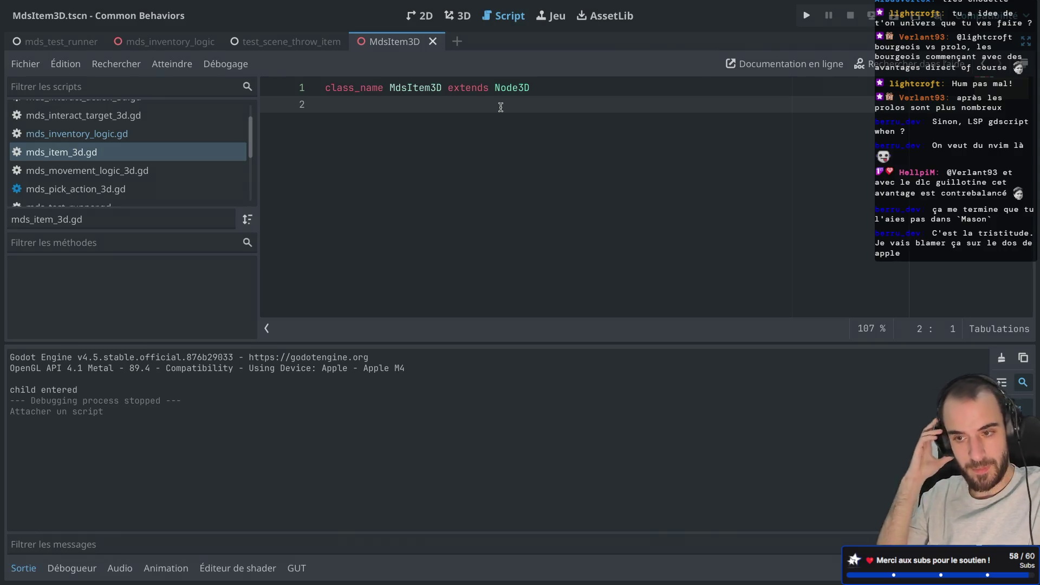
Step: In mds_inventory_logic.gd, replace the print with 'if node is MdsItem3D:'
click(82, 134)
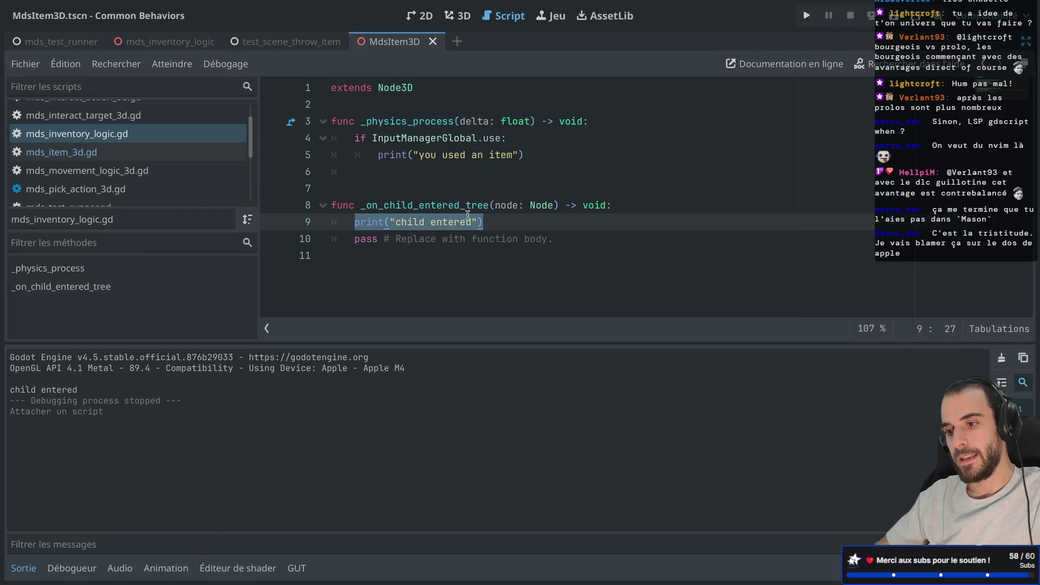
key(BackSpace)
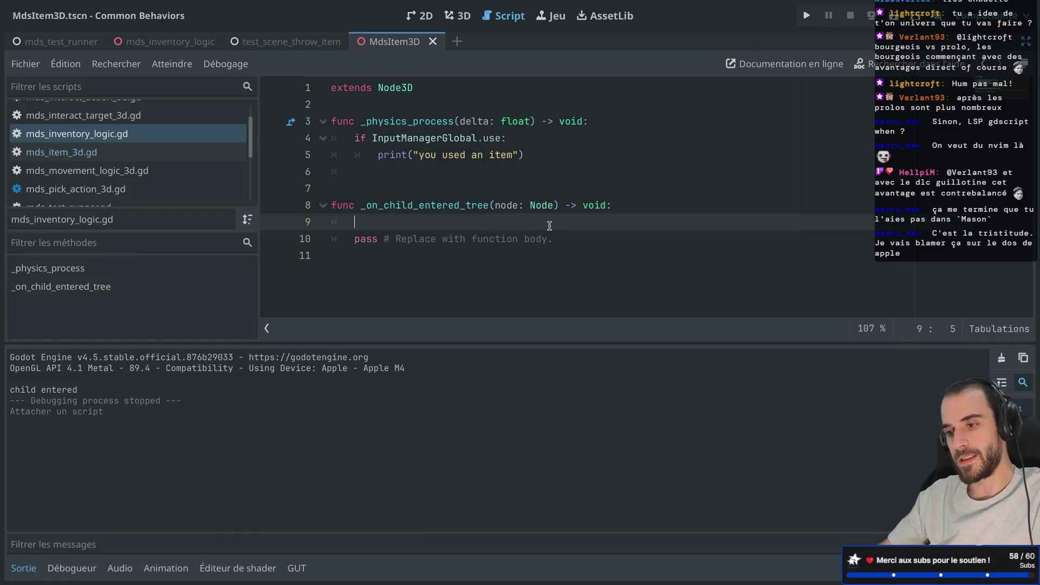
text(node is MdsIte)
key(Return)
text(:)
key(Return)
drag(354, 256, 624, 258)
key(BackSpace)
Step: Declare 'var items: Dictionary[String, MdsItem3D]' at the top and save
click(371, 106)
key(Return)
key(Up)
key(Return)
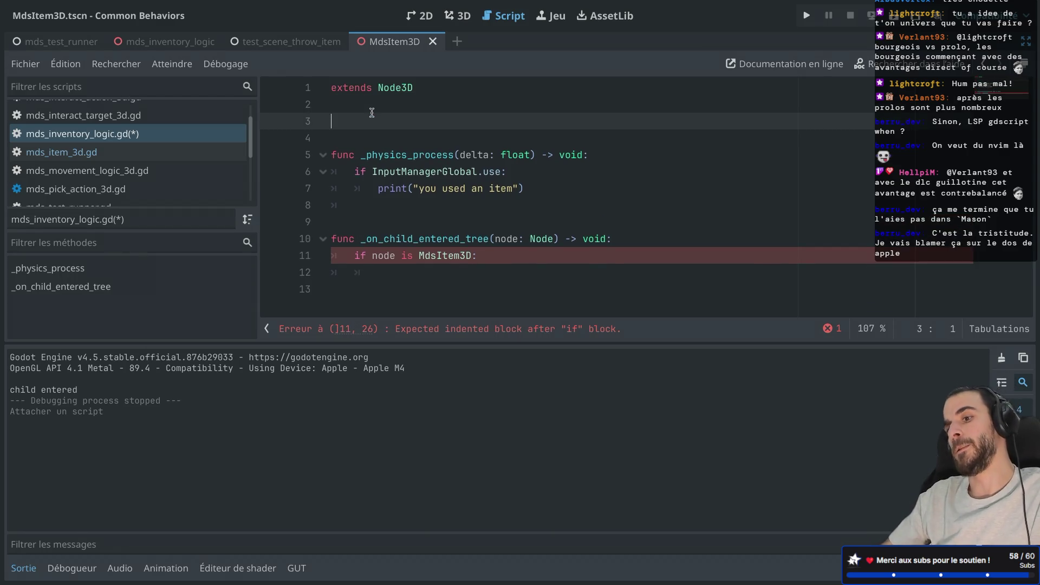
text(ar items)
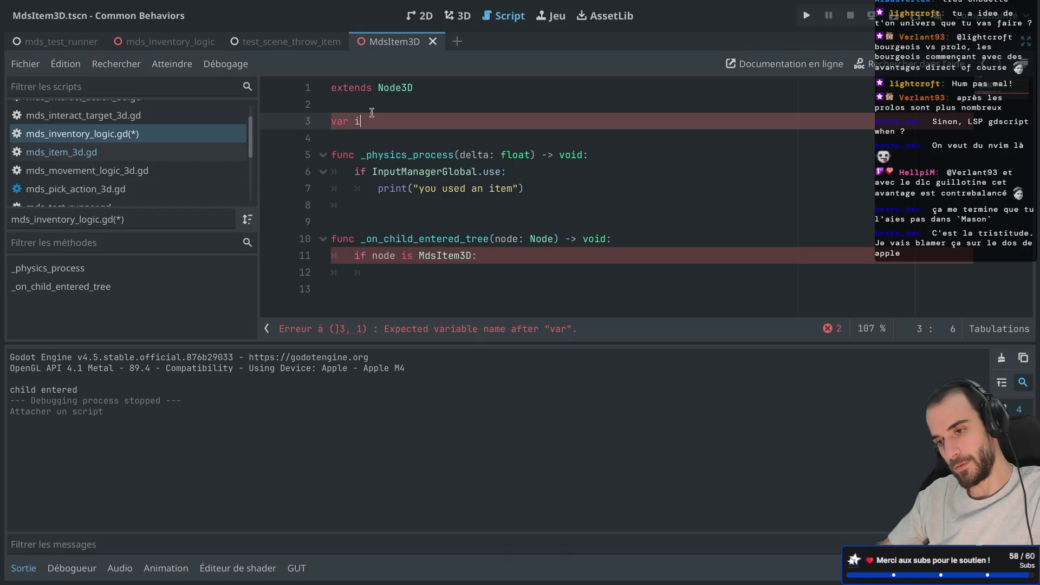
text(: Diction)
key(Return)
text([String)
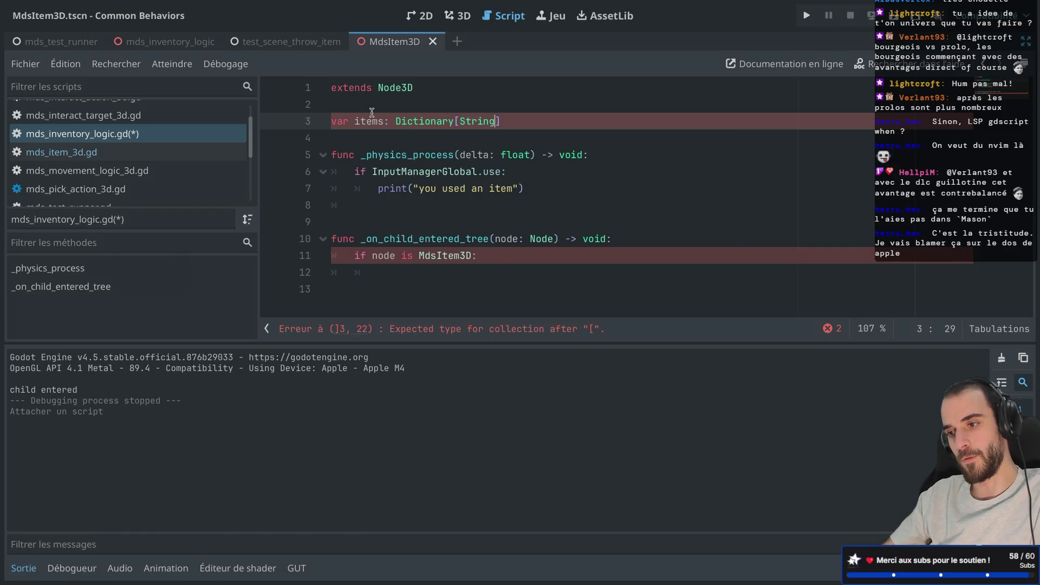
text(, Mds)
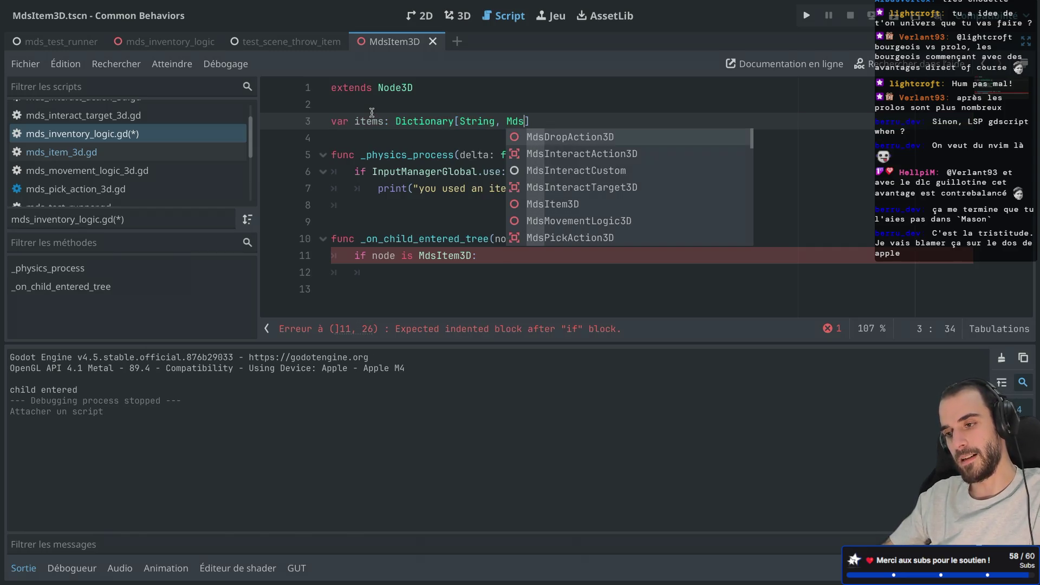
text(Ite)
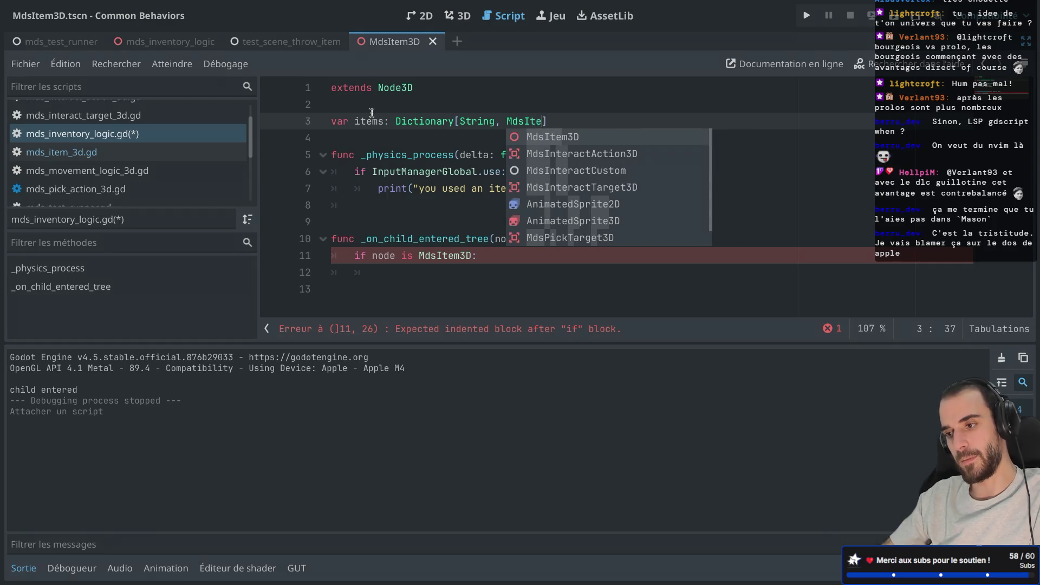
key(Return)
key(ctrl+s)
Step: Jump to the MdsItem3D class definition and add a new line for a property
double_click(481, 121)
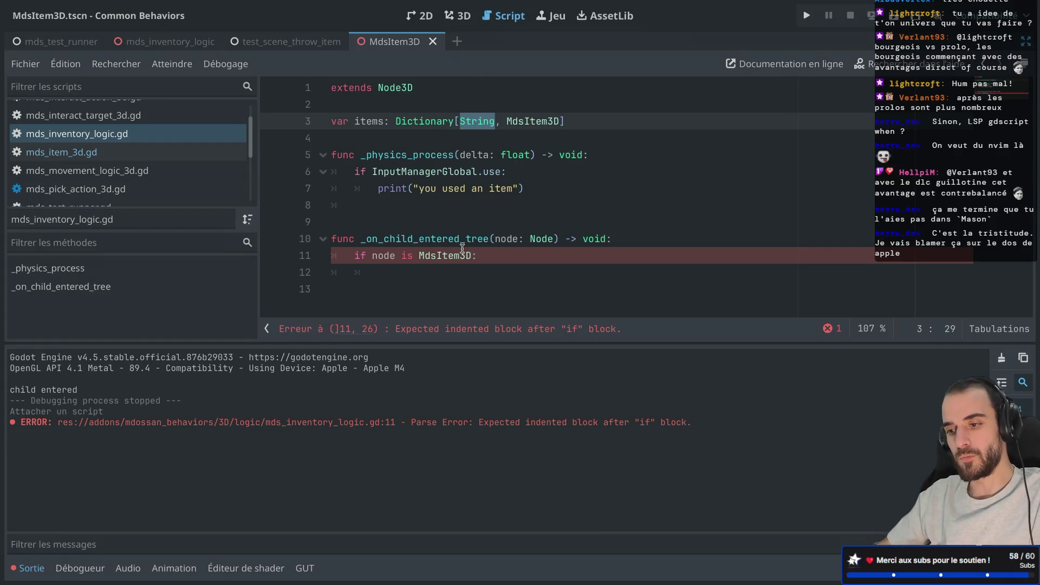
click(442, 255)
ctrl+click(442, 255)
key(Return)
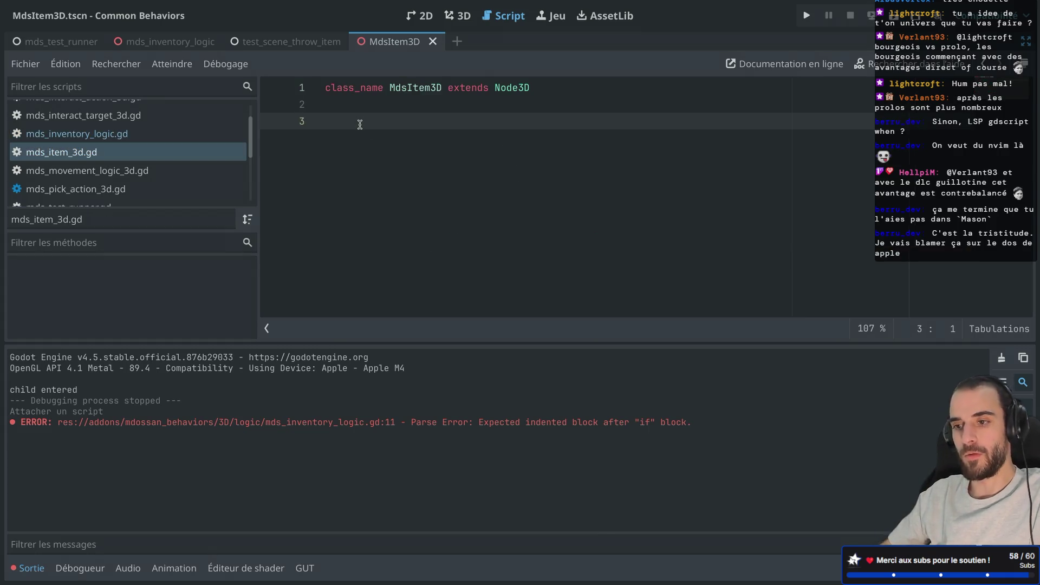
Step: Add an exported item_name String property defaulting to "default item" and save
text(@expor)
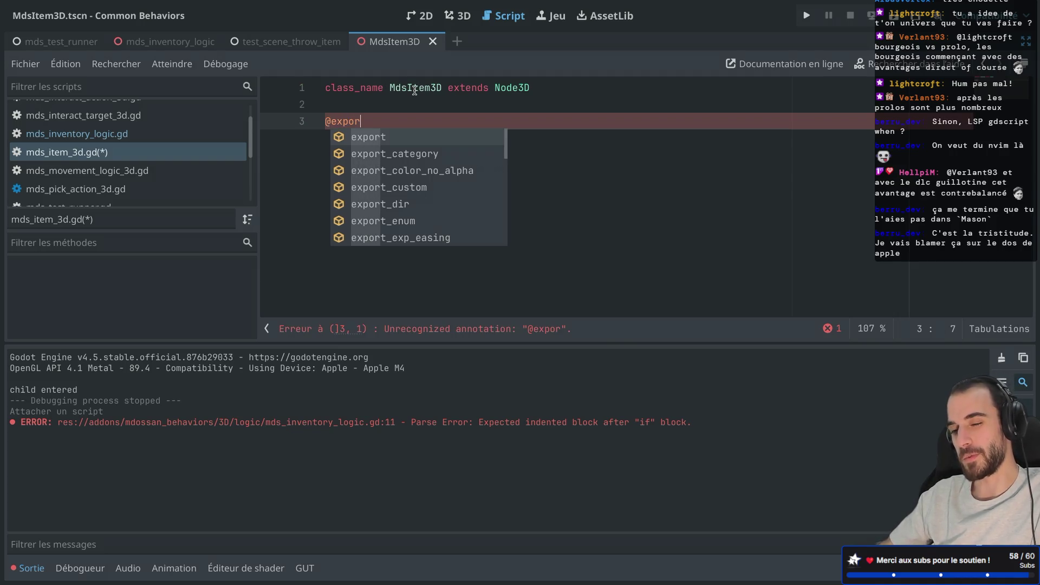
key(Return)
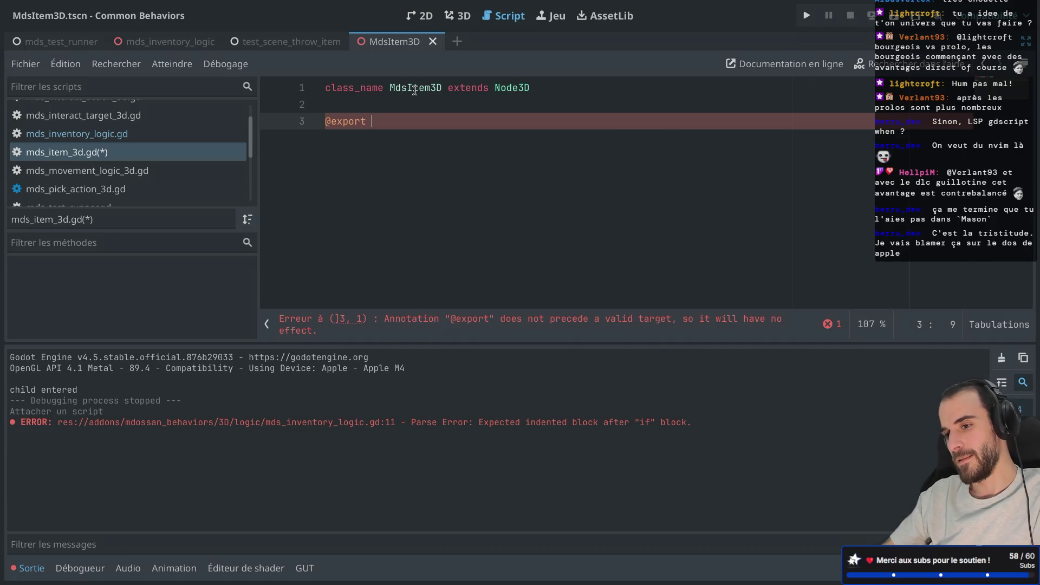
text(var i)
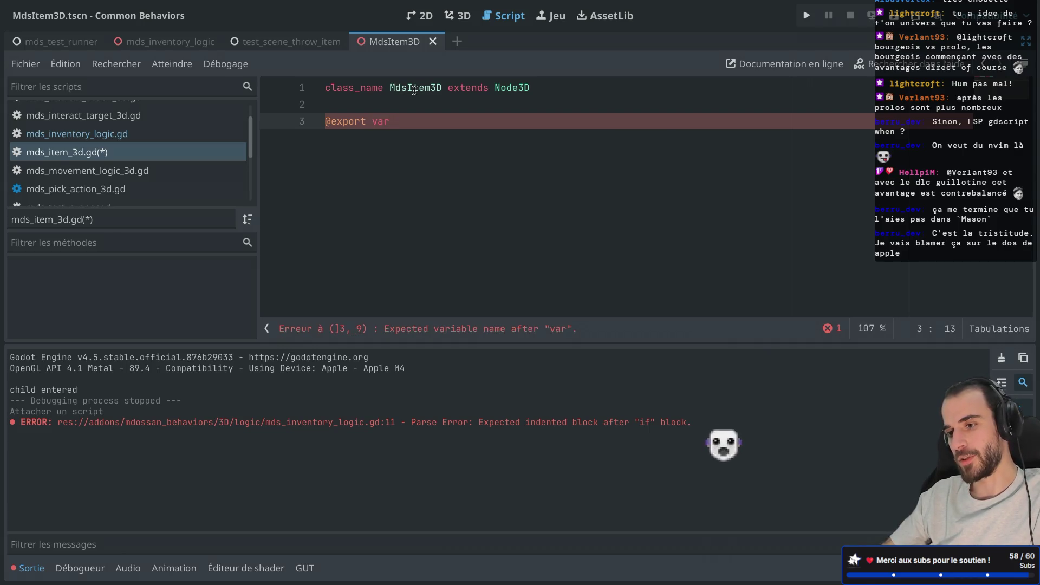
text(tem_name: )
text(String = )
text("default ite)
text(m)
key(ctrl+s)
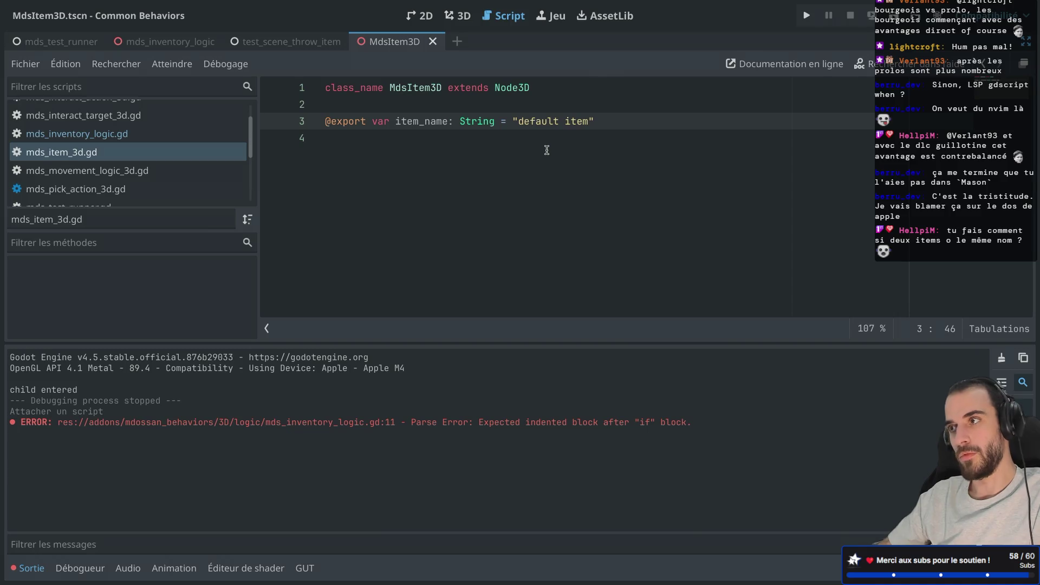
Step: Rename the property to item_id and change its default to "default-item"
click(444, 121)
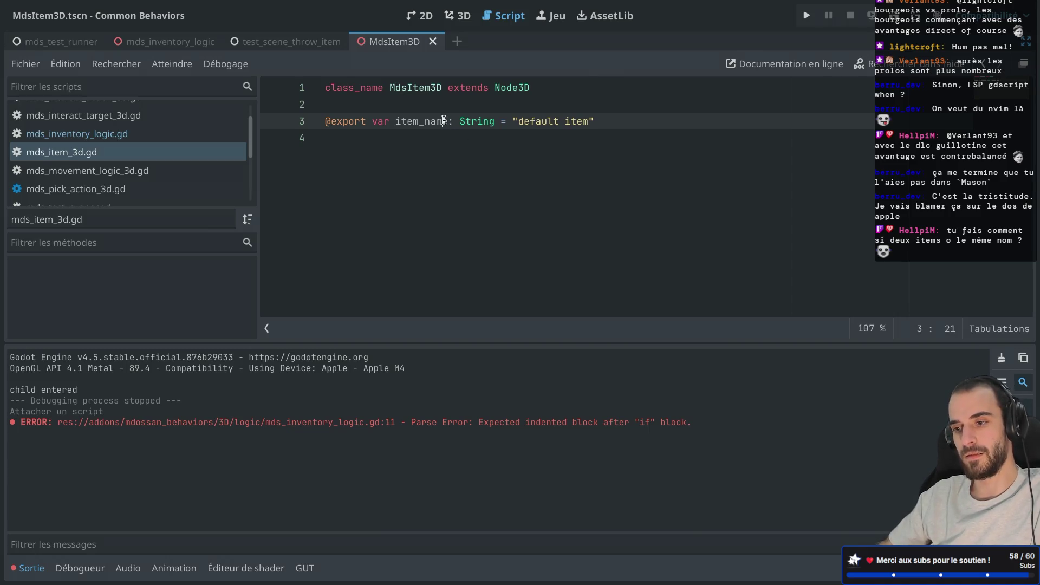
key(BackSpace)
key(BackSpace)
key(BackSpace)
text(id)
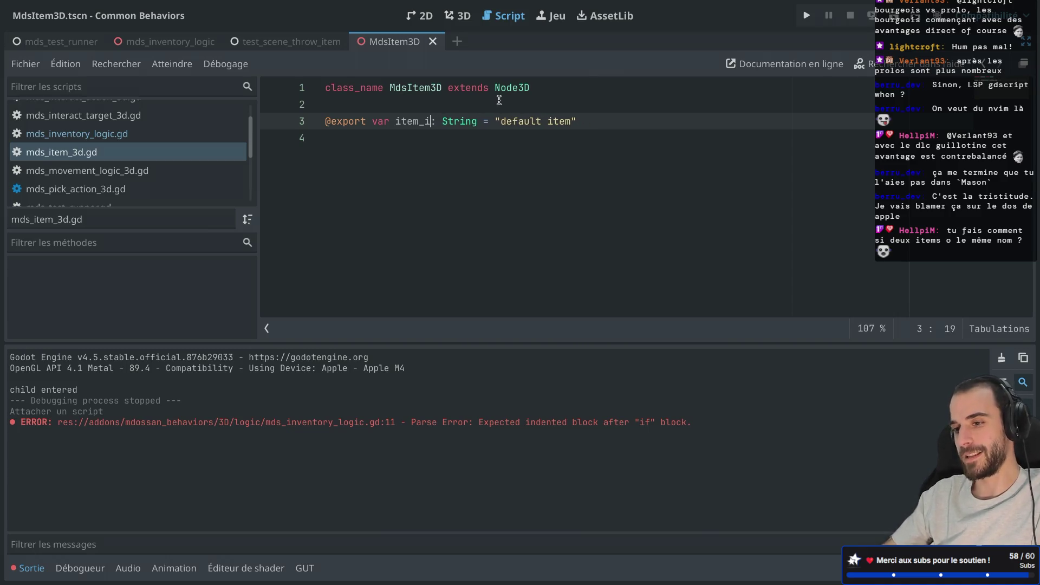
mouse_move(466, 126)
key(ctrl+s)
click(554, 121)
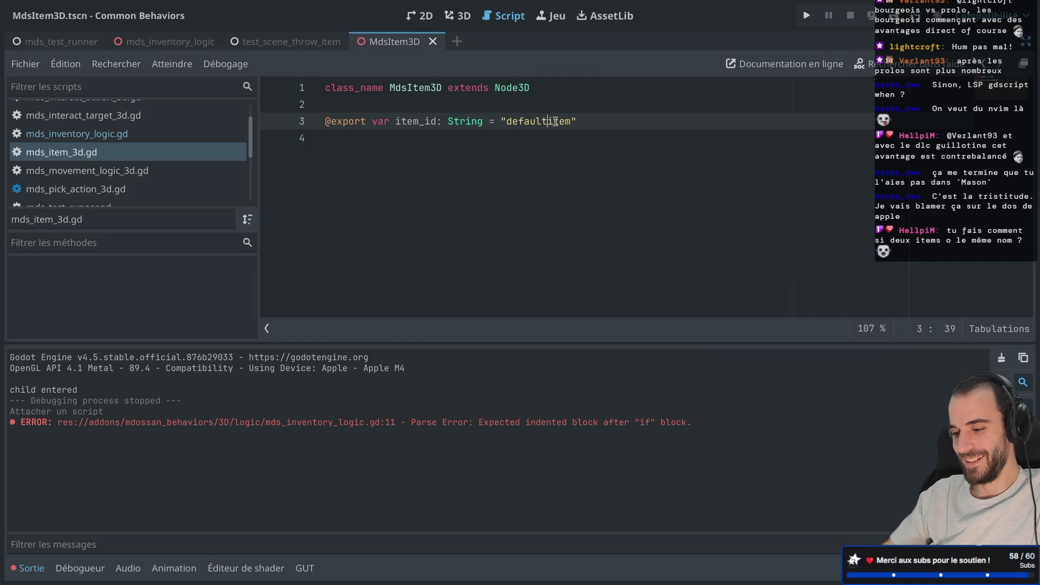
key(BackSpace)
text(-)
Step: Add exported stackable: bool = false and quantity: int = 1 properties and save
click(504, 138)
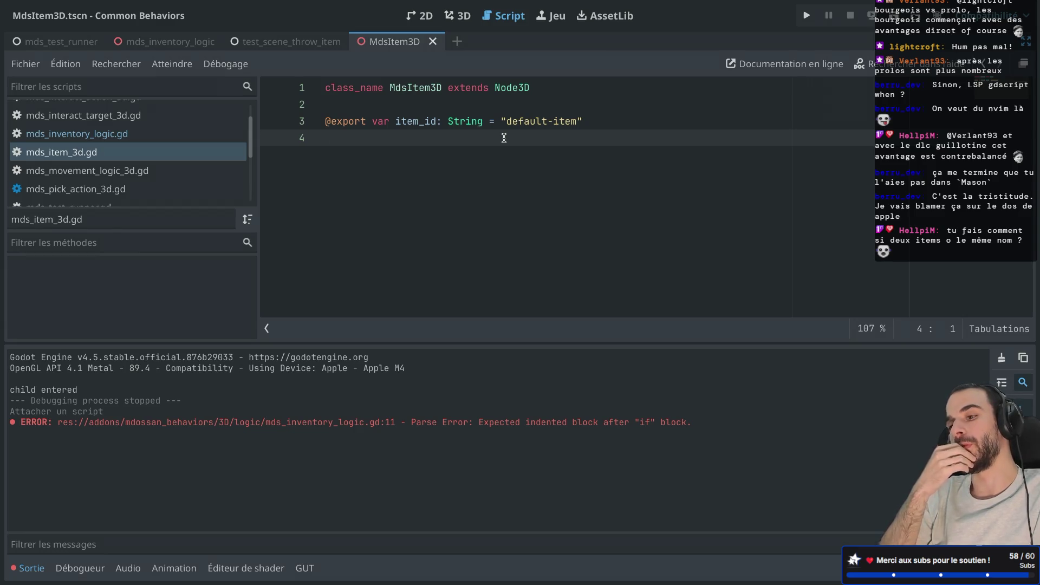
text(e)
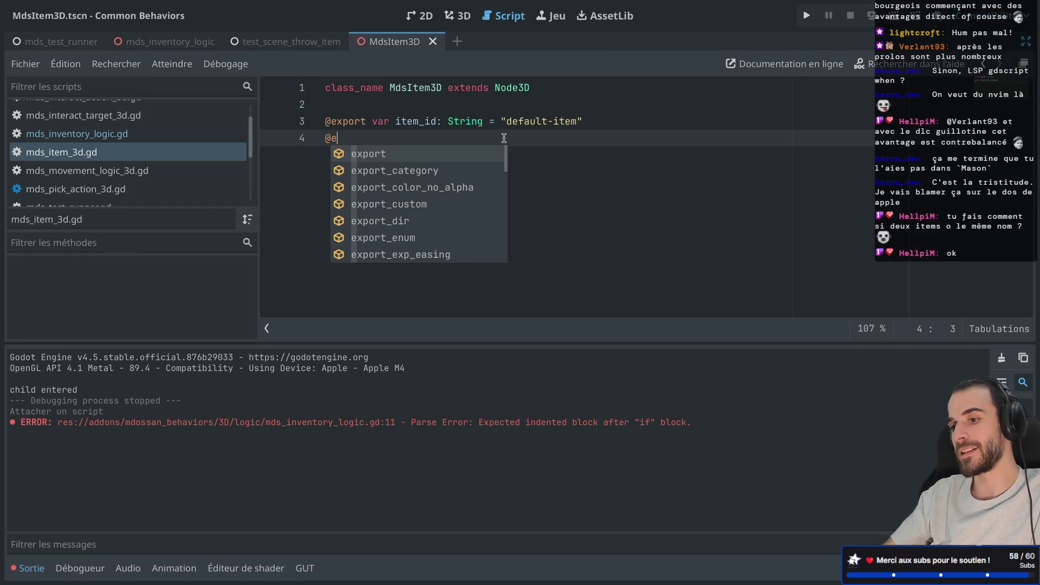
text(xport var s)
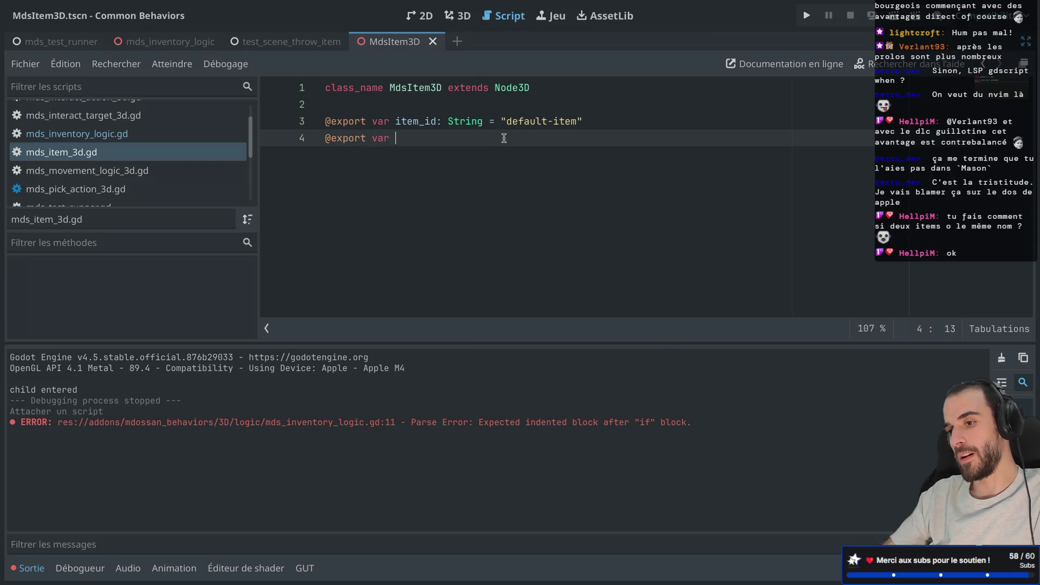
text(tackable: b)
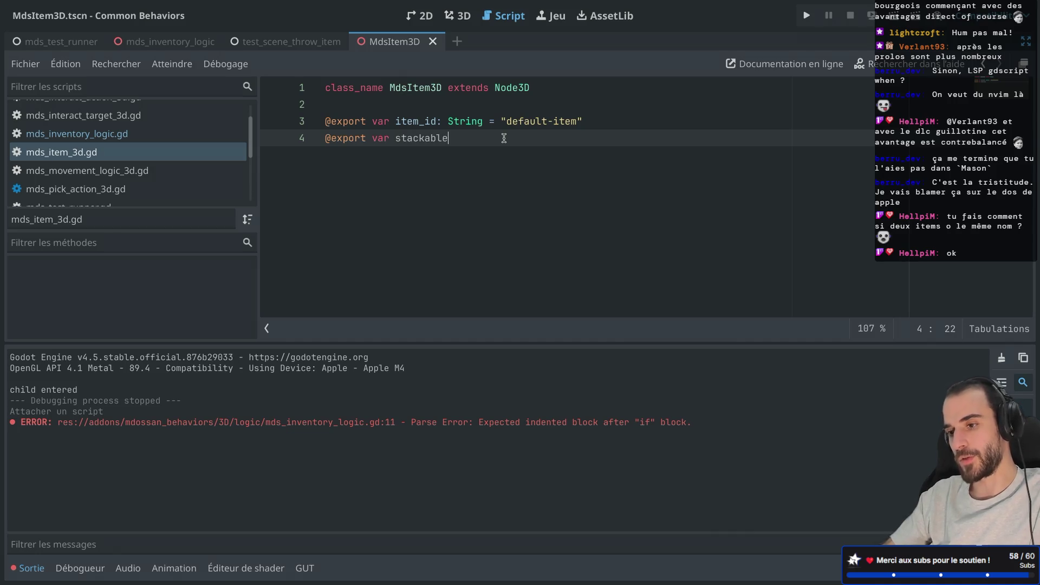
text(ool = fa)
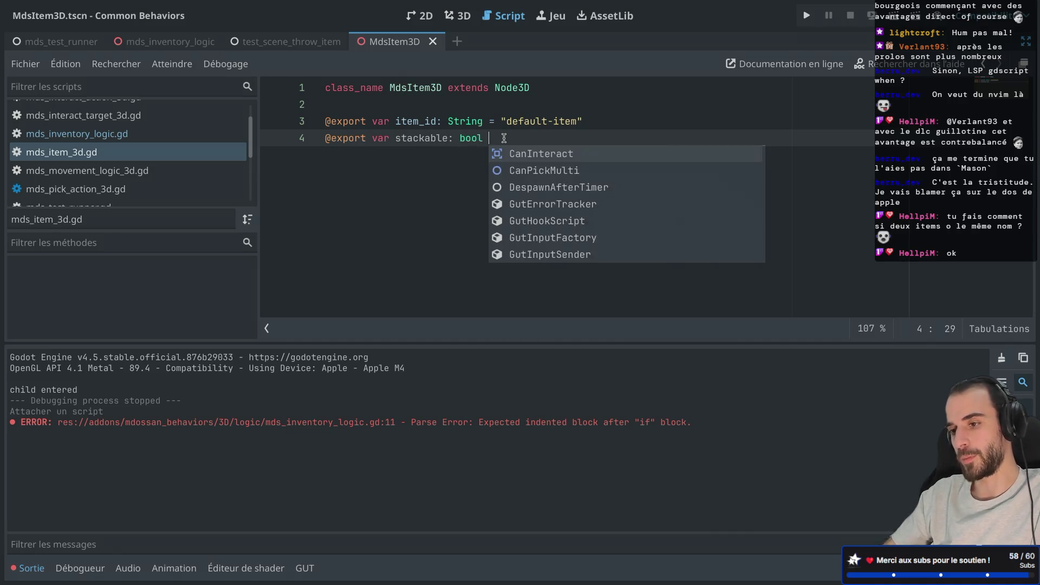
text(lse)
key(Return)
key(Return)
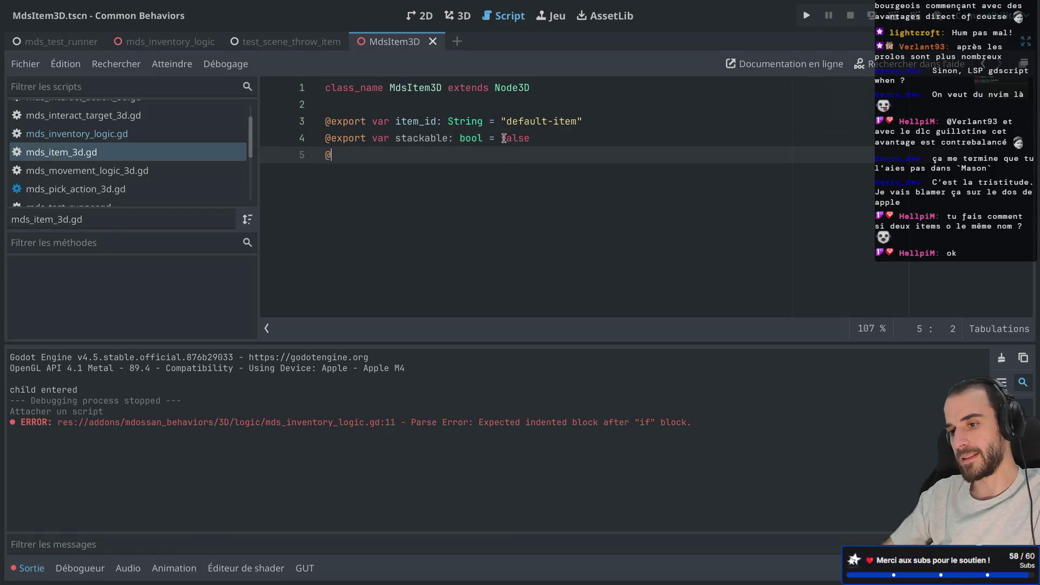
text(export va)
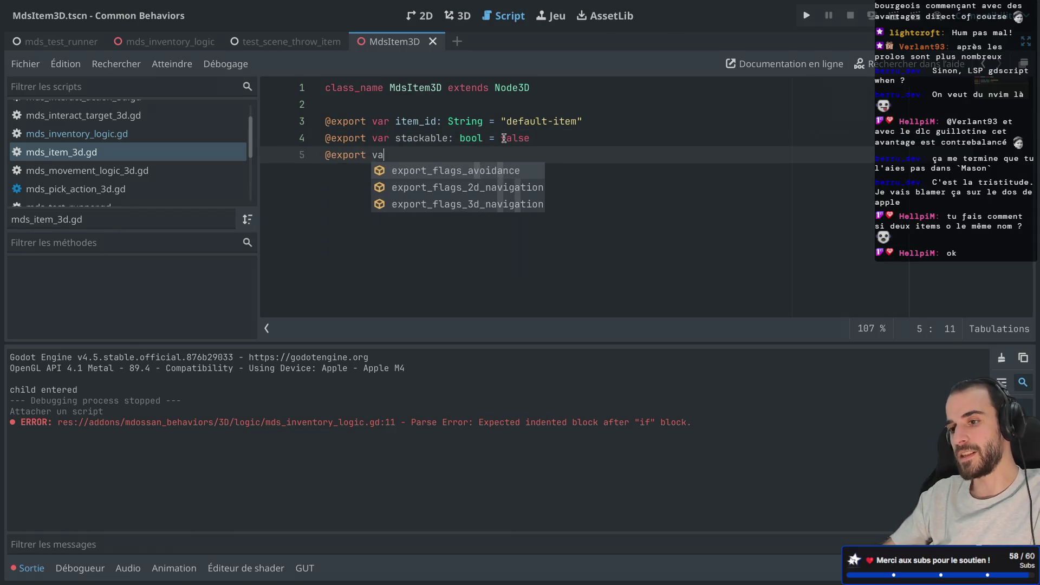
text(r quantity:)
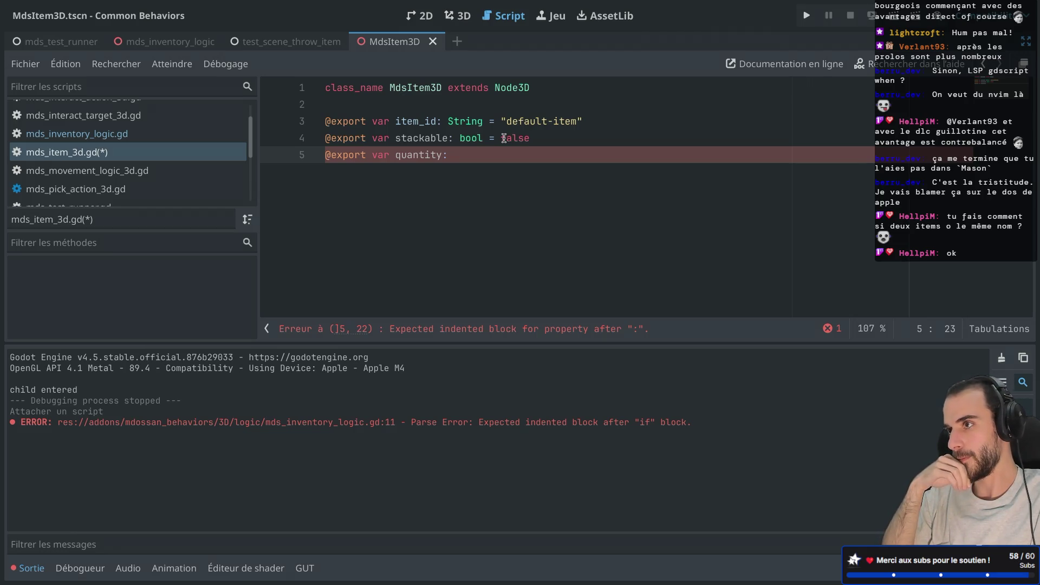
text(int =)
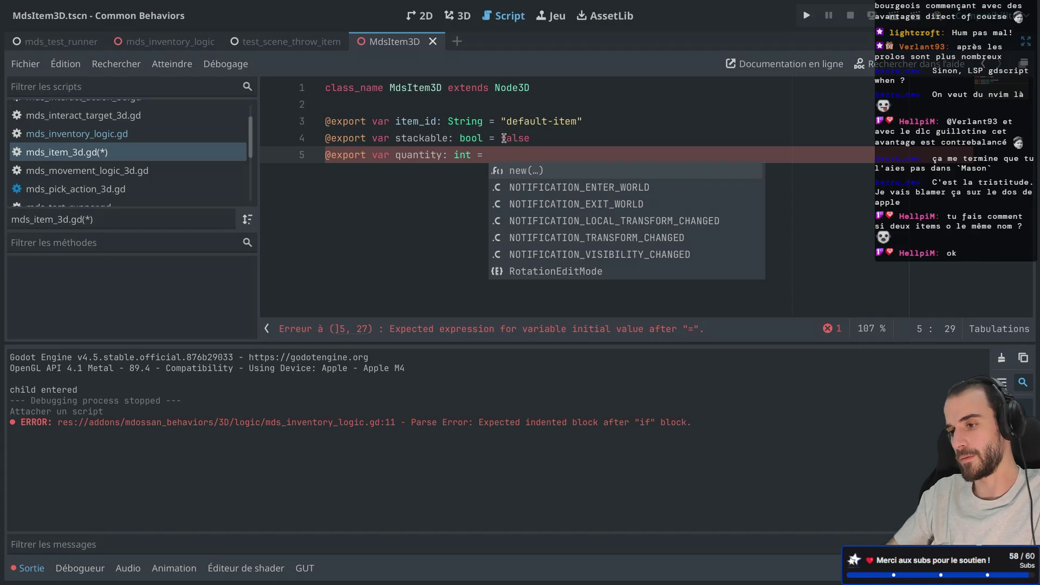
key(ctrl+s)
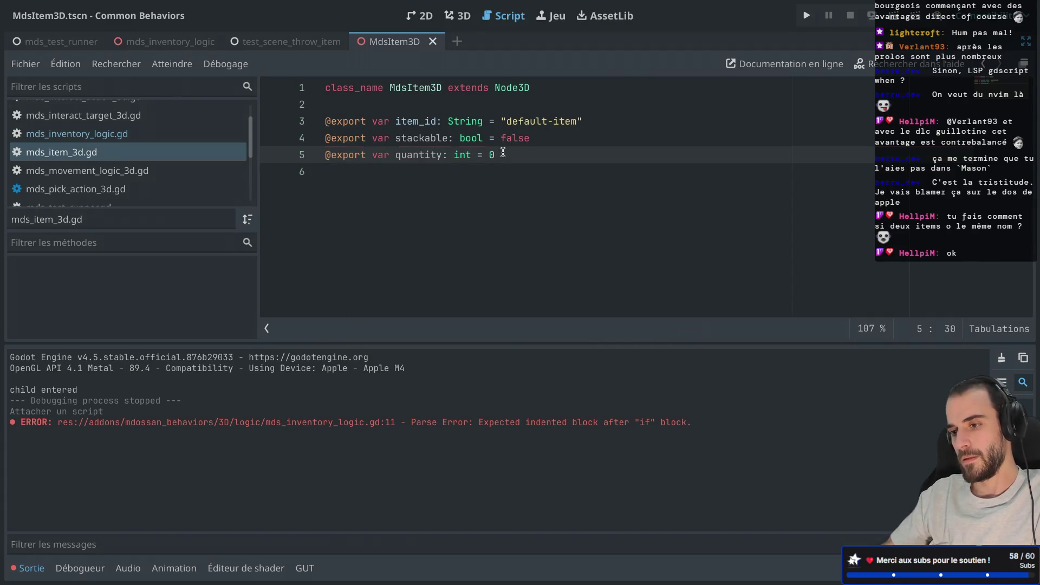
text(1)
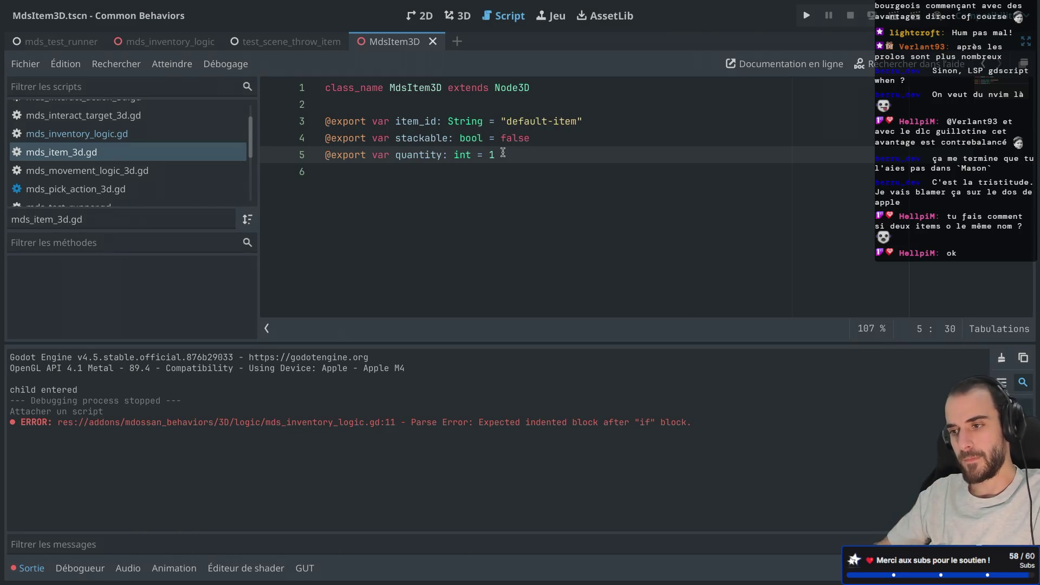
Step: Review the three exported property lines, then return to mds_inventory_logic.gd
mouse_move(490, 158)
mouse_down()
mouse_move(397, 140)
mouse_move(395, 130)
mouse_up()
click(425, 184)
double_click(363, 122)
click(367, 166)
drag(367, 166, 373, 117)
click(439, 155)
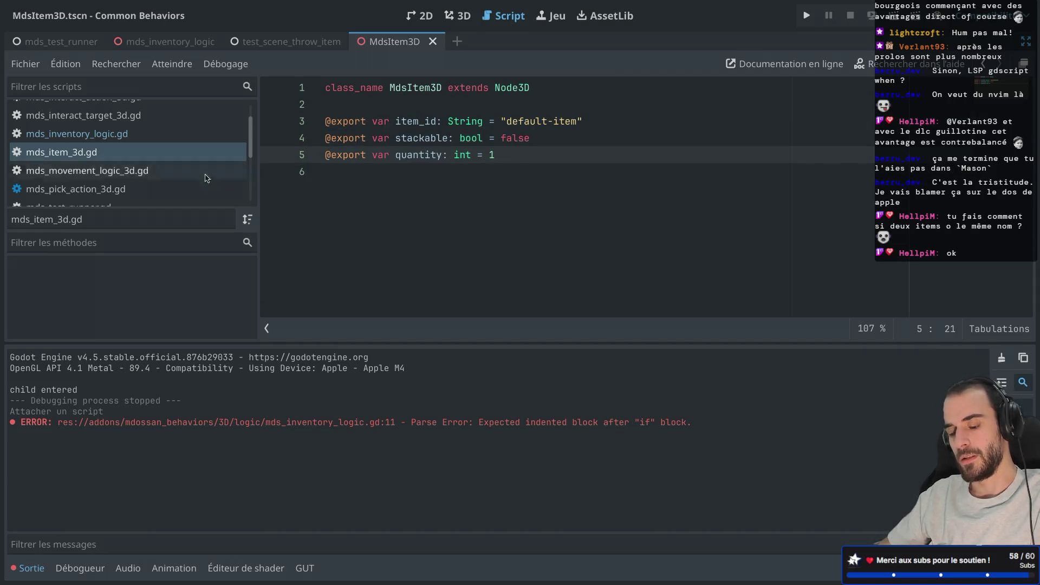
click(76, 138)
Step: Add 'items[node.item_id] = node' under the MdsItem3D check, save, and restore the docks
click(490, 260)
key(Return)
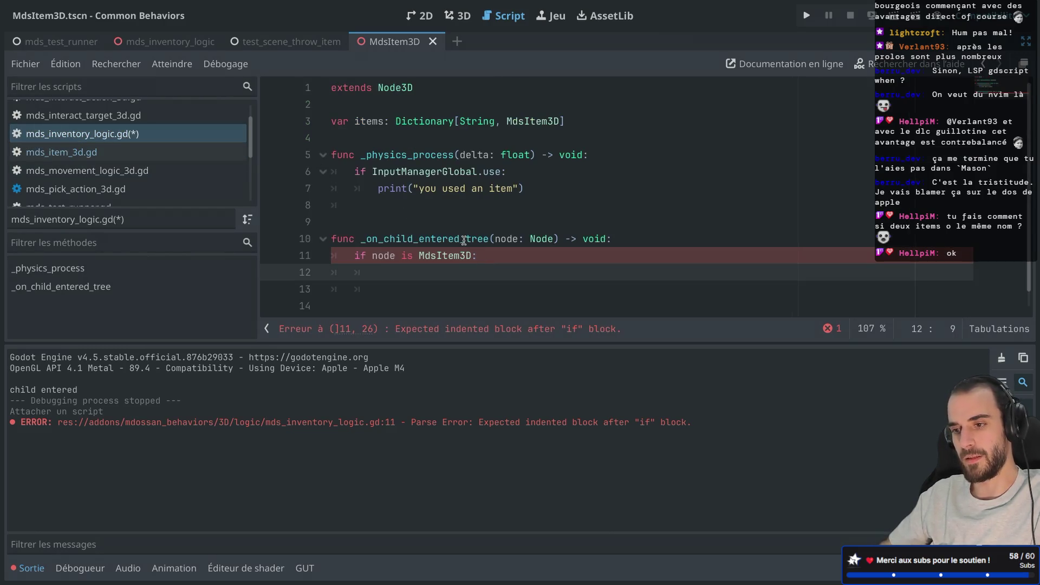
text(items[node.)
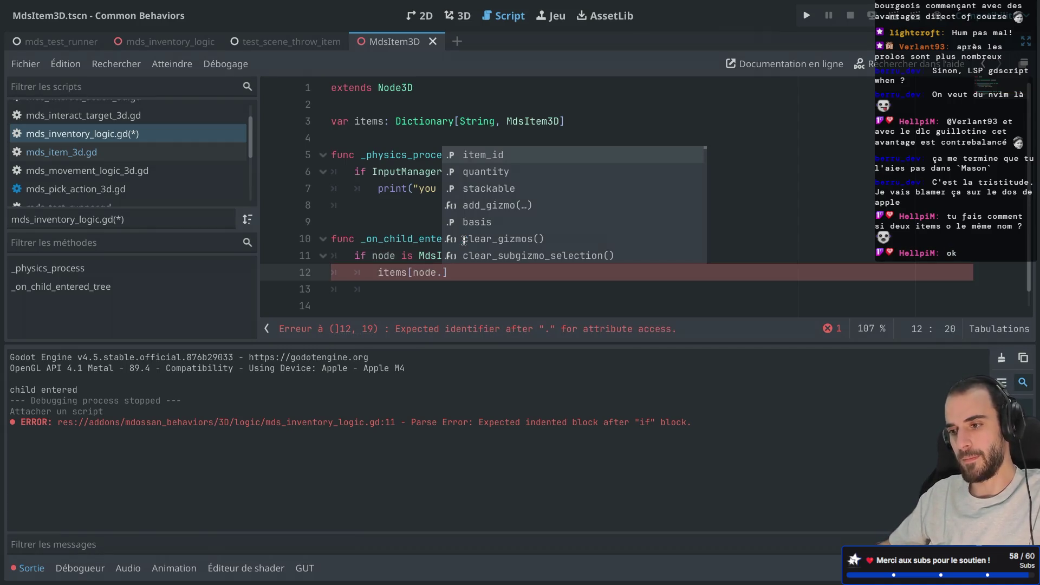
key(Return)
text(] = node)
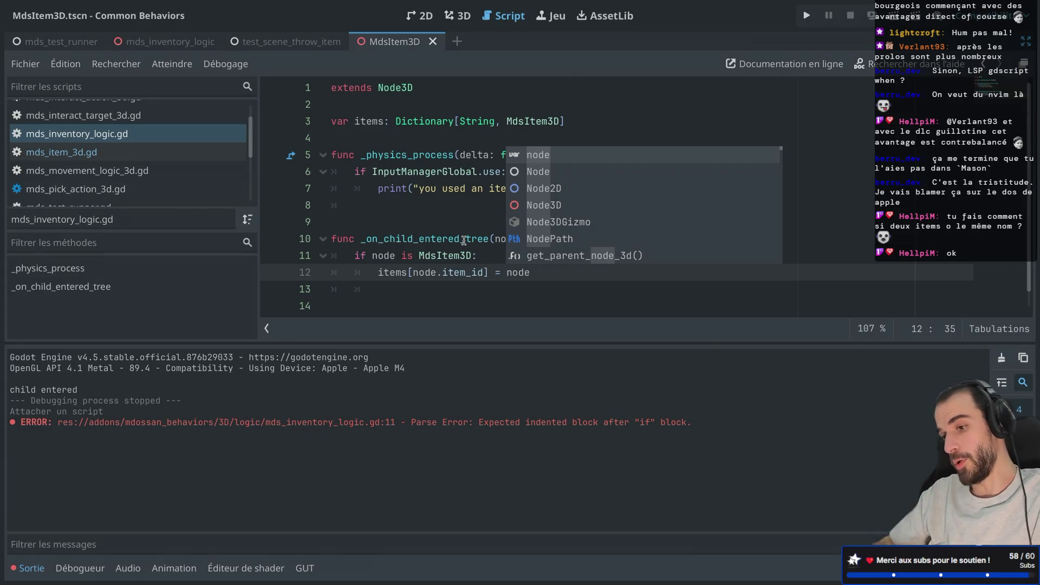
click(464, 240)
key(ctrl+s)
drag(365, 240, 489, 241)
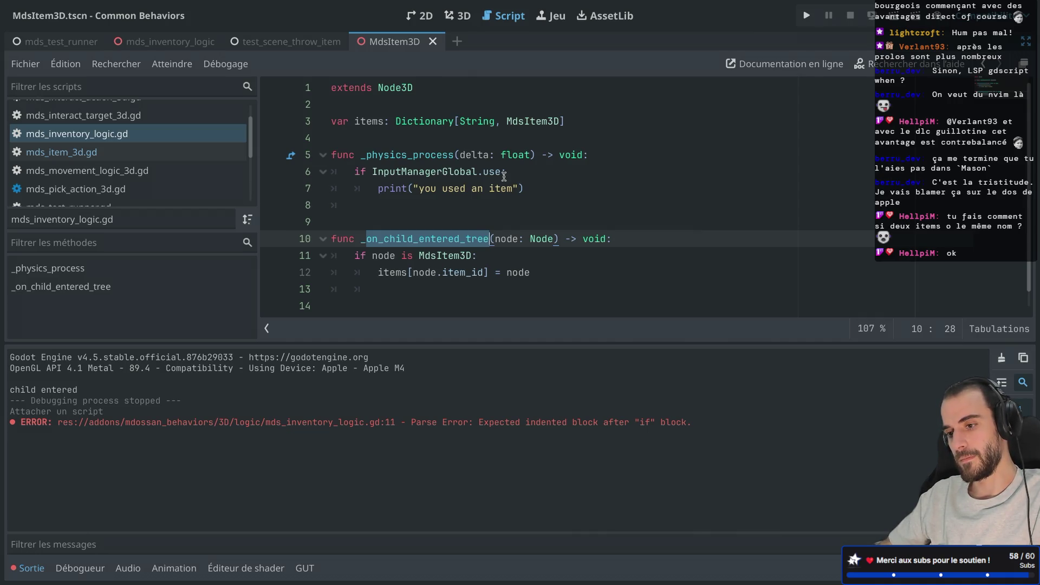
key(ctrl+super+d)
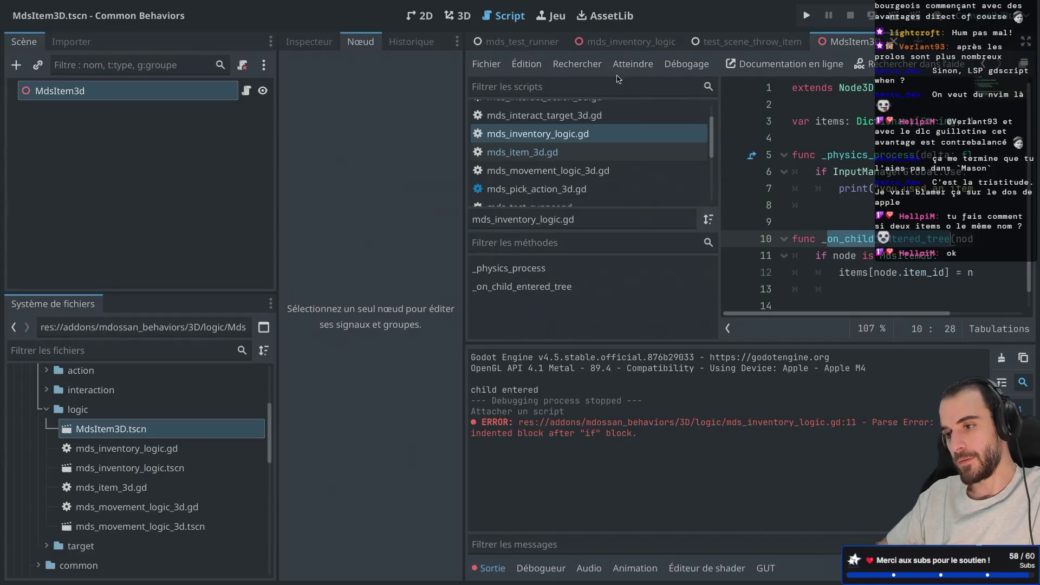
Step: In the test scene, instance MdsItem3D.tscn under MdsInventoryLogic and move MeshInstance3D and MdsInteractTarget3D into it
click(750, 42)
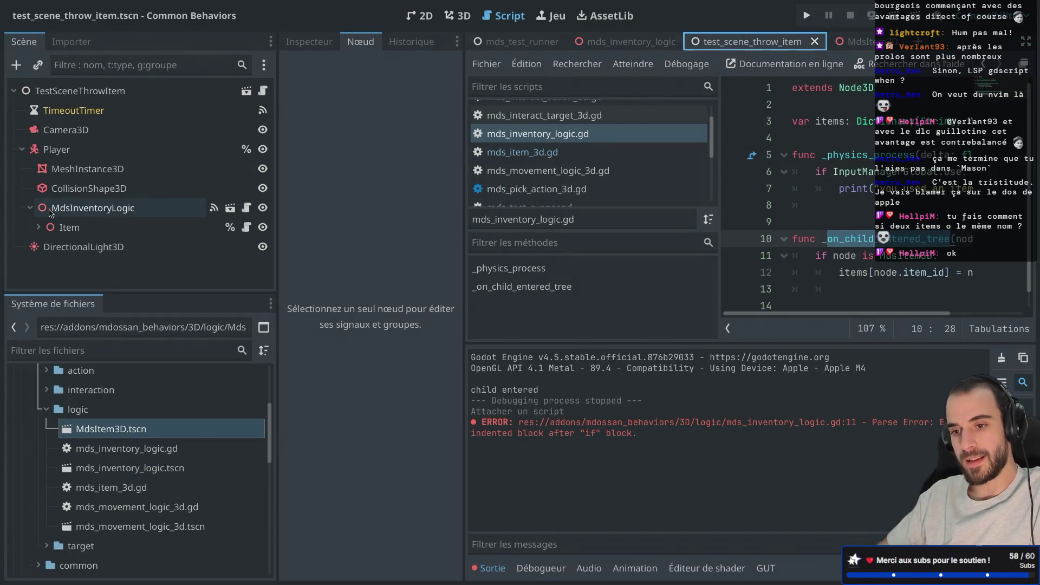
click(71, 228)
click(39, 227)
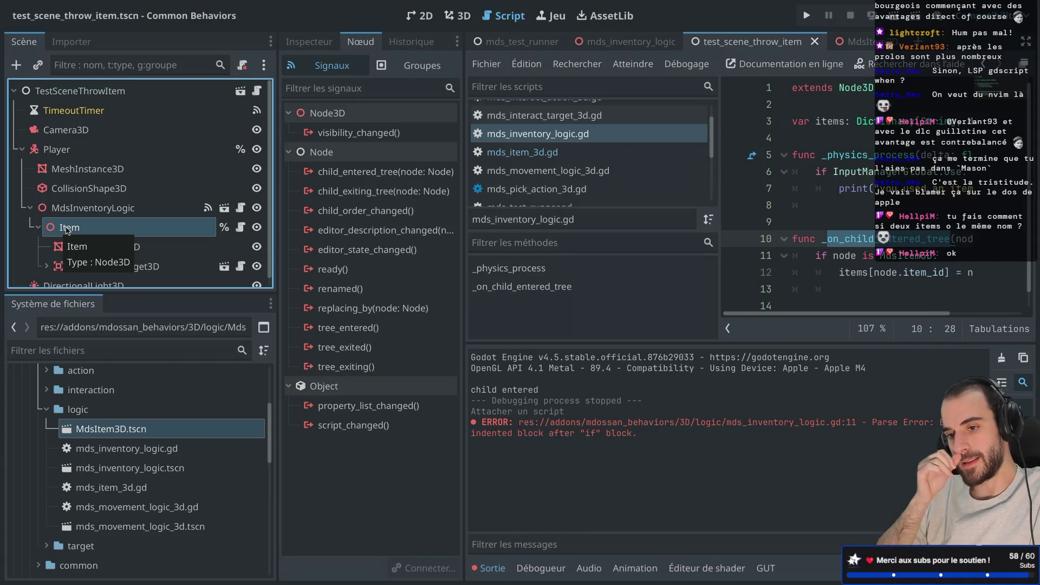
click(83, 209)
key(ctrl+shift+a)
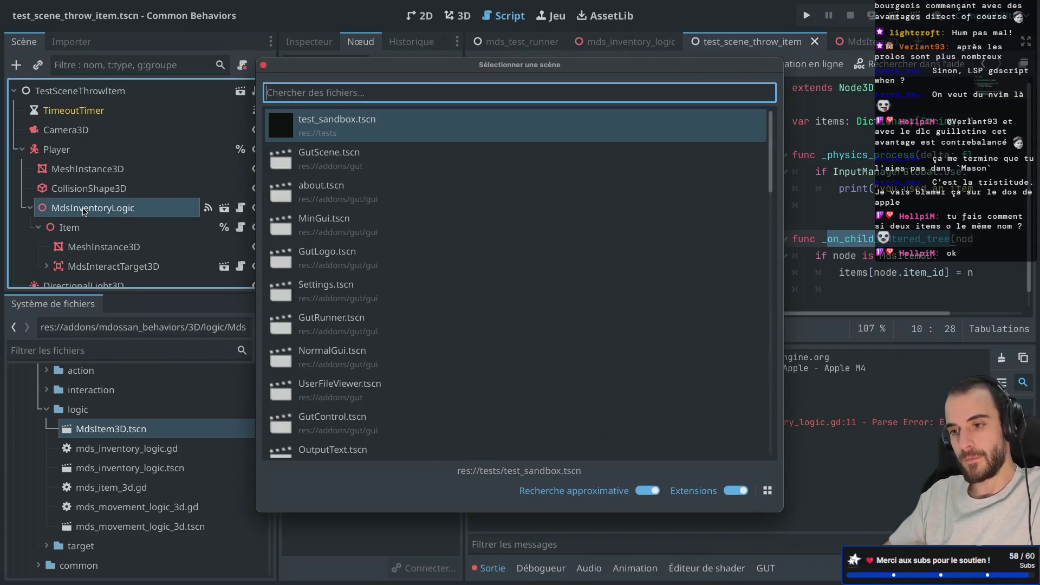
text(mds_item)
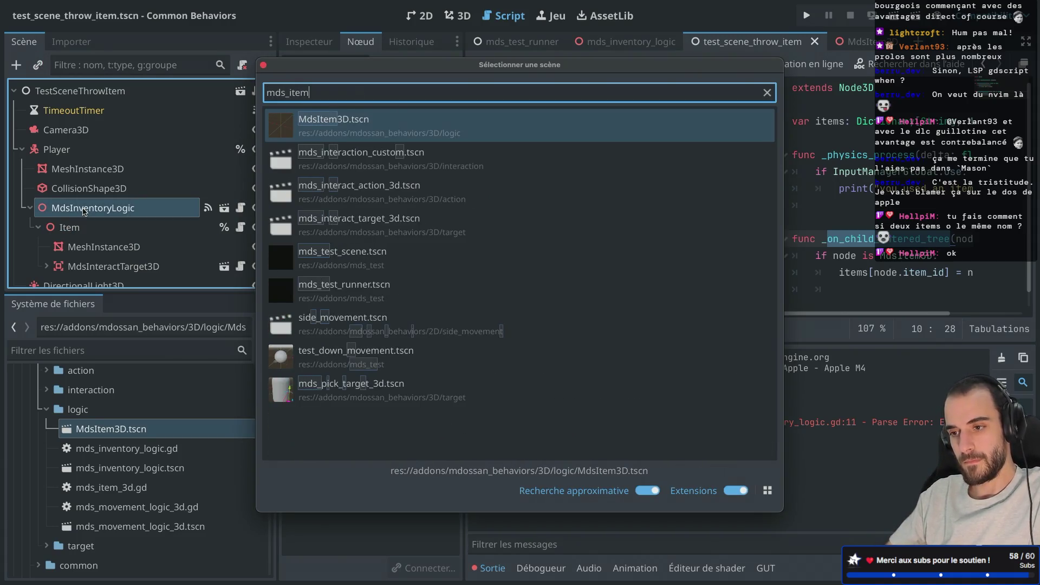
key(Return)
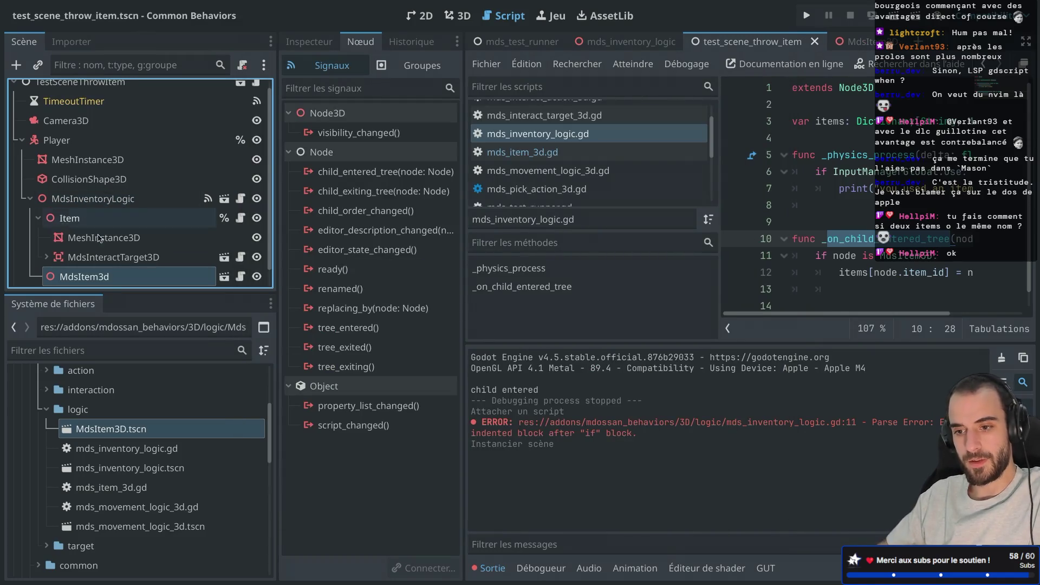
click(109, 238)
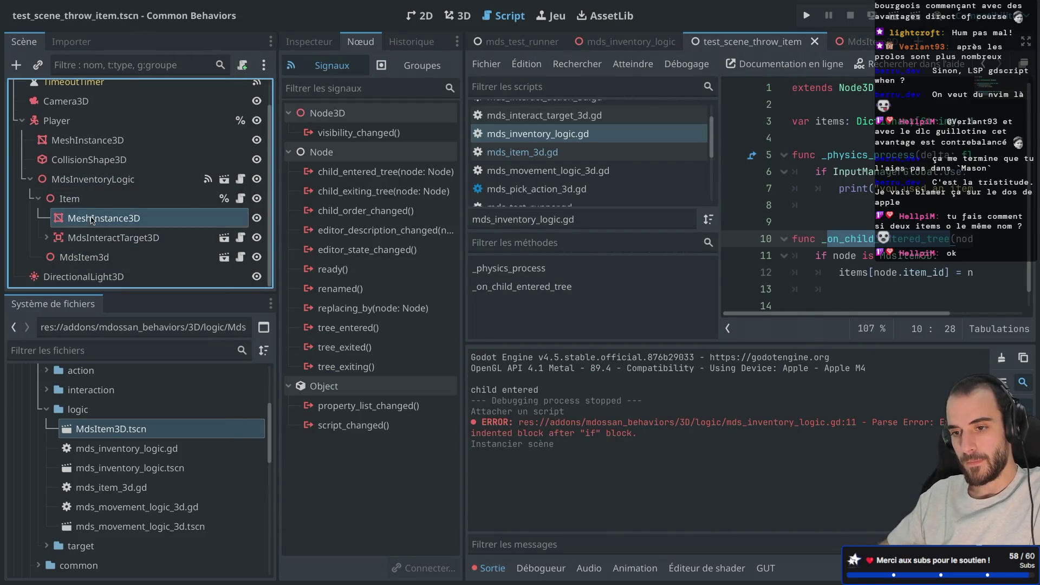
shift+click(105, 223)
drag(104, 222, 87, 258)
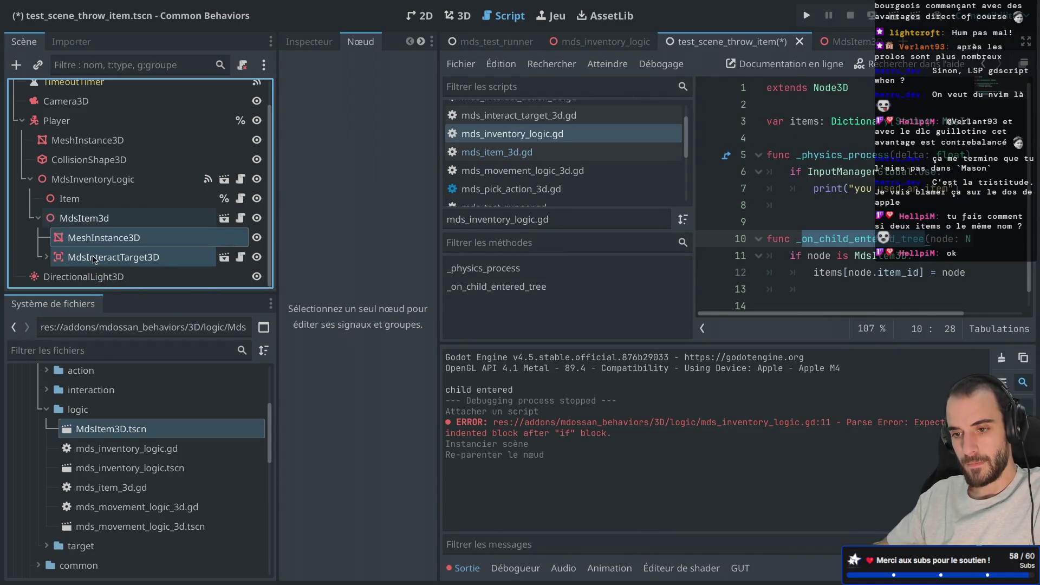
Step: Delete the old Item node and set MdsItem3d to Access as Unique Name
right_click(75, 204)
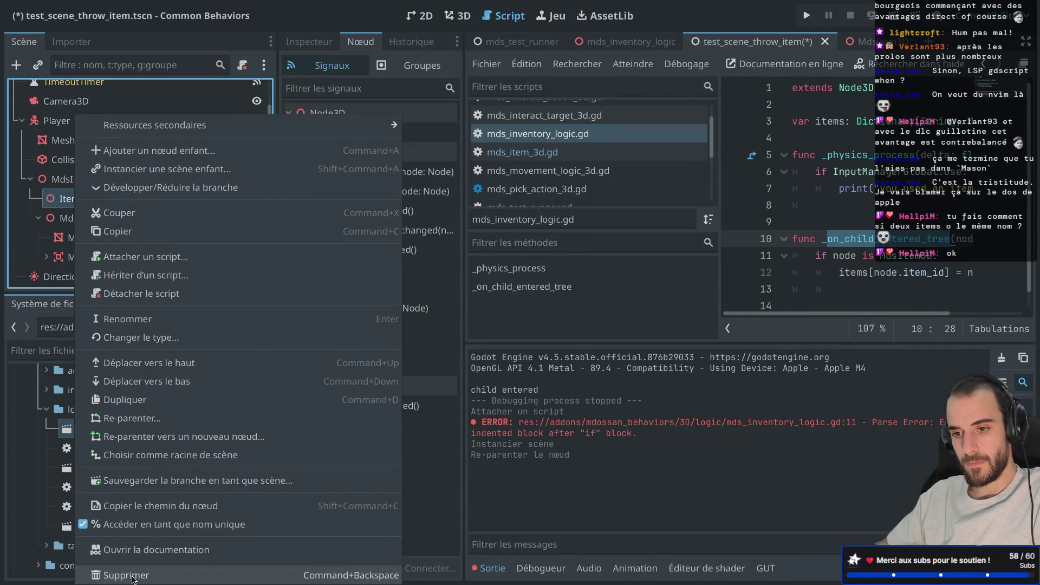
click(133, 573)
click(532, 317)
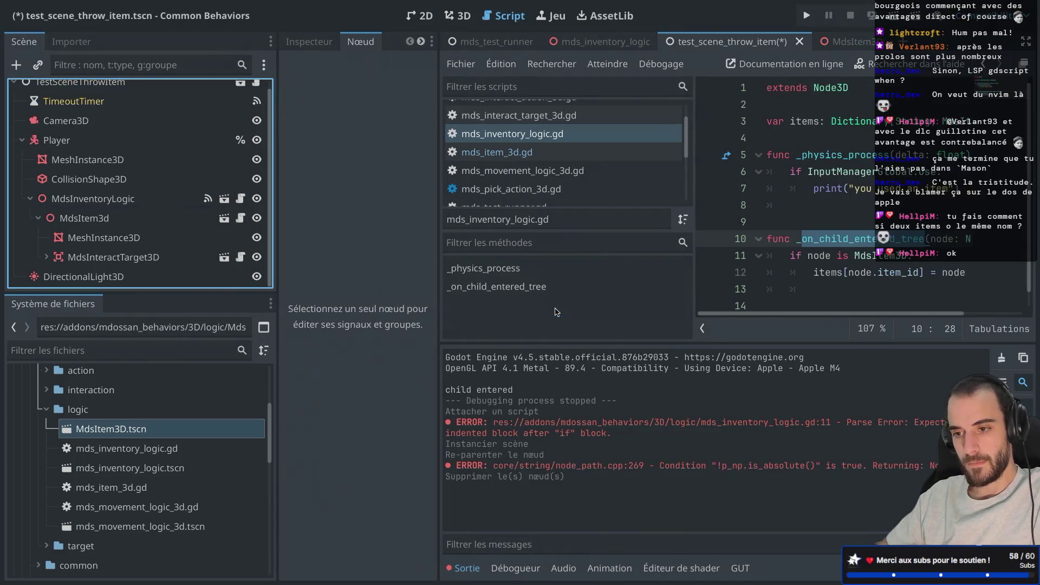
click(173, 224)
right_click(173, 223)
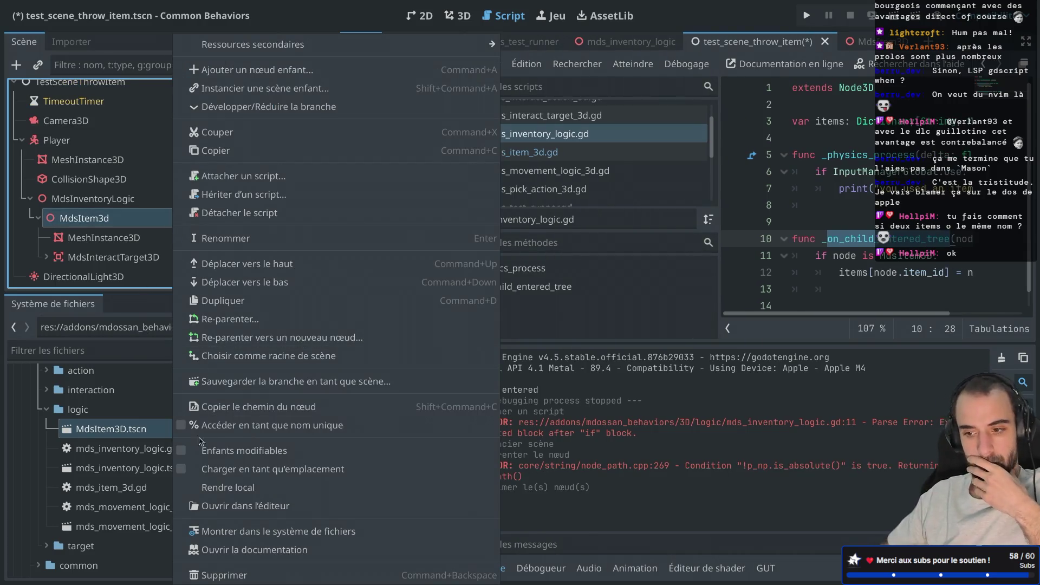
click(188, 425)
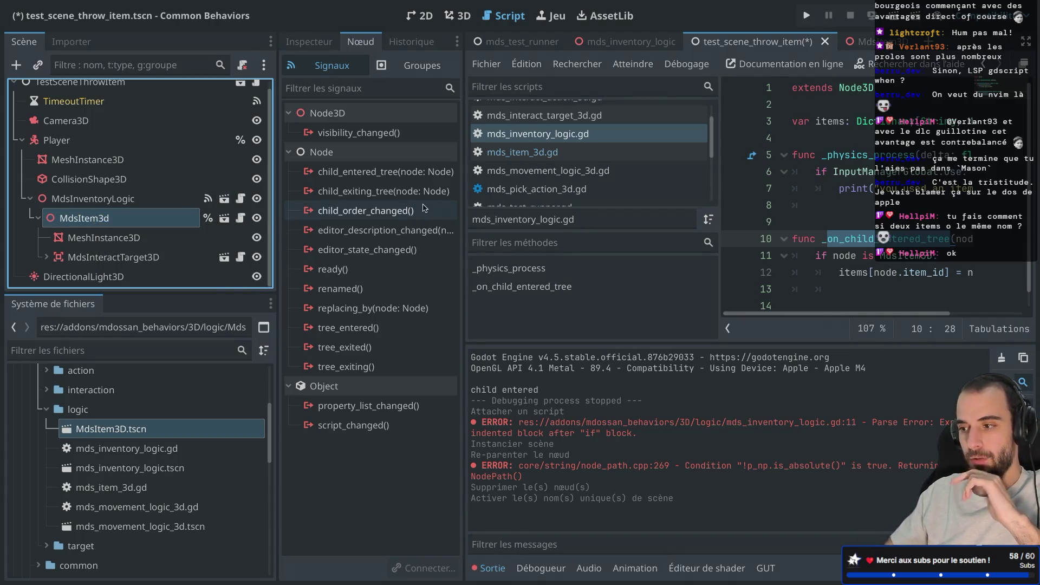
Step: Remove the empty line 9 from the inventory logic script and save
click(70, 221)
click(38, 220)
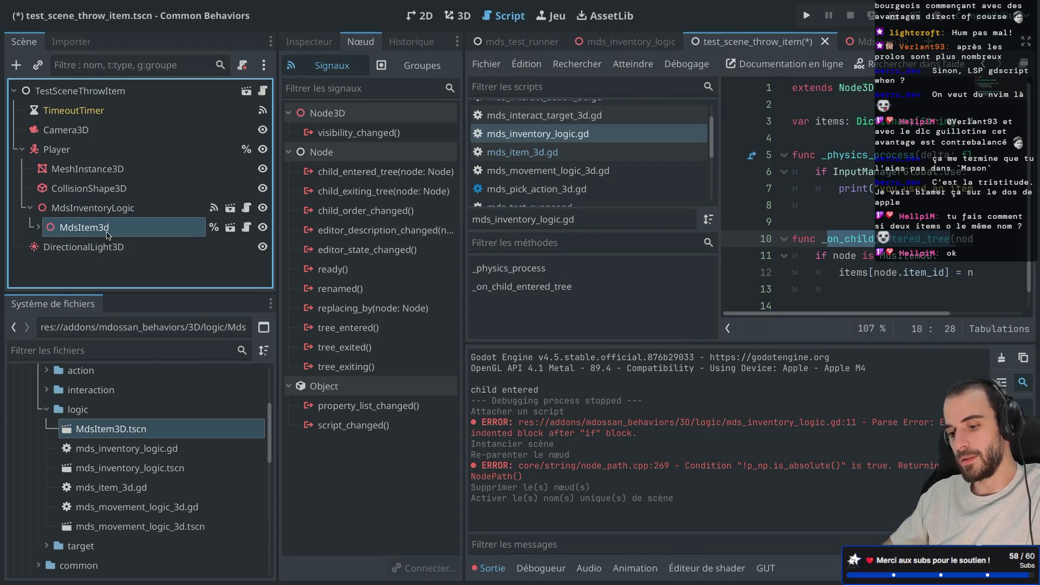
key(ctrl+super+d)
click(431, 218)
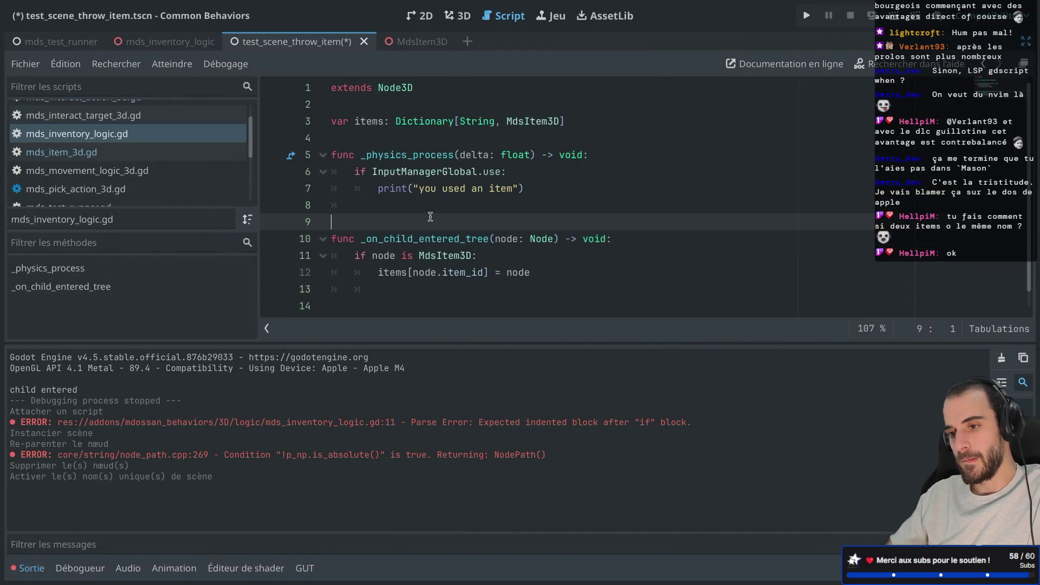
key(BackSpace)
key(super+s)
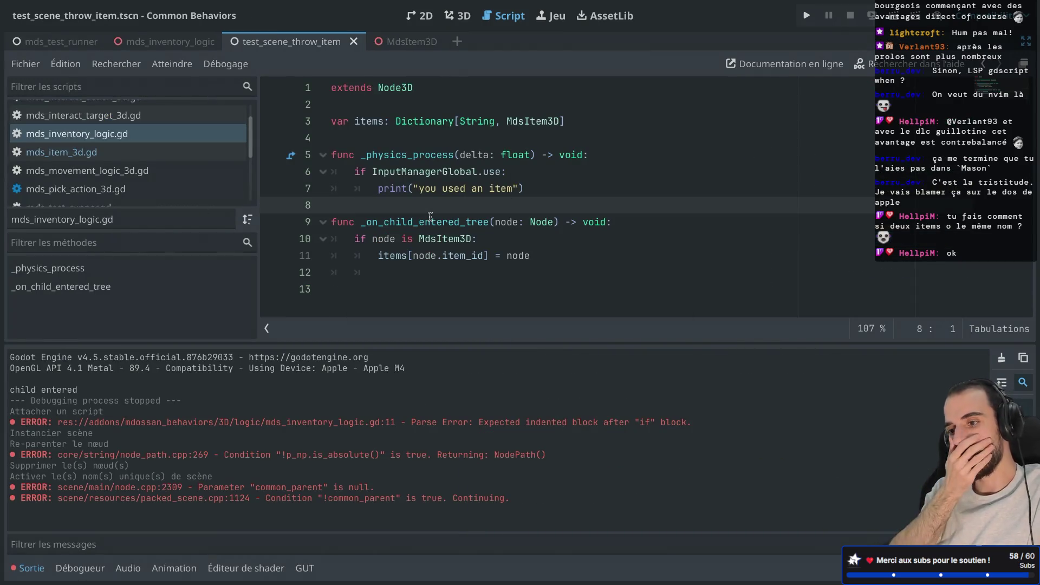
key(ctrl+super+d)
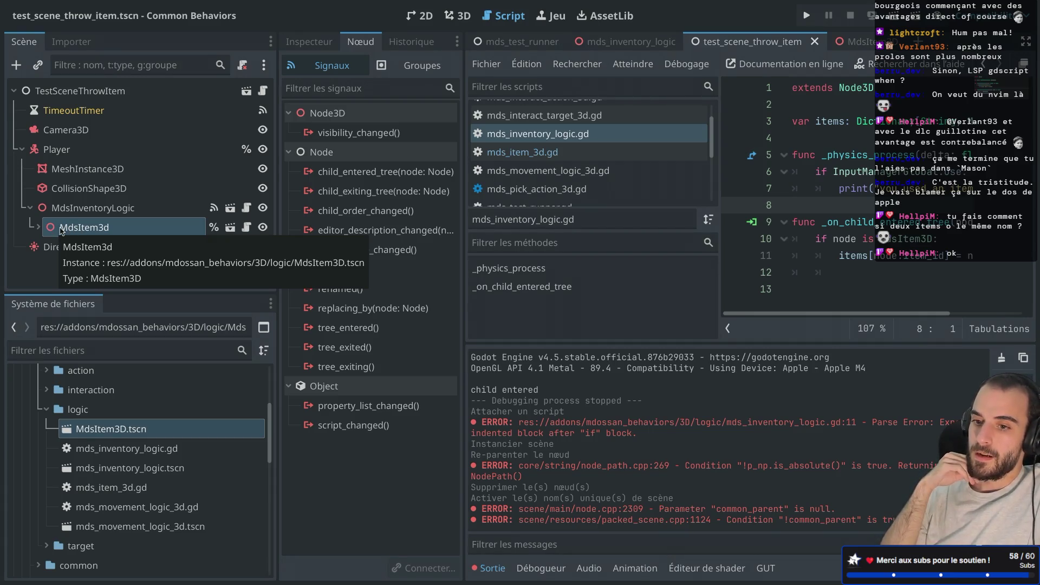
Step: Undo to restore the Item node, then move MdsItem3d under Item
click(39, 228)
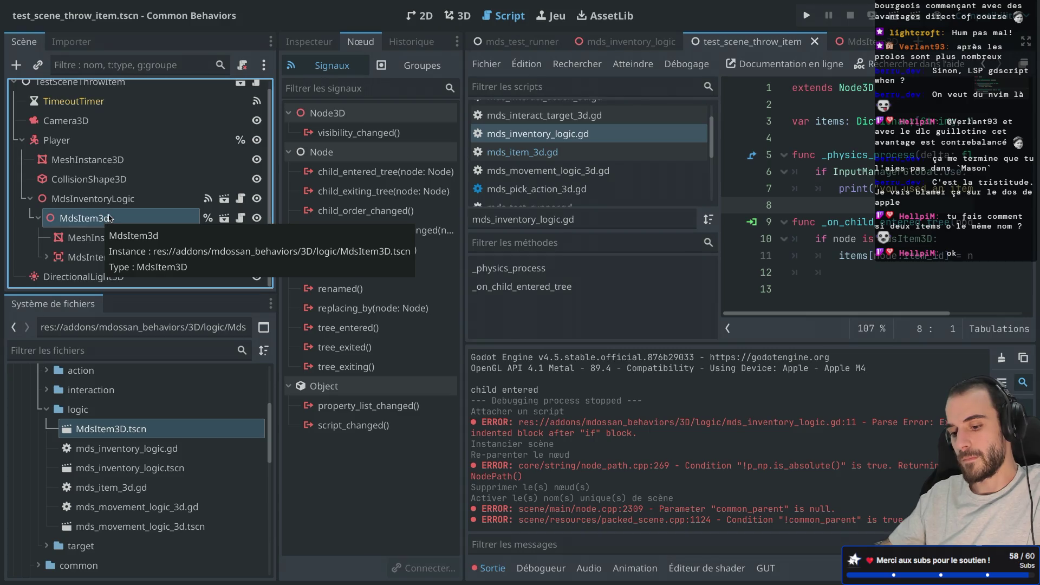
key(ctrl+z)
key(ctrl+z)
key(ctrl+z)
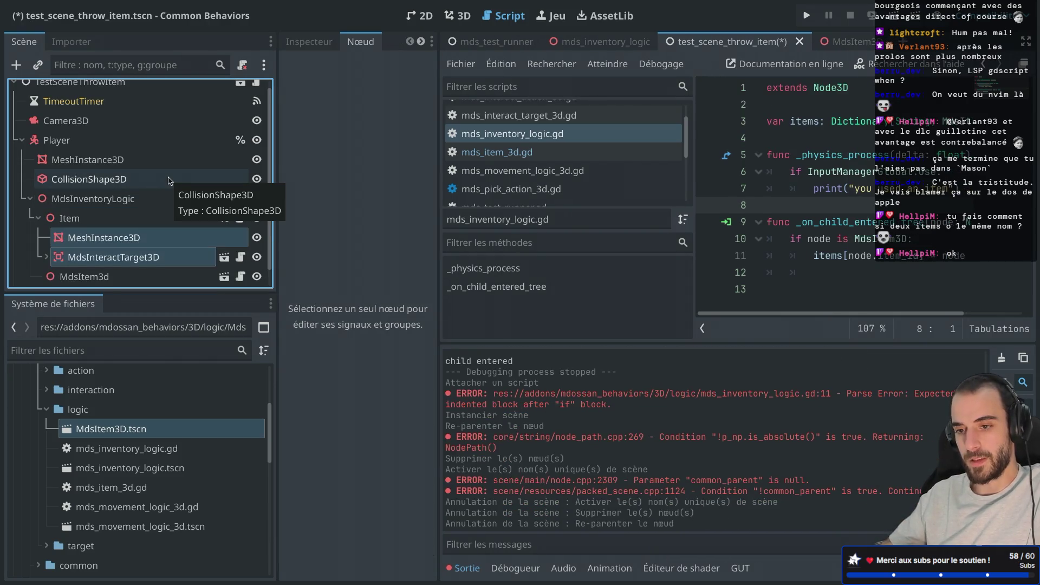
scroll(136, 233, down, 1)
click(84, 276)
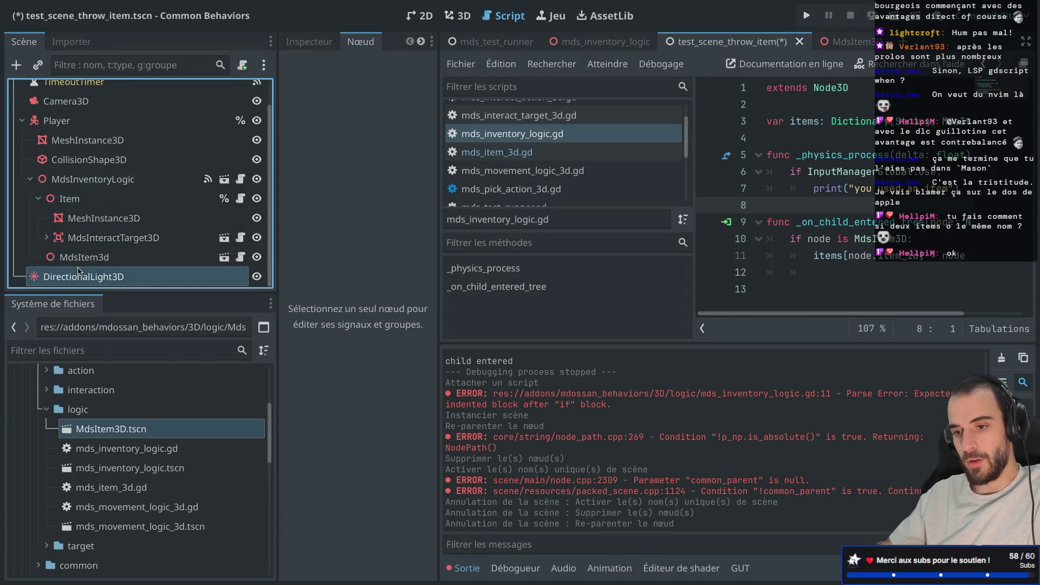
drag(95, 261, 136, 201)
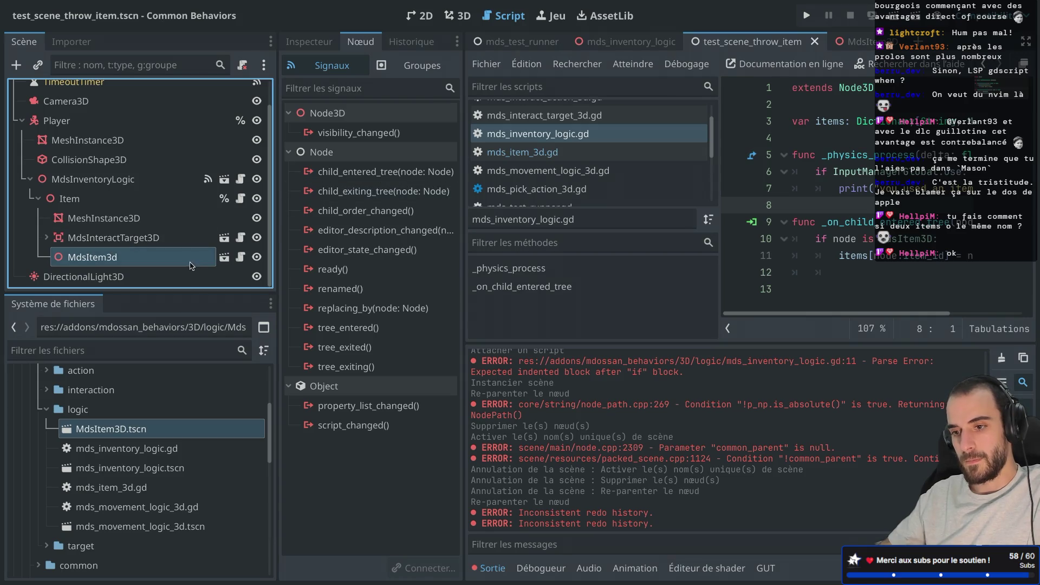
Step: Open mds_item_3d.gd full-width, then switch to the web browser
click(242, 260)
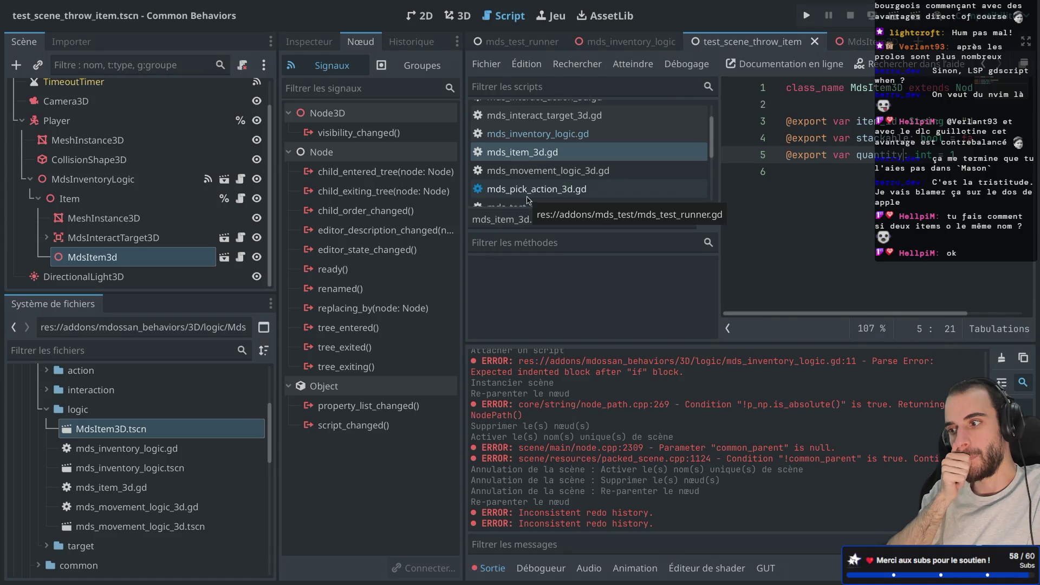
key(ctrl+shift+F11)
key(alt+Tab)
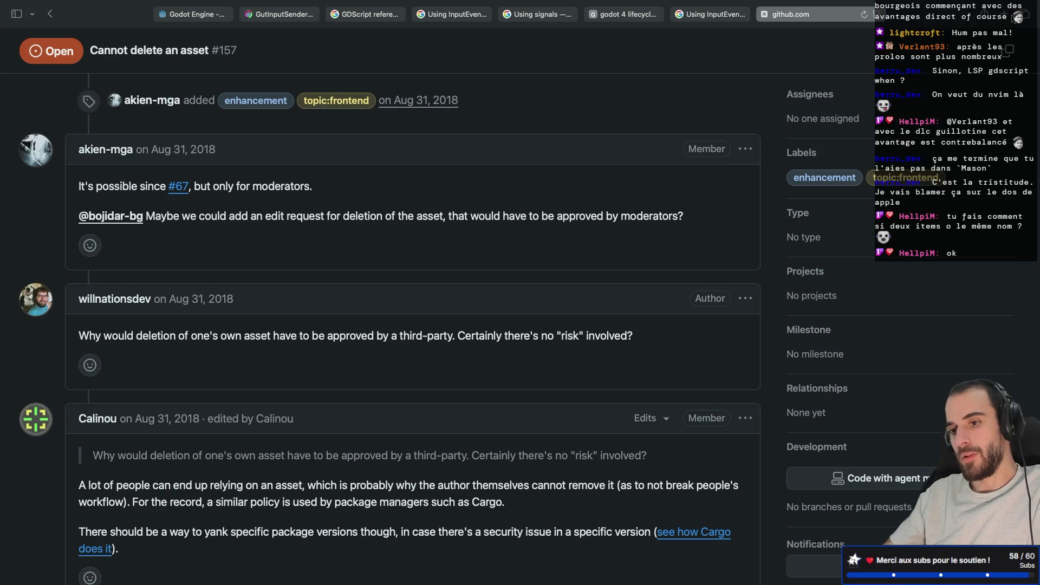
Step: Search "godot metadata" in a new tab and open the r/godot metadata thread
key(super+t)
text(godot i)
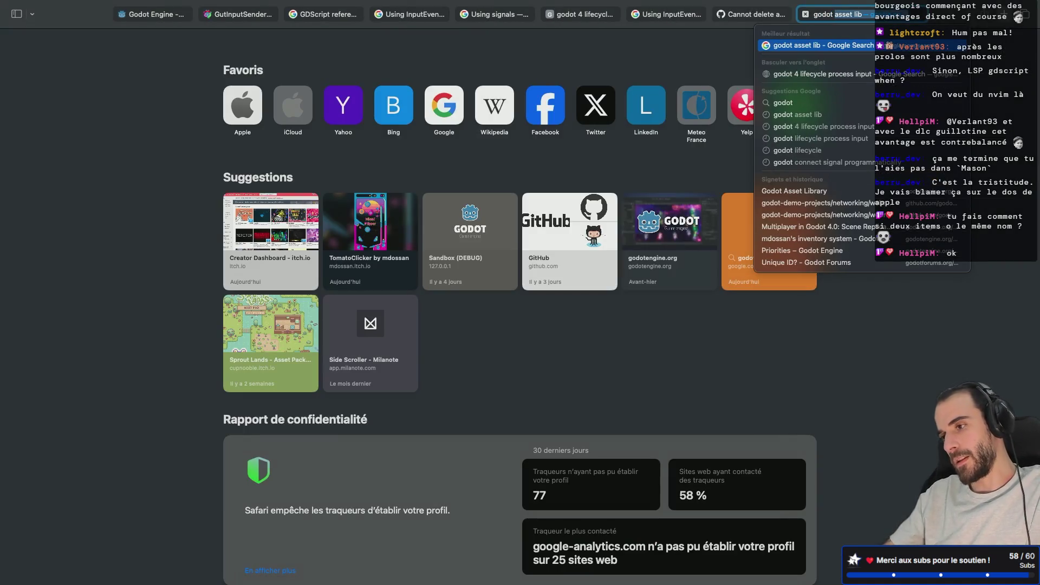
key(BackSpace)
key(BackSpace)
text(meta)
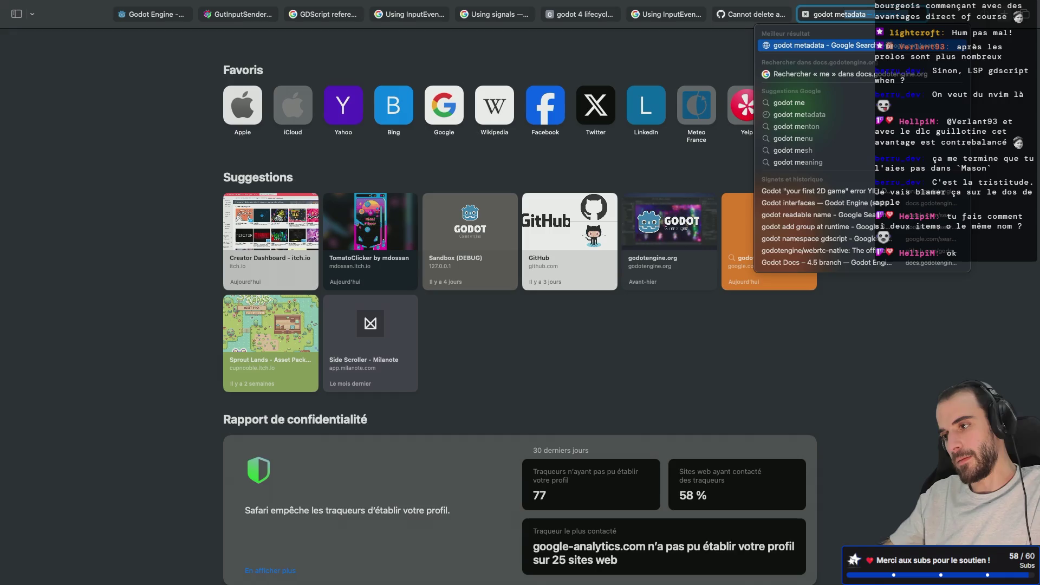
key(Return)
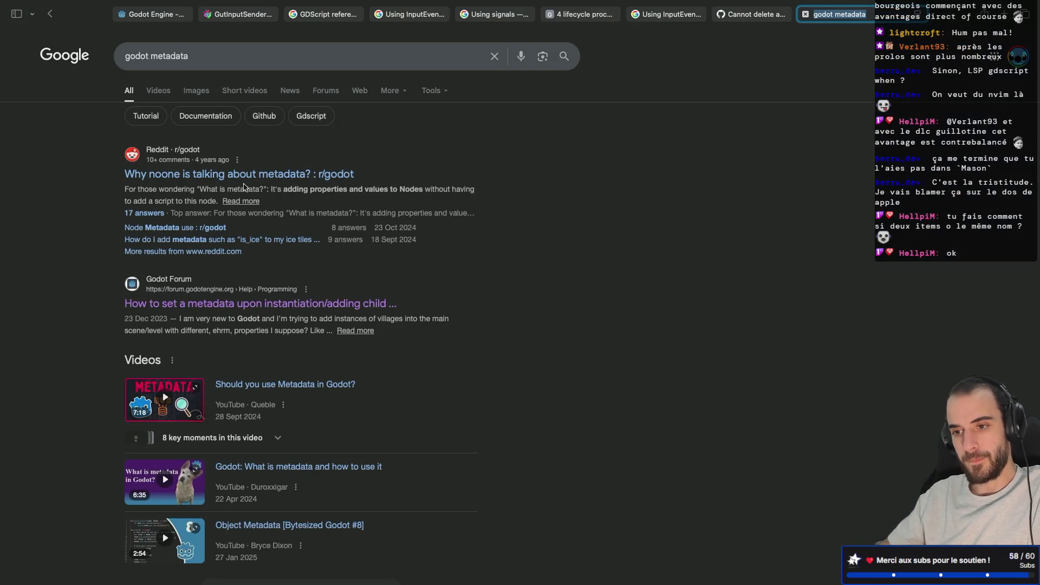
click(248, 175)
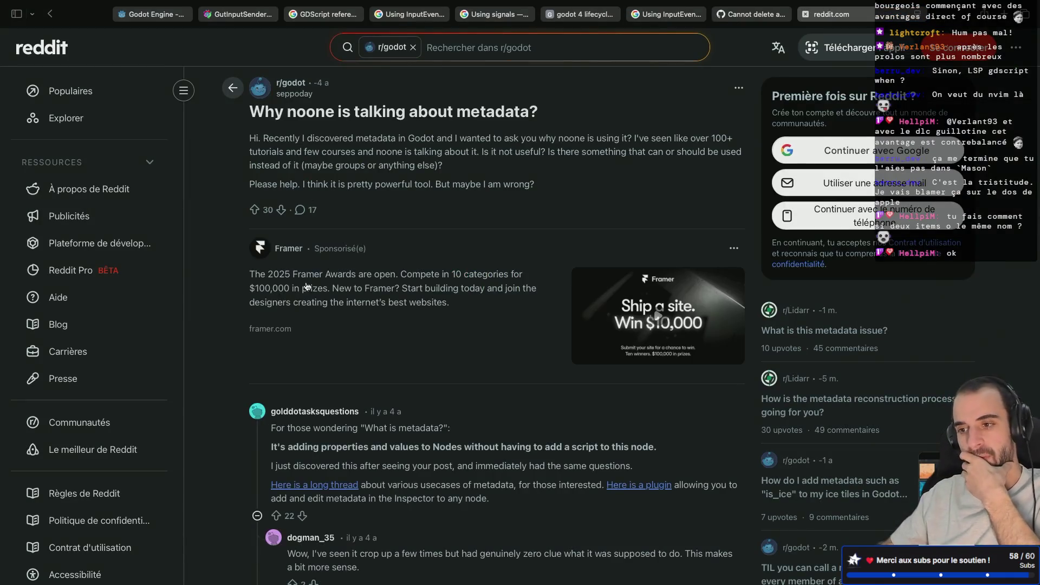
Step: Read through the thread's comments, then return to Godot and select the three exported properties
scroll(244, 269, down, 3)
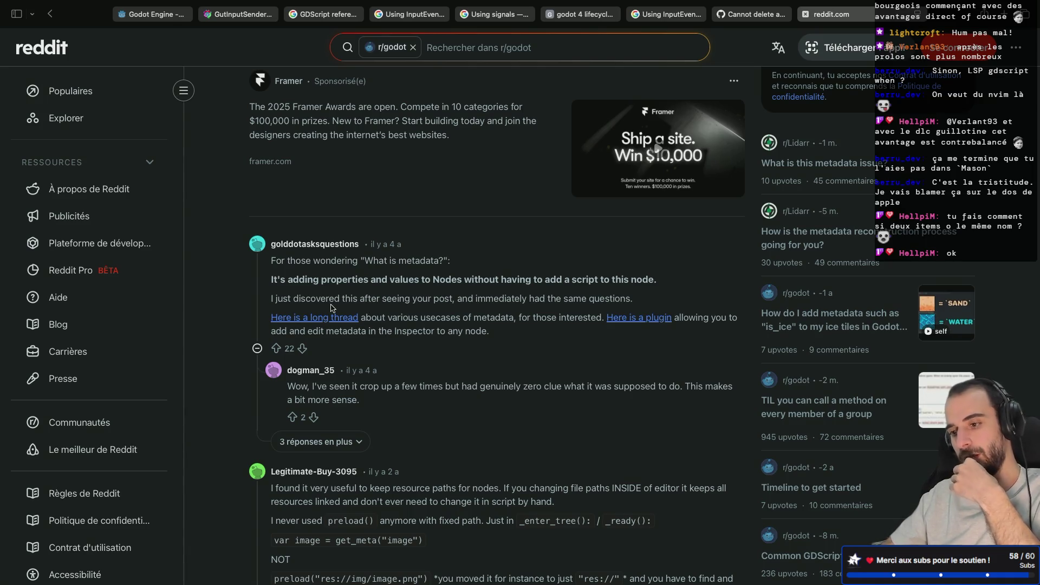
scroll(329, 307, down, 1)
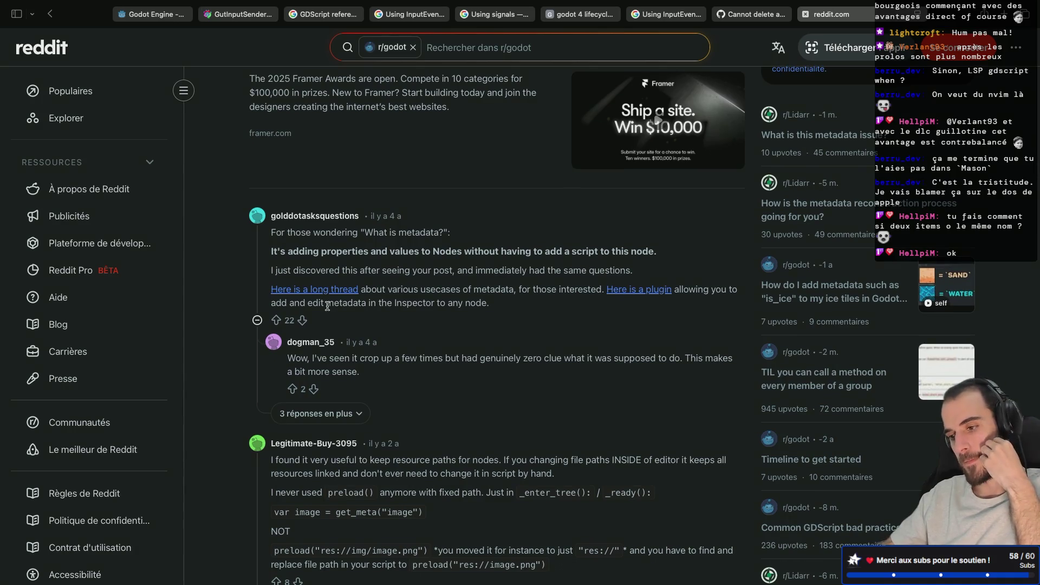
scroll(328, 307, down, 5)
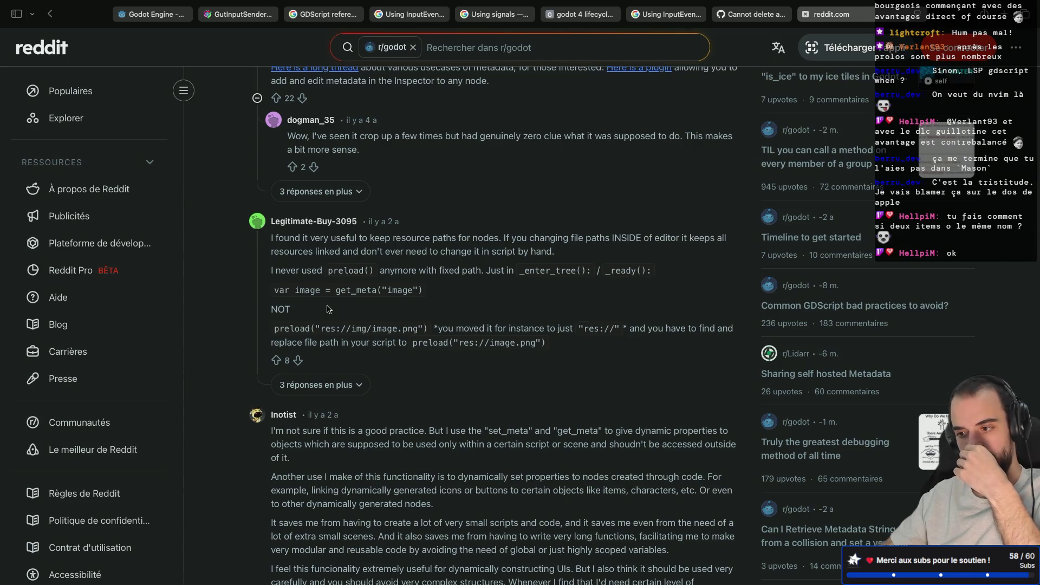
scroll(338, 254, down, 1)
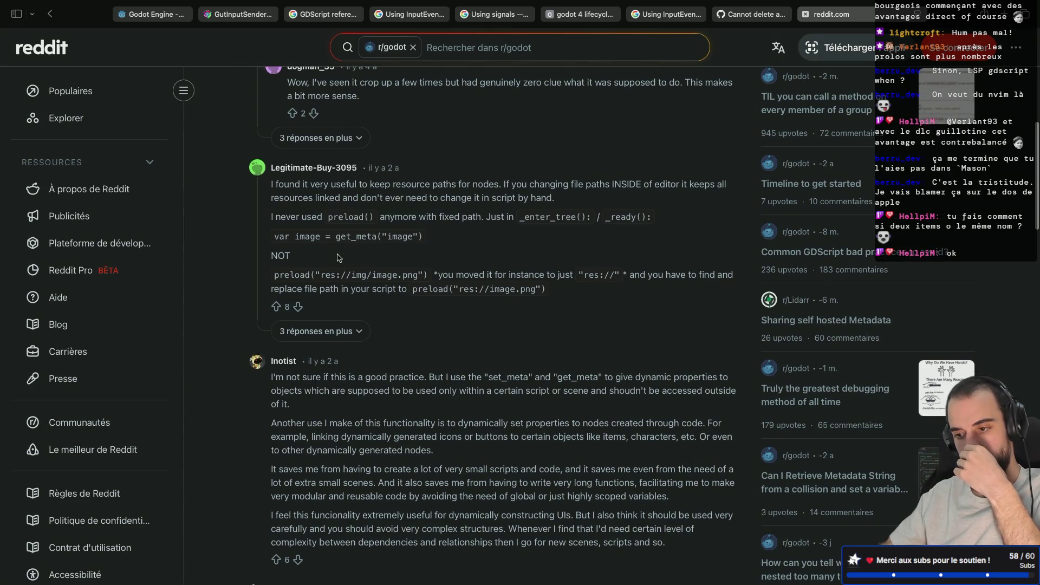
scroll(337, 258, up, 2)
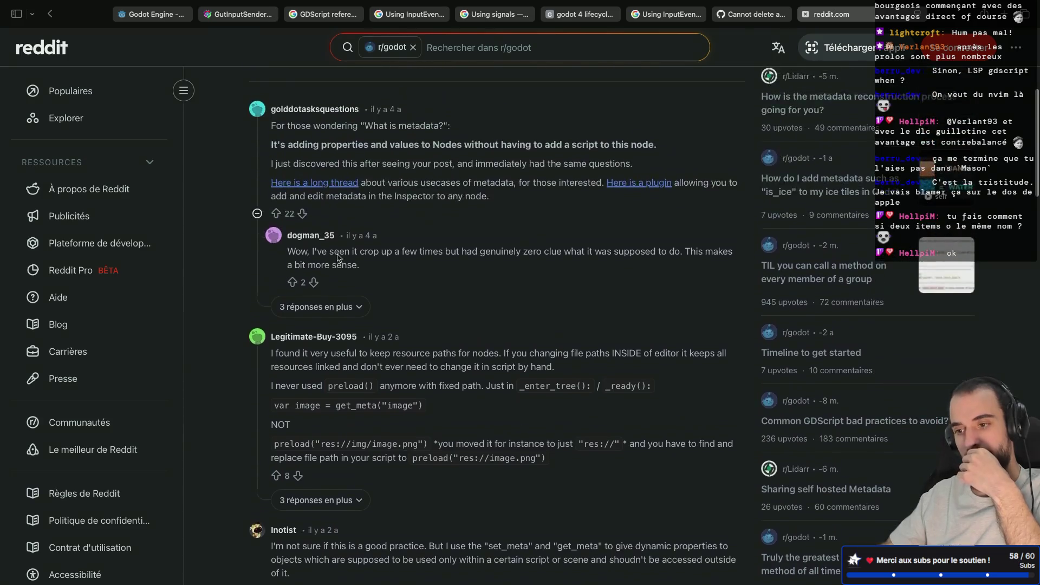
key(ctrl+Left)
drag(458, 154, 382, 118)
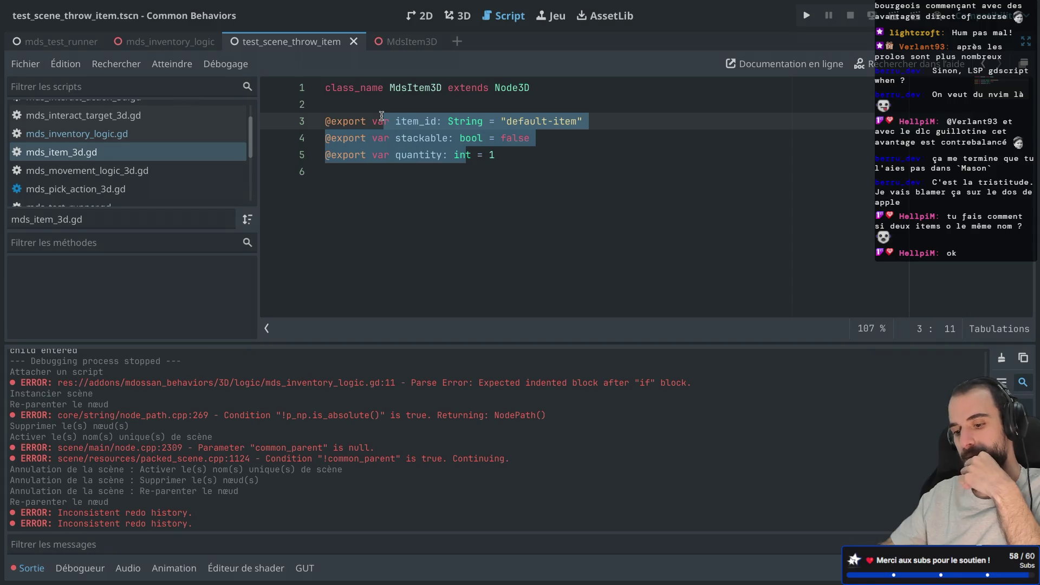
key(ctrl+shift+F11)
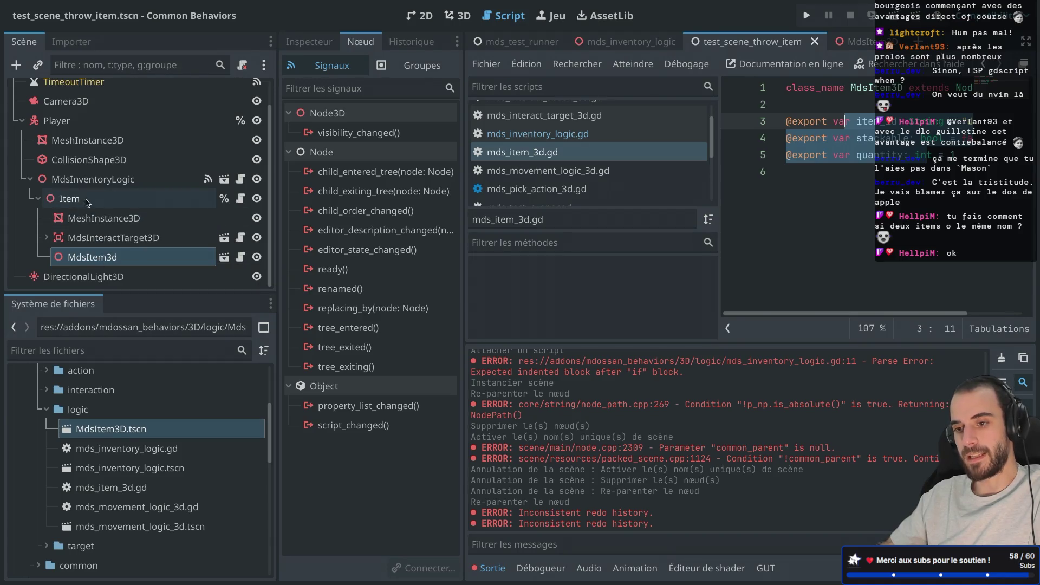
click(309, 41)
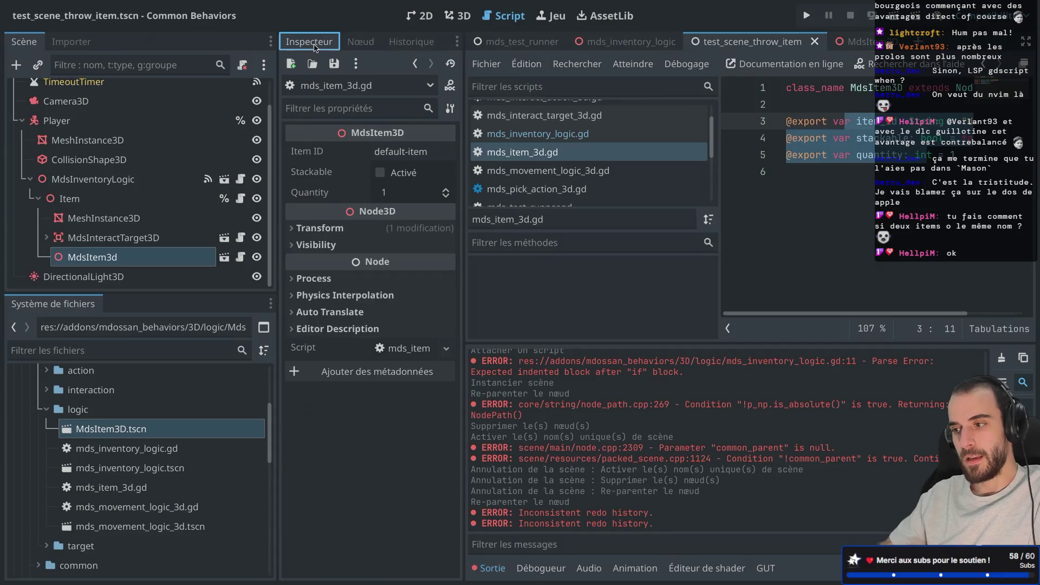
key(ctrl+shift+F11)
click(455, 108)
key(Return)
text(@export )
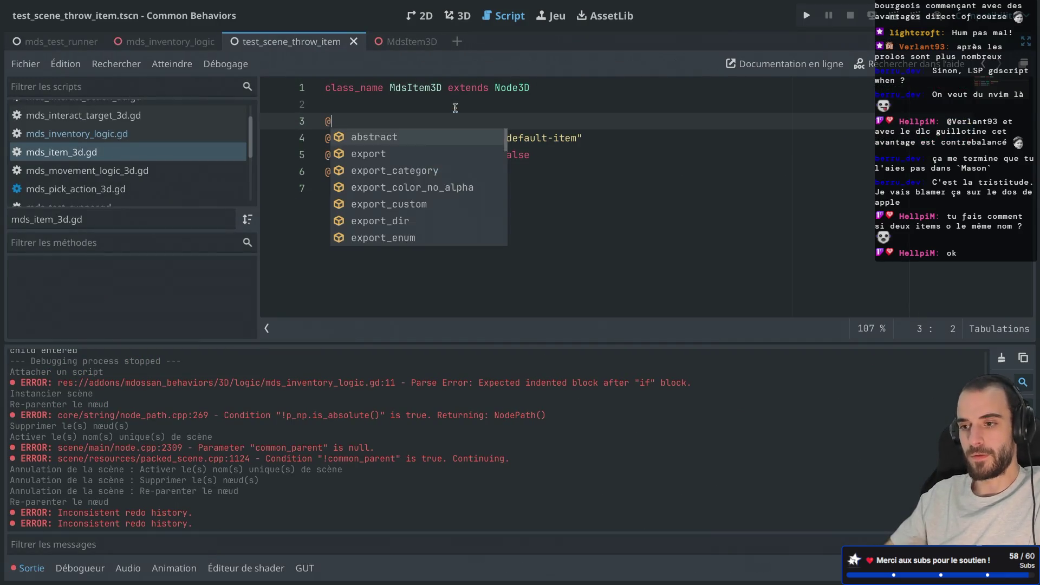
text(var pa)
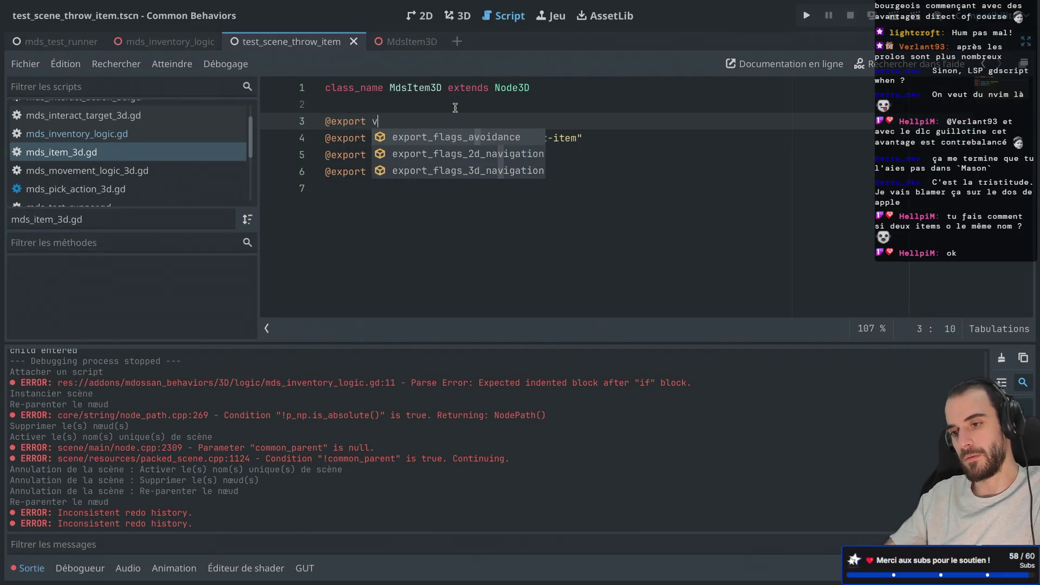
text(rent: N)
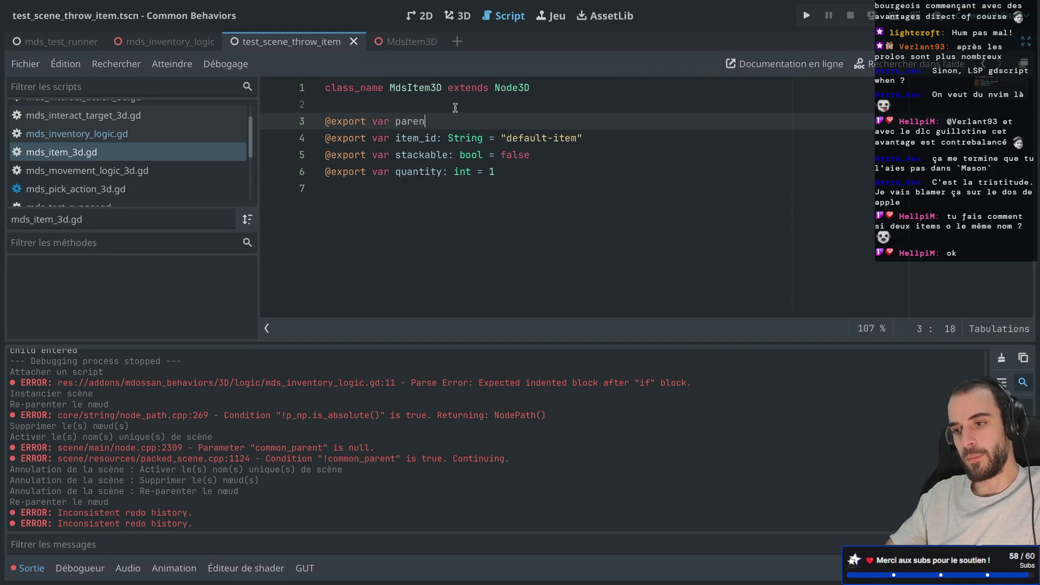
text(ode3D)
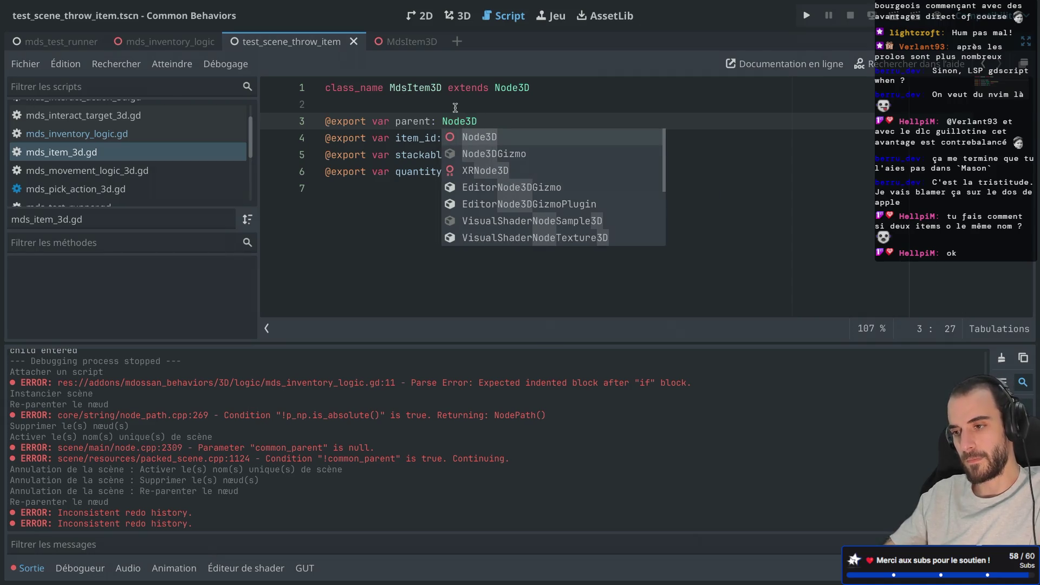
Step: Assign the Item node to MdsItem3d's Parent property in the Inspector
key(ctrl+shift+F11)
click(238, 258)
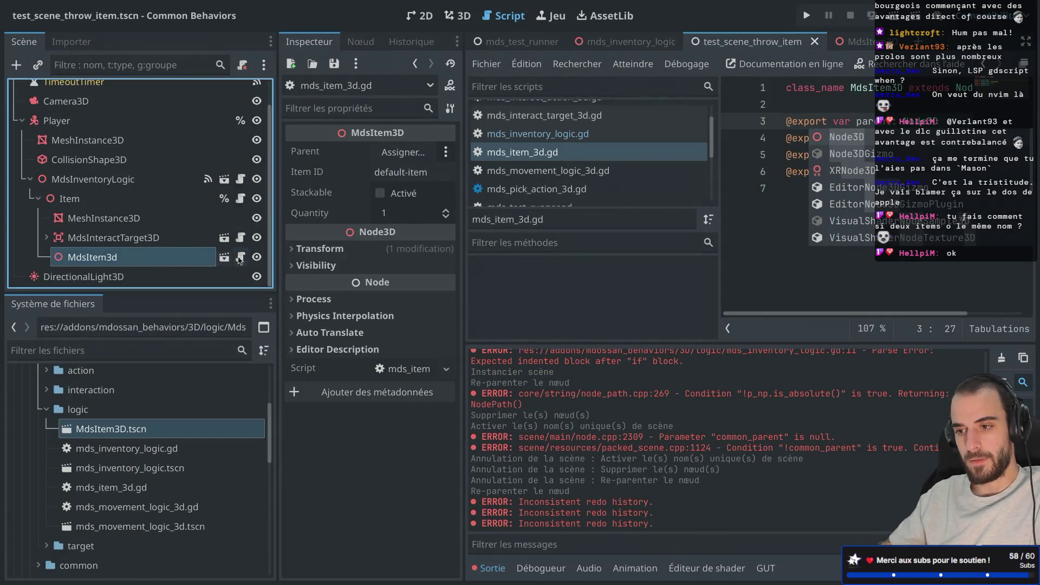
click(396, 154)
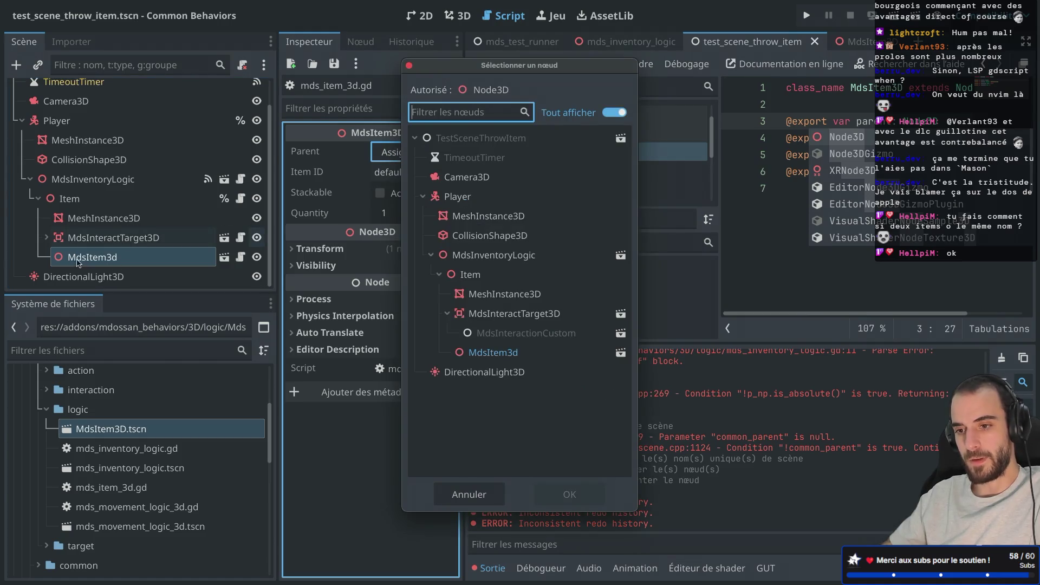
double_click(471, 274)
click(76, 201)
Step: Rename the Item node to ThrowableRock and save the test scene
click(76, 201)
text(Throwable)
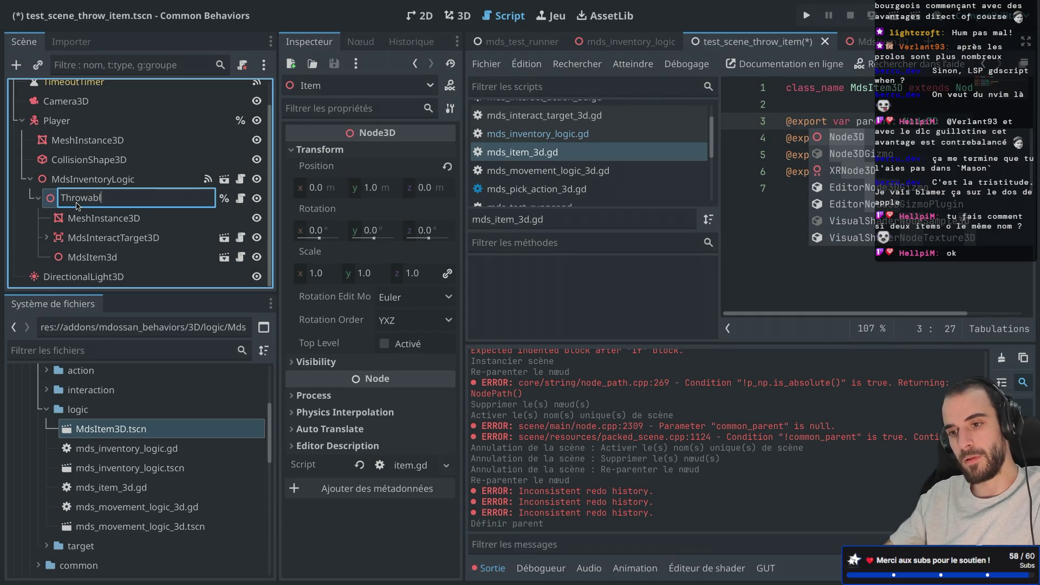
text(Rock)
key(Return)
key(ctrl+s)
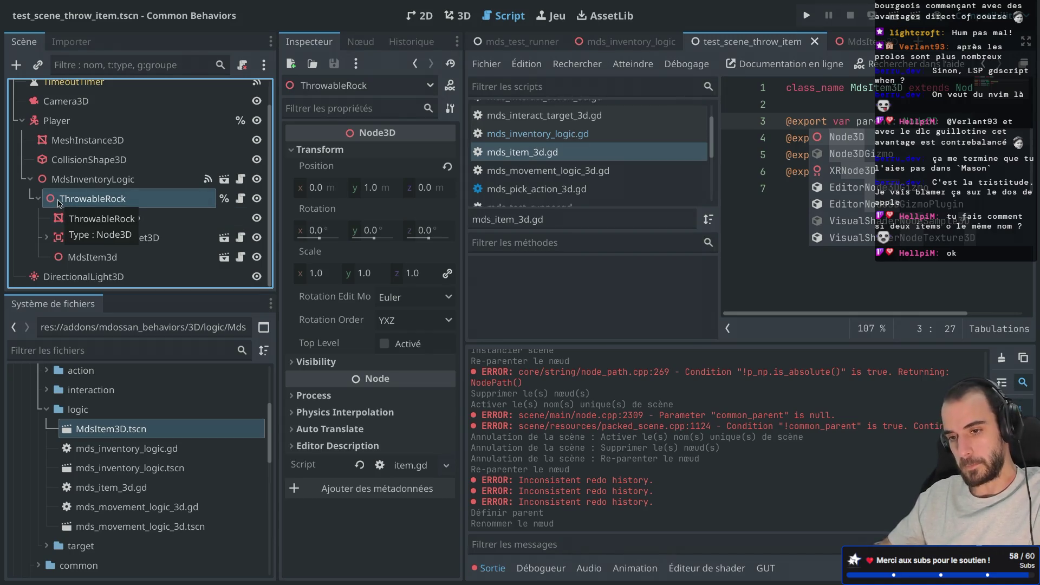
Step: Change ThrowableRock's node type to RigidBody3D
right_click(59, 200)
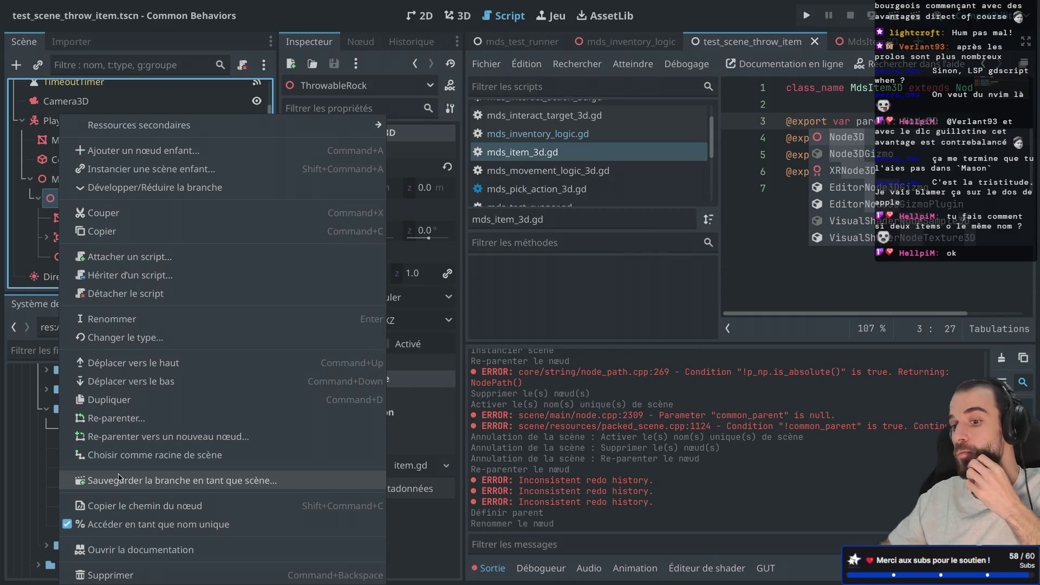
click(109, 338)
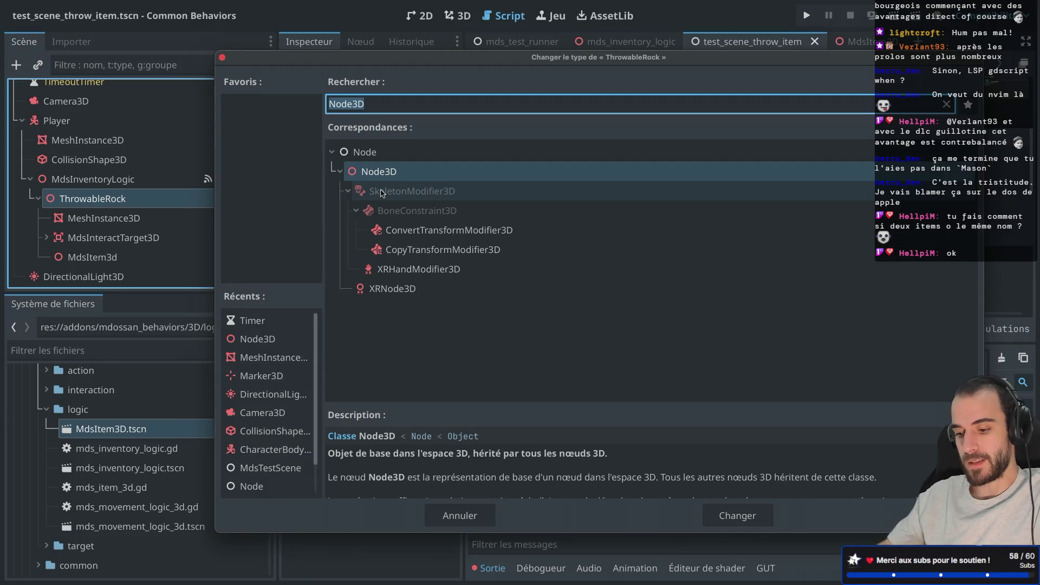
text(Rigi)
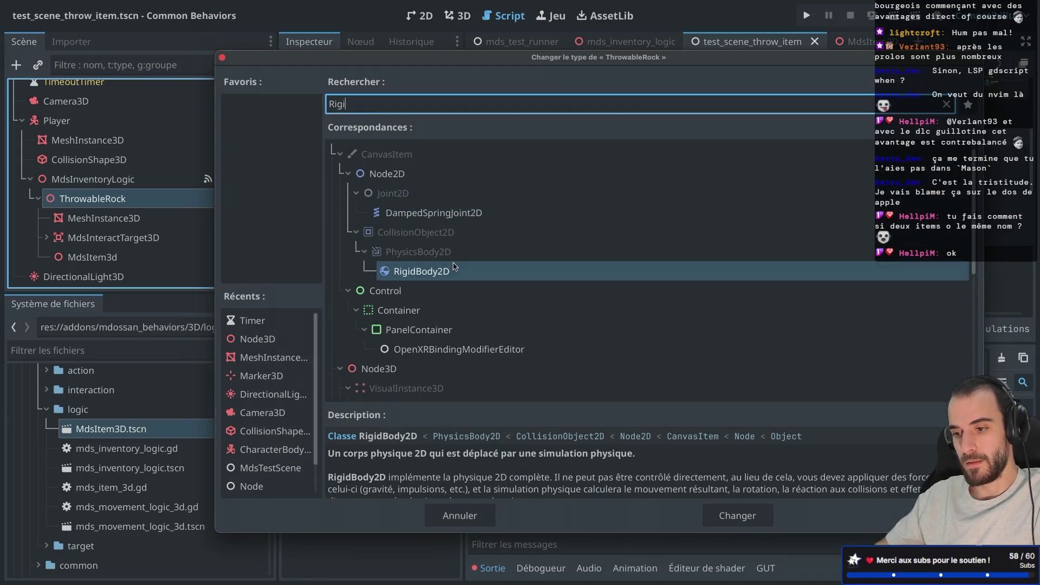
scroll(433, 253, down, 5)
double_click(432, 253)
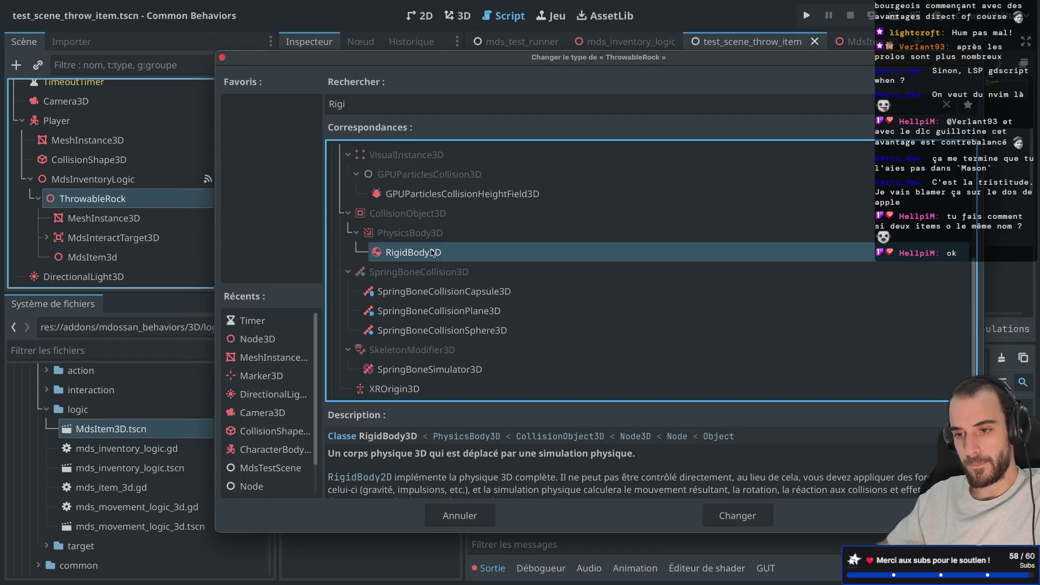
double_click(136, 199)
key(Escape)
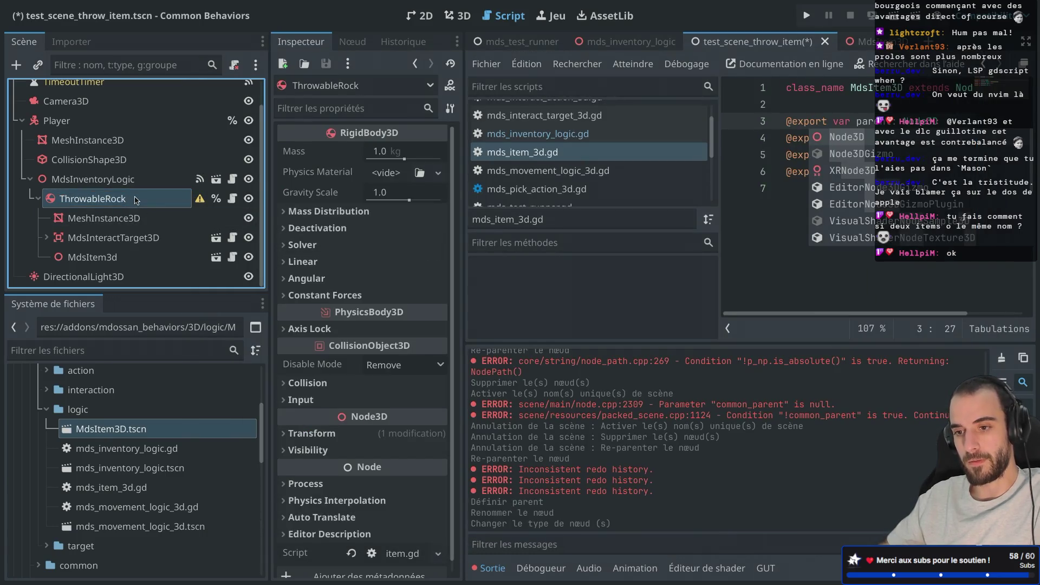
Step: Add a CollisionShape3D child under ThrowableRock, keeping its default name
key(ctrl+a)
text(col)
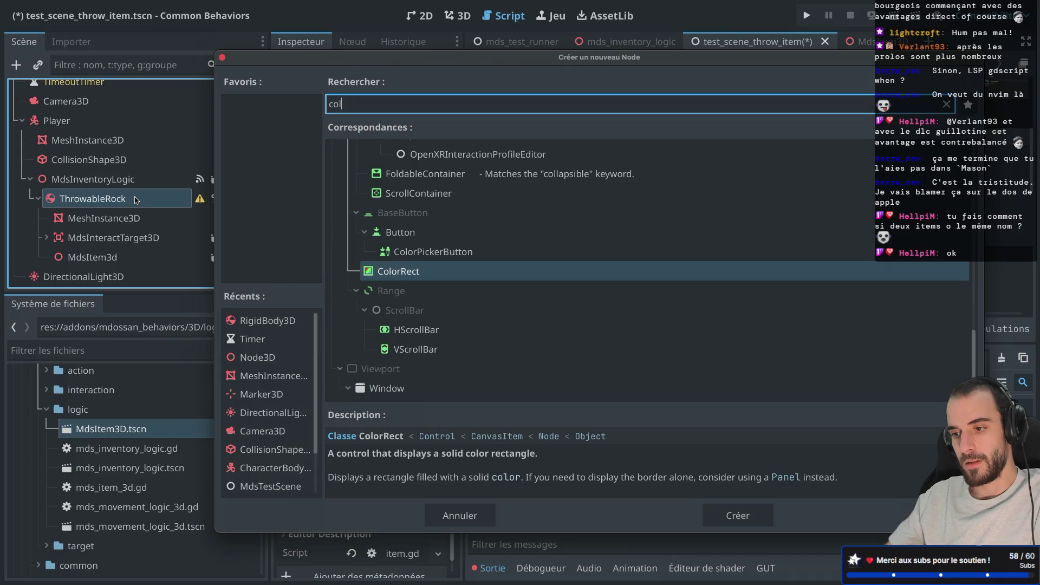
key(BackSpace)
key(BackSpace)
key(BackSpace)
text(shape)
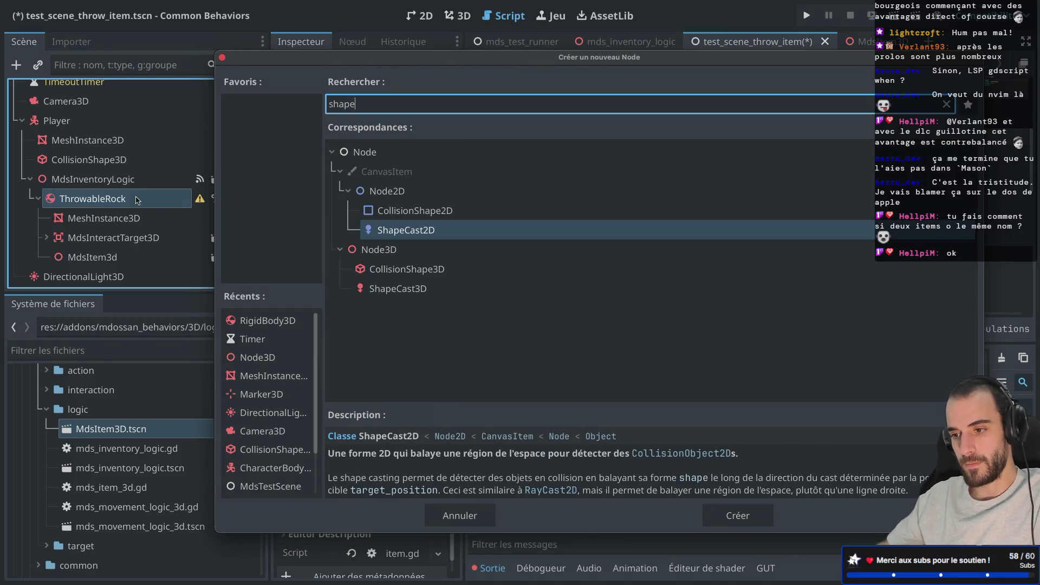
double_click(381, 276)
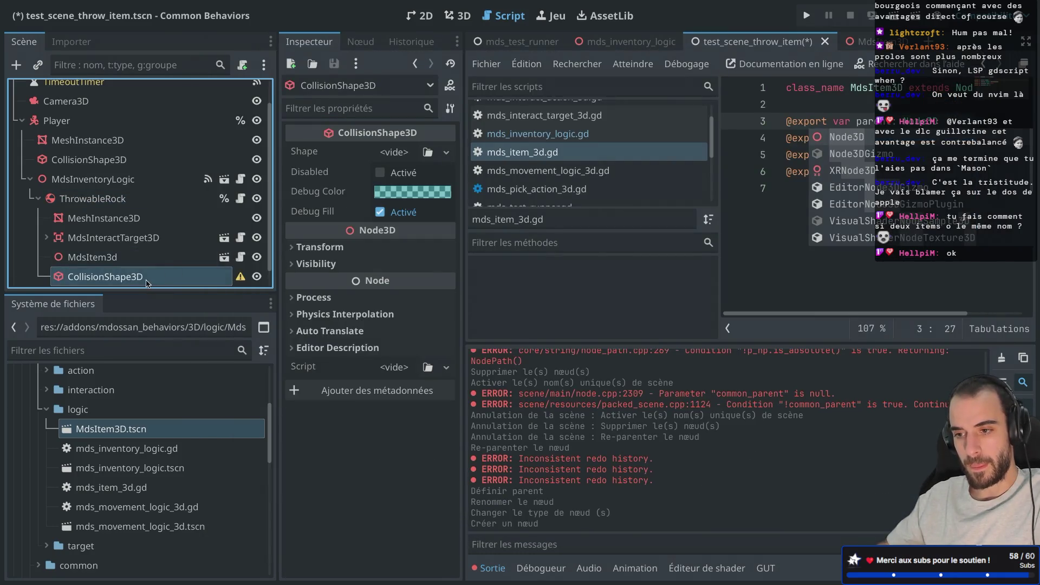
key(Return)
Step: Give the collision node a new SphereShape3D and move it above MeshInstance3D
click(394, 152)
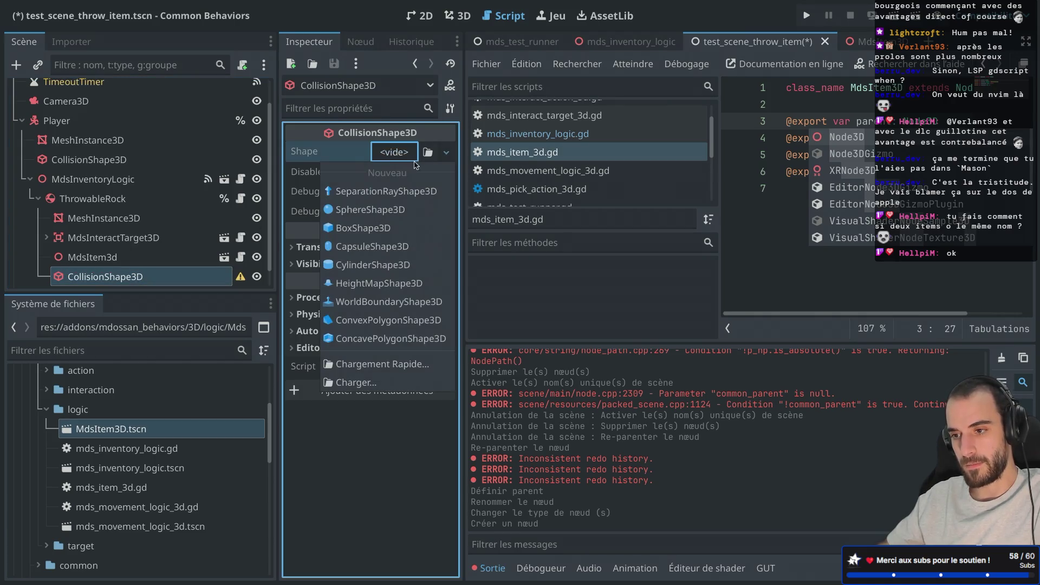
click(370, 209)
drag(115, 277, 114, 213)
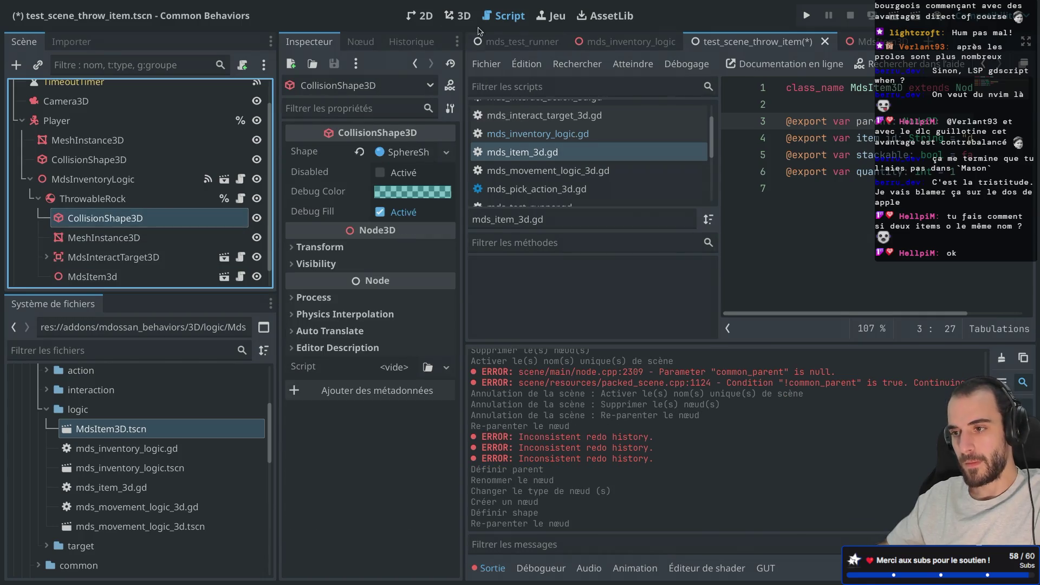
click(459, 18)
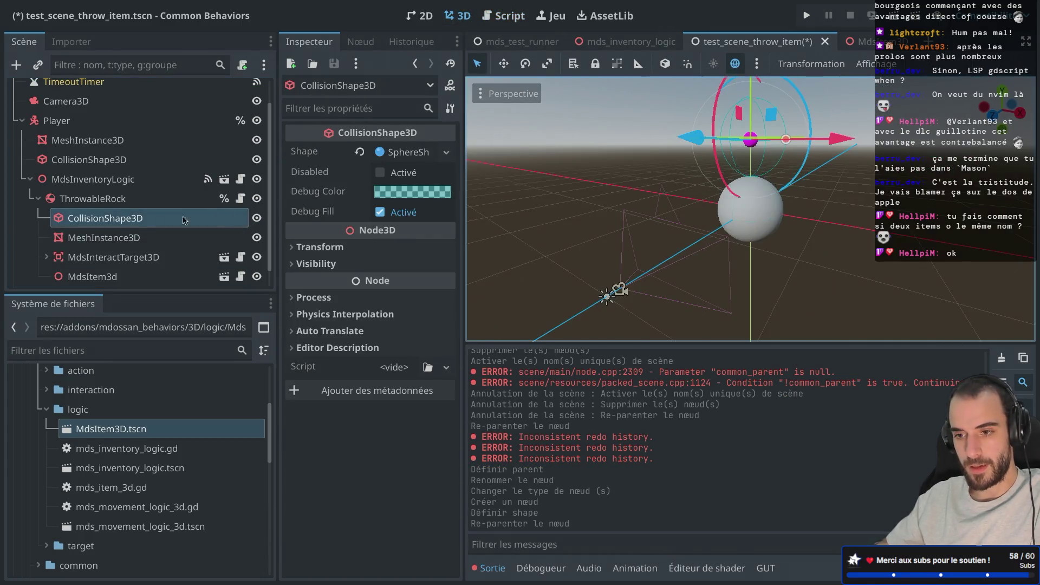
Step: Set the SphereShape3D radius to 0.1 and frame the sphere in the 3D view
click(401, 152)
click(376, 183)
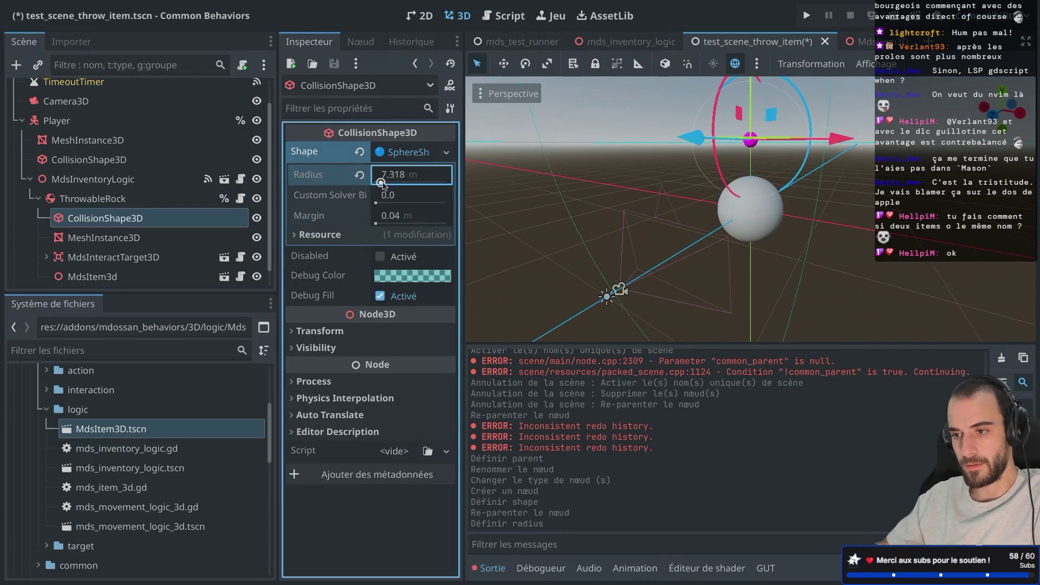
click(395, 175)
text(0.1)
key(Return)
scroll(684, 106, up, 5)
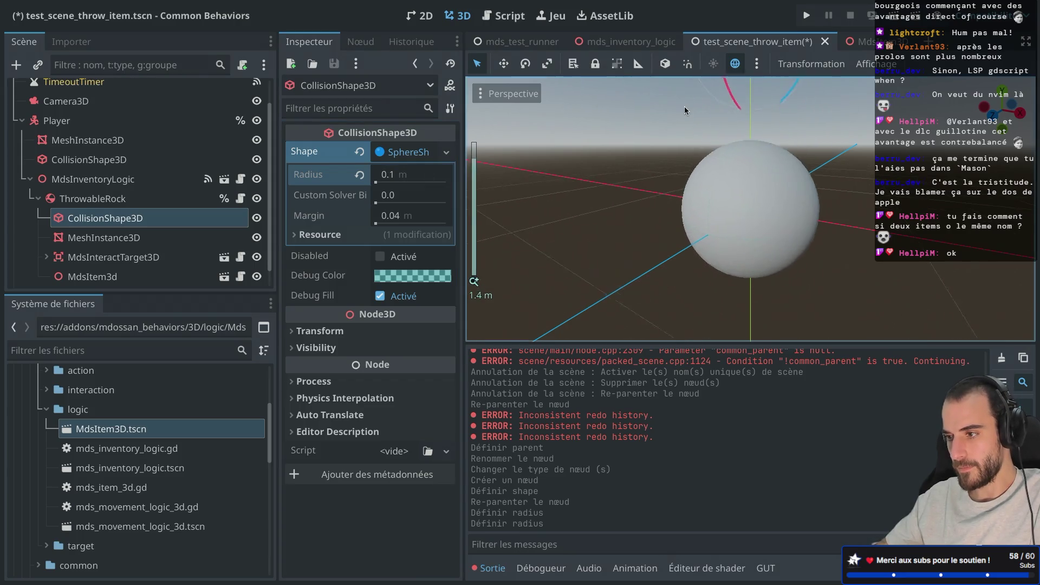
scroll(685, 106, down, 4)
key(f)
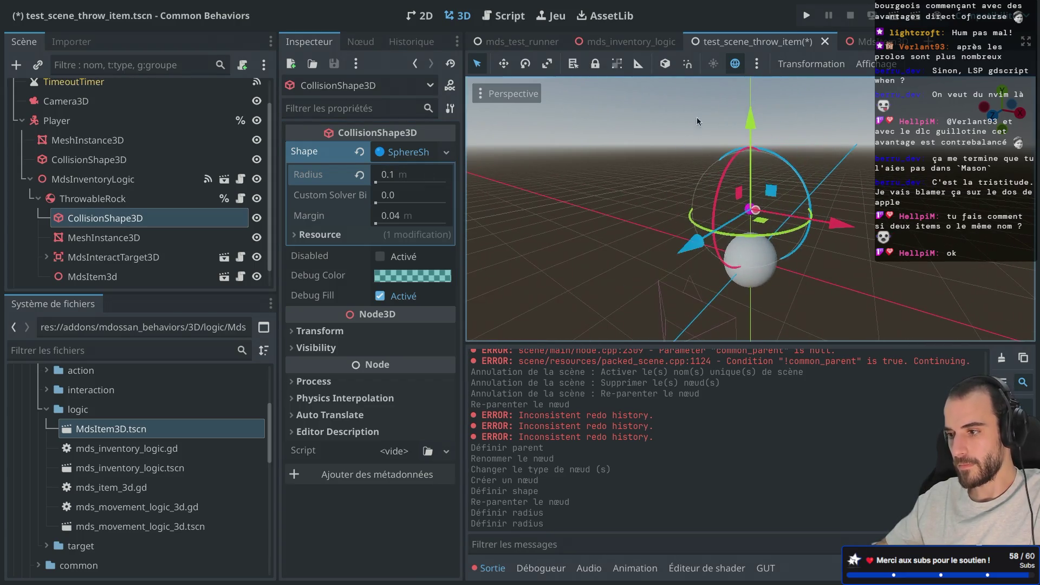
scroll(718, 154, up, 10)
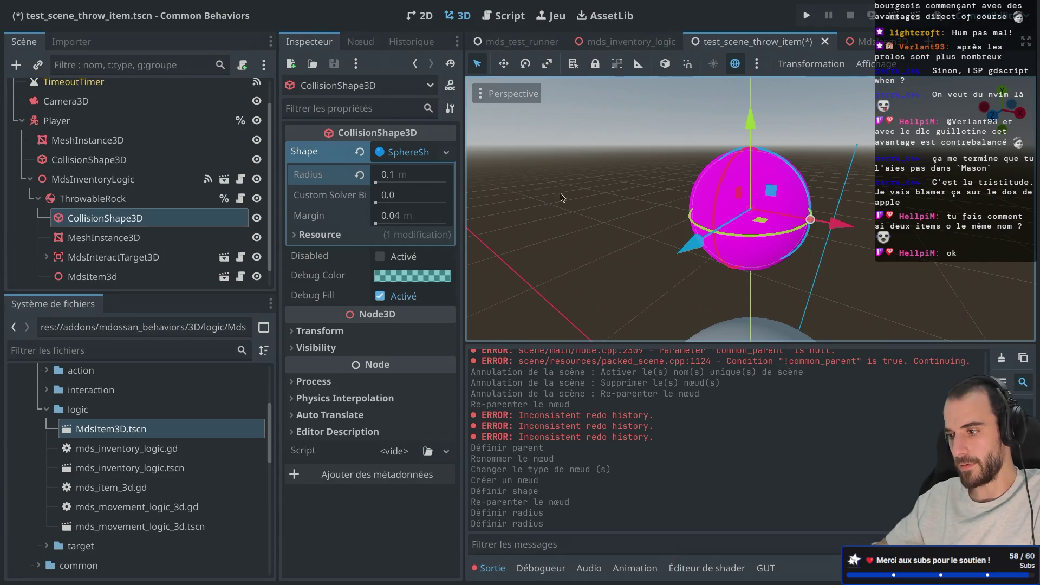
Step: Try a 0.2 radius, revert it to 0.1, and save the scene
click(389, 180)
key(ctrl+a)
text(0.2)
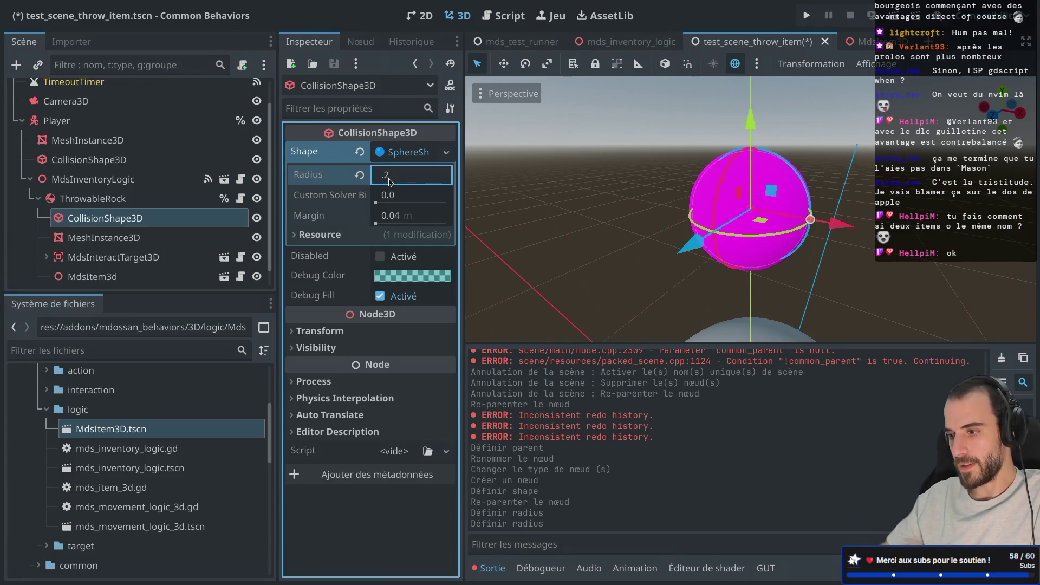
key(Return)
key(ctrl+a)
text(0.1)
key(Return)
key(ctrl+s)
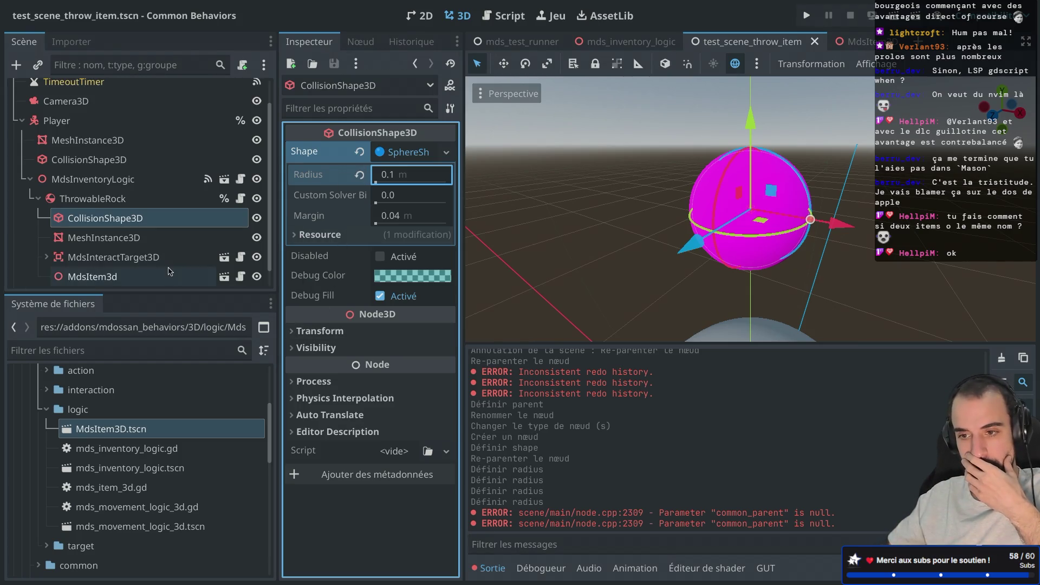
click(113, 204)
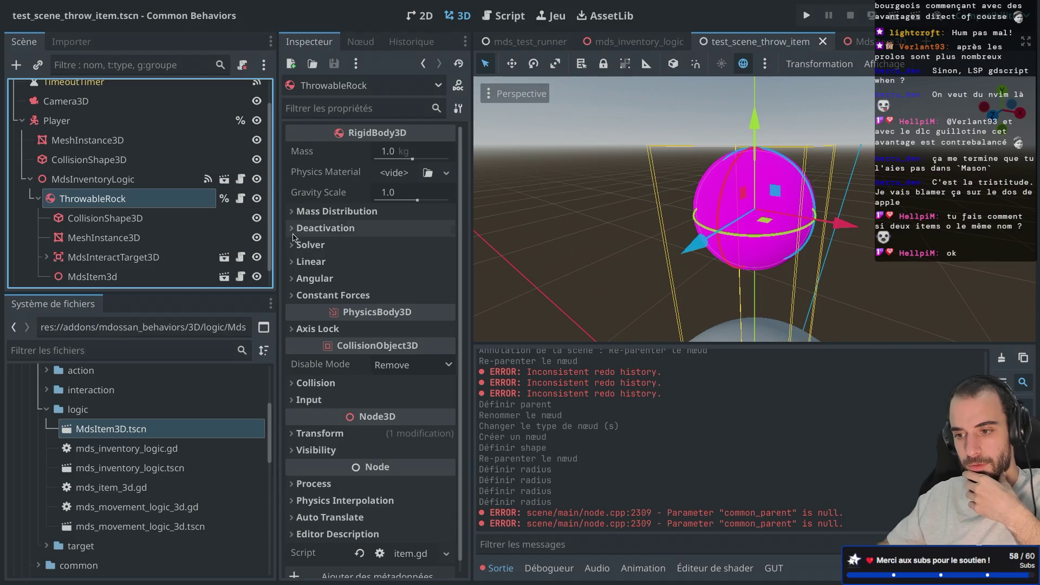
Step: Review the rigid body's Inspector sections, from Input and Collision through Mass Distribution and Transform
click(293, 400)
click(293, 400)
click(292, 384)
click(292, 386)
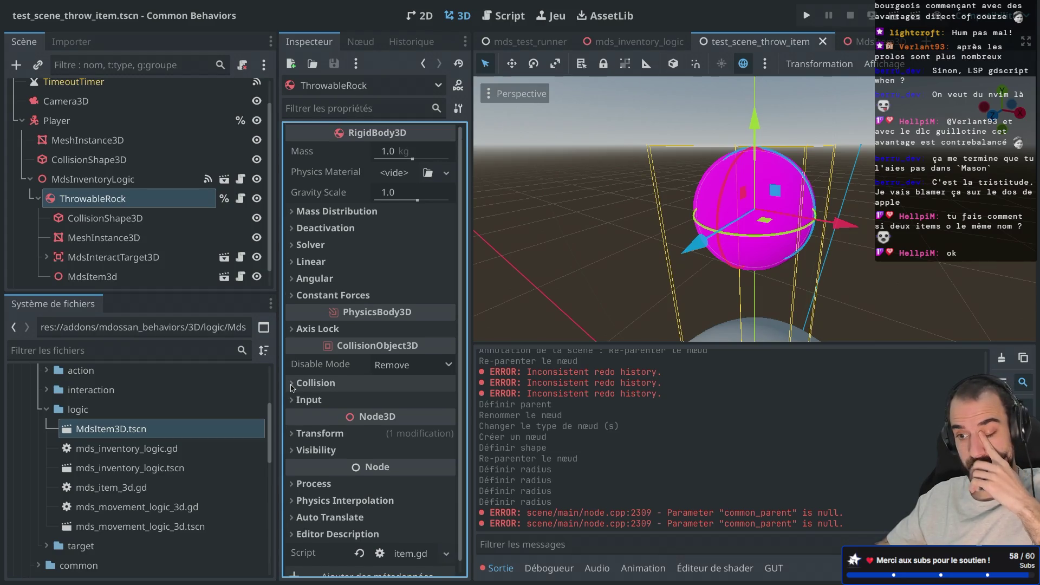
click(292, 329)
click(292, 329)
click(291, 298)
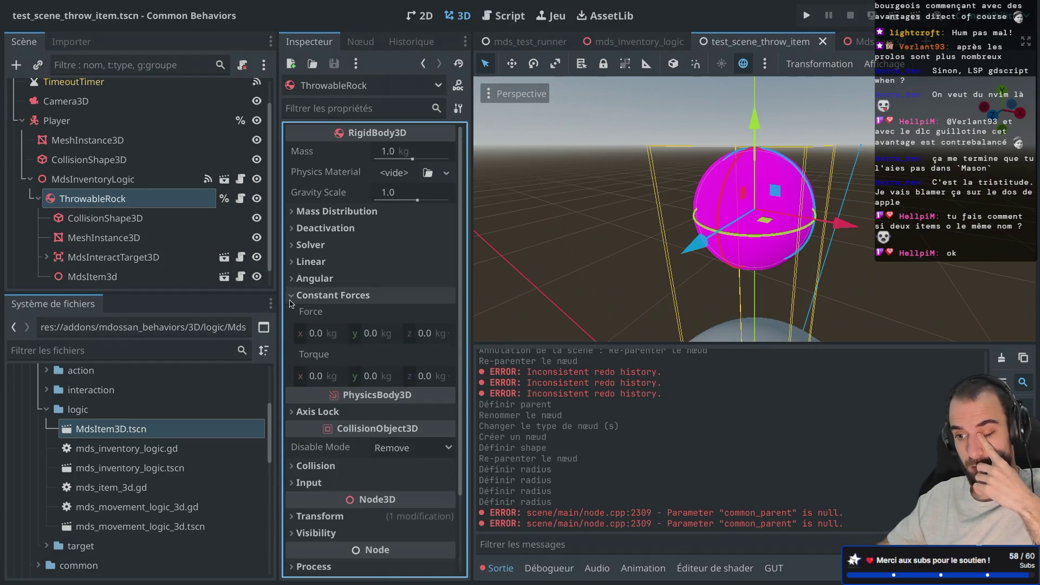
click(291, 295)
click(291, 280)
click(291, 284)
click(291, 262)
click(291, 262)
click(292, 247)
click(291, 247)
click(292, 229)
click(292, 228)
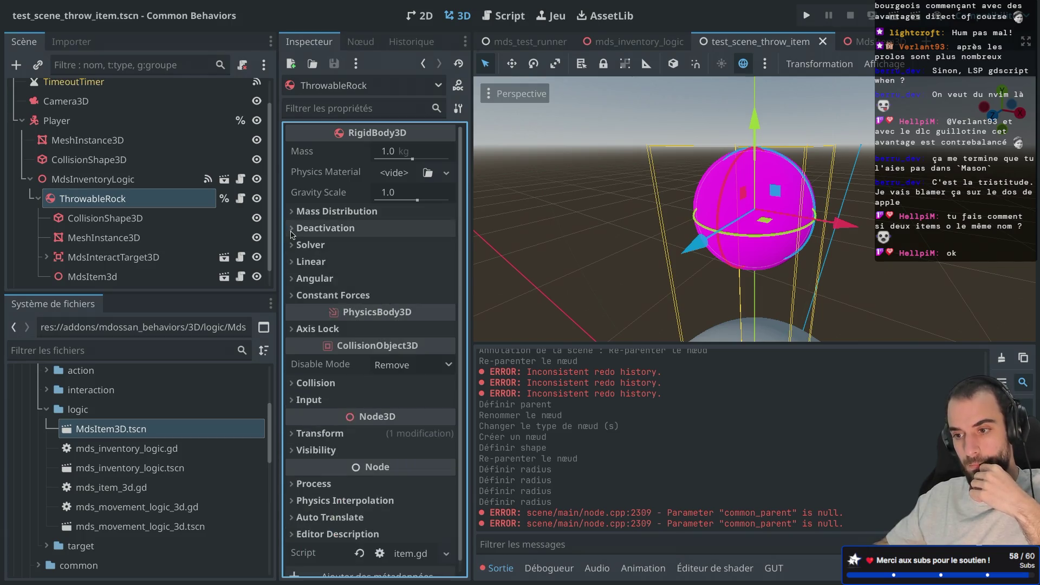
click(291, 211)
click(291, 216)
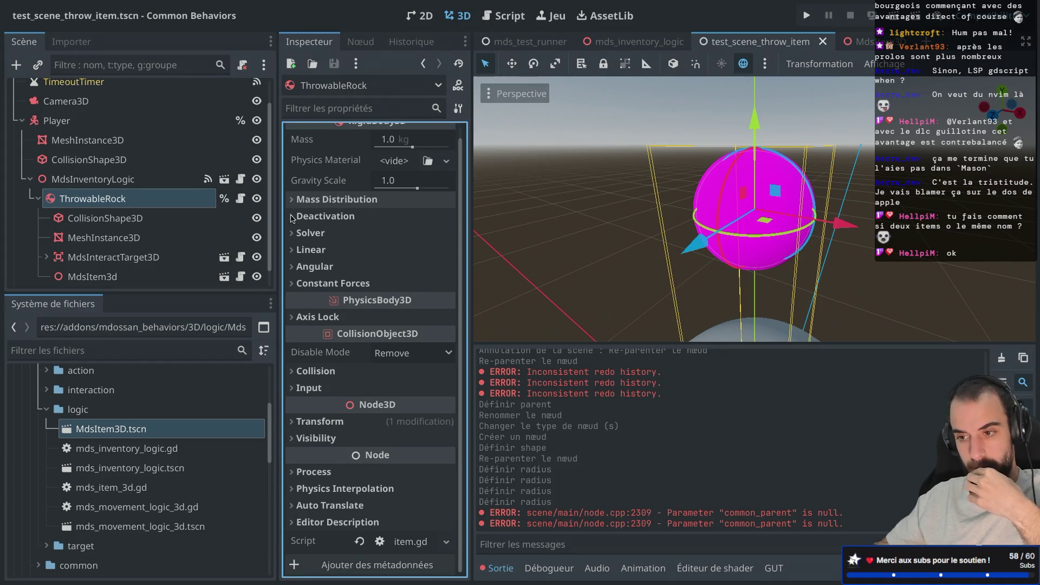
click(290, 421)
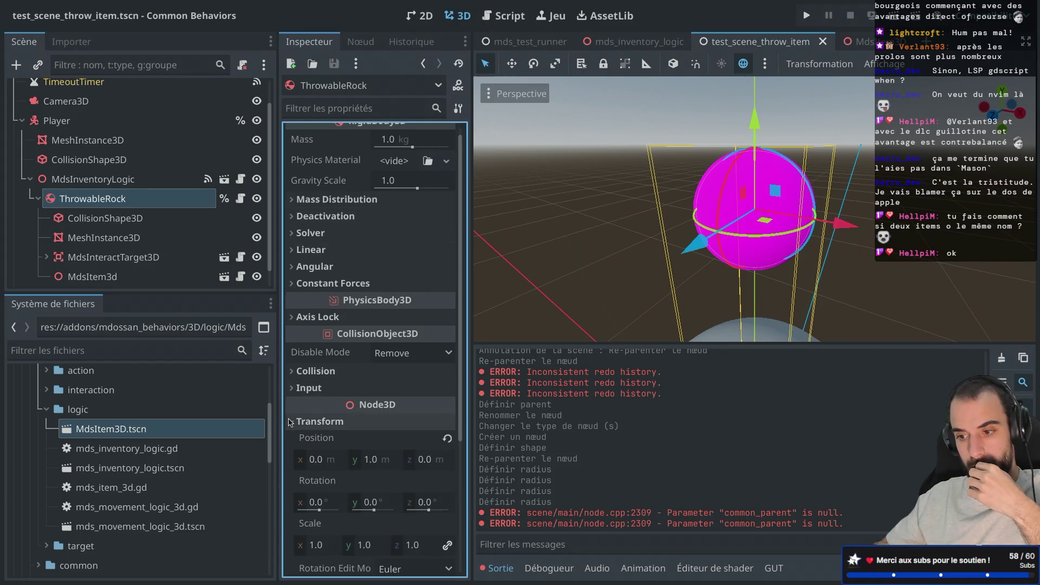
click(290, 422)
Step: Expand Deactivation and tick Sleeping so the rock starts asleep
scroll(295, 229, up, 1)
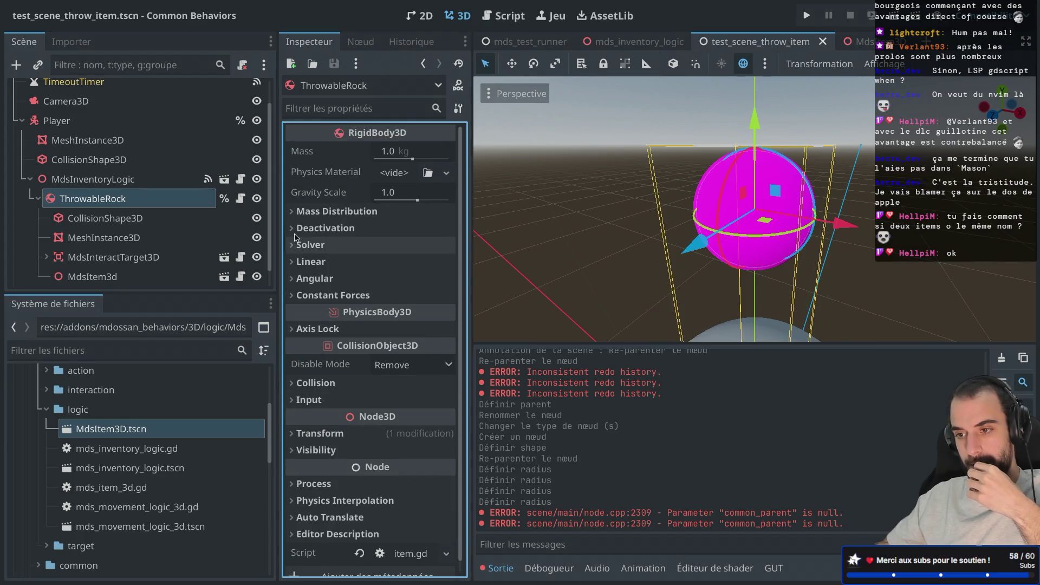
click(296, 228)
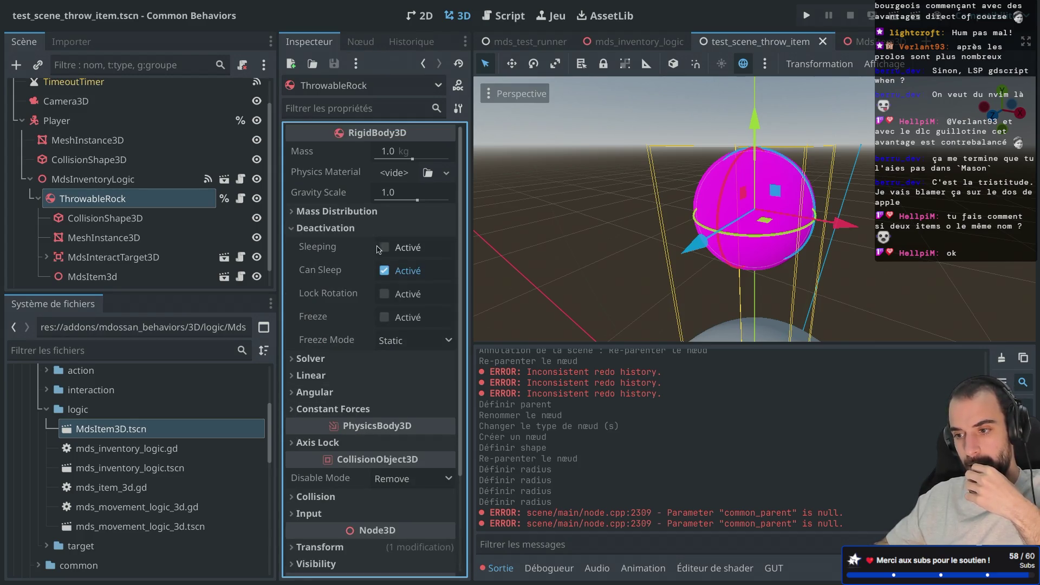
click(384, 247)
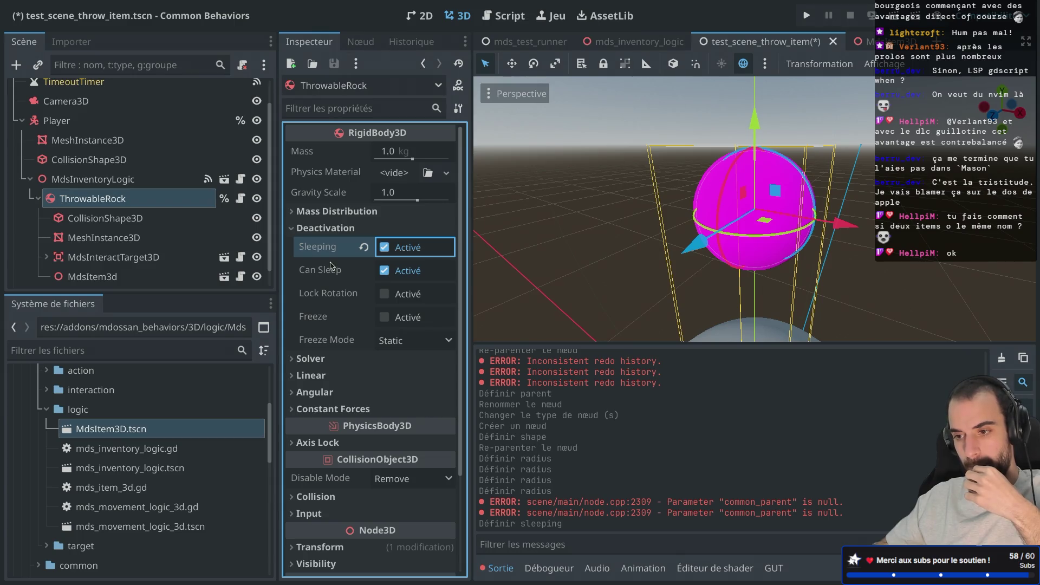
mouse_move(330, 252)
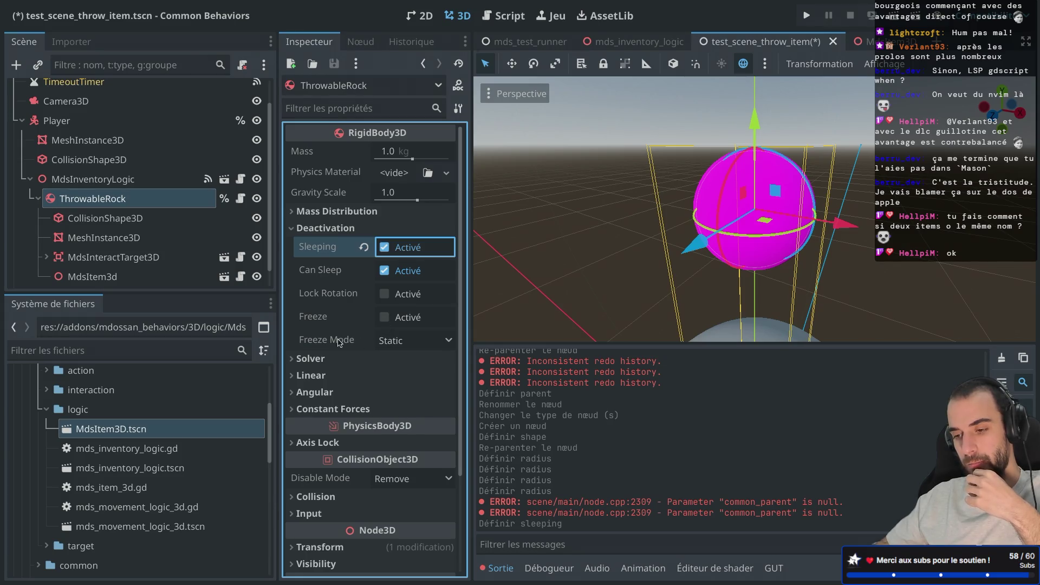
mouse_move(339, 341)
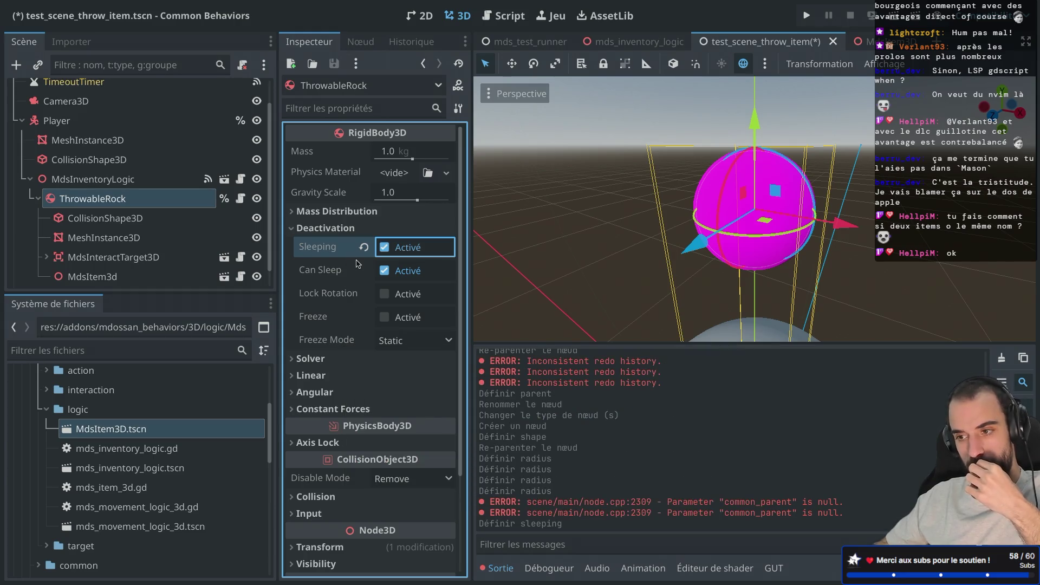
mouse_move(357, 263)
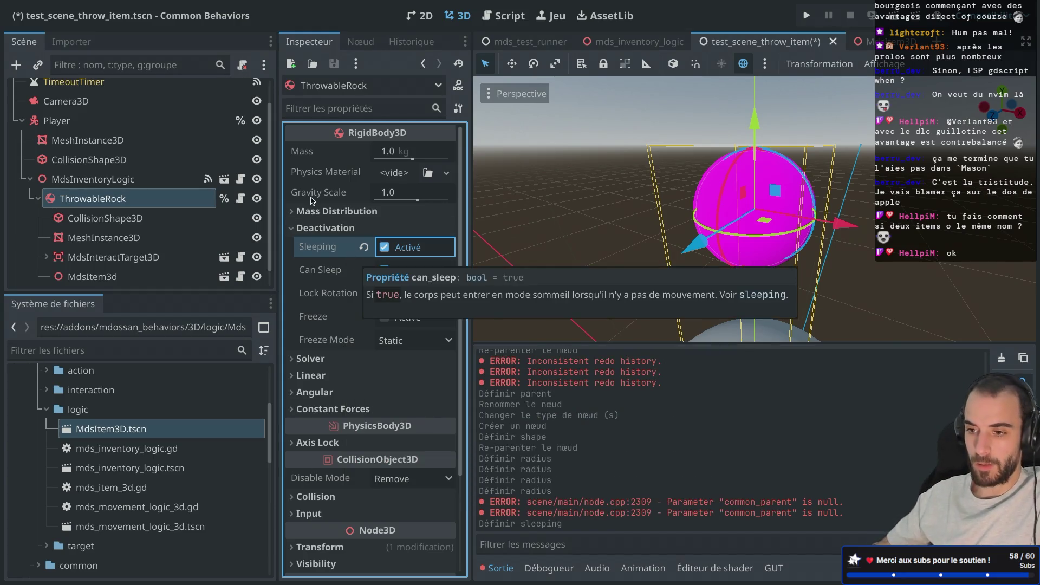
mouse_move(312, 201)
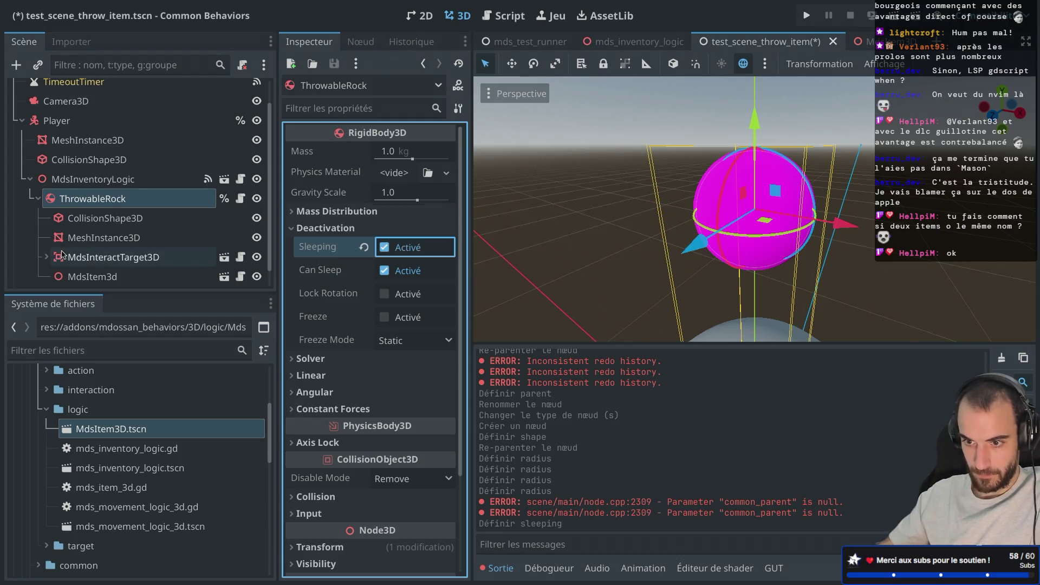
scroll(128, 225, down, 1)
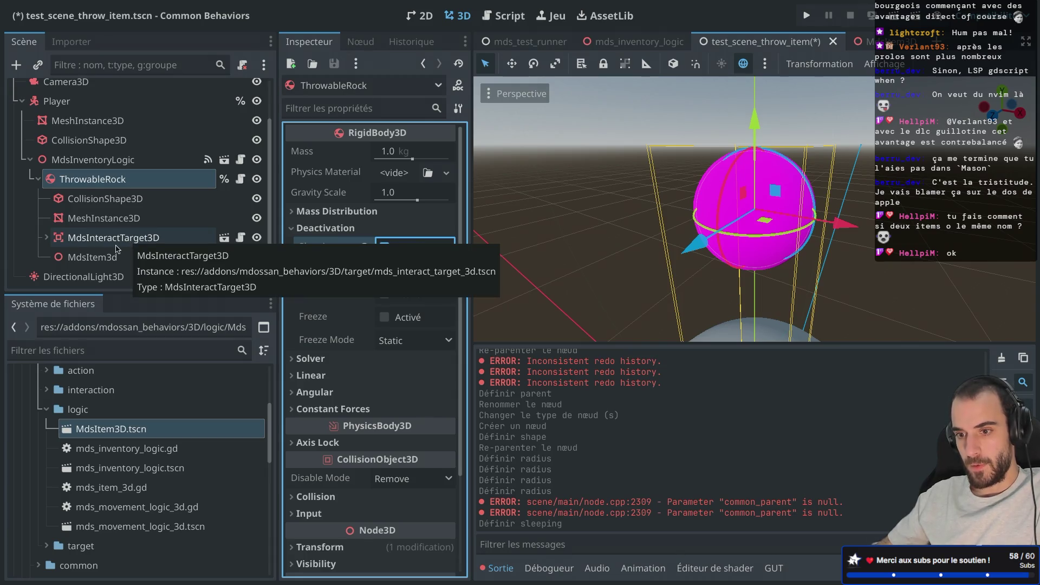
click(47, 238)
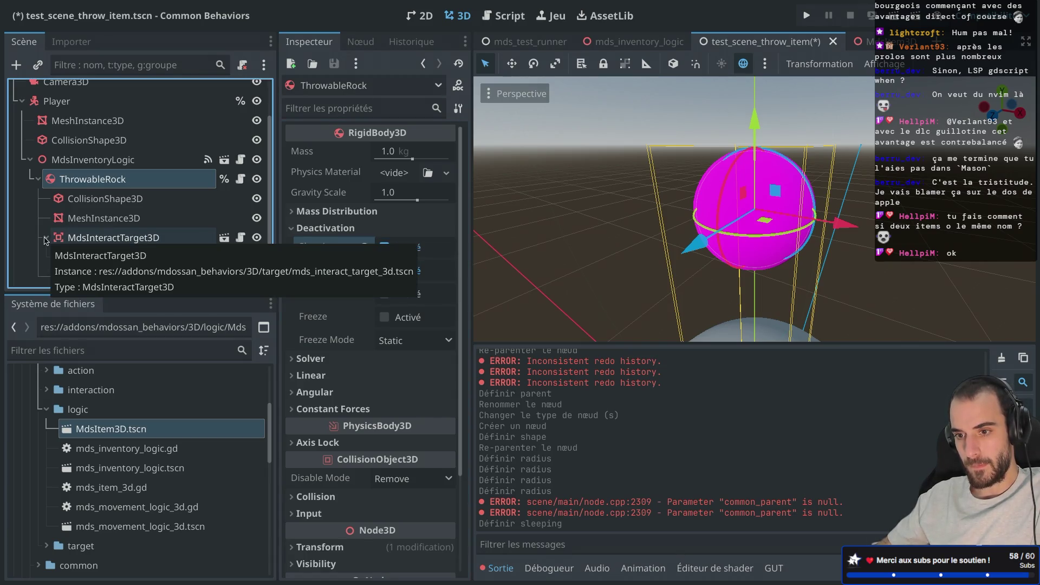
click(46, 238)
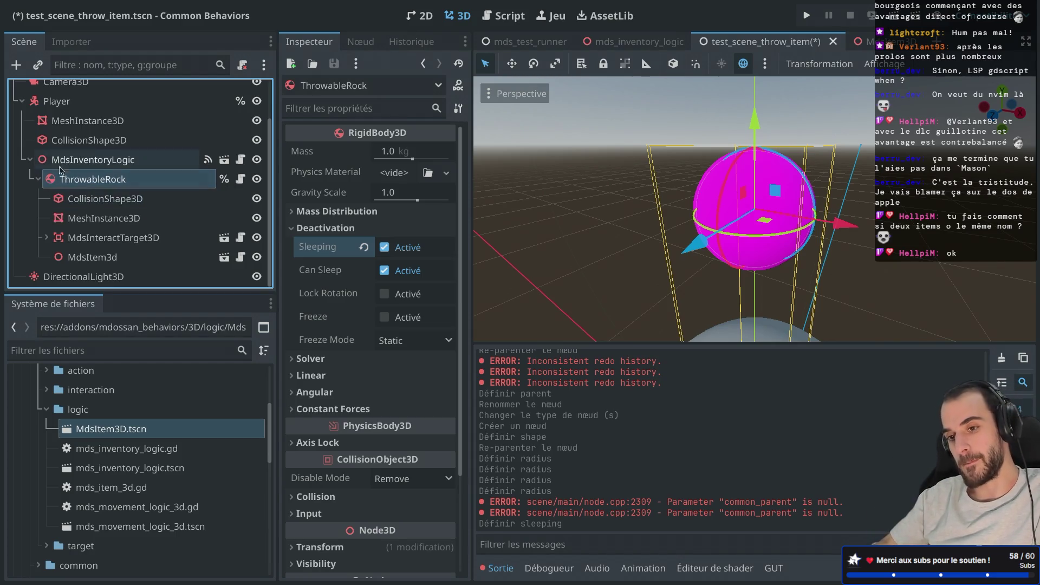
click(38, 178)
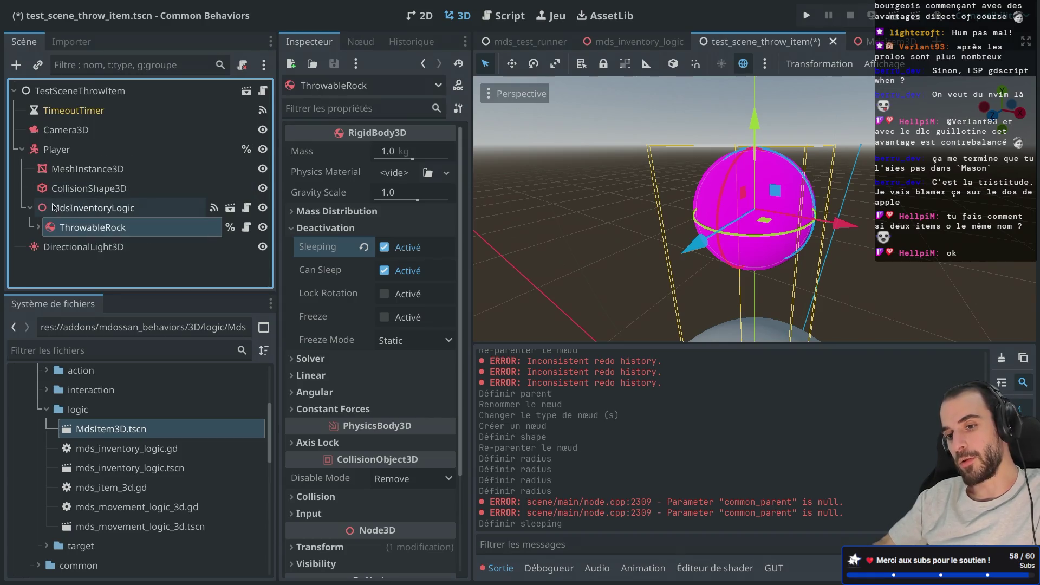
Step: Select MdsItem3d under ThrowableRock and open its mds_item_3d.gd script
click(37, 227)
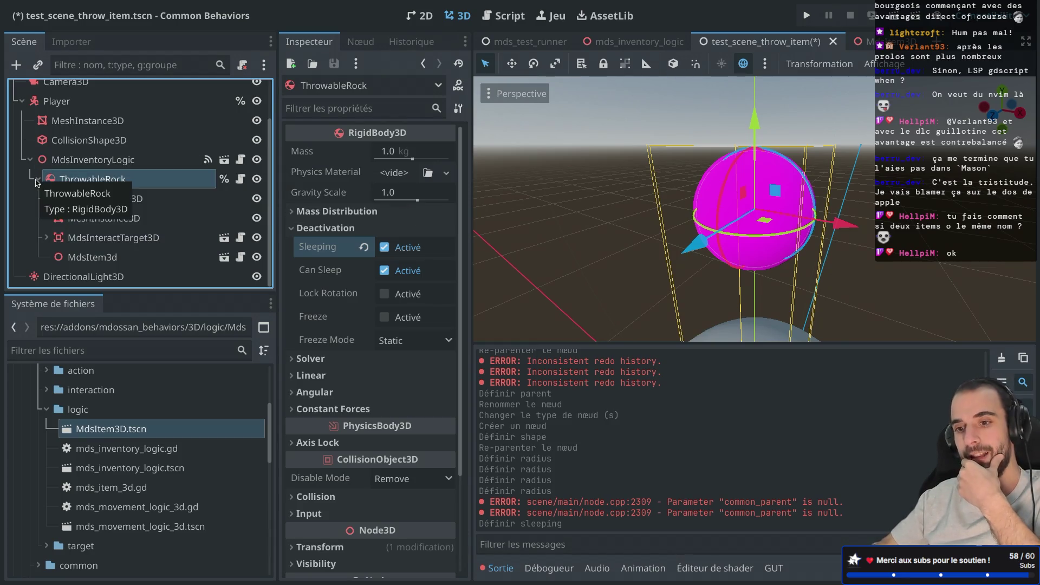
click(125, 252)
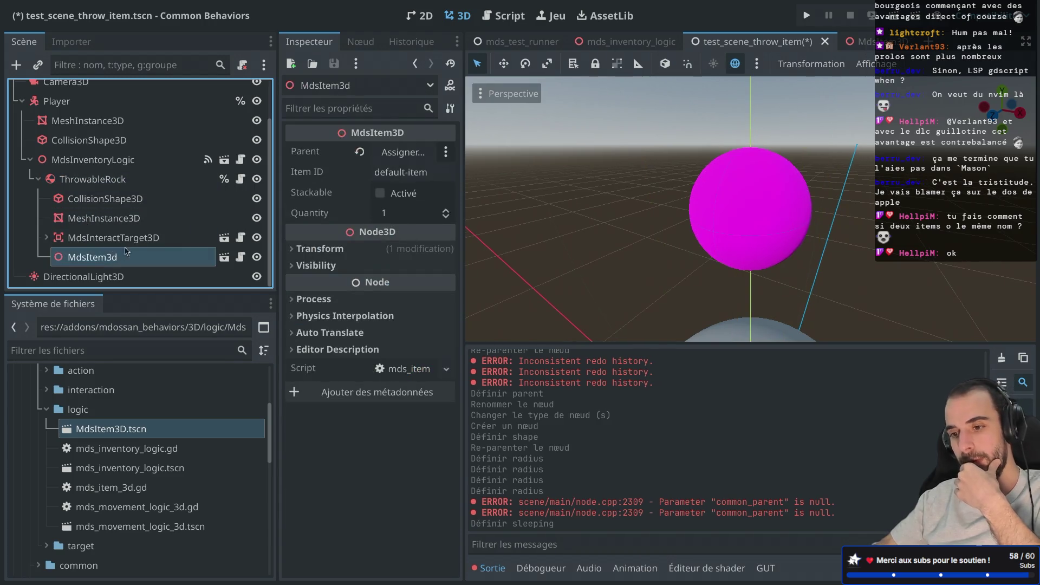
click(240, 257)
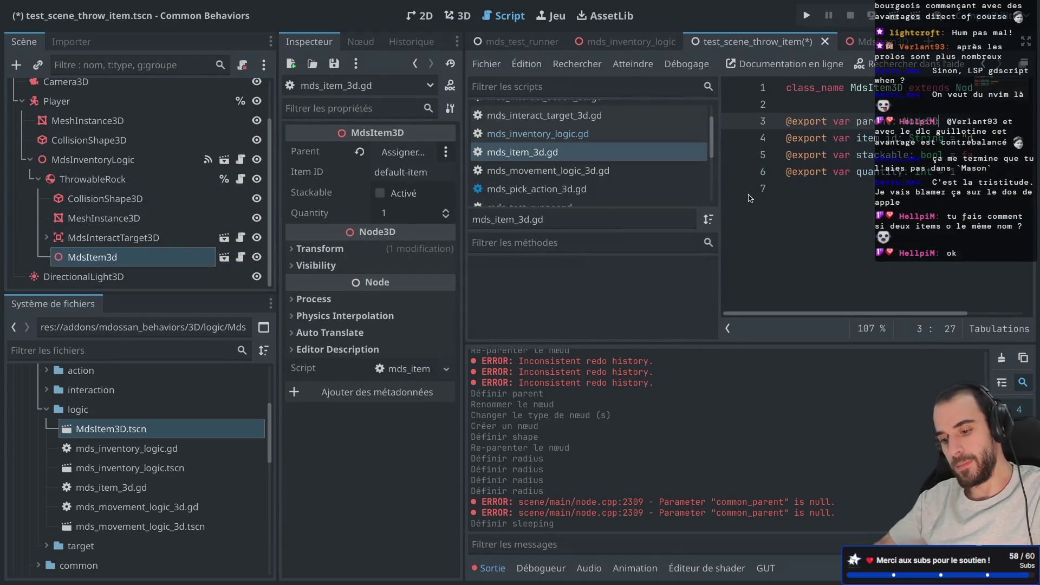
Step: Begin a new function by typing 'func' on a new line 8
key(ctrl+shift+F11)
click(547, 190)
key(Return)
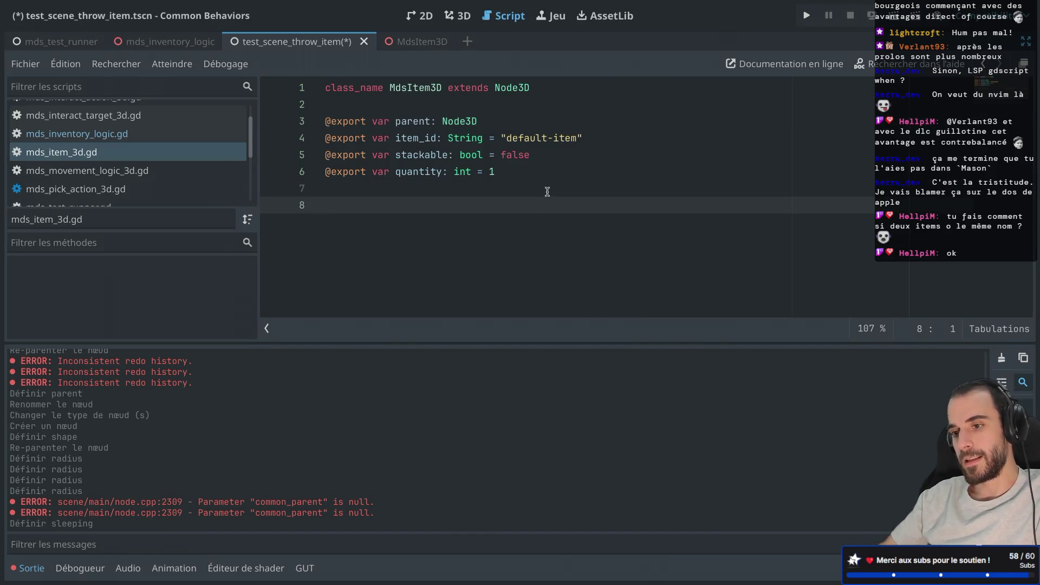
text(func _)
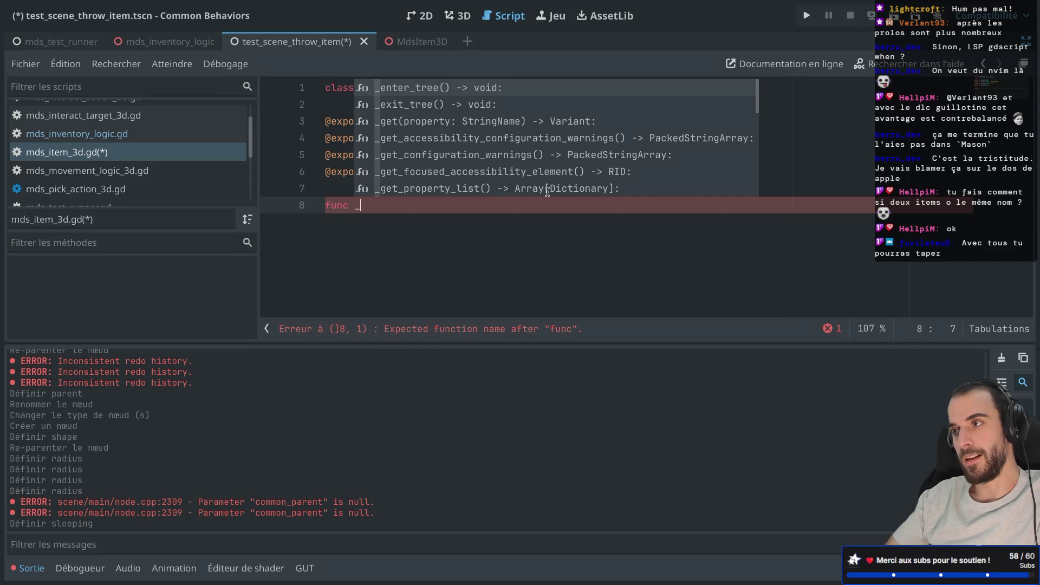
key(ctrl+shift+F11)
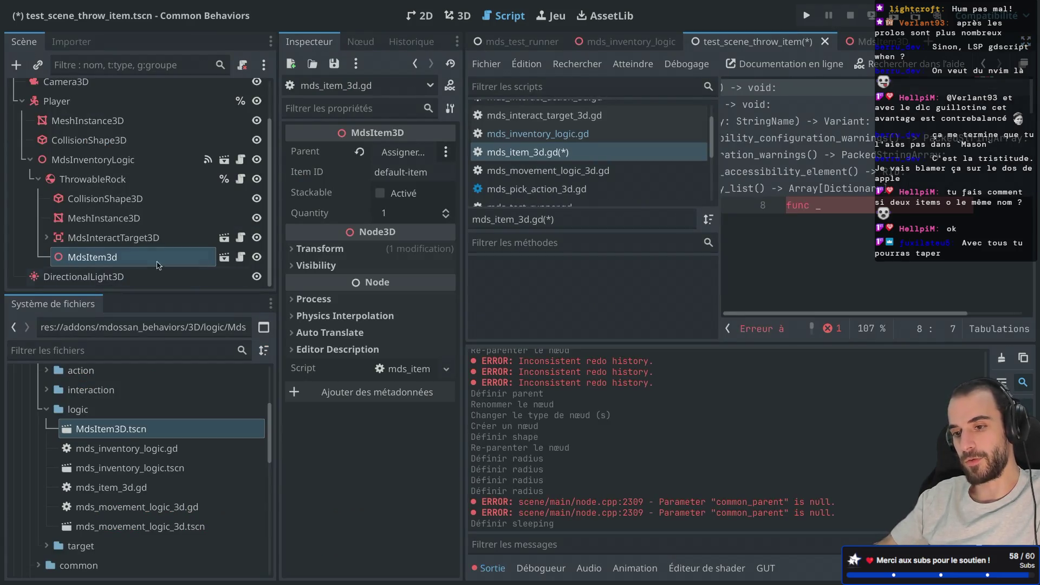
Step: List MdsItem3d's signals in the Node tab and read their descriptions
click(361, 43)
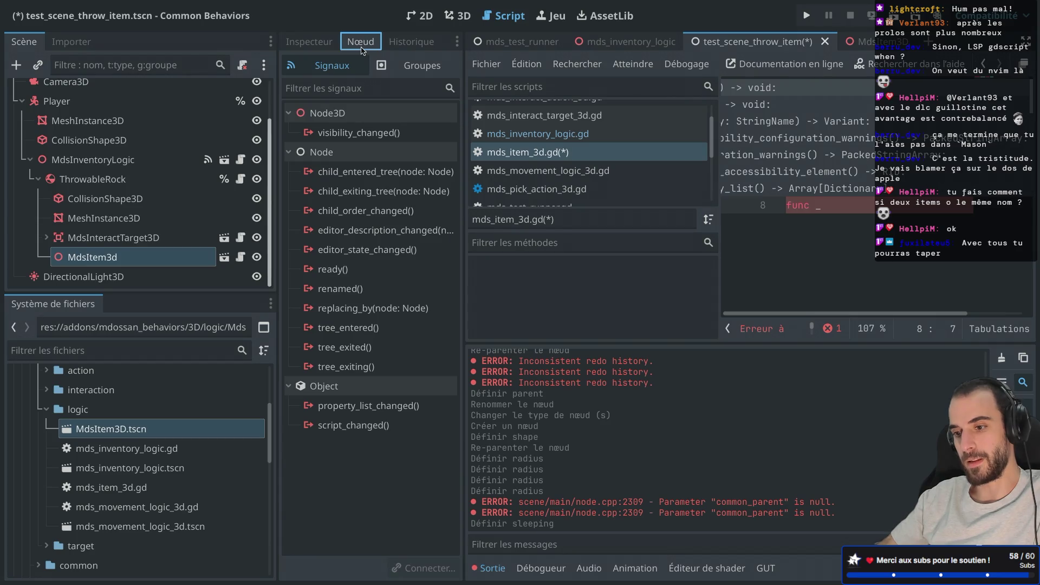
mouse_move(353, 136)
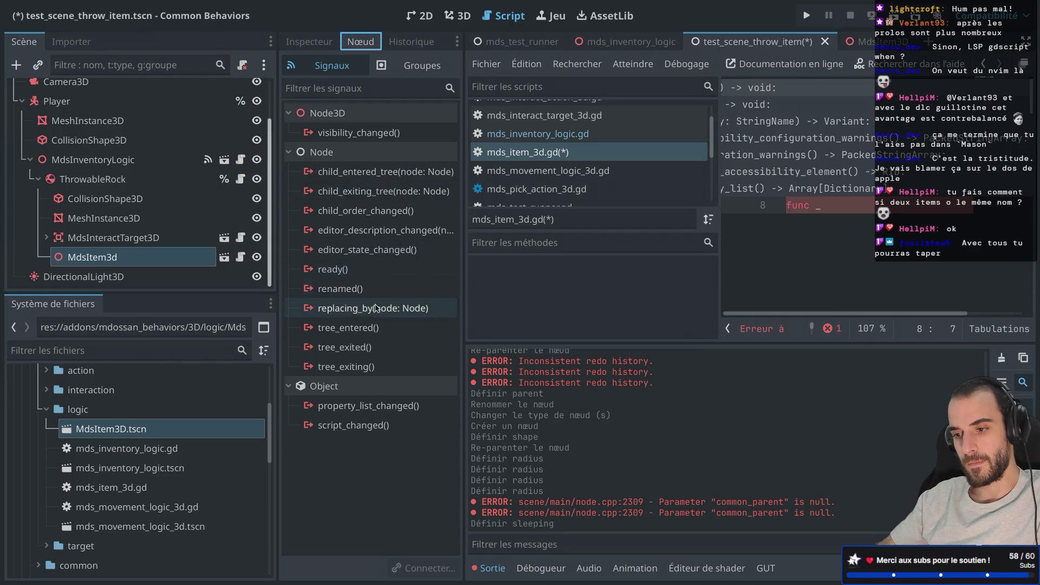
mouse_move(360, 329)
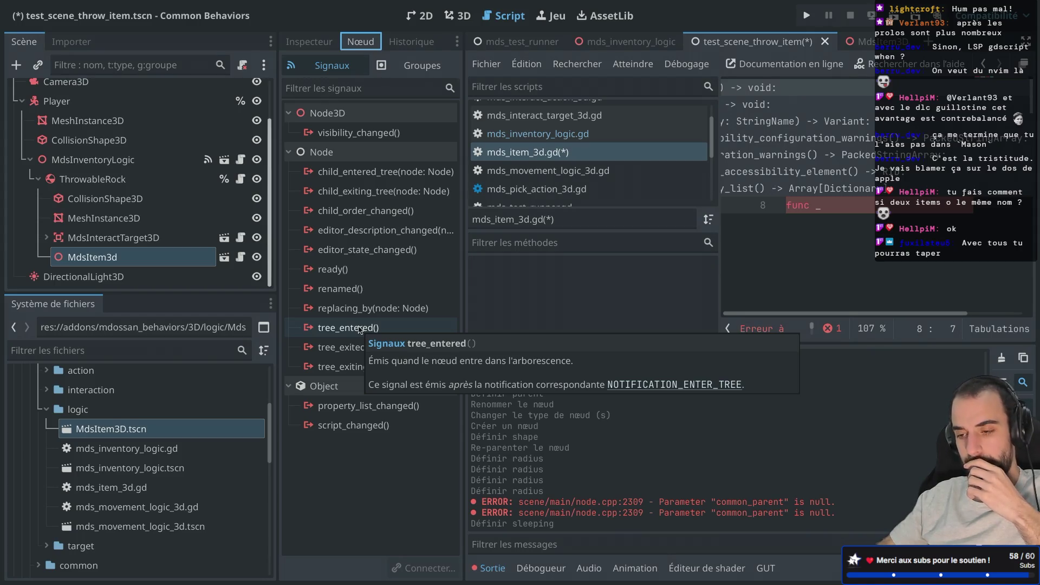
mouse_move(371, 282)
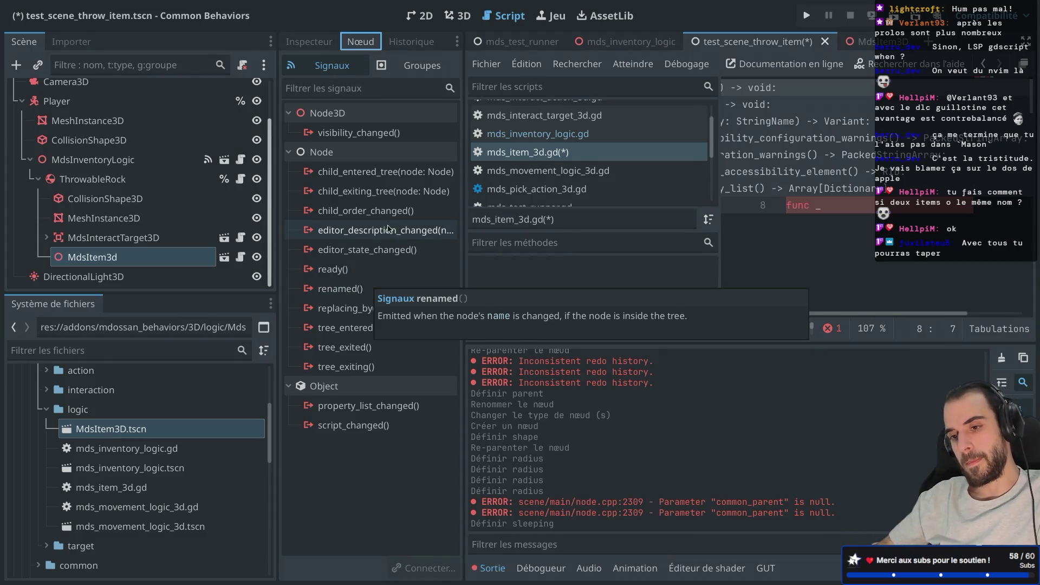
click(795, 274)
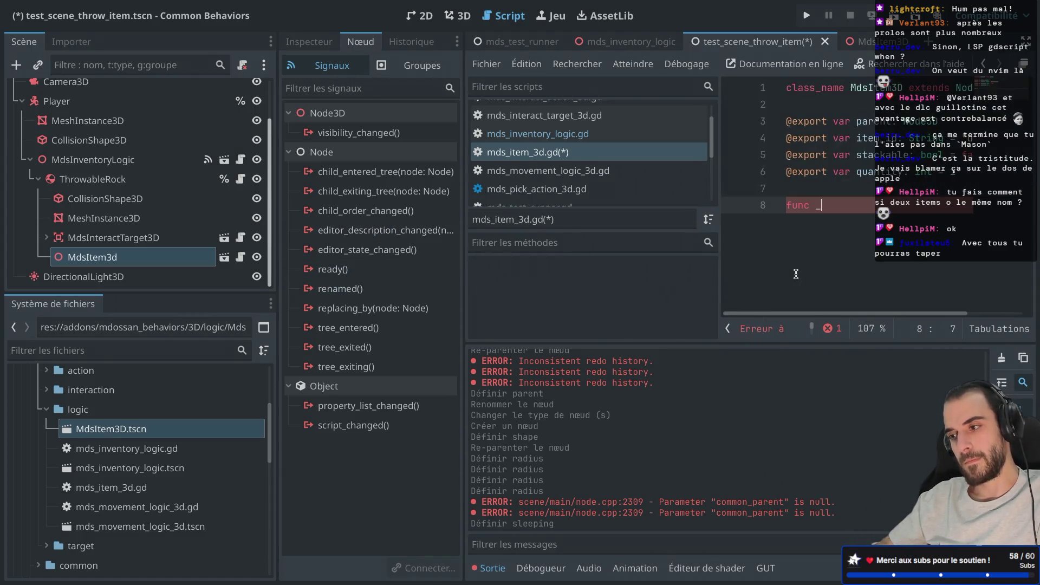
Step: Write 'func define_metadata():' with a body starting 'parent.meta', then go to the browser
key(ctrl+shift+F11)
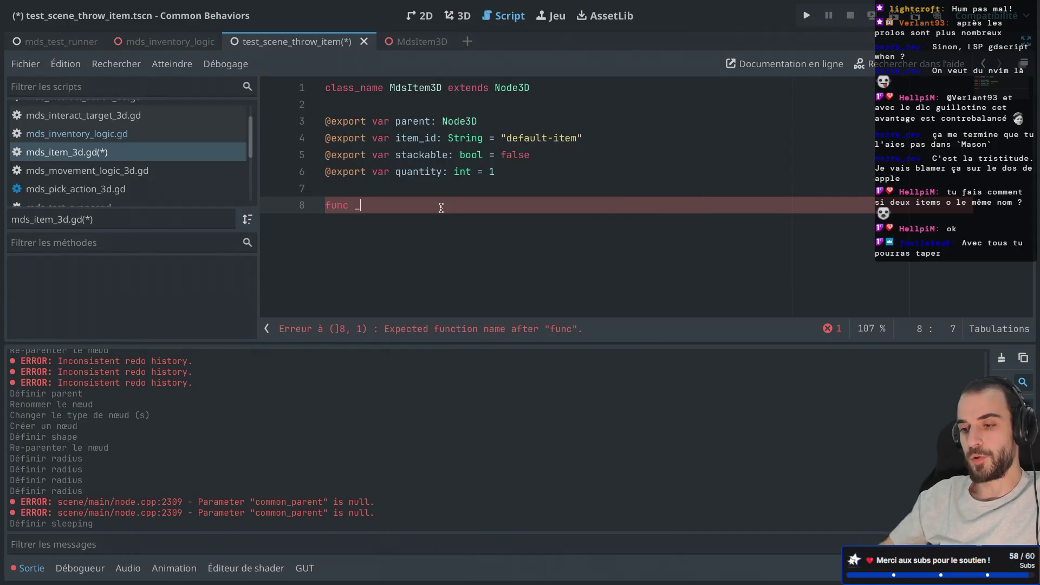
text(fine_metadata)
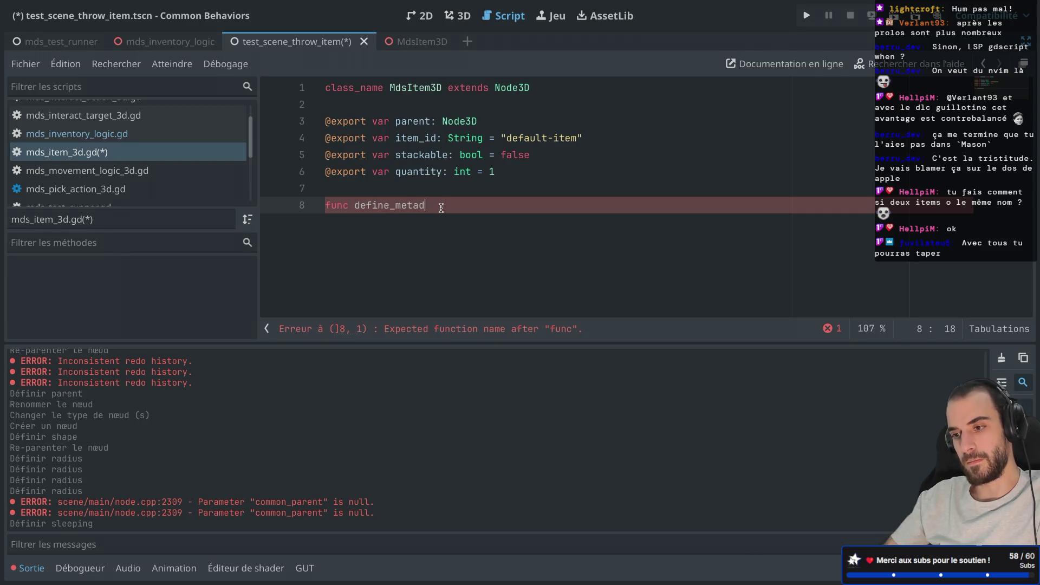
text(():)
key(Return)
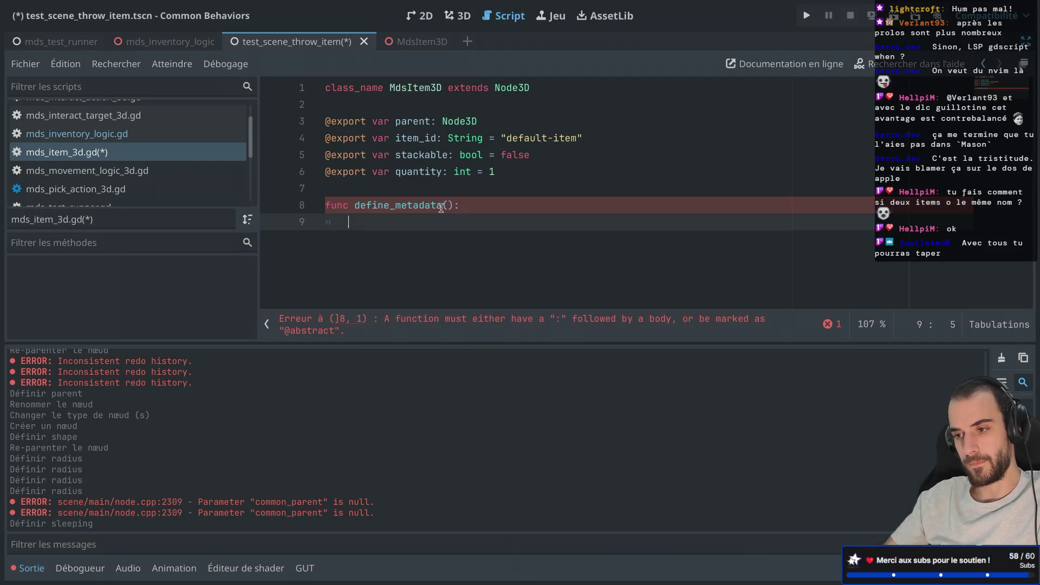
text(arent.m)
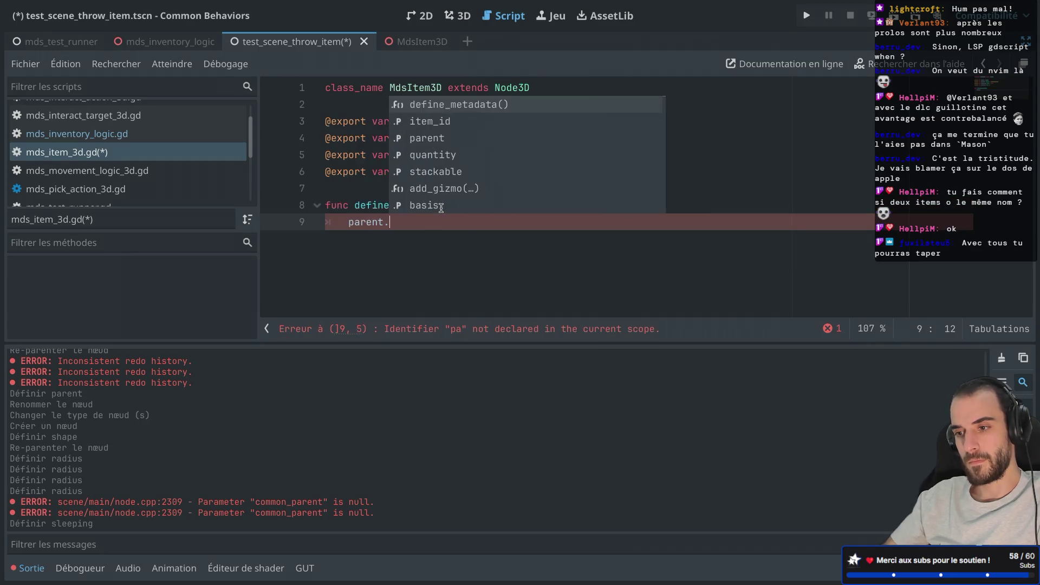
text(ed)
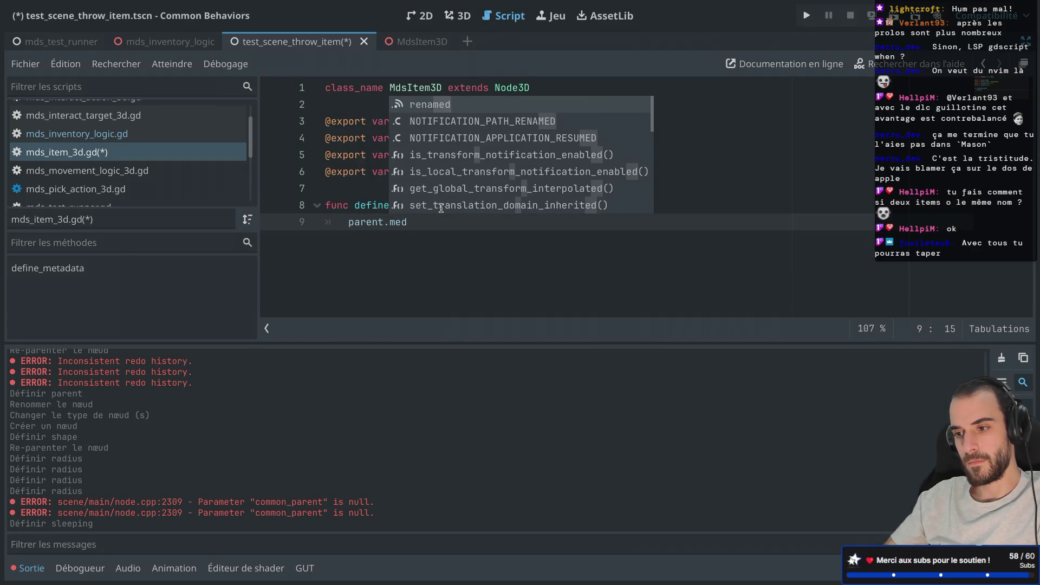
key(BackSpace)
text(ta)
key(alt+Tab)
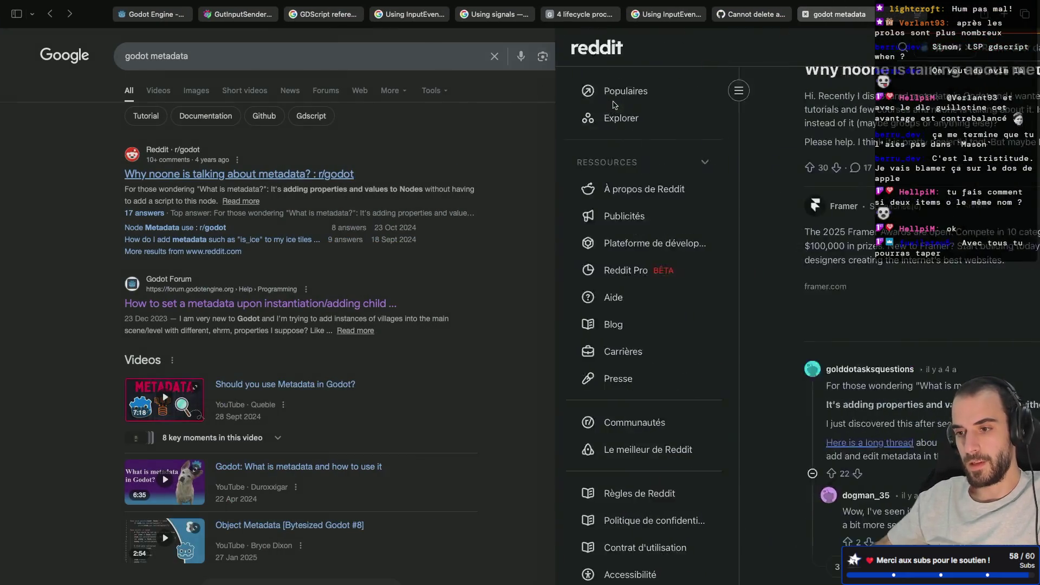
Step: Open the Godot Forum thread about metadata and scroll through it
key(Escape)
click(374, 287)
scroll(517, 267, down, 10)
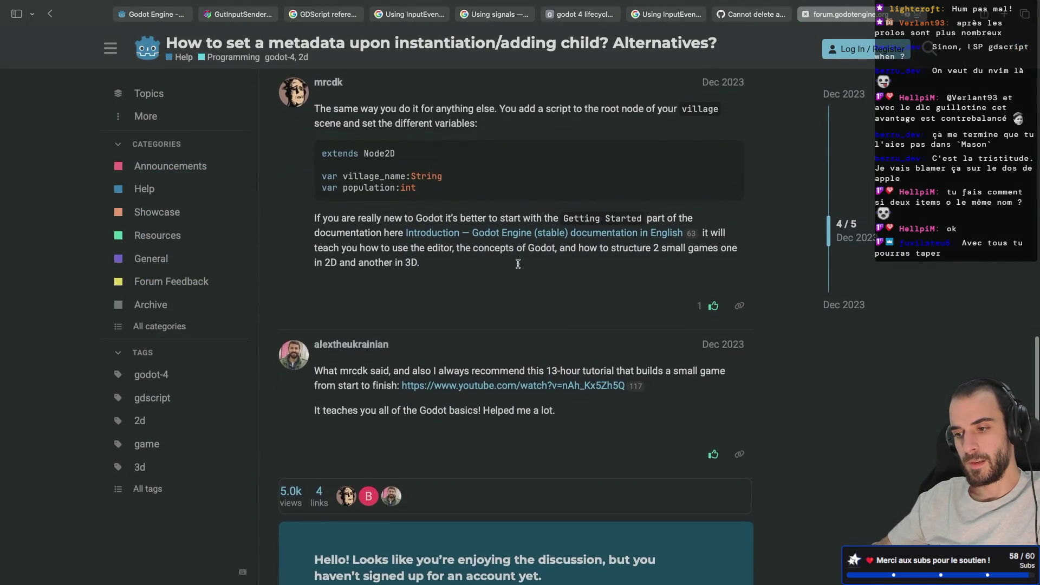
scroll(518, 267, left, 5)
scroll(517, 267, down, 7)
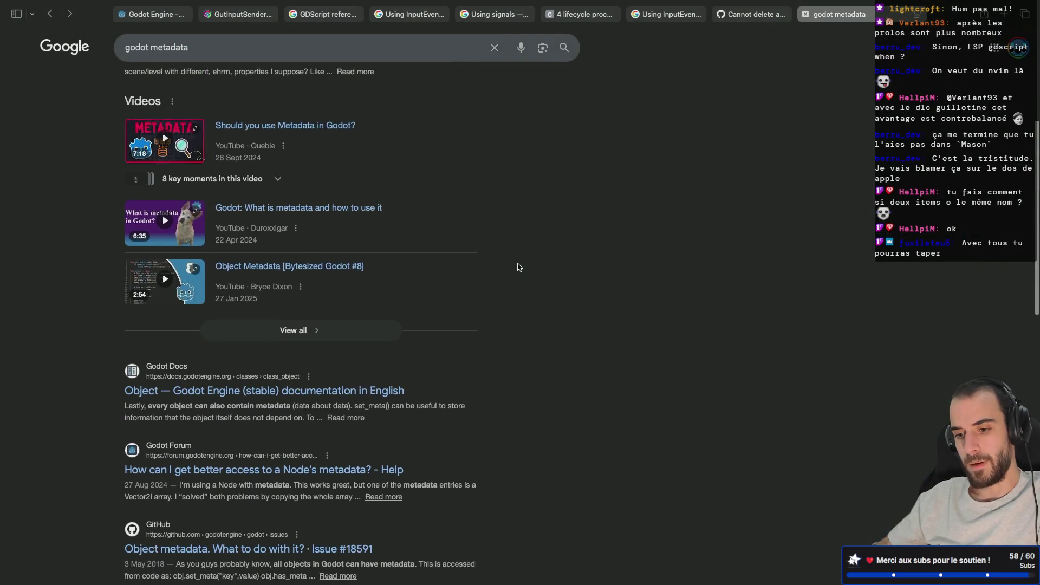
Step: Search the Godot Object class reference for 'metadata' to read has_meta and set_meta
click(375, 253)
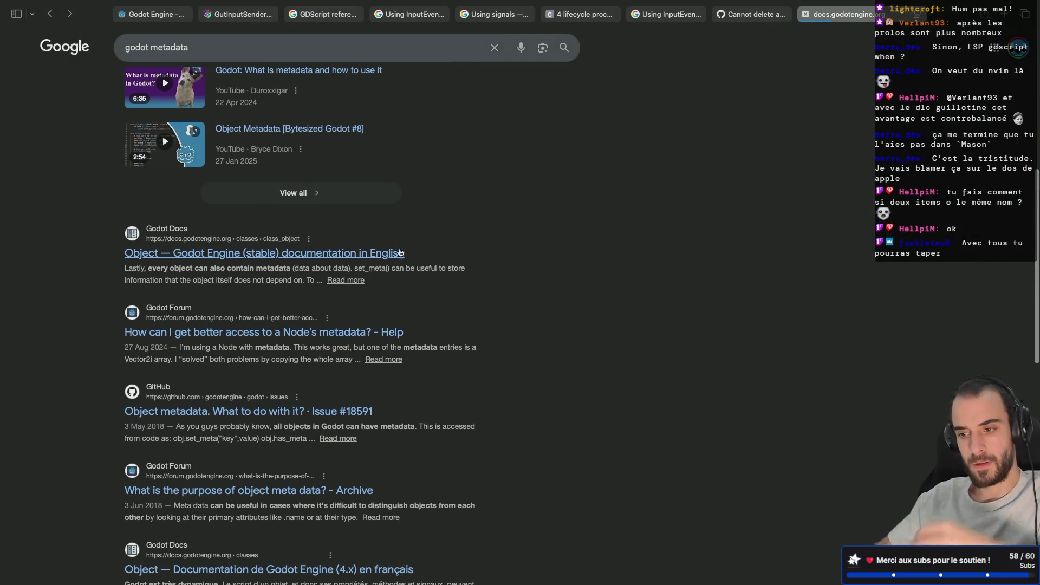
key(super+f)
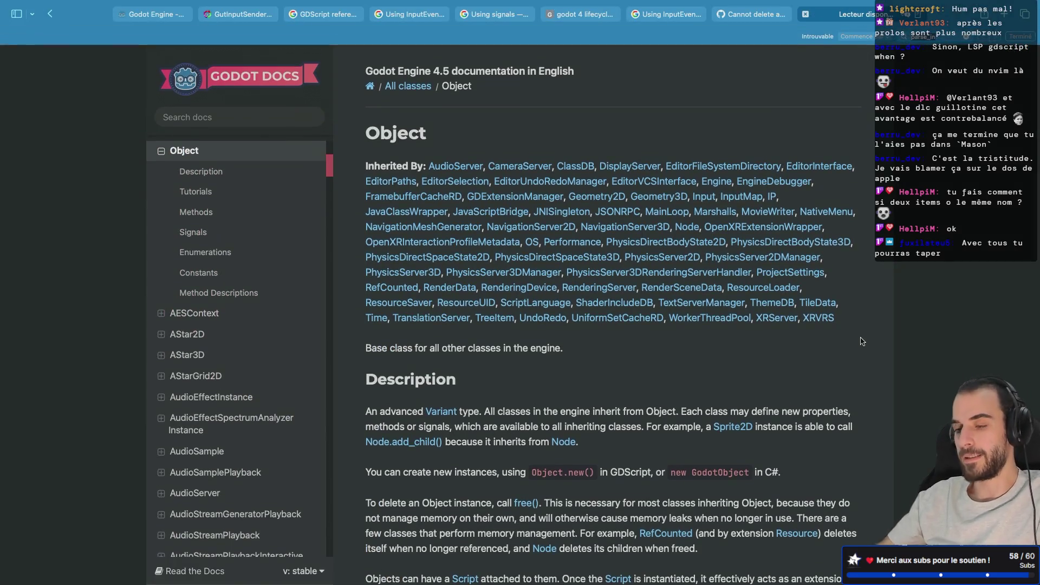
text(me)
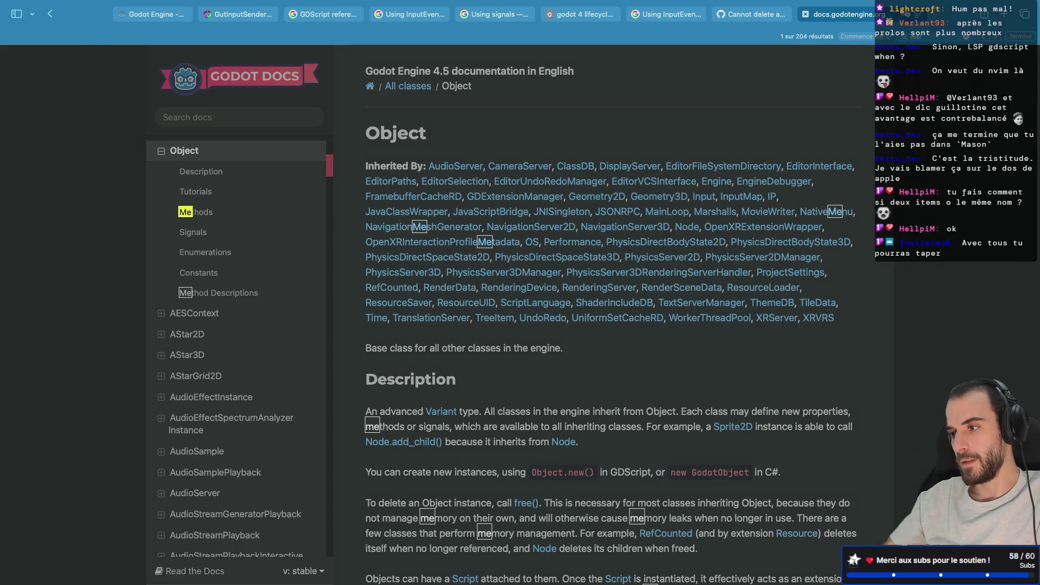
text(tadata)
key(Return)
key(Return)
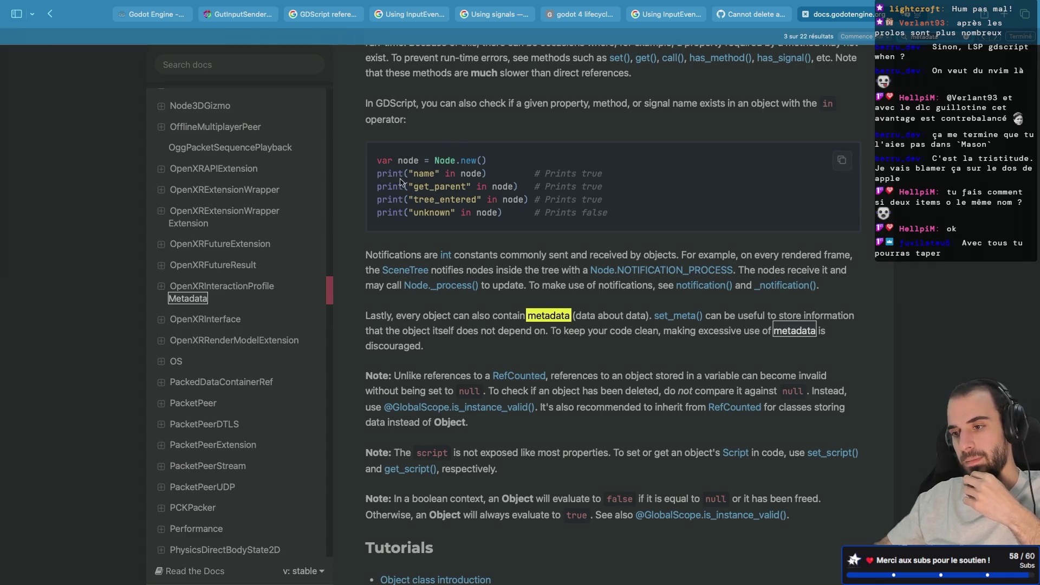
key(Return)
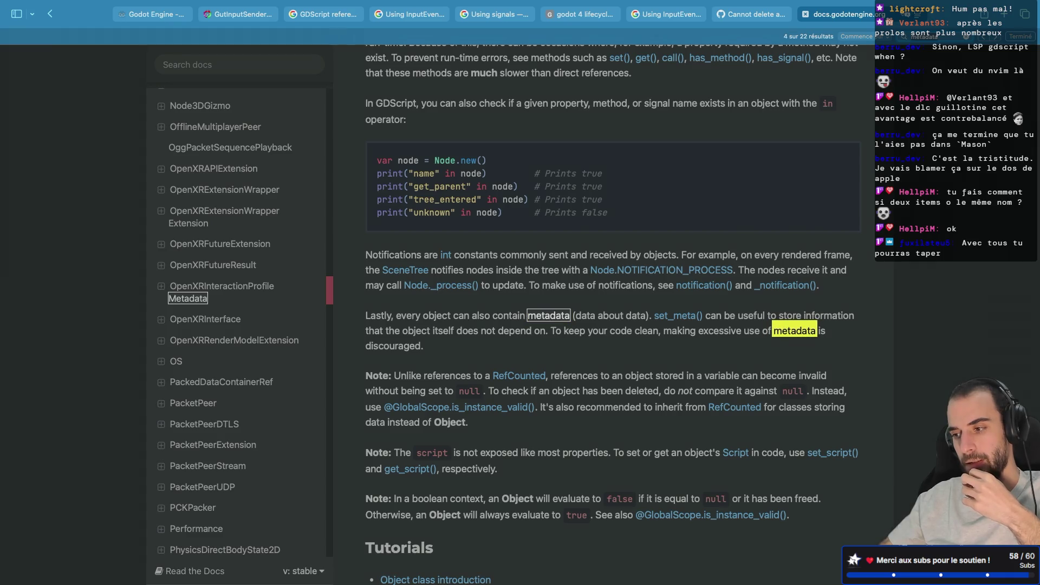
key(Return)
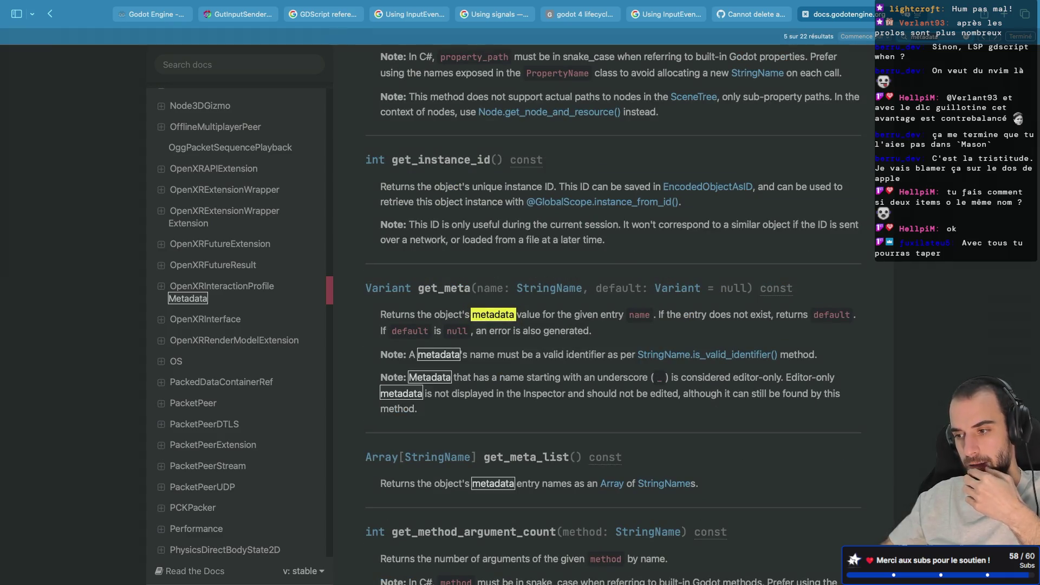
key(Return)
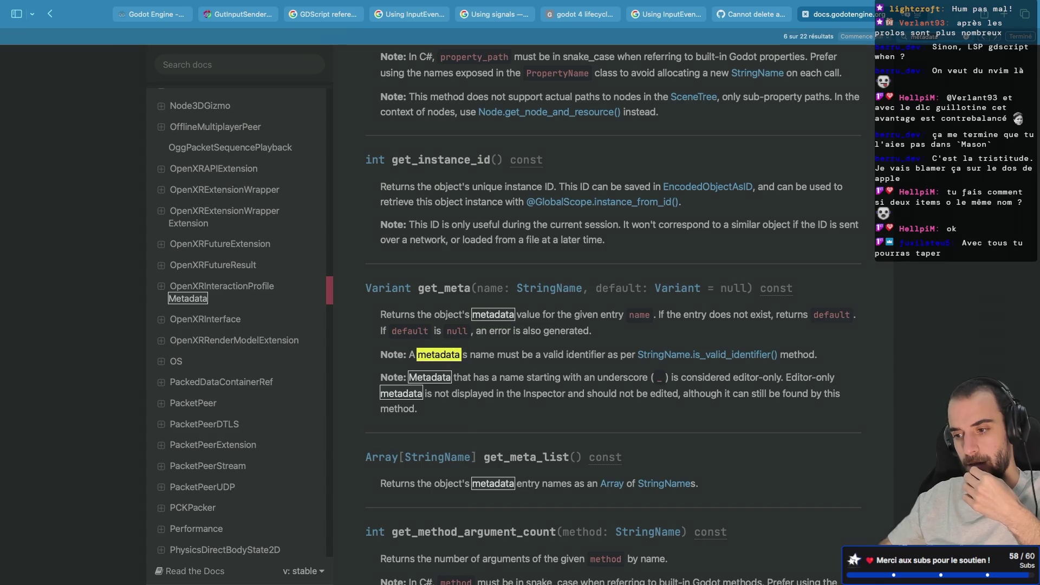
key(Return)
key(Return)
key(Return)
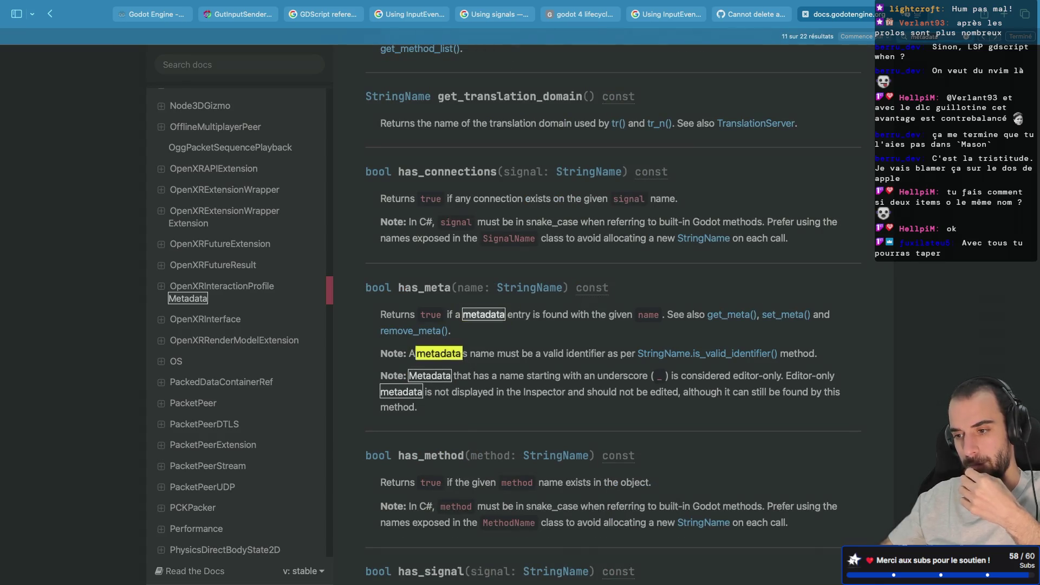
key(Return)
key(Return)
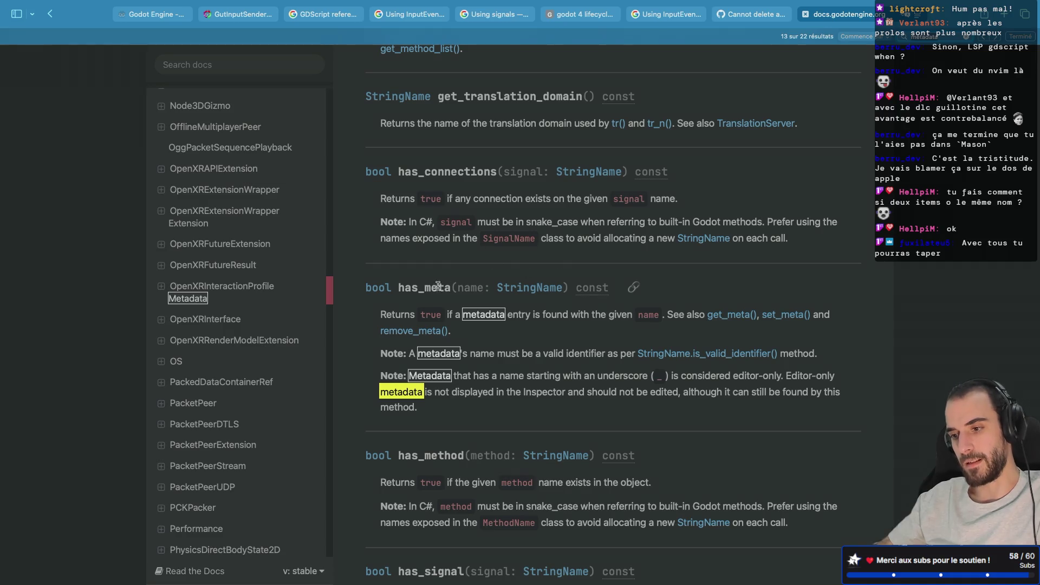
key(super+Tab)
Step: Write parent.set_meta("mds_item", true) on line 9 of define_metadata and save the script
double_click(403, 222)
text(set_me)
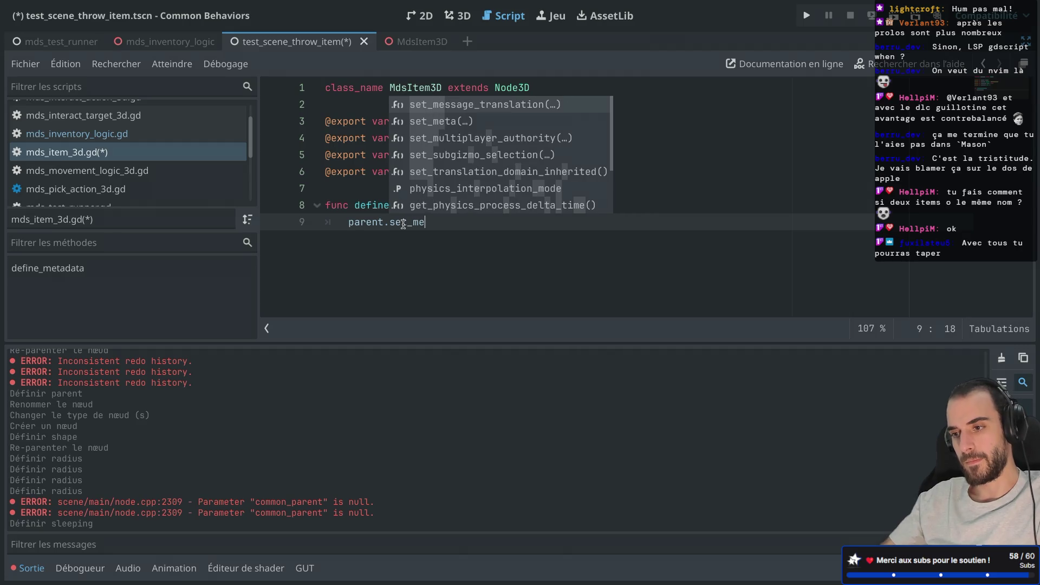
key(Down)
key(Return)
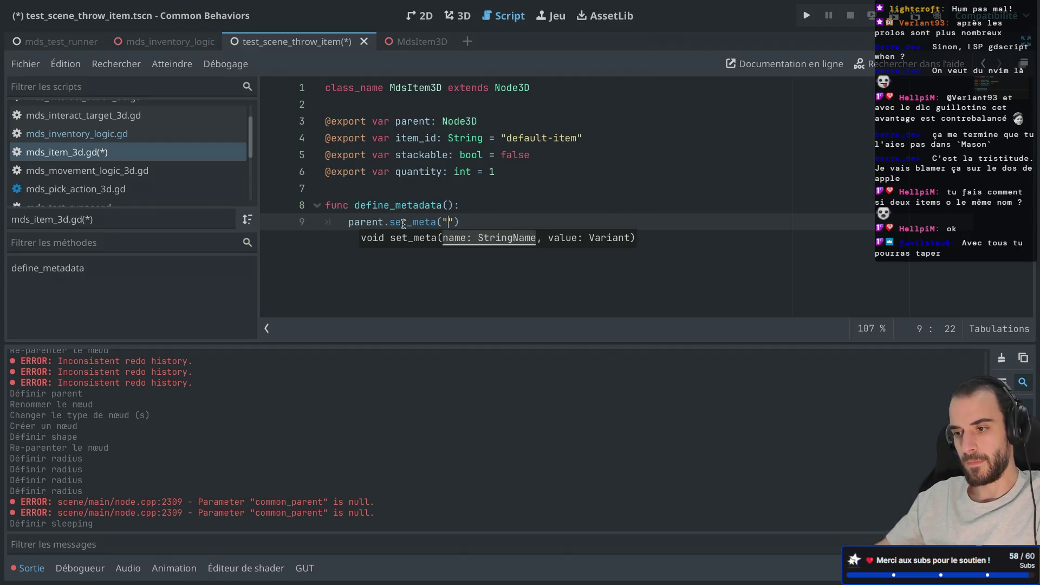
text(ite)
key(BackSpace)
key(BackSpace)
key(BackSpace)
text(mds_item)
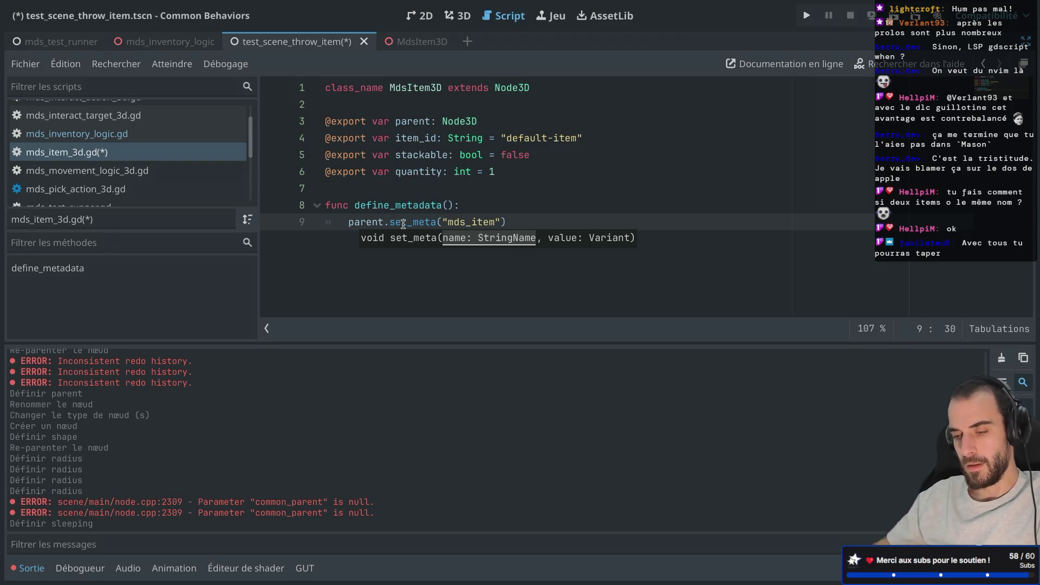
text(")
text(, true)
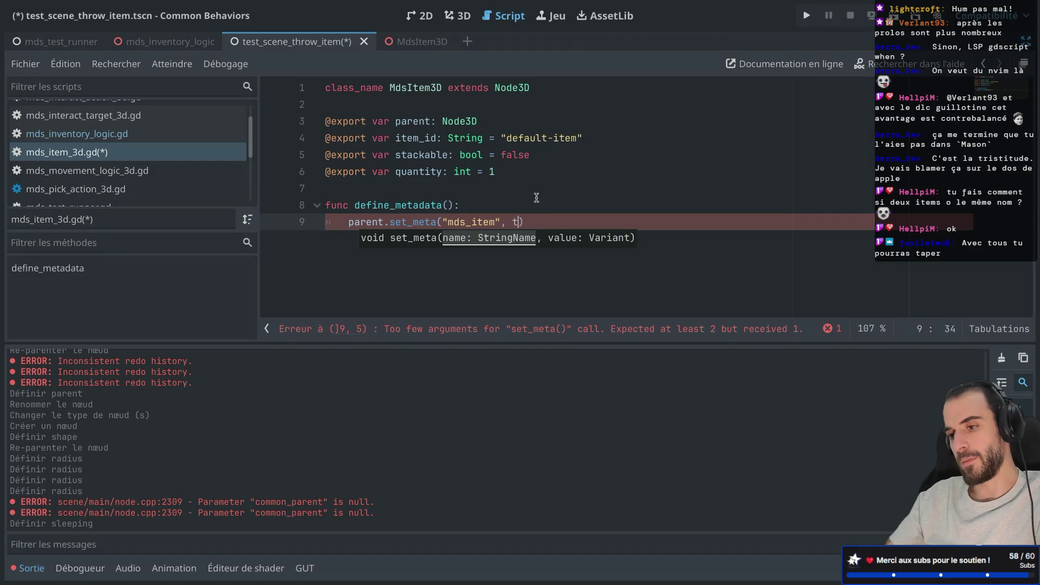
click(522, 193)
key(ctrl+s)
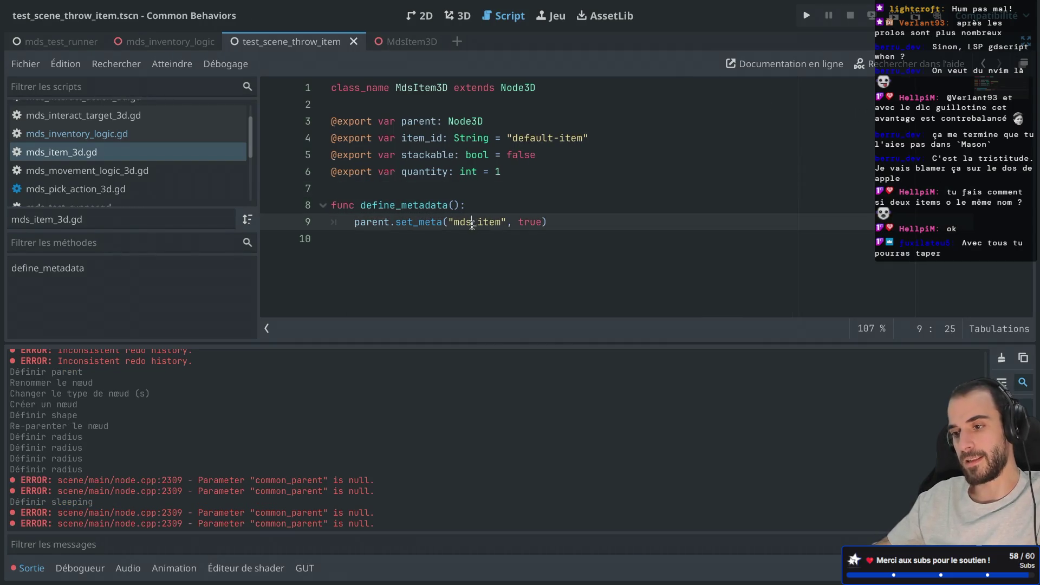
Step: Duplicate the set_meta line three times, giving four identical mds_item lines
double_click(473, 222)
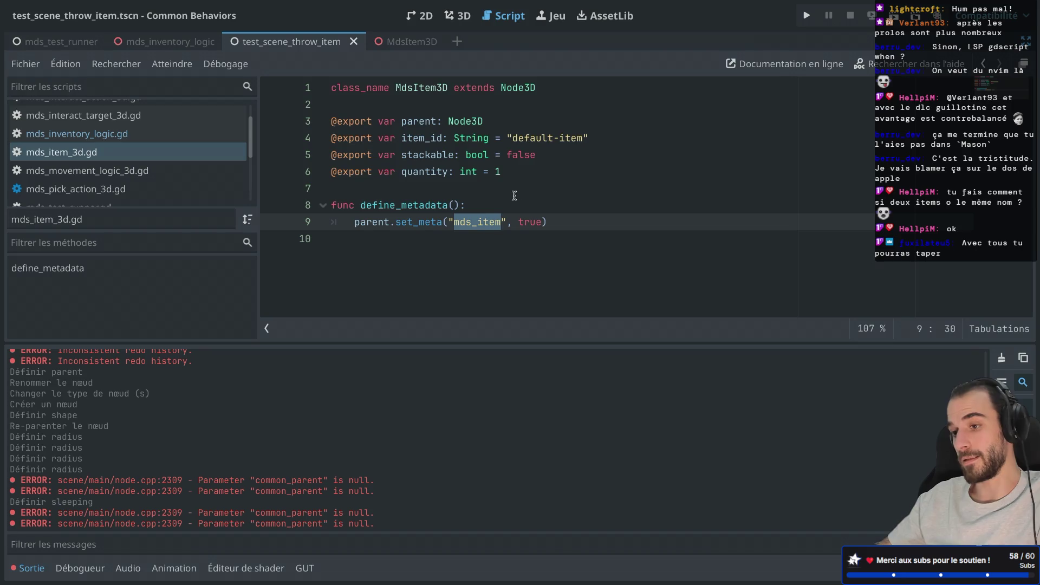
drag(552, 222, 553, 213)
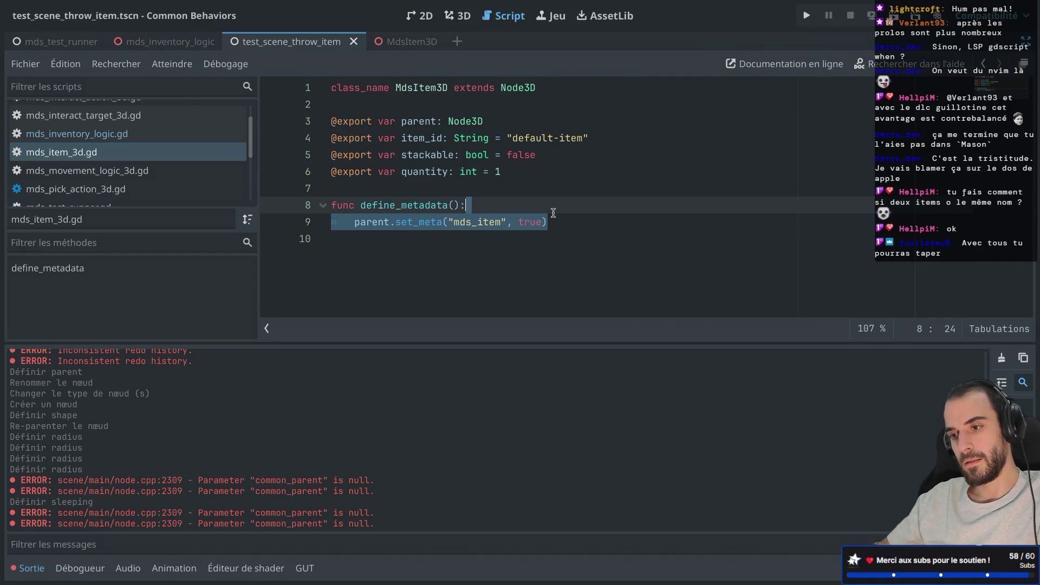
key(ctrl+shift+d)
key(ctrl+shift+d)
key(ctrl+shift+d)
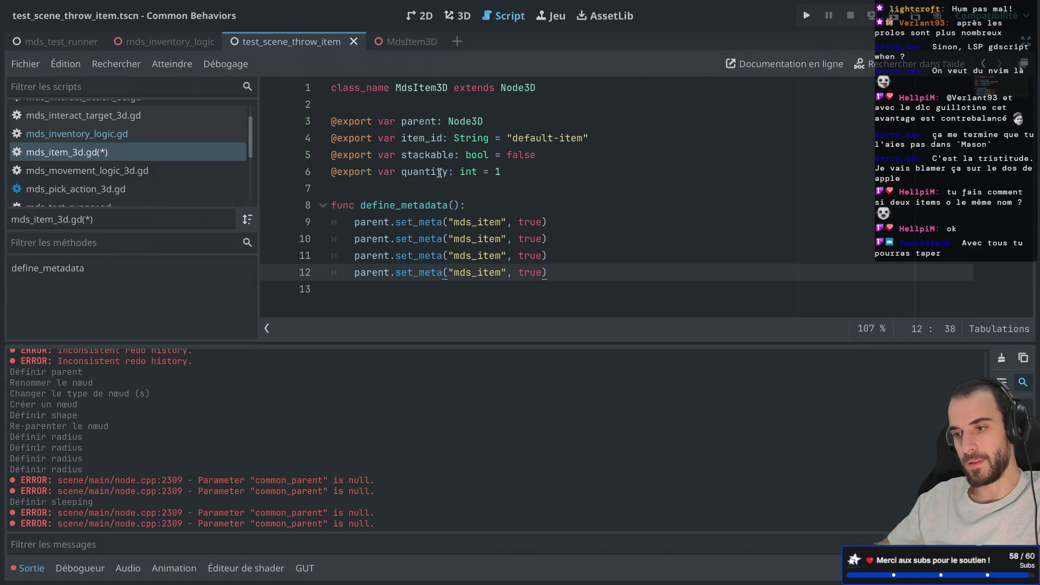
Step: Change line 10 to set mds_item_id metadata to item_id and save
click(499, 239)
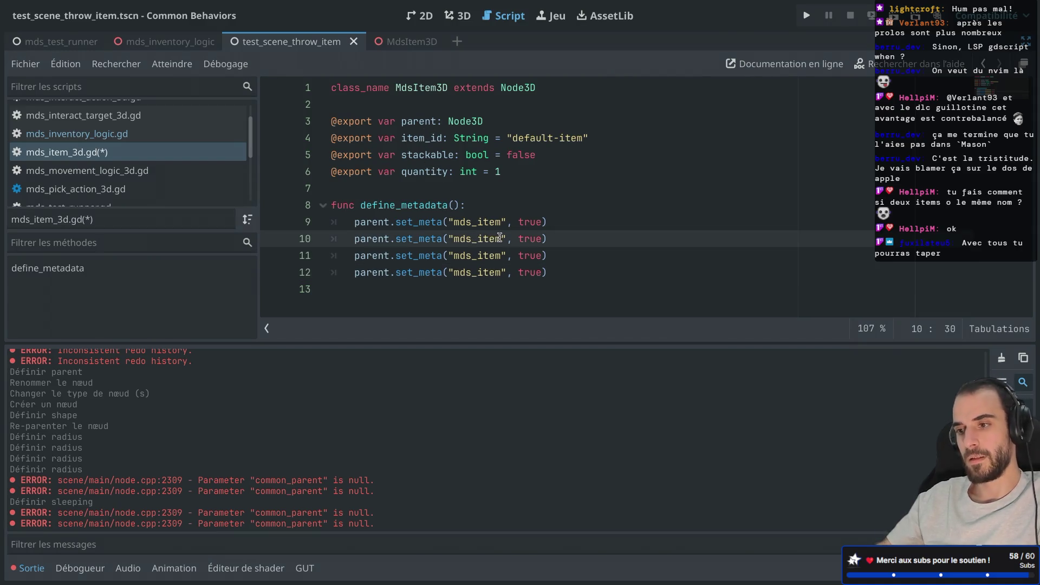
text(_id)
double_click(547, 238)
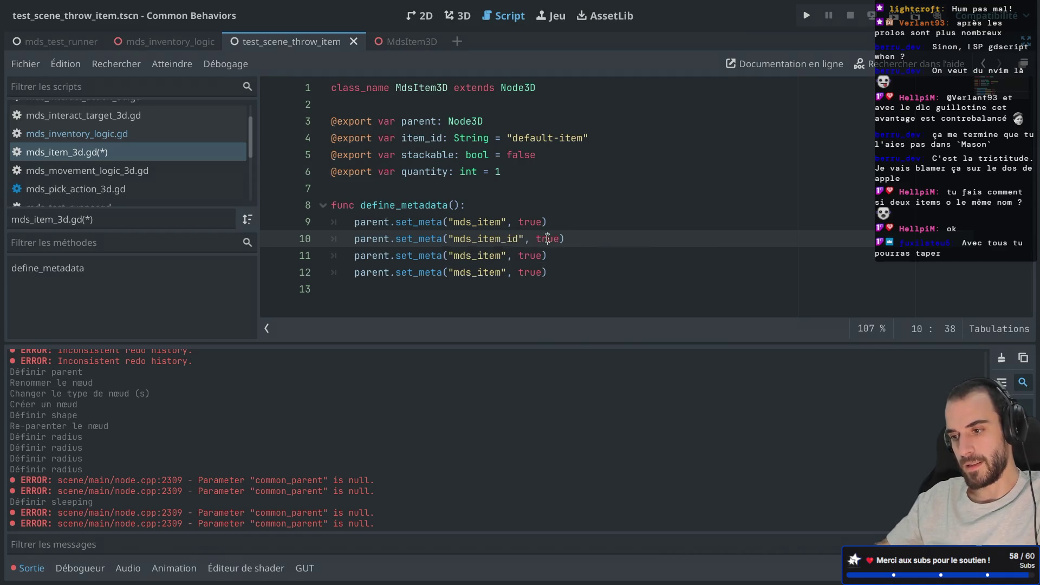
text(item)
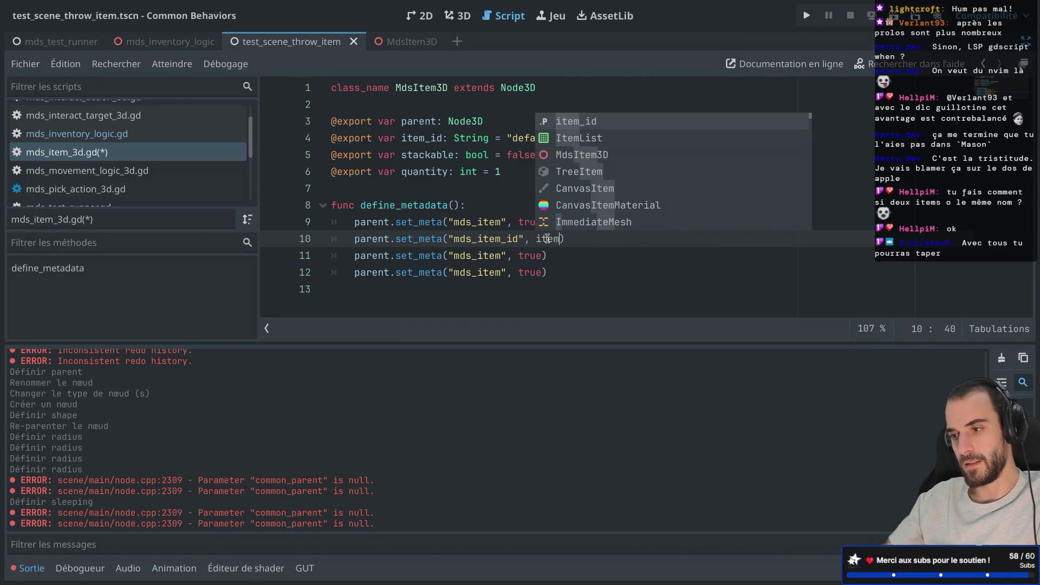
key(Return)
key(ctrl+s)
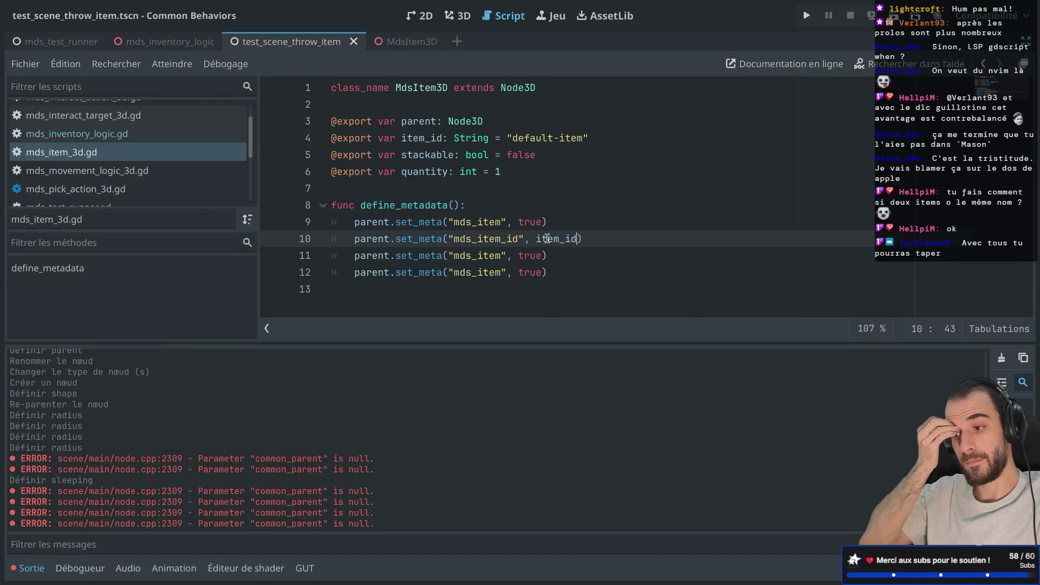
Step: Change line 11 to set mds_item_stackable metadata to stackable
double_click(442, 156)
click(499, 255)
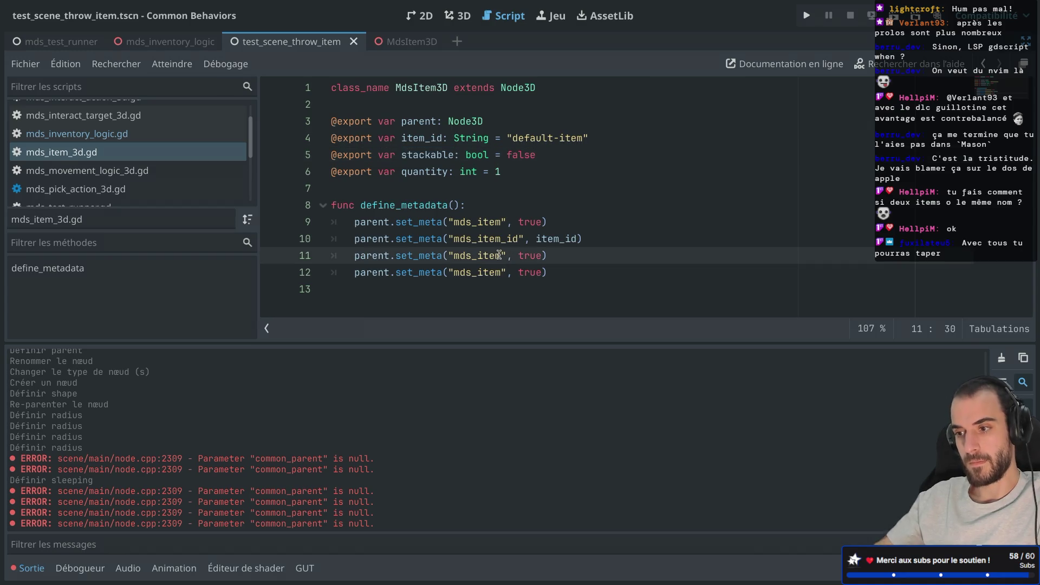
text(_stackable)
click(589, 255)
key(Return)
Step: Change line 12 to set mds_item_quantity metadata to quantity and save the script
click(503, 270)
text(_qu)
text(antity)
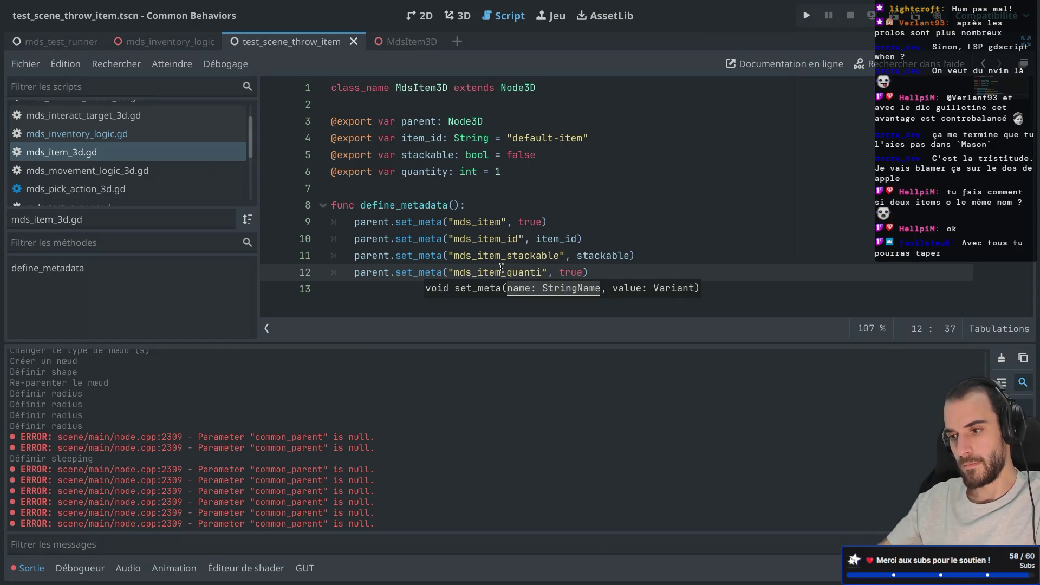
double_click(581, 271)
text(qua)
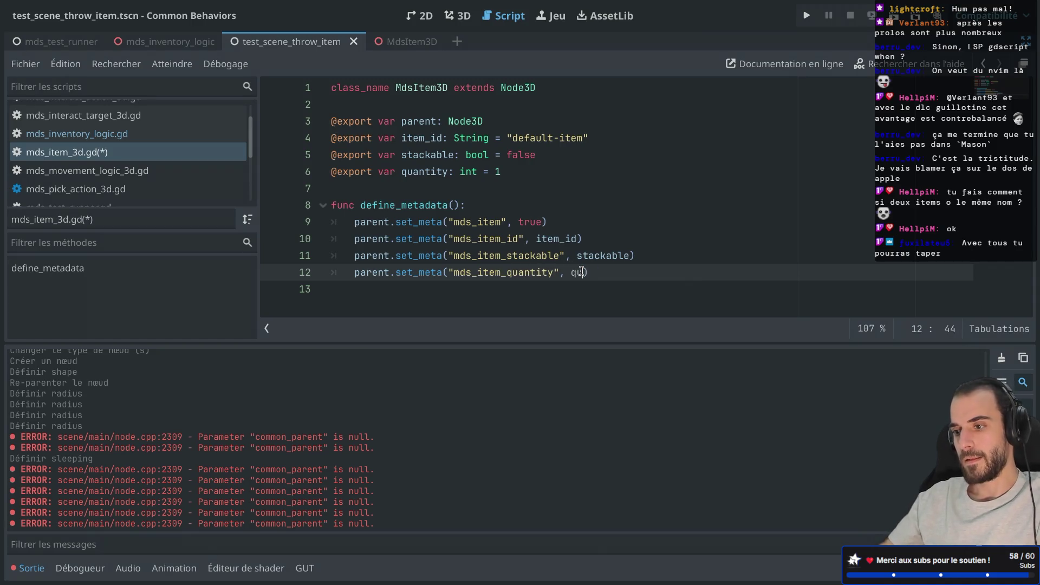
key(Return)
key(ctrl+s)
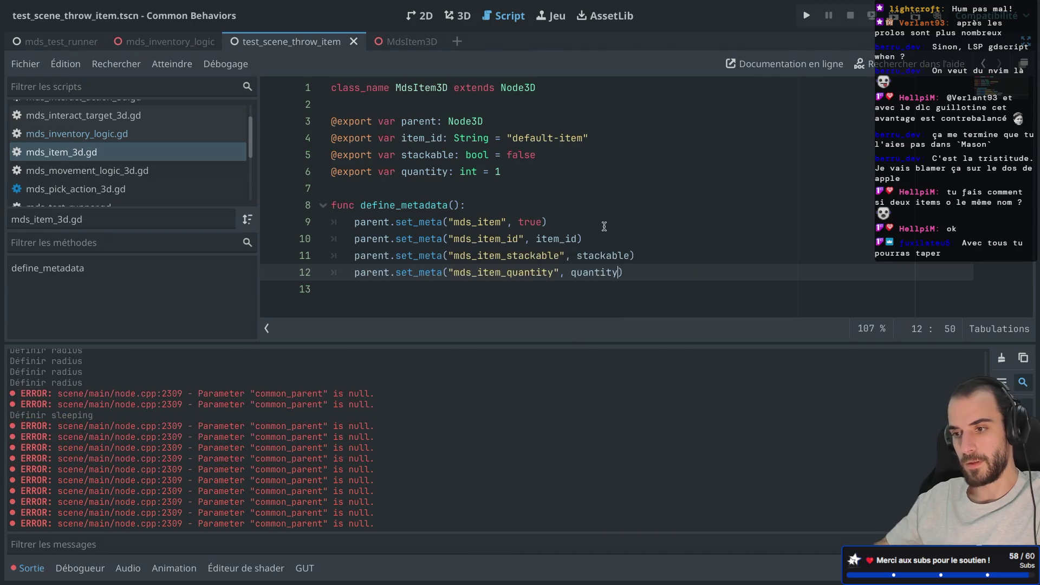
key(ctrl+shift+F11)
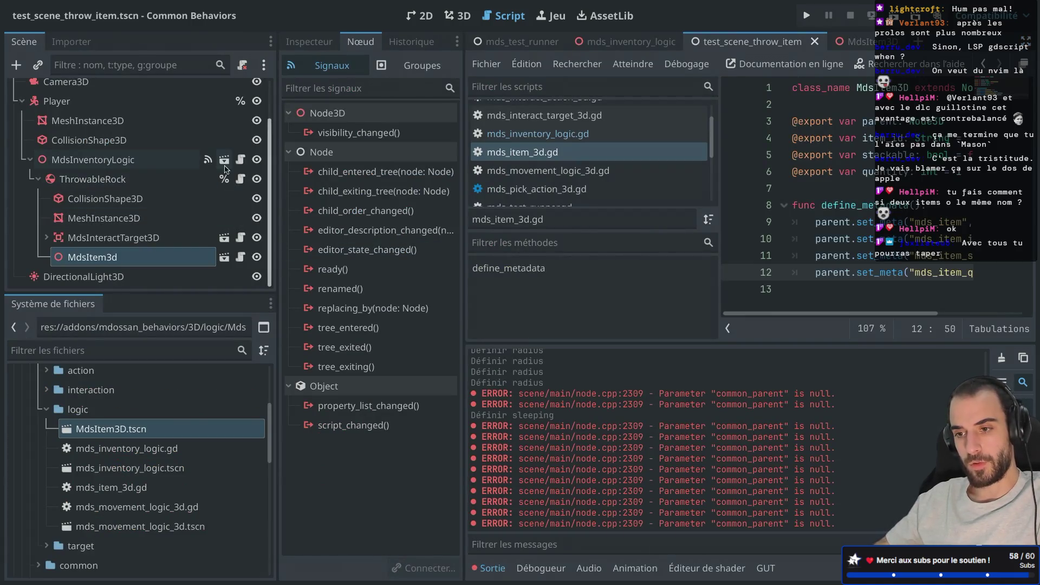
Step: Open mds_inventory_logic.gd and review the is MdsItem3D check and item assignment on lines 10-11
click(569, 134)
key(ctrl+shift+F11)
mouse_move(387, 158)
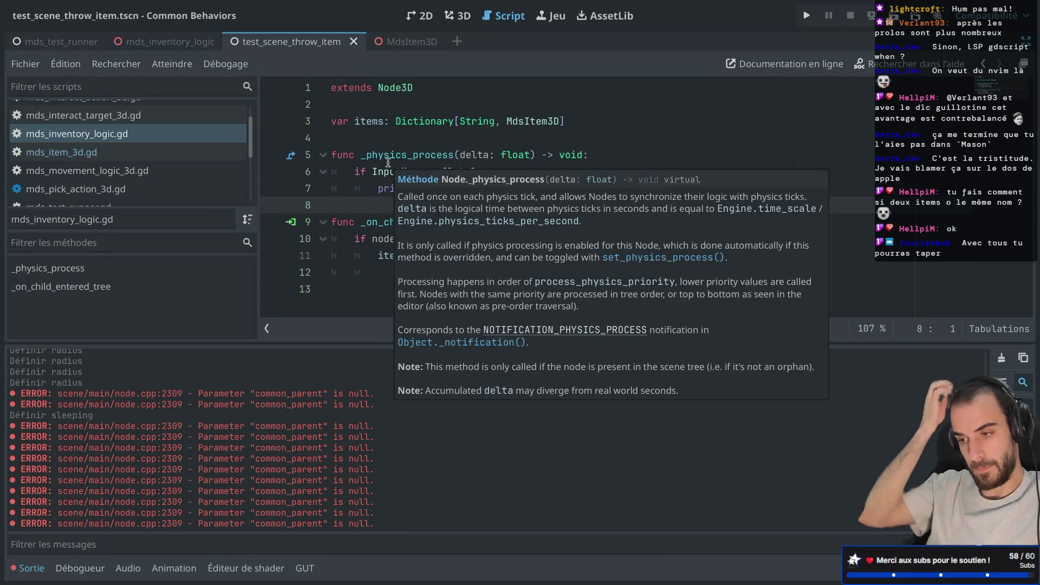
click(454, 155)
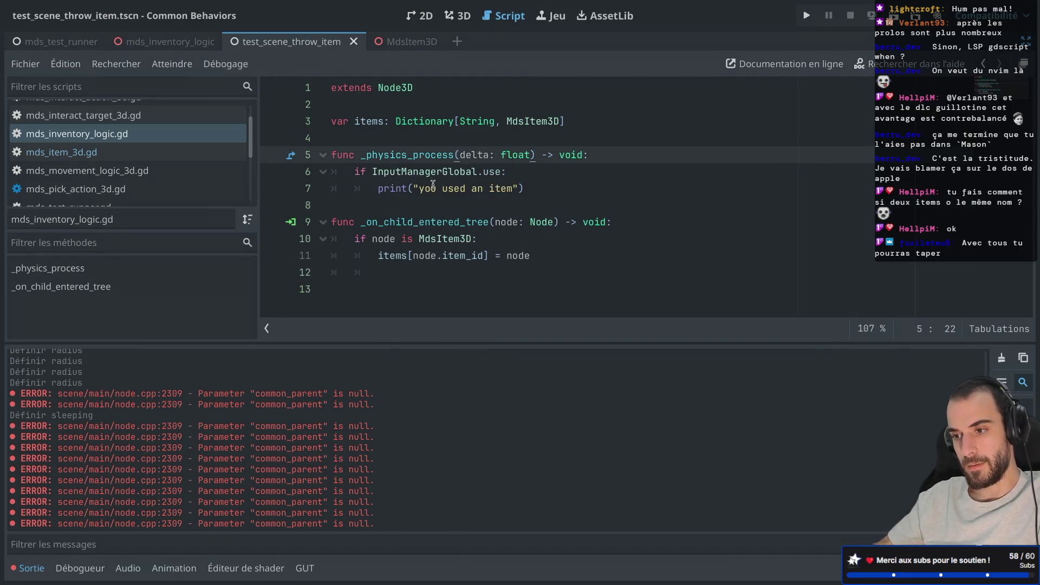
double_click(445, 239)
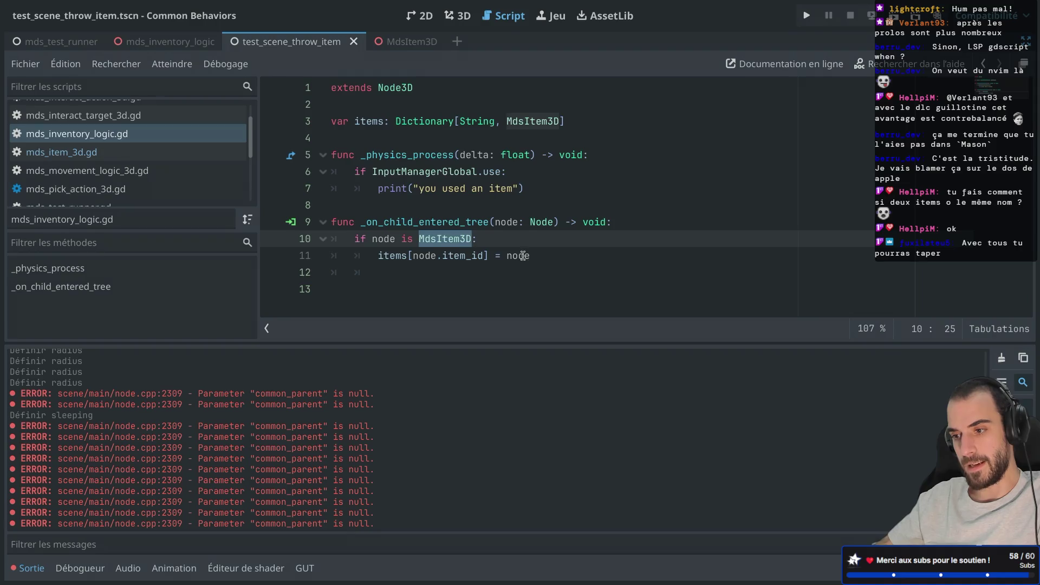
drag(530, 256, 379, 255)
double_click(438, 239)
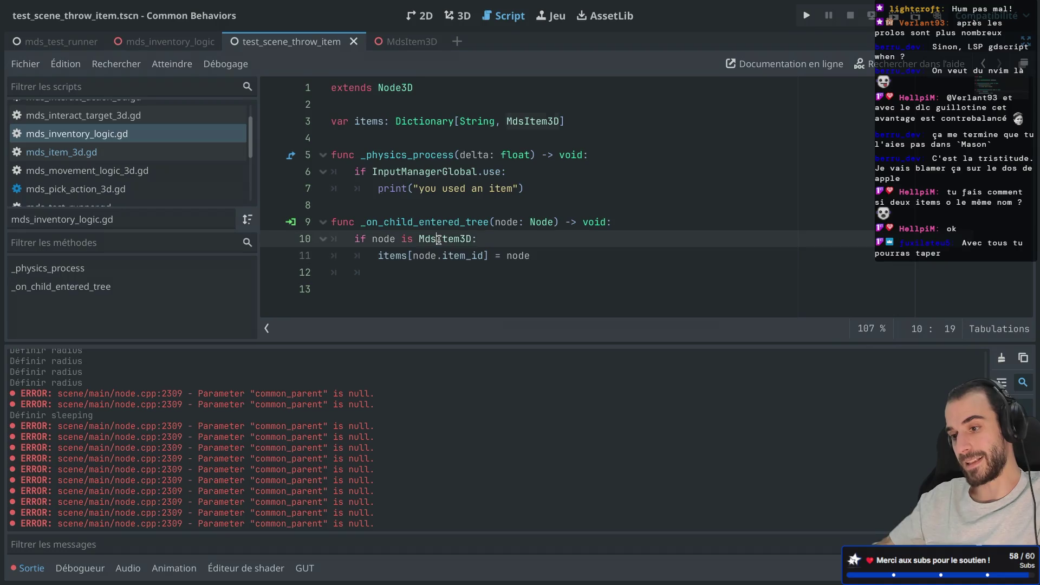
double_click(502, 223)
click(447, 239)
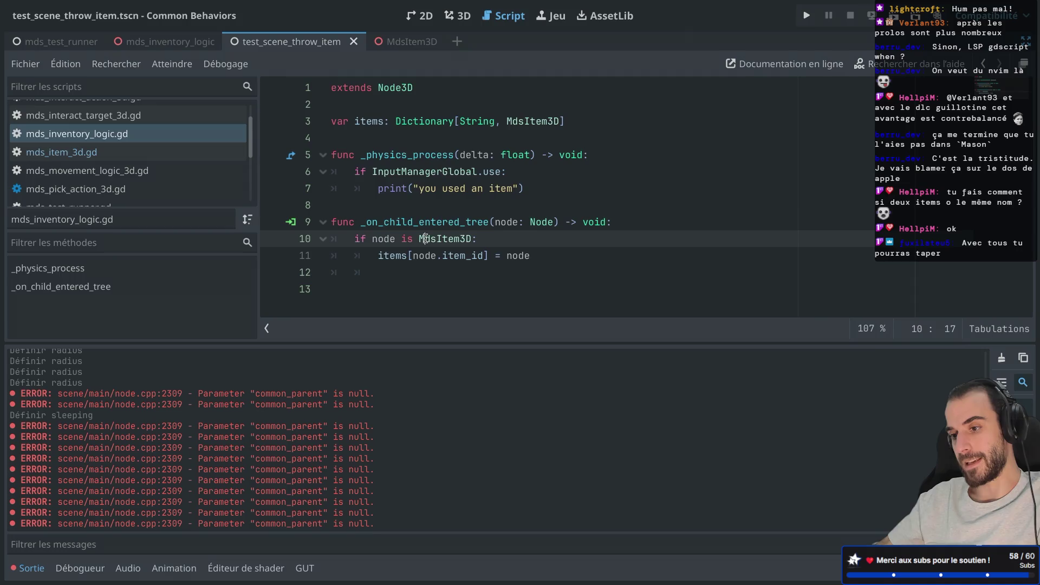
Step: Collapse the ThrowableRock branch in the test scene tree
key(ctrl+shift+F11)
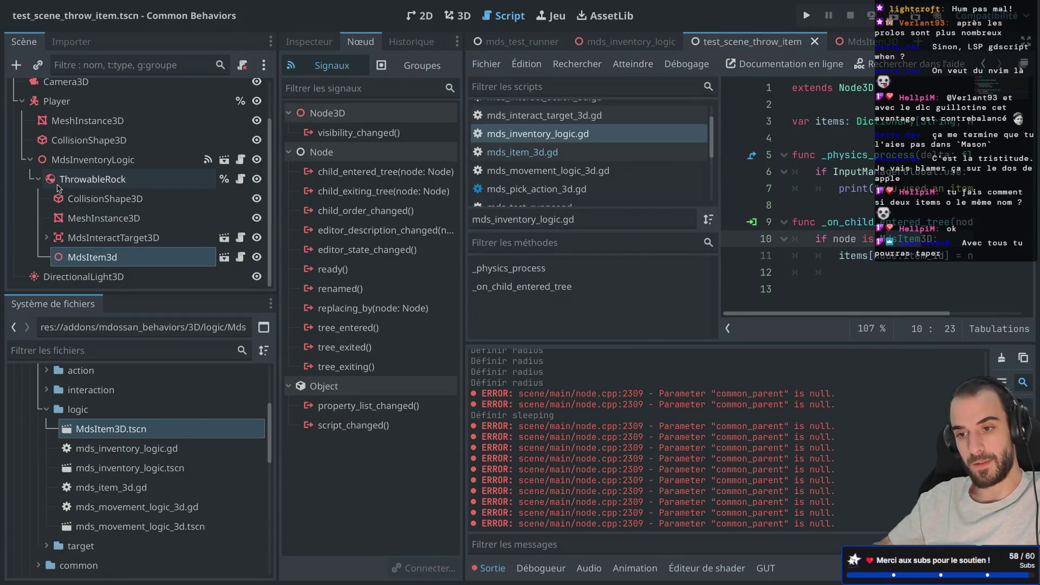
click(38, 181)
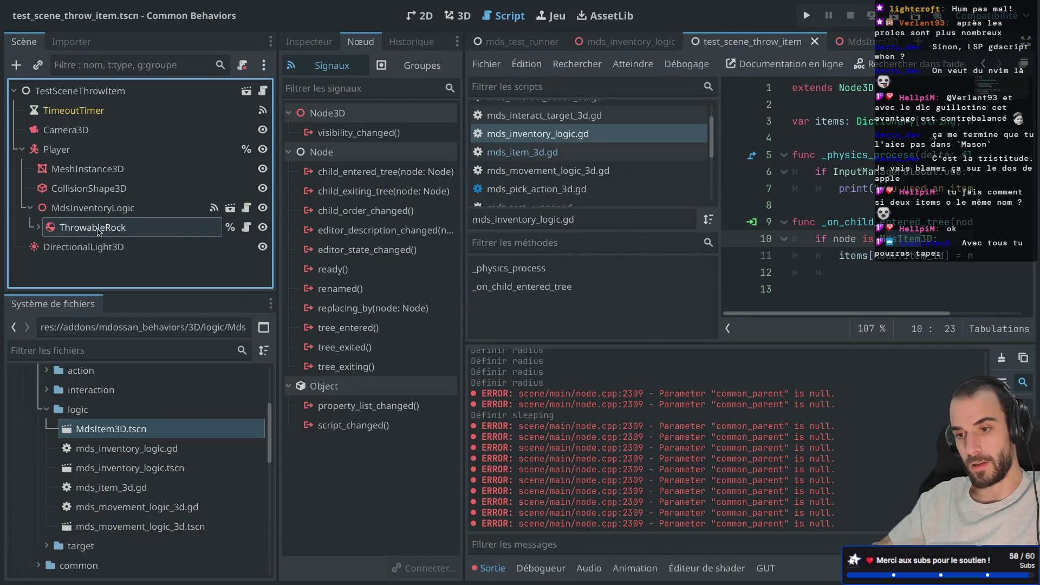
key(ctrl+shift+F11)
Step: Replace the is MdsItem3D check on line 10 with node.has_meta("mds_item") and save
drag(370, 239, 472, 237)
key(BackSpace)
text(node:)
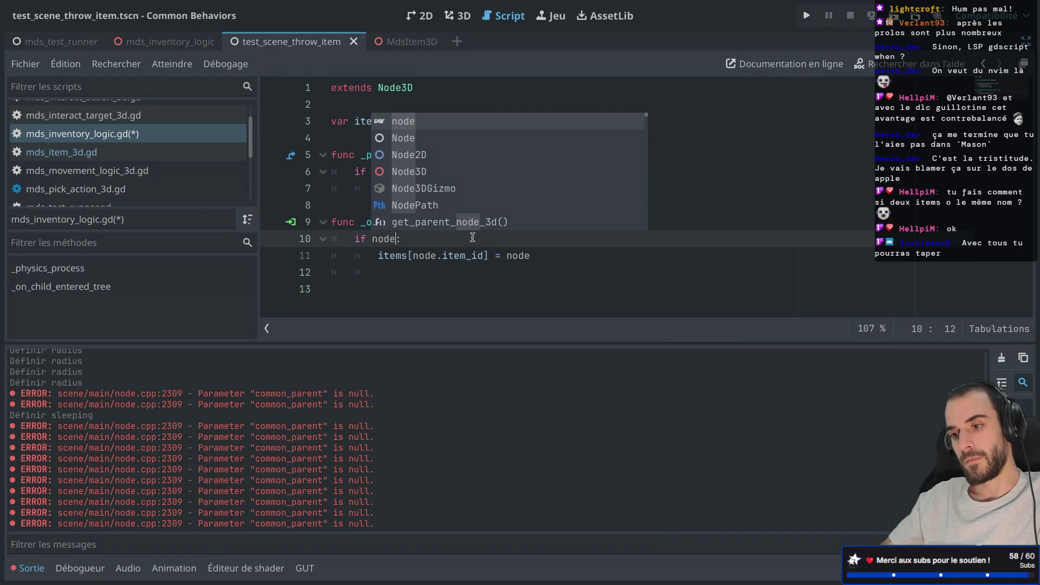
text(.)
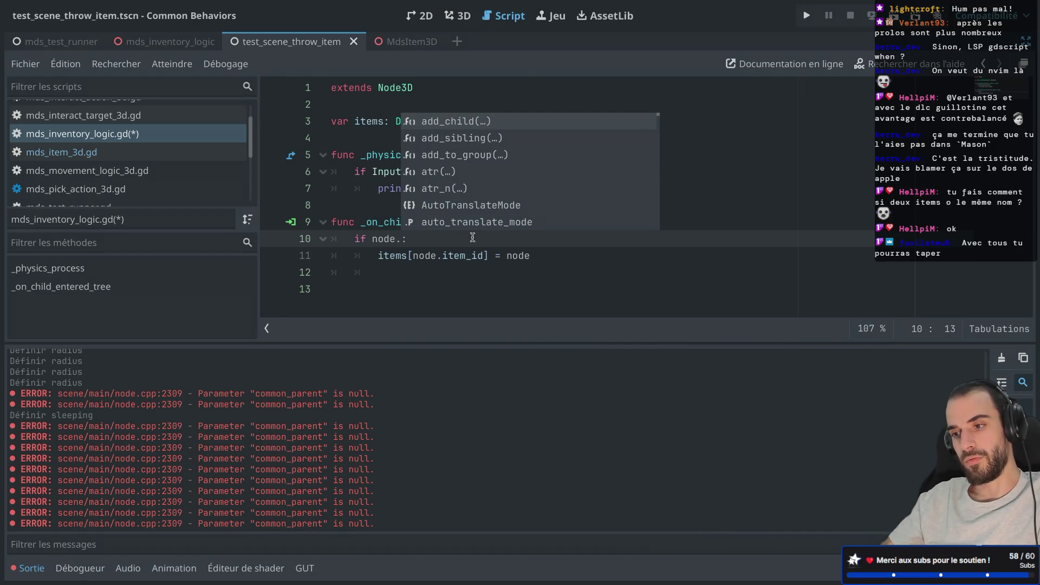
text(has)
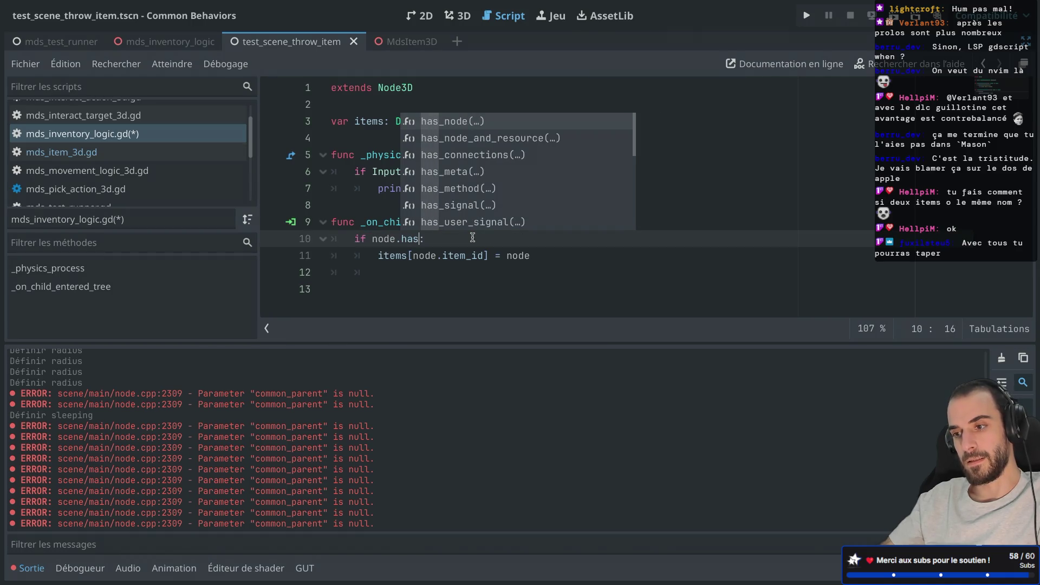
key(Down)
key(Down)
key(Down)
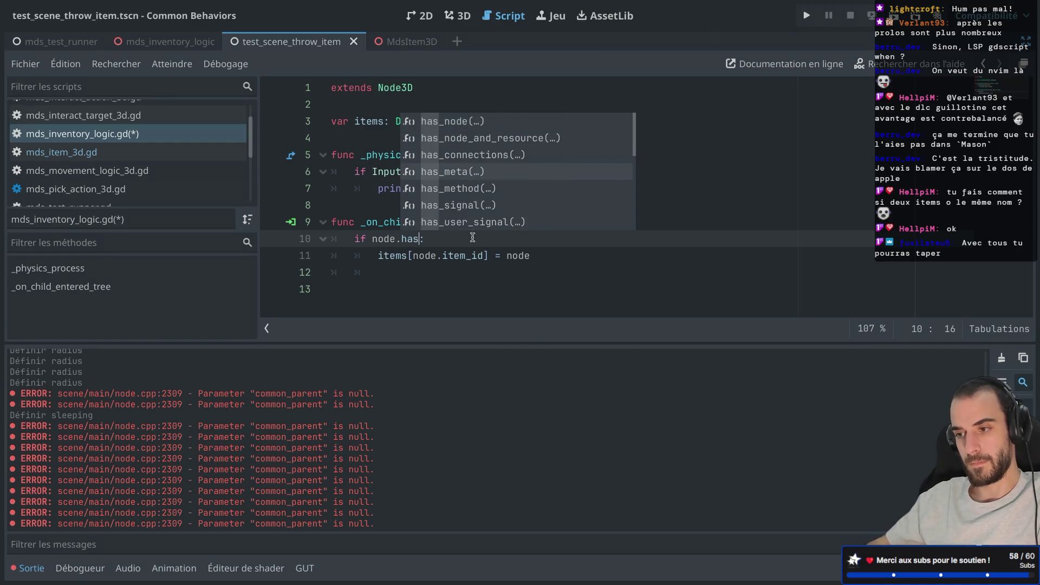
key(Return)
text(")
text(mds_item)
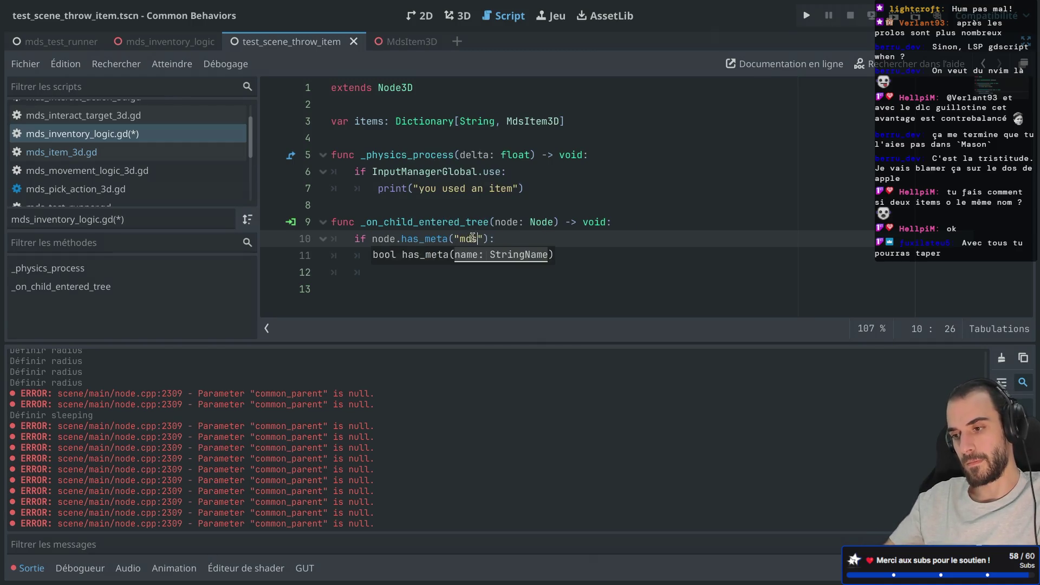
key(ctrl+s)
click(448, 188)
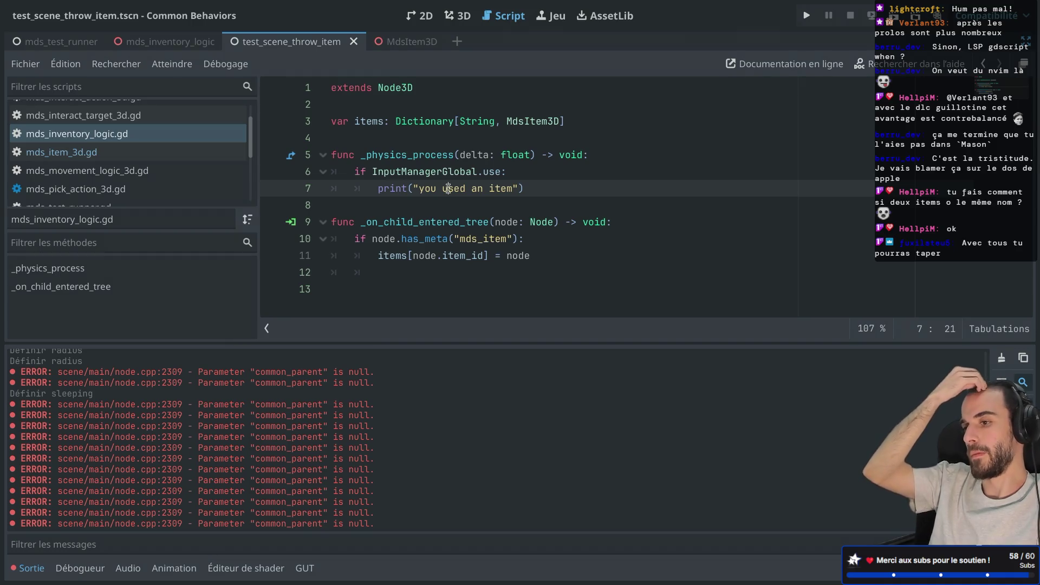
Step: Add an MdsItem3d child under ThrowableRock in the test scene, then open the MdsItem3D scene
key(ctrl+shift+F11)
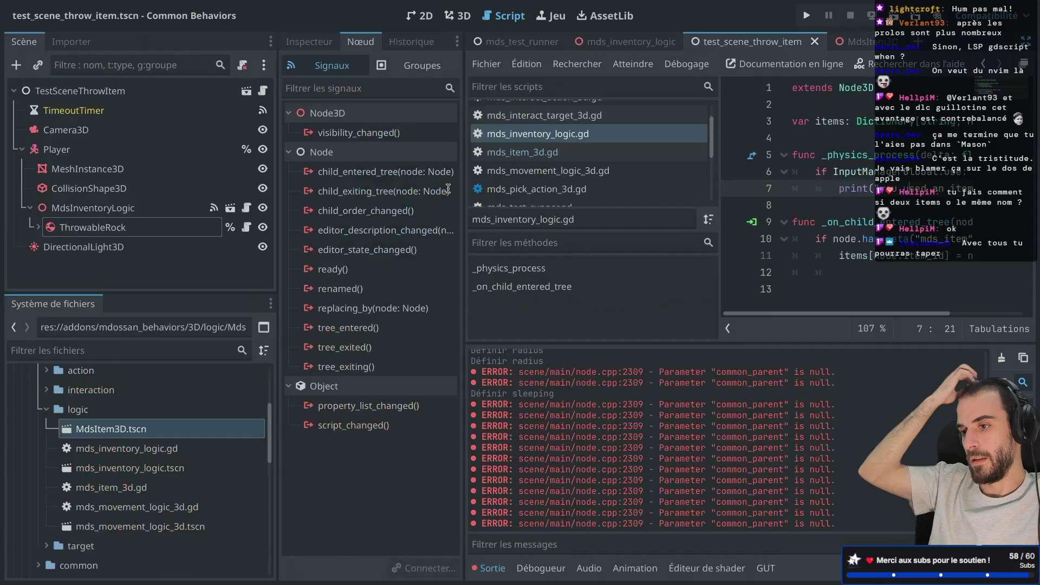
click(38, 227)
mouse_move(65, 228)
mouse_down()
mouse_move(162, 239)
mouse_move(44, 240)
mouse_up()
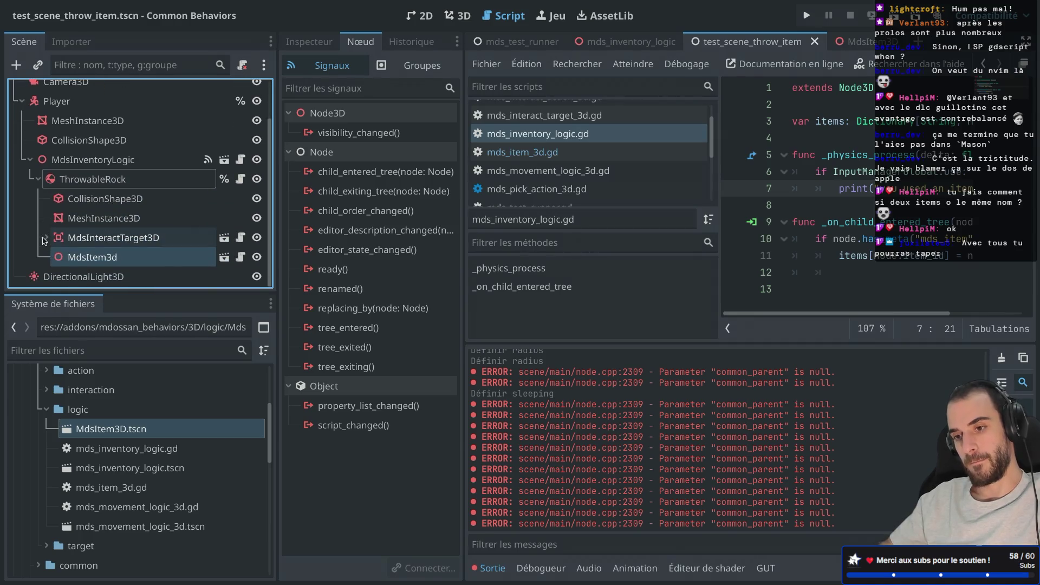
click(38, 180)
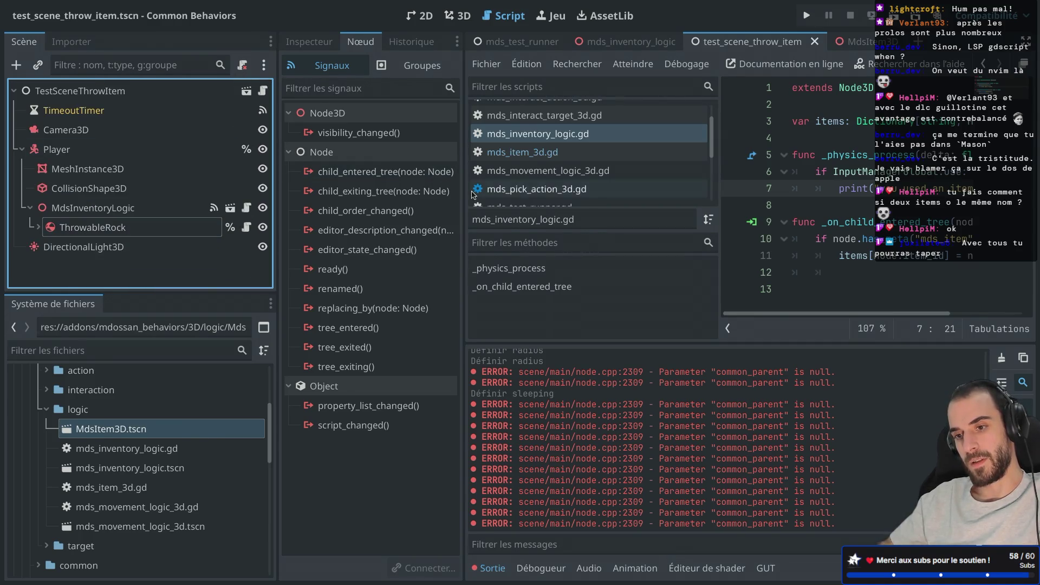
key(ctrl+shift+F11)
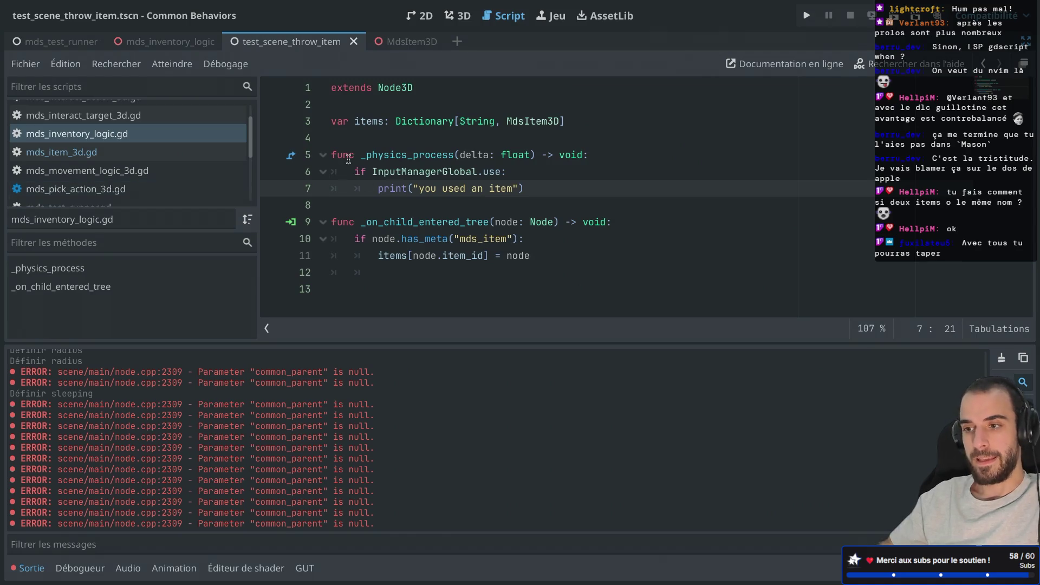
click(403, 46)
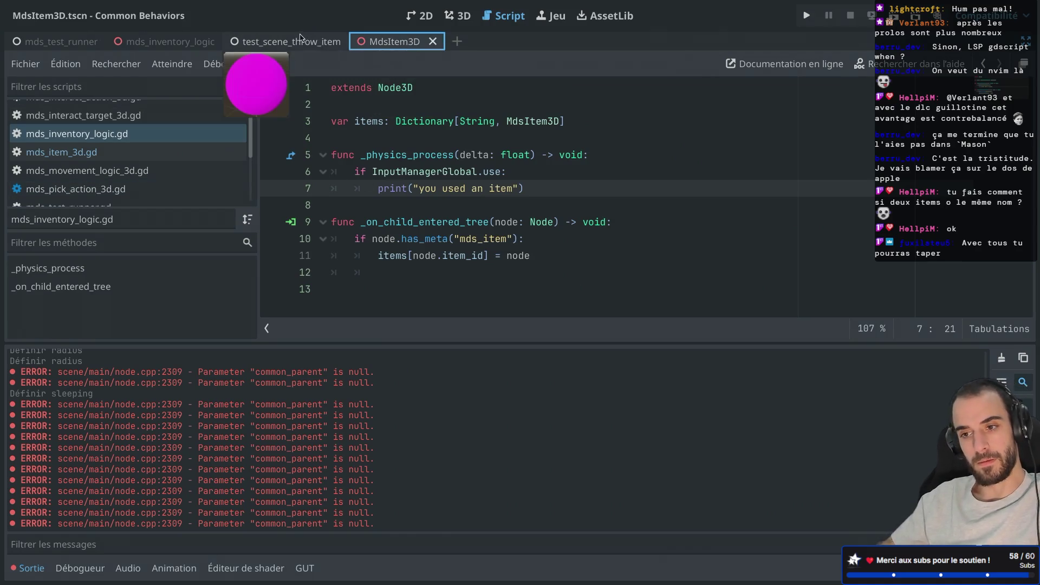
Step: Open mds_item_3d.gd and duplicate the item_id set_meta line, renaming its key to mds_item_reference
click(274, 42)
click(130, 156)
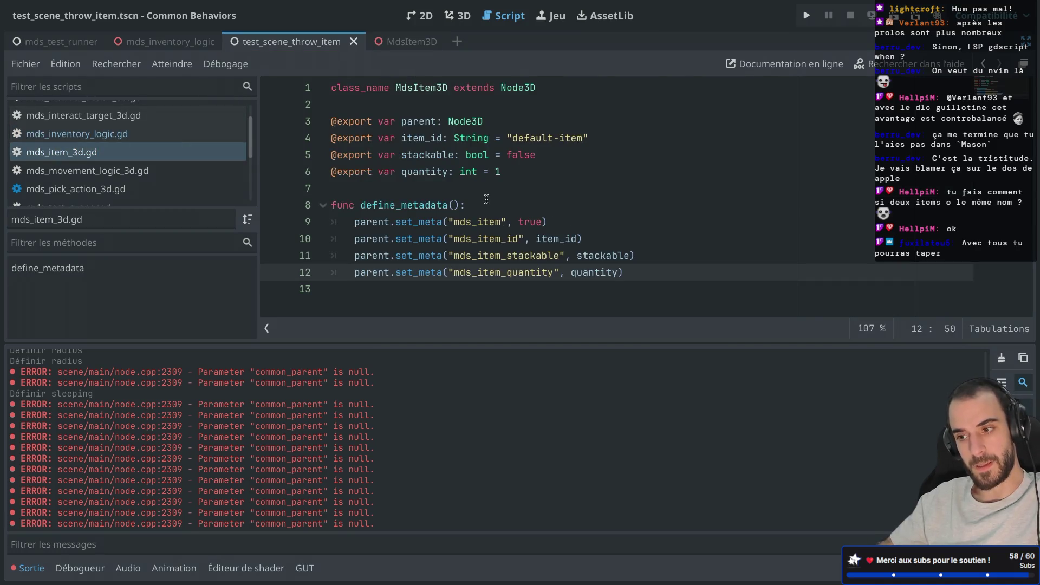
drag(622, 243, 621, 227)
key(ctrl+shift+d)
click(522, 239)
key(BackSpace)
key(BackSpace)
text(reference)
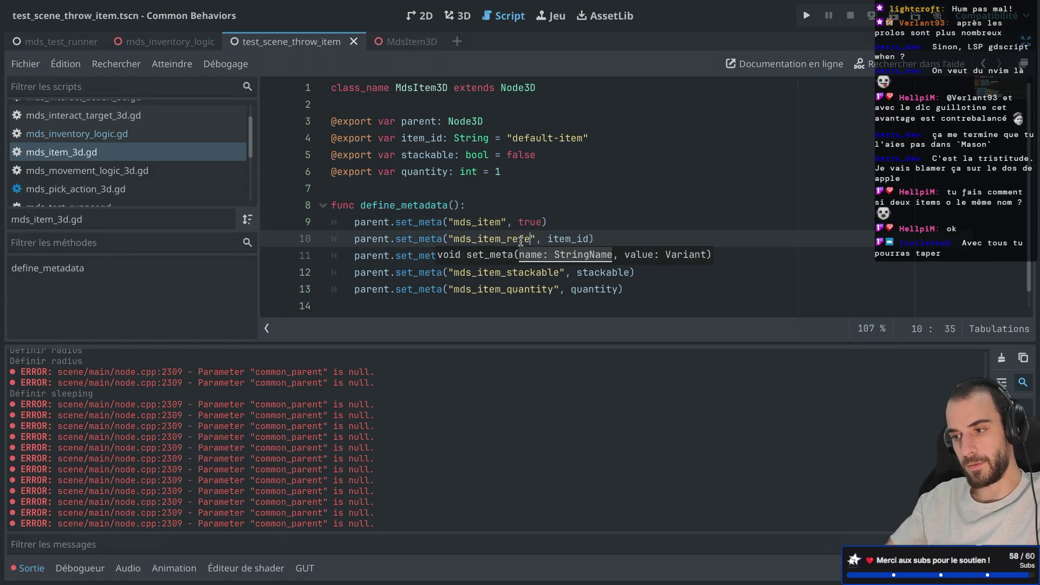
Step: Set the mds_item_reference value to self, then return to mds_inventory_logic.gd
double_click(598, 239)
key(BackSpace)
text(self)
key(Up)
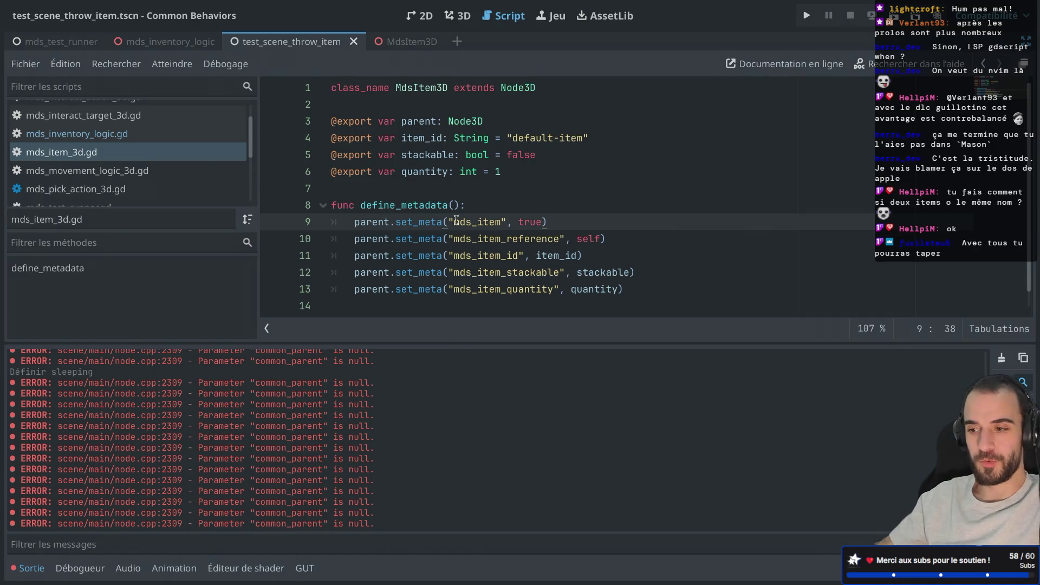
mouse_move(450, 223)
mouse_down()
mouse_move(501, 223)
mouse_move(493, 239)
mouse_move(559, 239)
mouse_up()
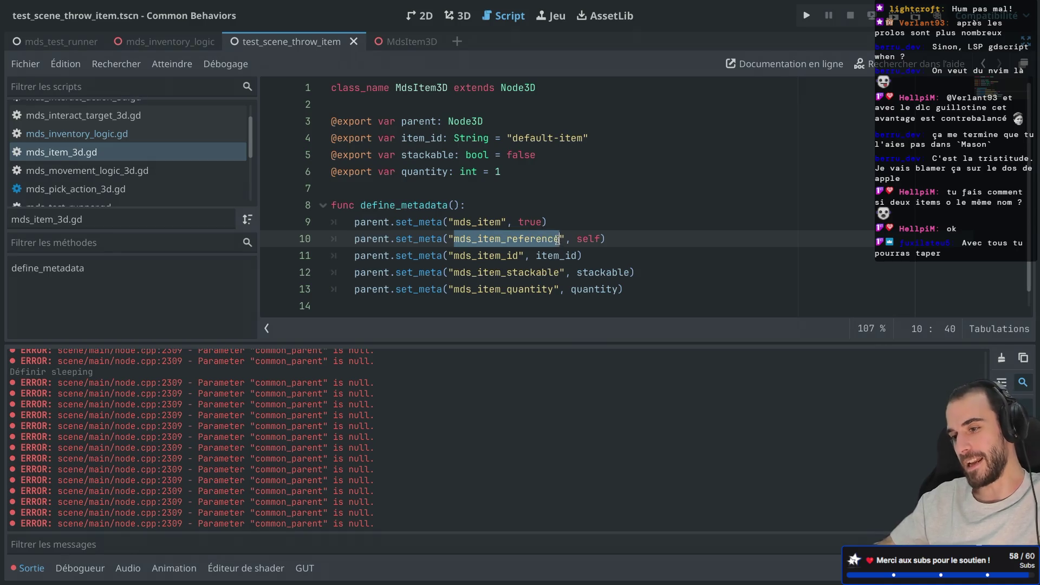
click(187, 135)
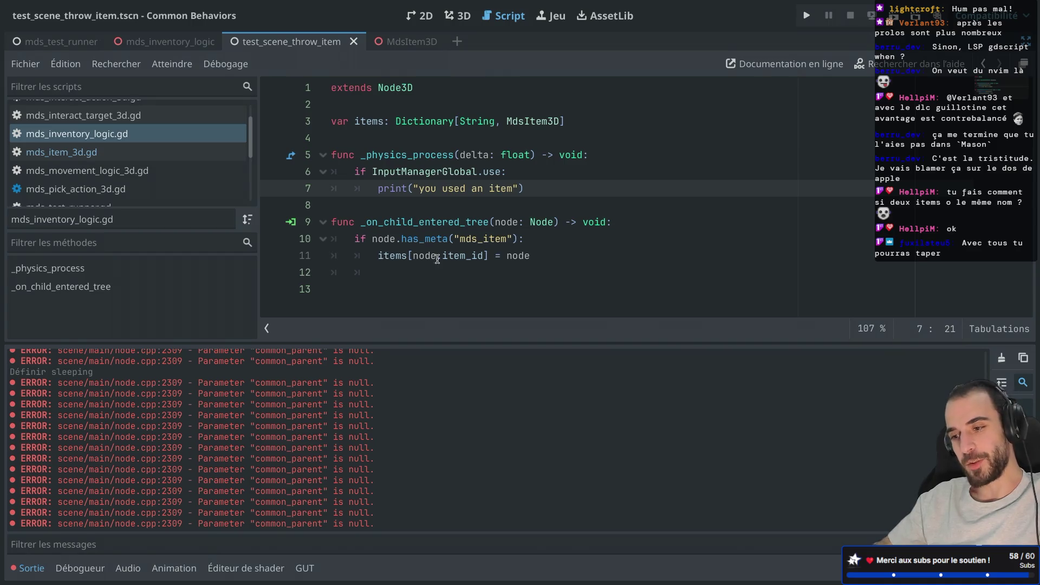
Step: Make line 11 store node.get_meta("mds_item_reference") in items, save, and clear the Output log
click(537, 258)
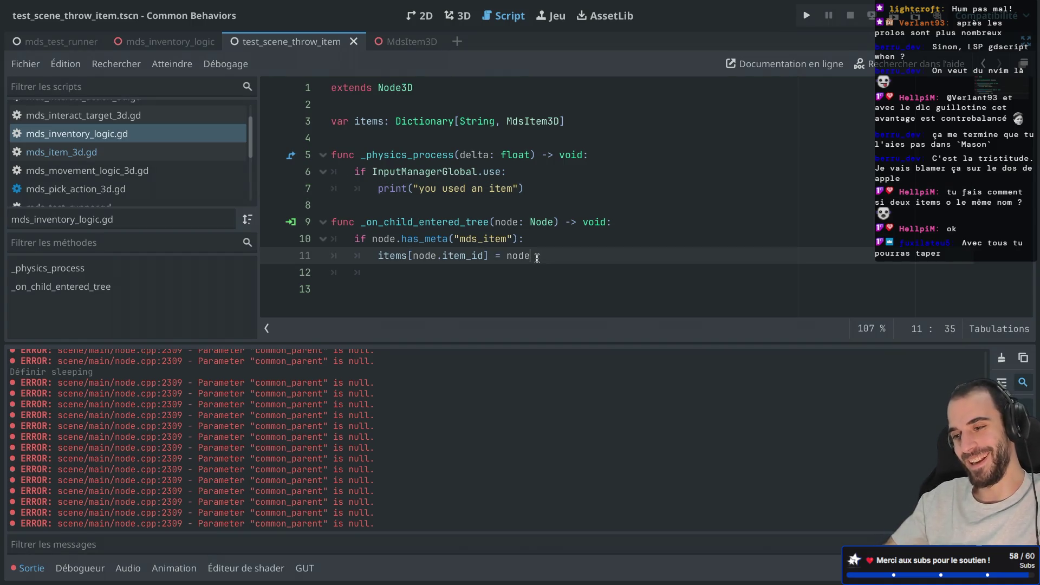
text(get_me)
key(Return)
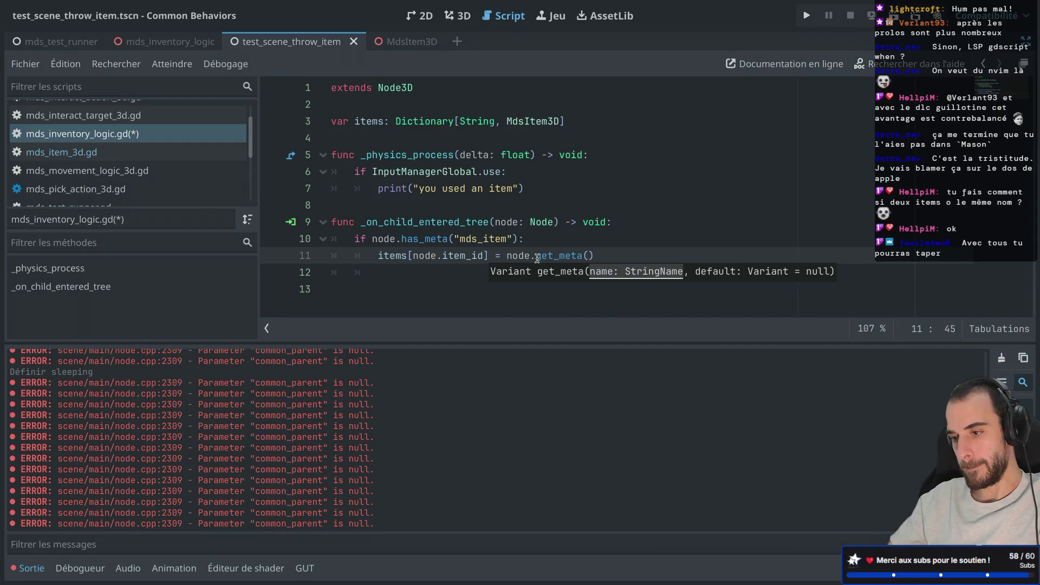
text(mds_item)
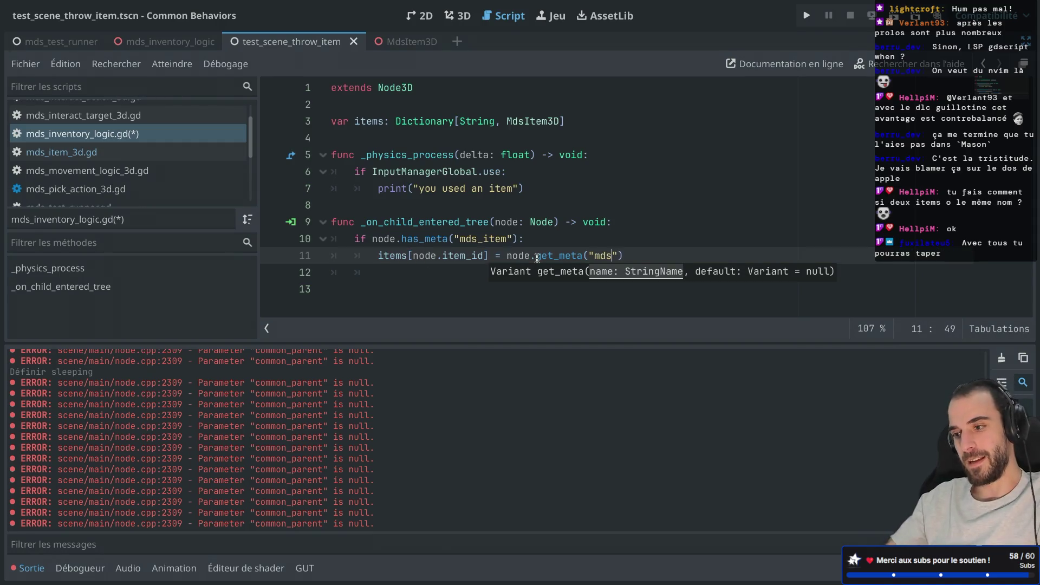
text(_reference)
key(ctrl+s)
click(548, 221)
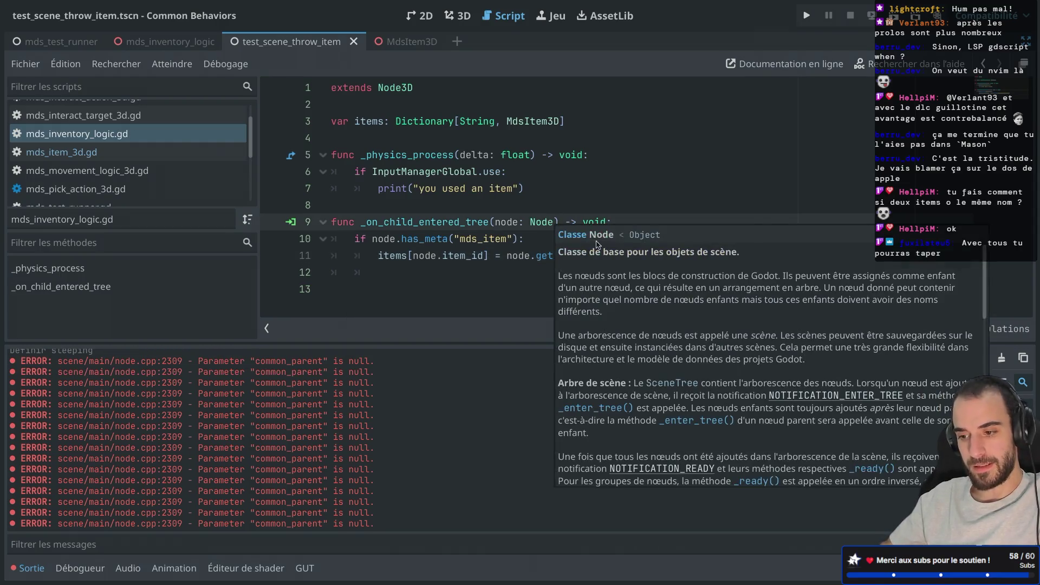
click(1003, 358)
key(ctrl+shift+F11)
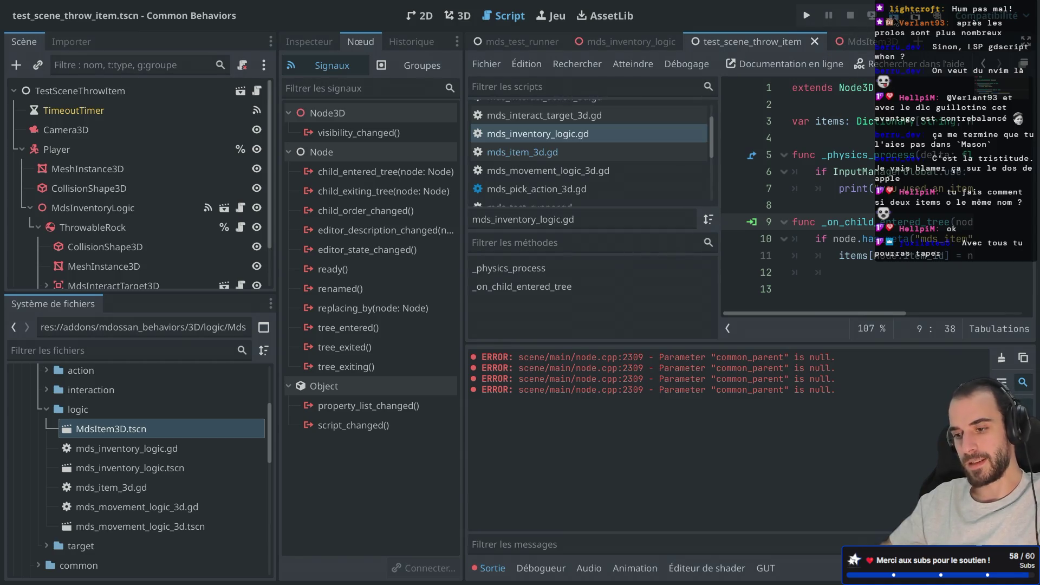
Step: Run and stop the test scene, then check the add_to_group null-value error in the Debugger
click(895, 22)
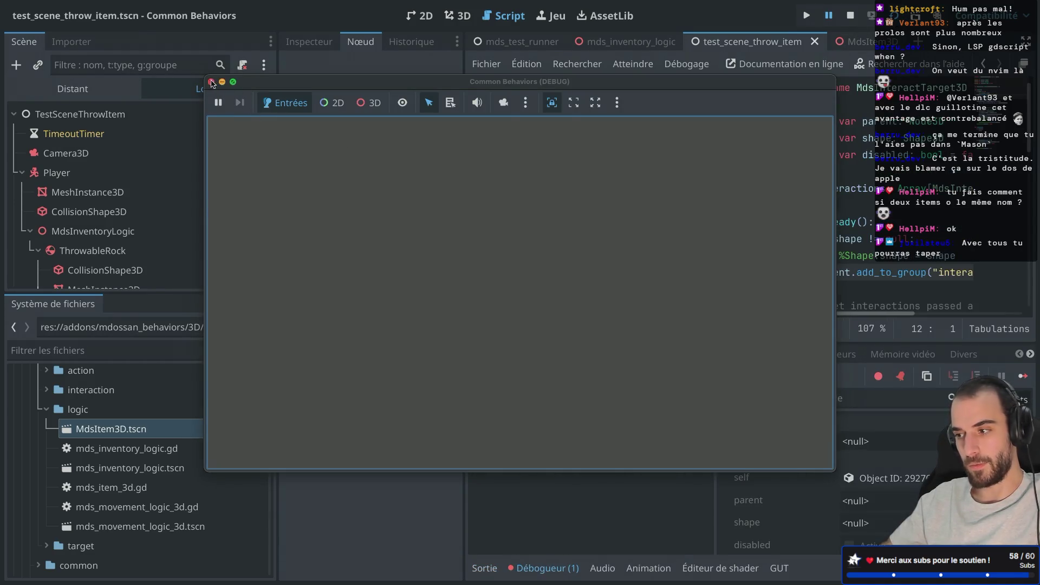
click(212, 82)
key(ctrl+shift+F11)
scroll(467, 225, down, 2)
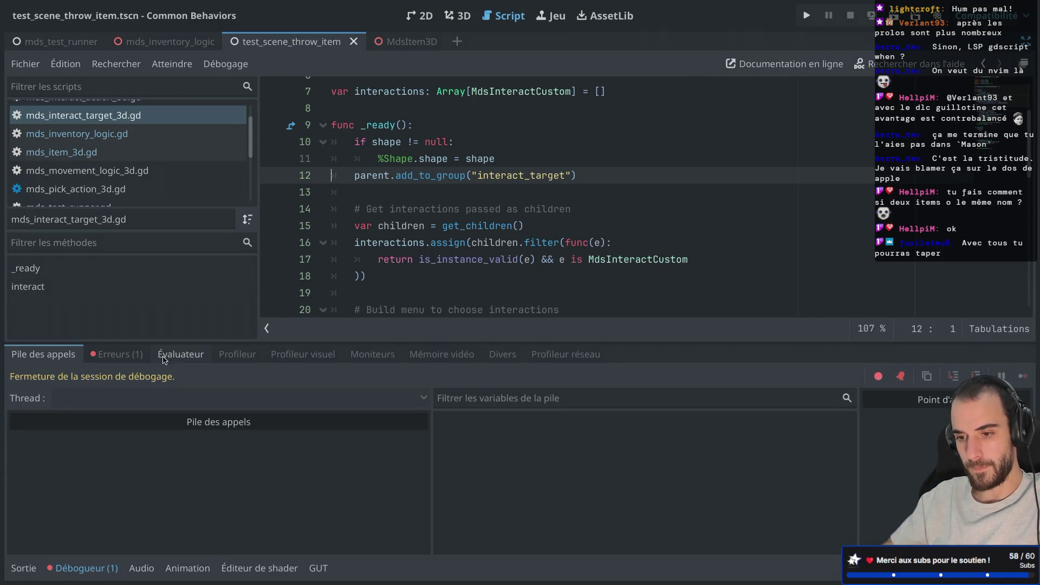
click(118, 355)
key(ctrl+shift+F11)
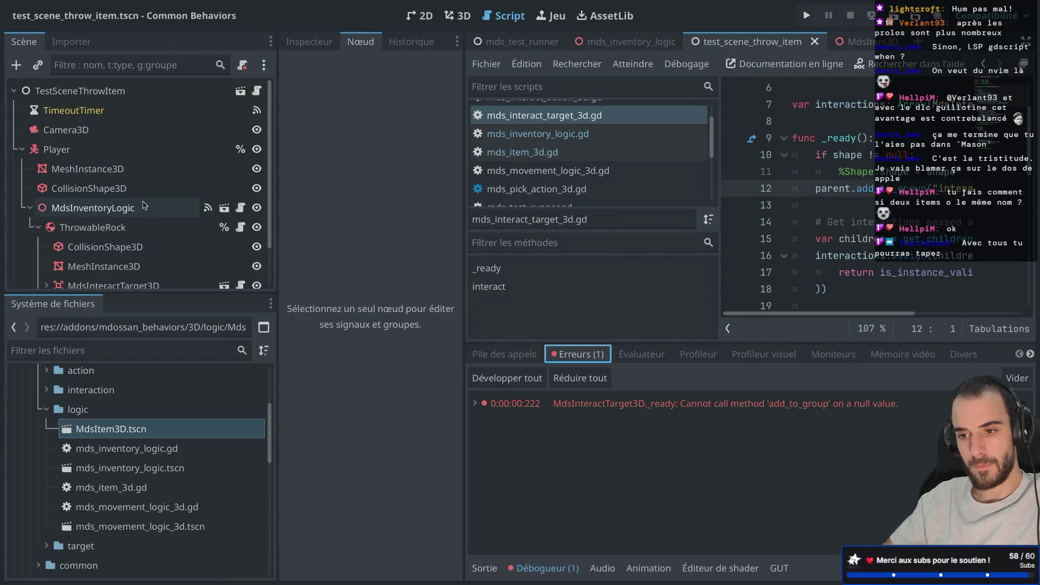
scroll(114, 243, down, 1)
Step: Delete the MdsInteractTarget3D node from ThrowableRock
click(115, 240)
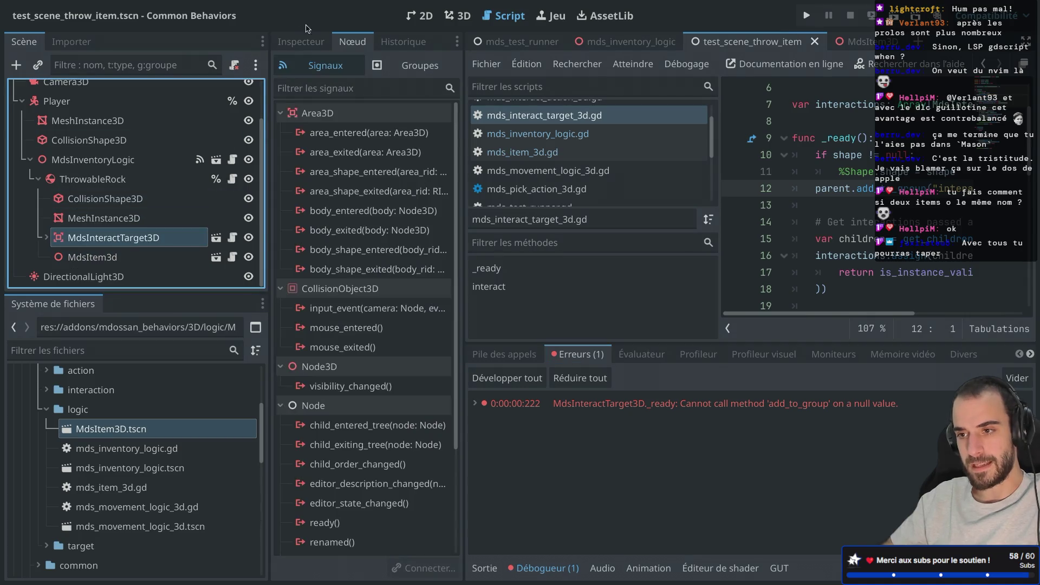
click(302, 42)
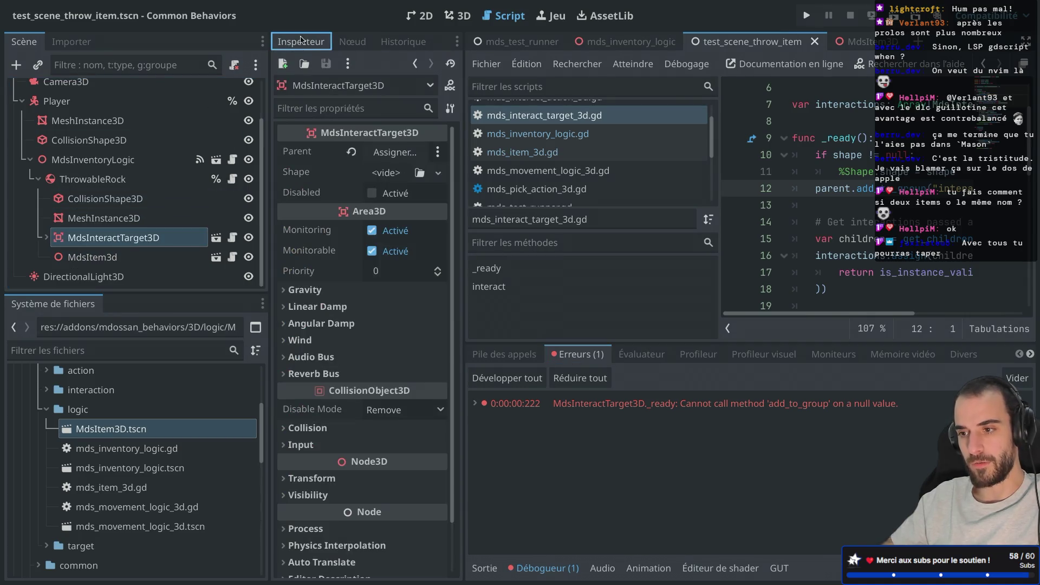
right_click(142, 240)
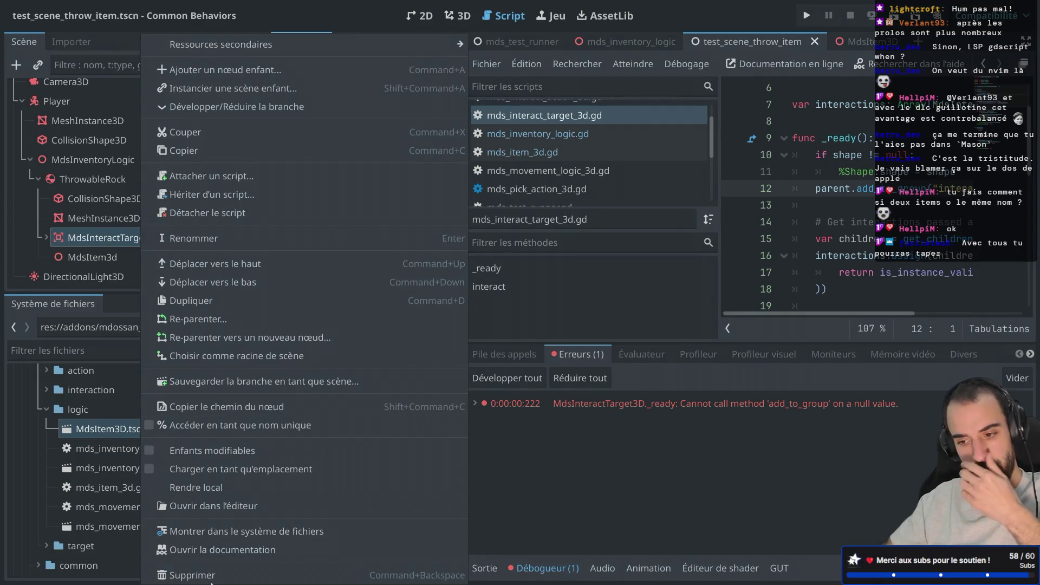
click(213, 577)
click(573, 319)
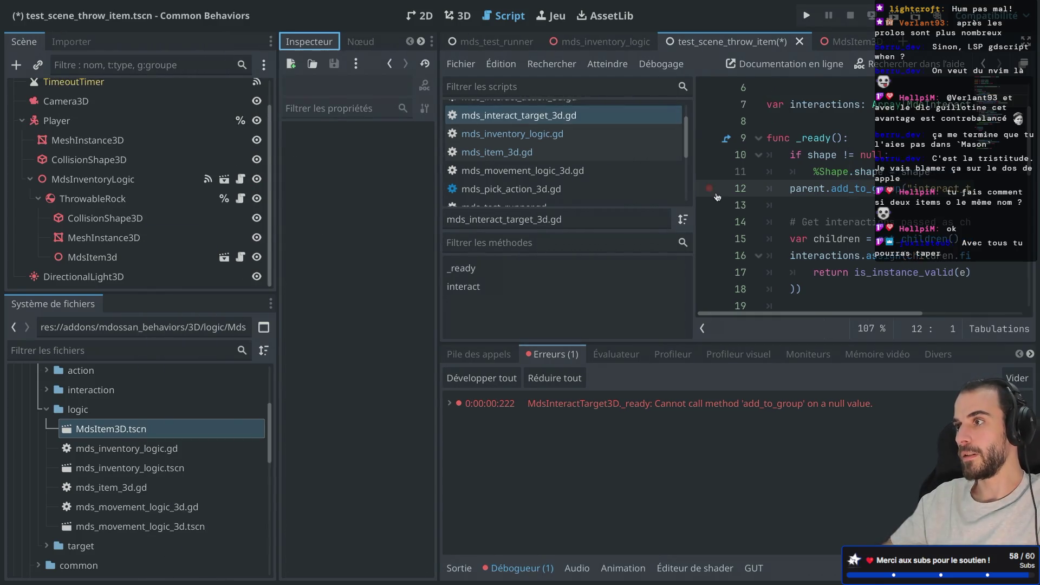
Step: Run the test scene again and expand its live tree, inspecting Player and MdsInventoryLogic
click(872, 15)
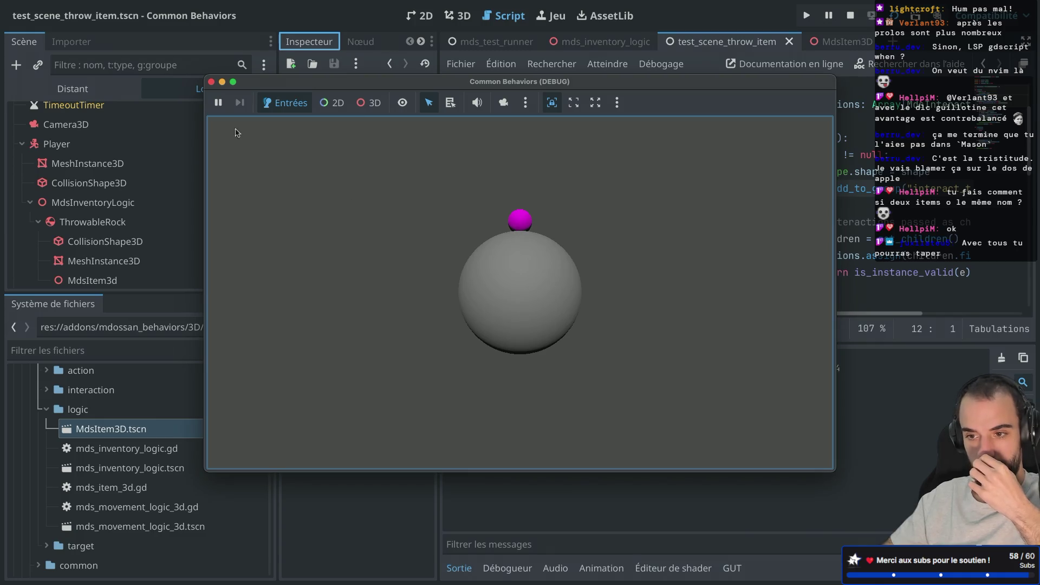
drag(293, 82, 450, 85)
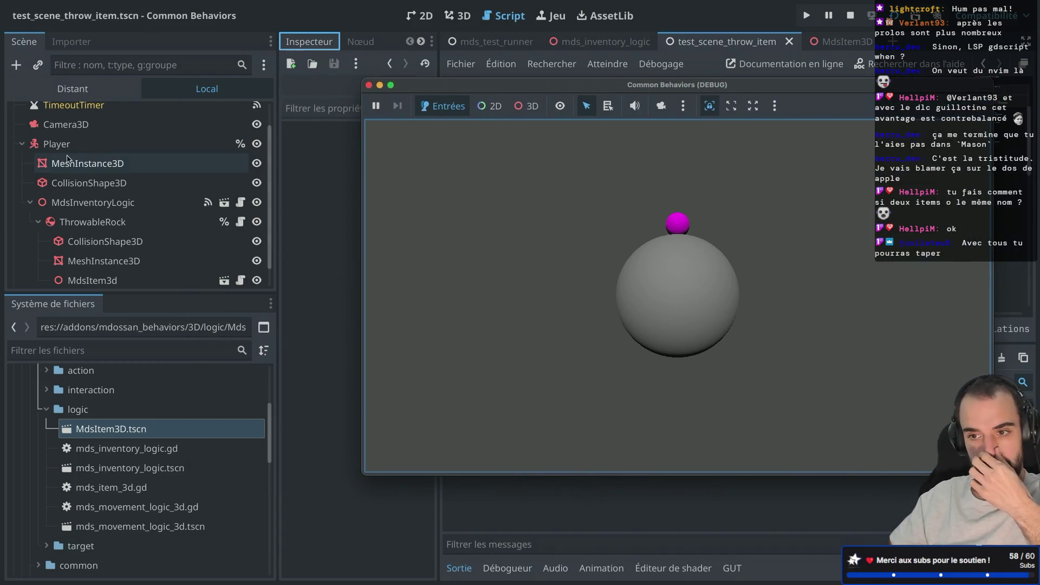
click(84, 89)
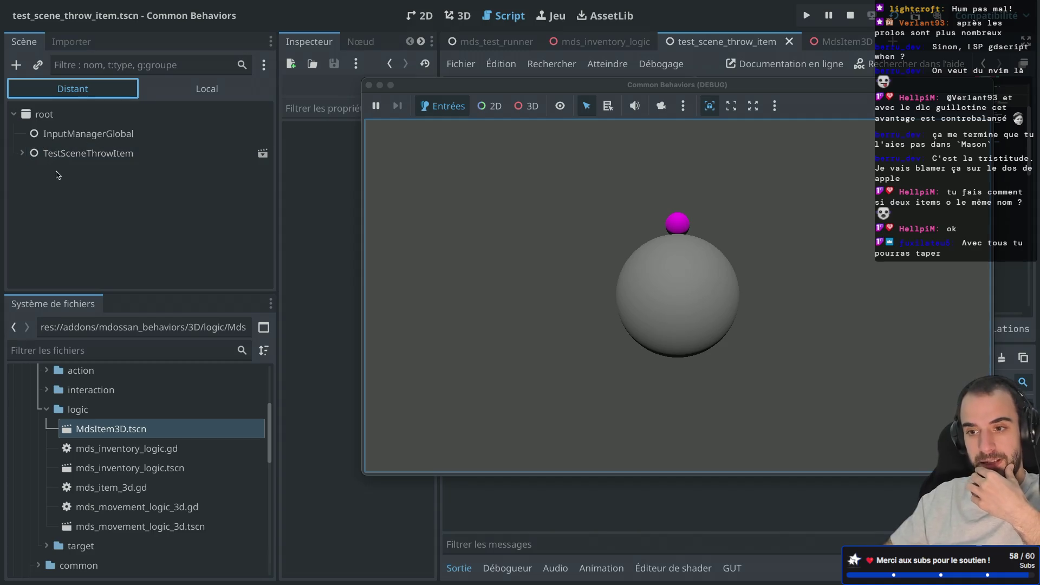
click(78, 153)
click(46, 214)
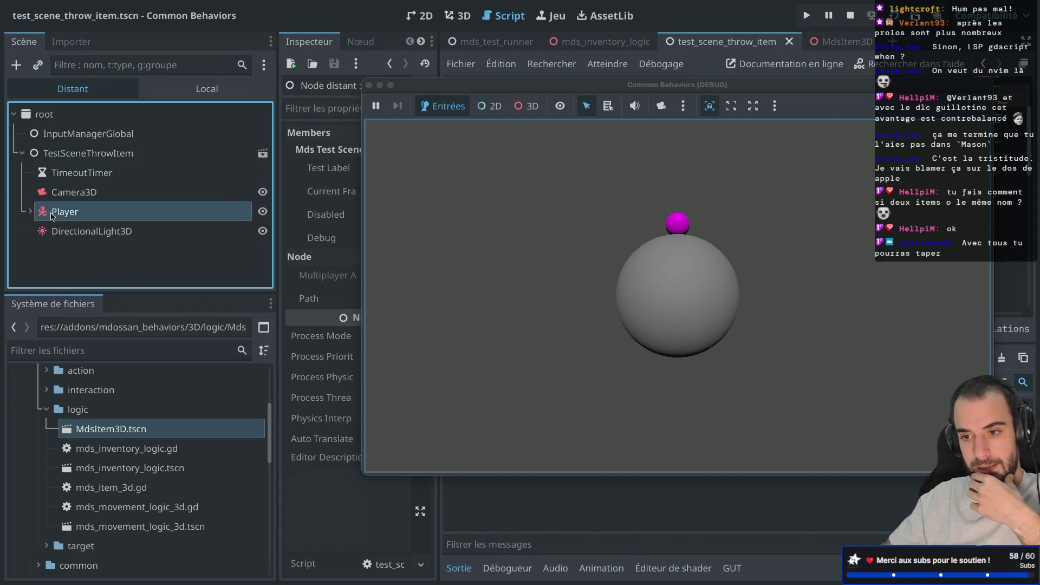
scroll(46, 217, down, 1)
click(39, 257)
click(72, 259)
Step: Inspect the running ThrowableRock, checking its signals and groups, then its properties
mouse_move(409, 93)
mouse_down()
mouse_move(484, 125)
mouse_move(588, 142)
mouse_up()
scroll(141, 176, down, 1)
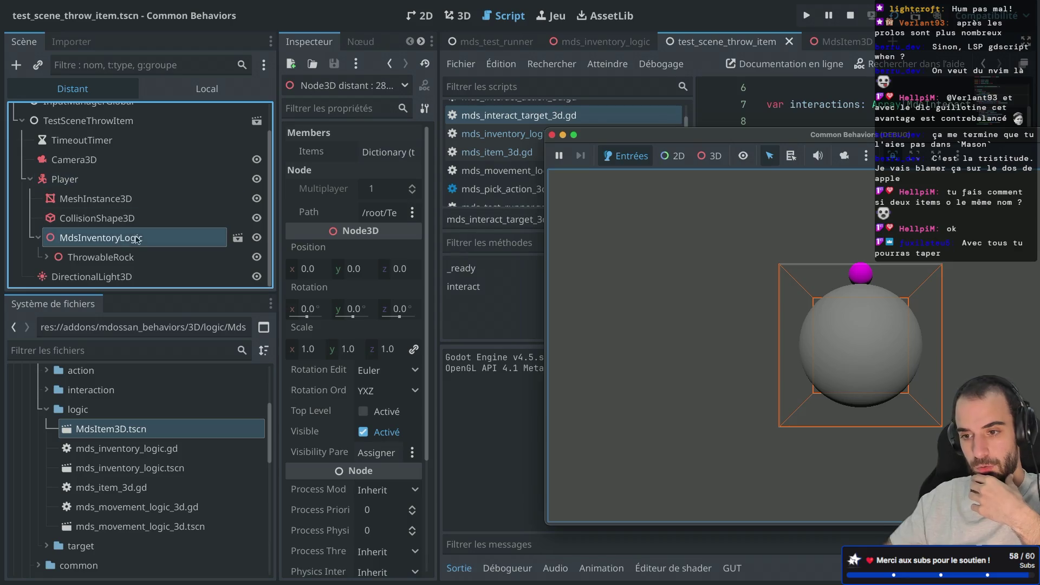
click(117, 257)
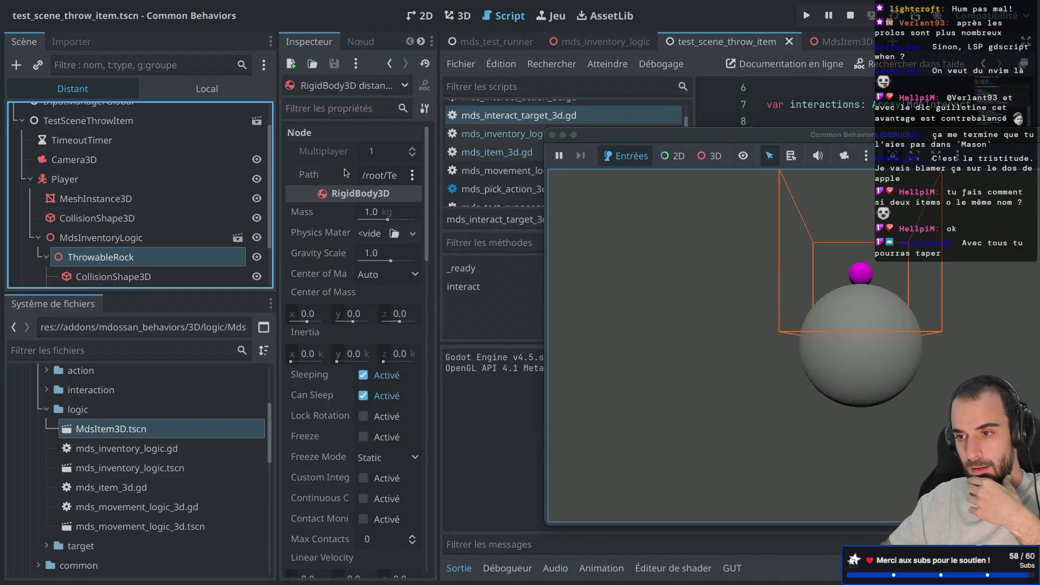
scroll(338, 250, down, 10)
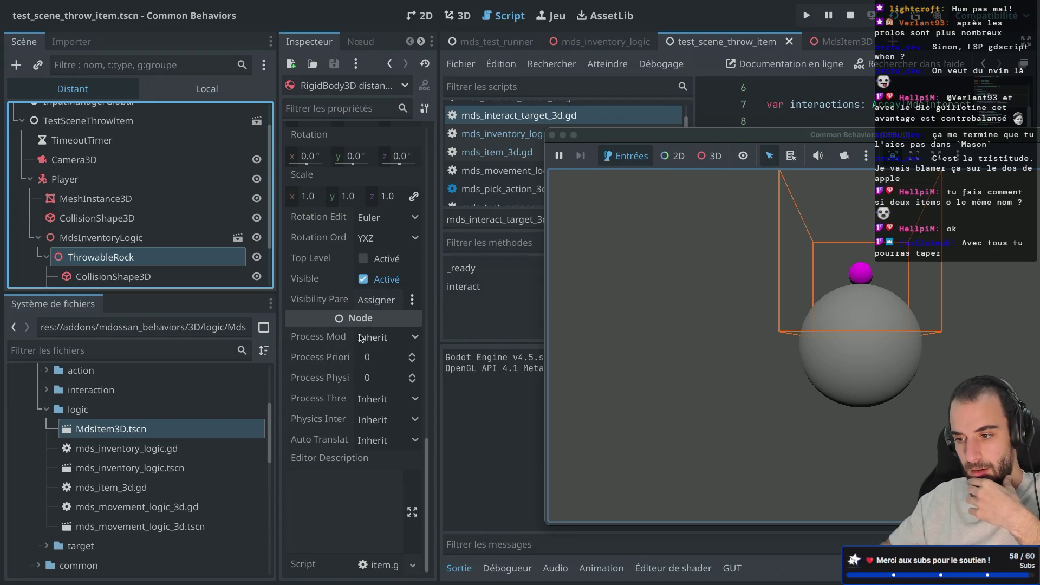
scroll(332, 391, up, 8)
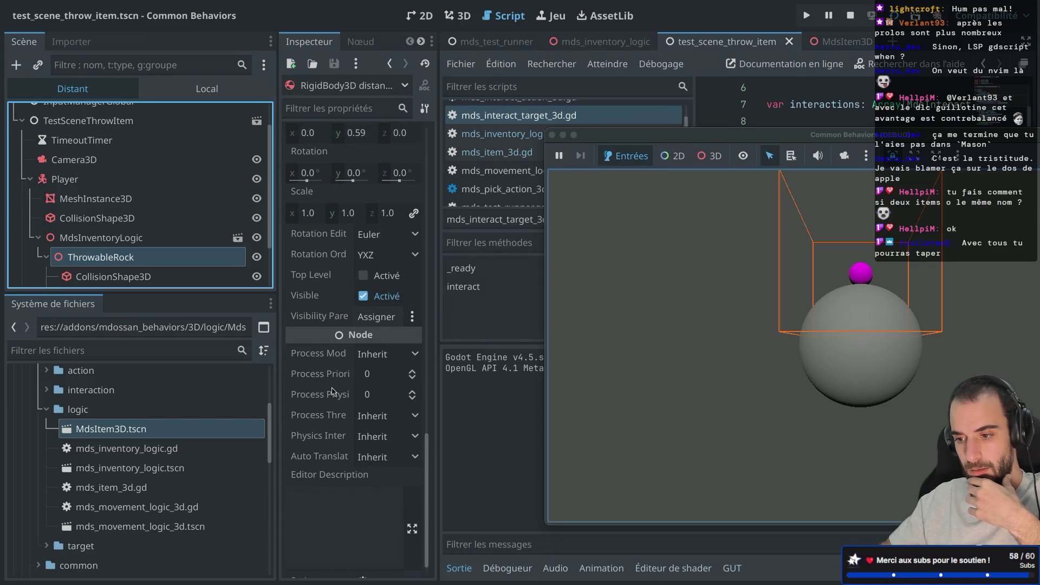
scroll(332, 391, up, 8)
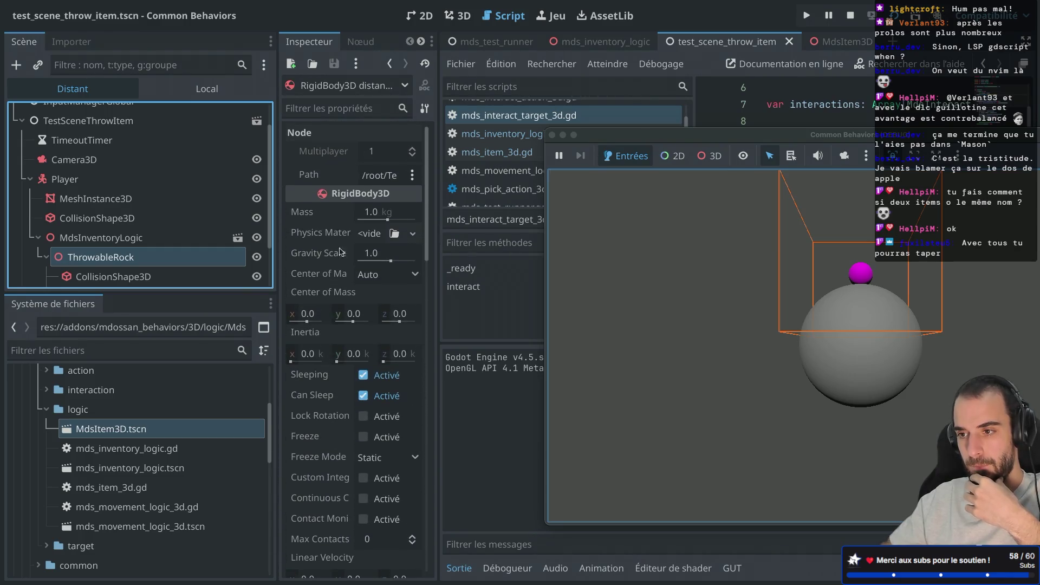
click(361, 48)
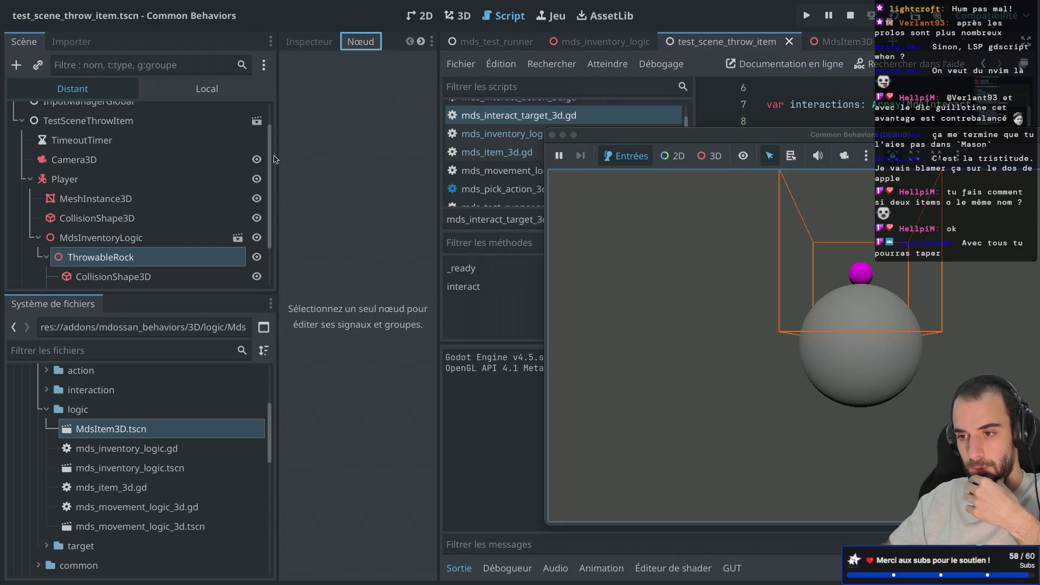
drag(275, 159, 226, 157)
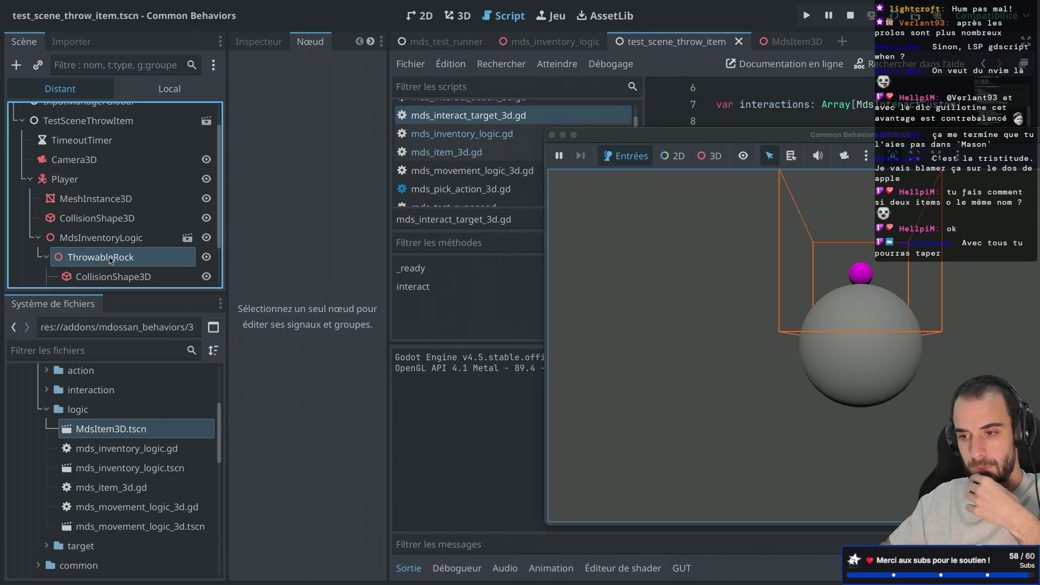
click(259, 42)
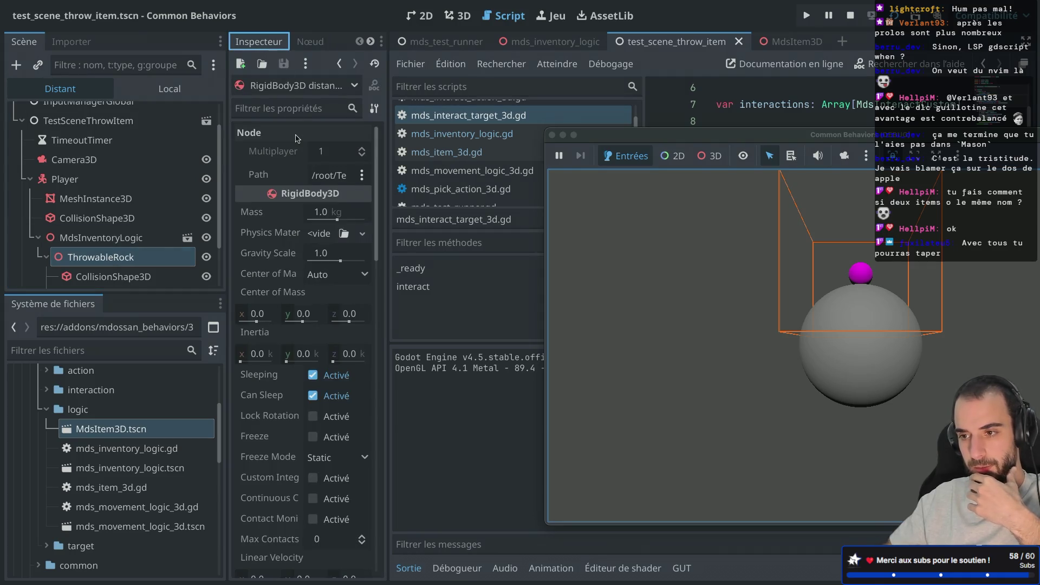
Step: Scroll ThrowableRock's live properties down to transform and script, widening the Inspector so names show fully
scroll(296, 138, down, 3)
click(306, 64)
click(307, 65)
scroll(285, 211, down, 4)
scroll(286, 211, down, 10)
scroll(284, 210, down, 7)
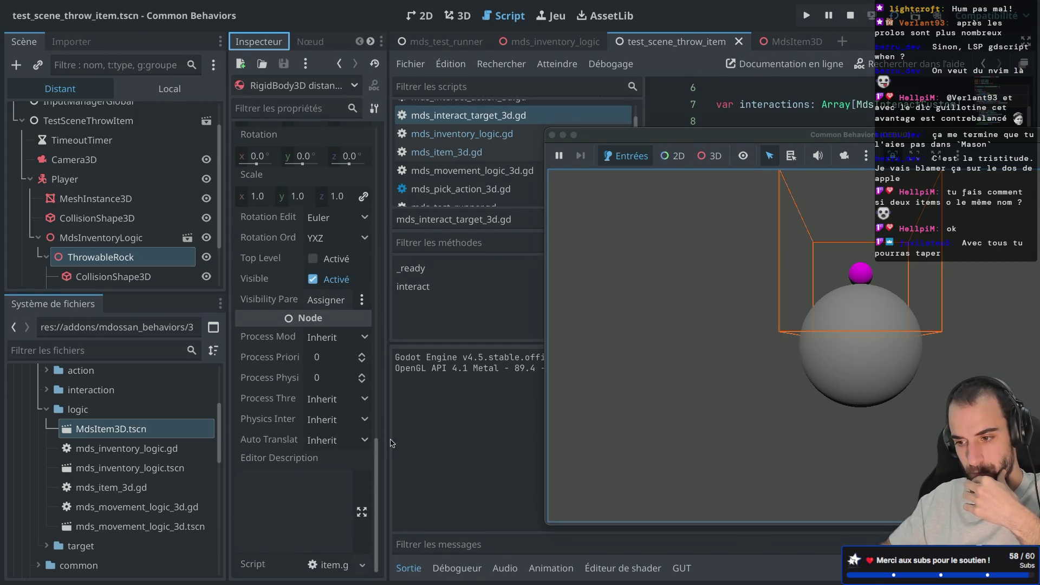
mouse_move(388, 437)
mouse_down()
mouse_move(488, 438)
mouse_move(476, 437)
mouse_up()
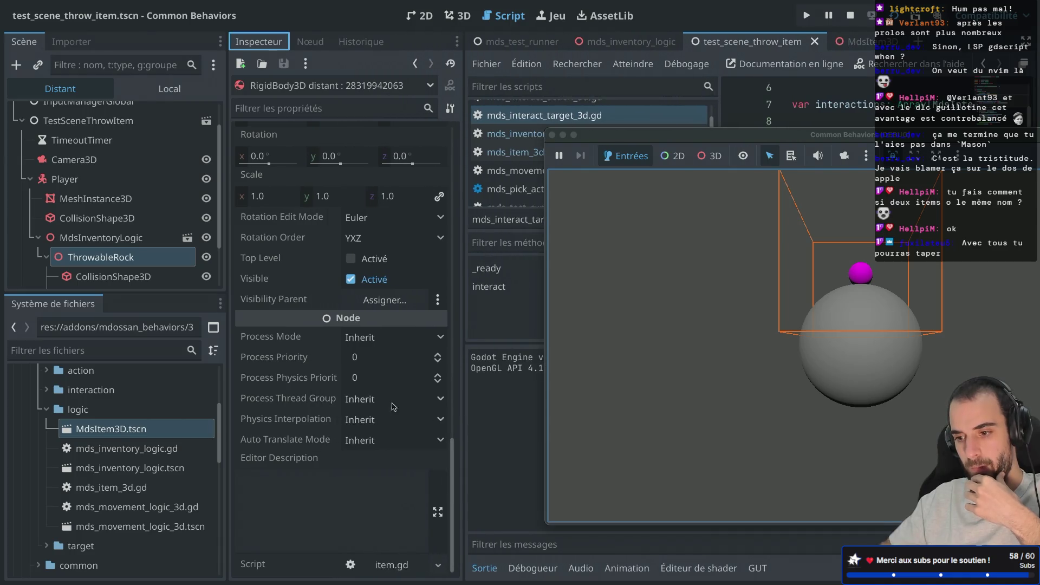
scroll(374, 398, up, 5)
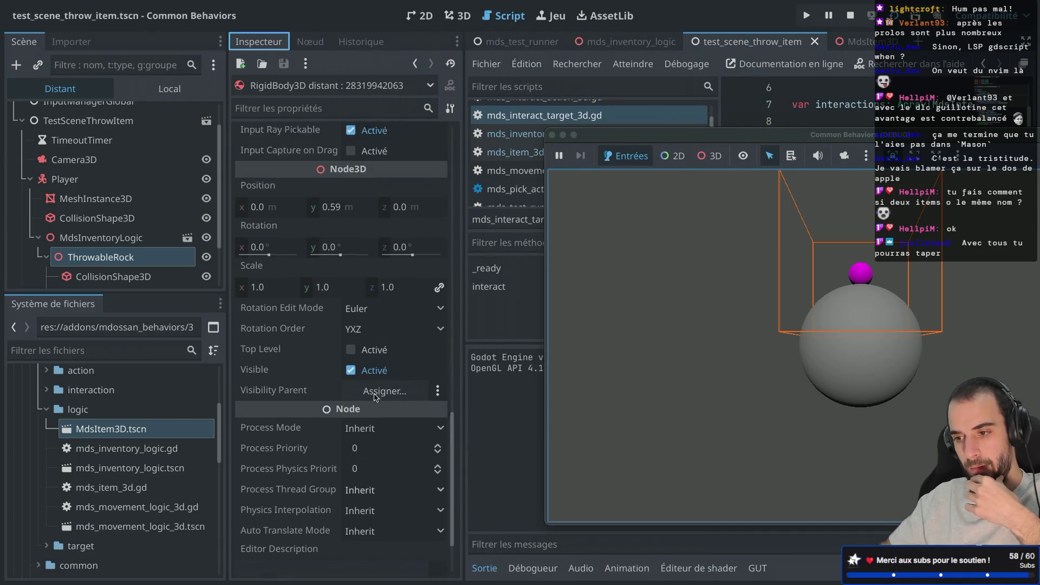
Step: Search the asset library for 'meta' addons and close the running test game
click(605, 15)
double_click(498, 65)
text(meta)
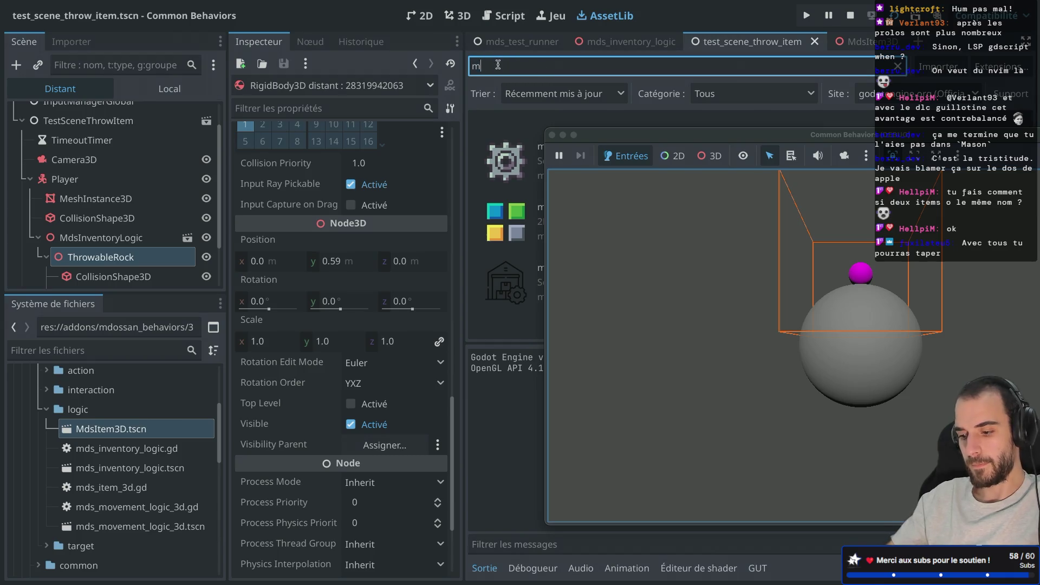
click(553, 134)
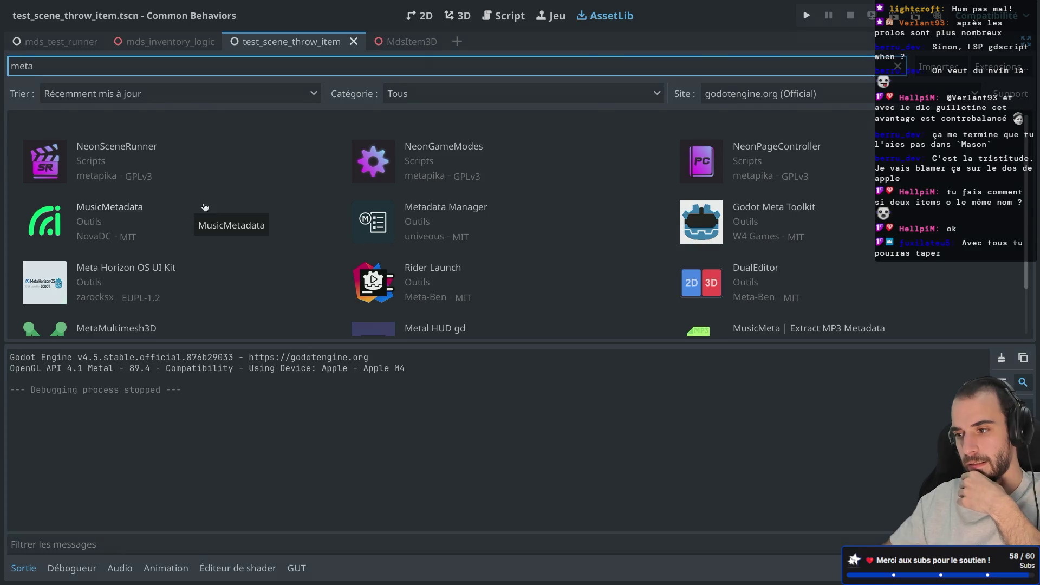
Step: Browse the 'meta' search results, then restore the side panels and run the test scene again
scroll(688, 224, down, 2)
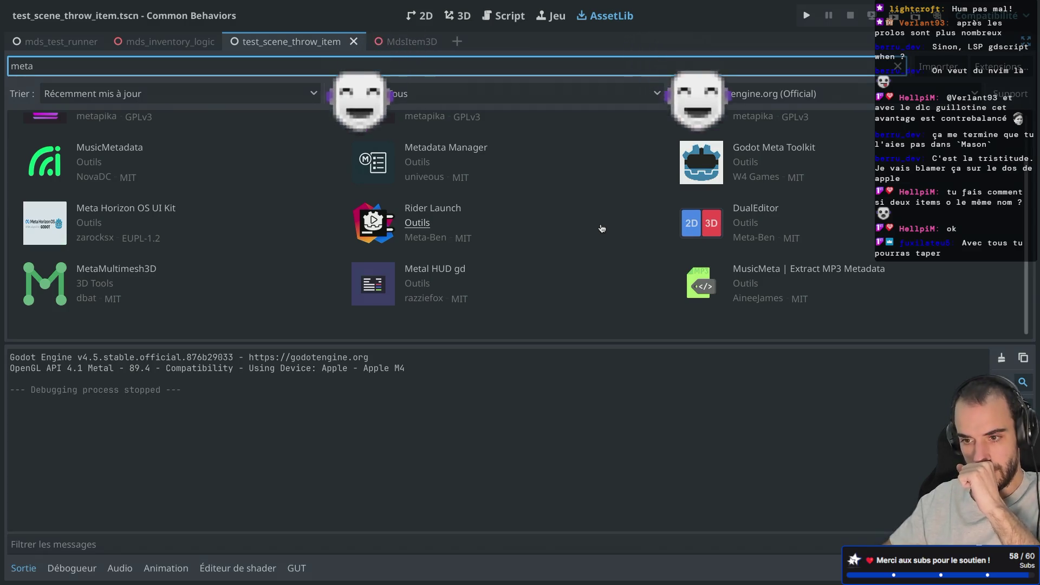
scroll(602, 228, up, 2)
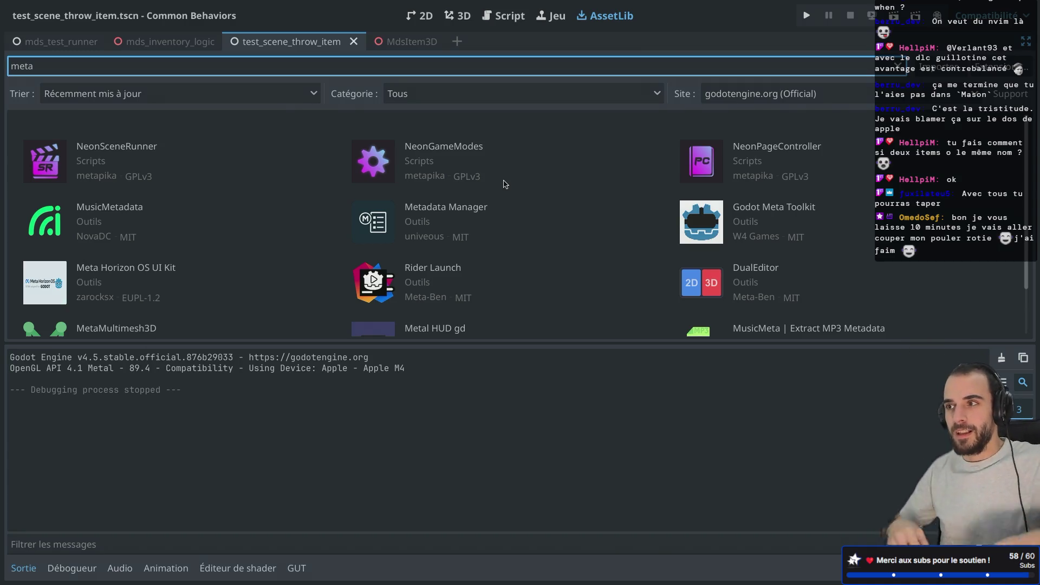
key(ctrl+super+d)
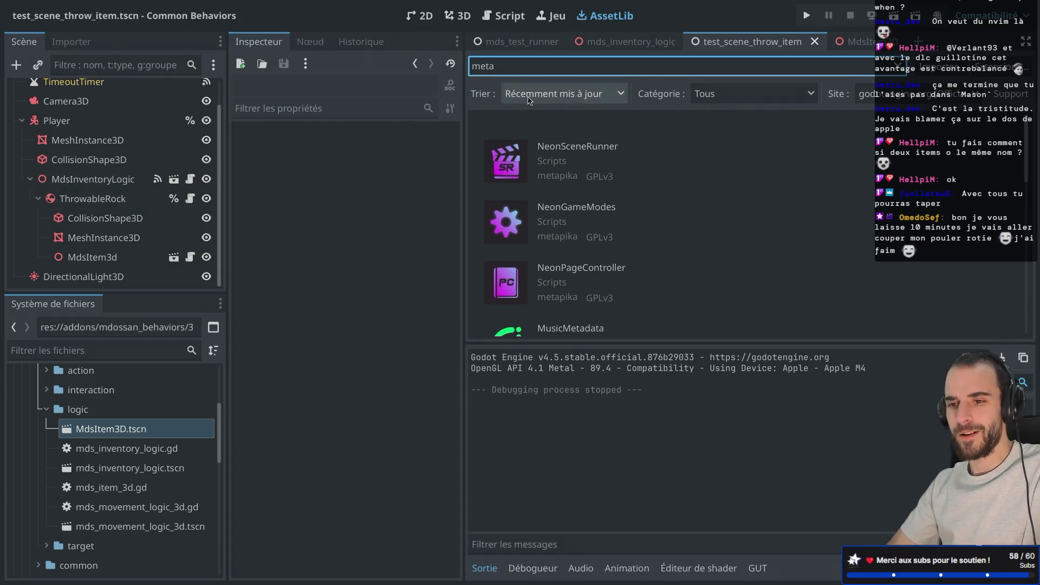
click(898, 15)
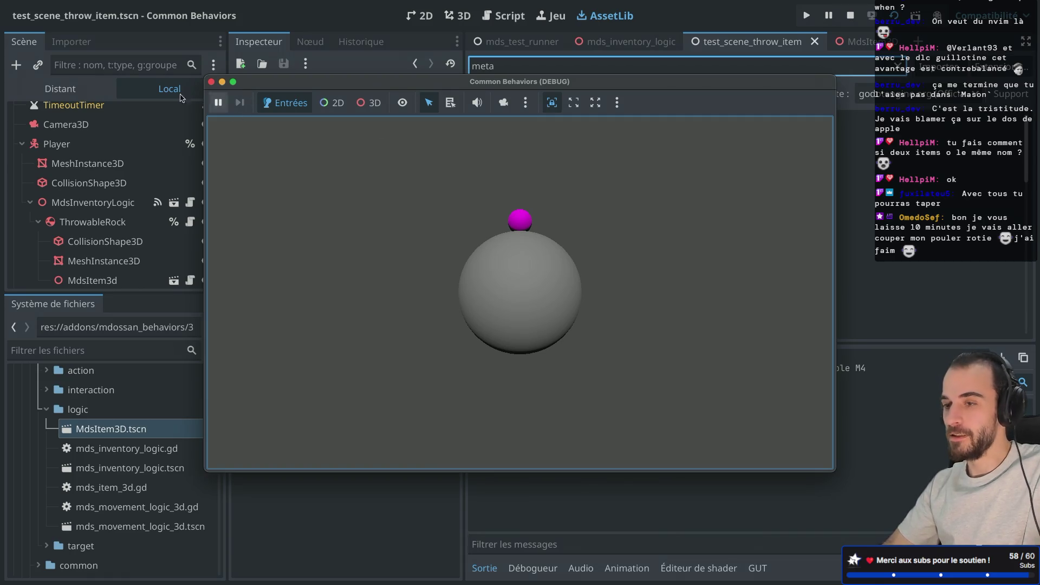
Step: Inspect the live InputManagerGlobal node, stop the game, and return to the test_scene_throw_item scene
click(55, 94)
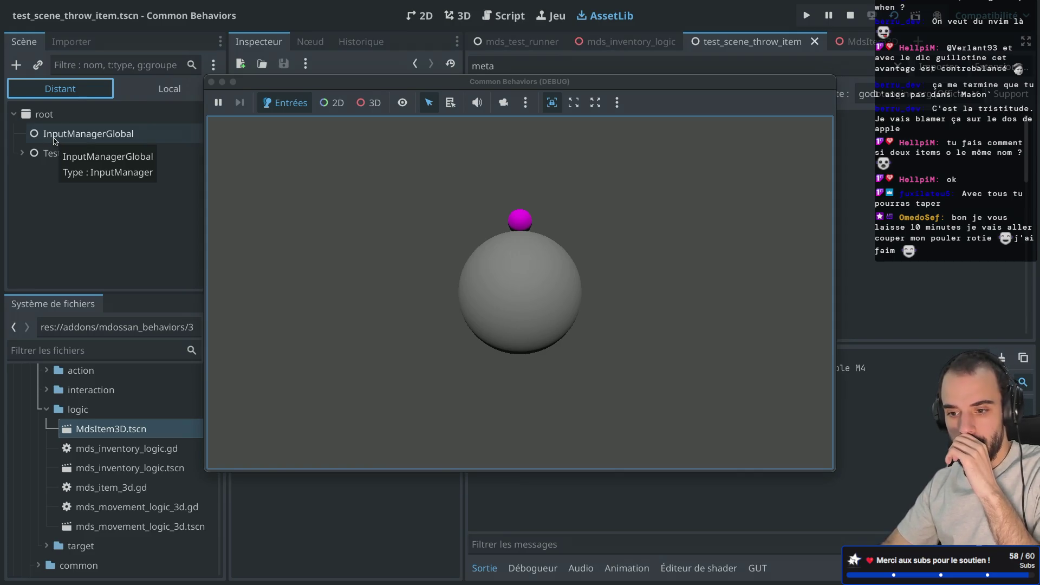
click(55, 141)
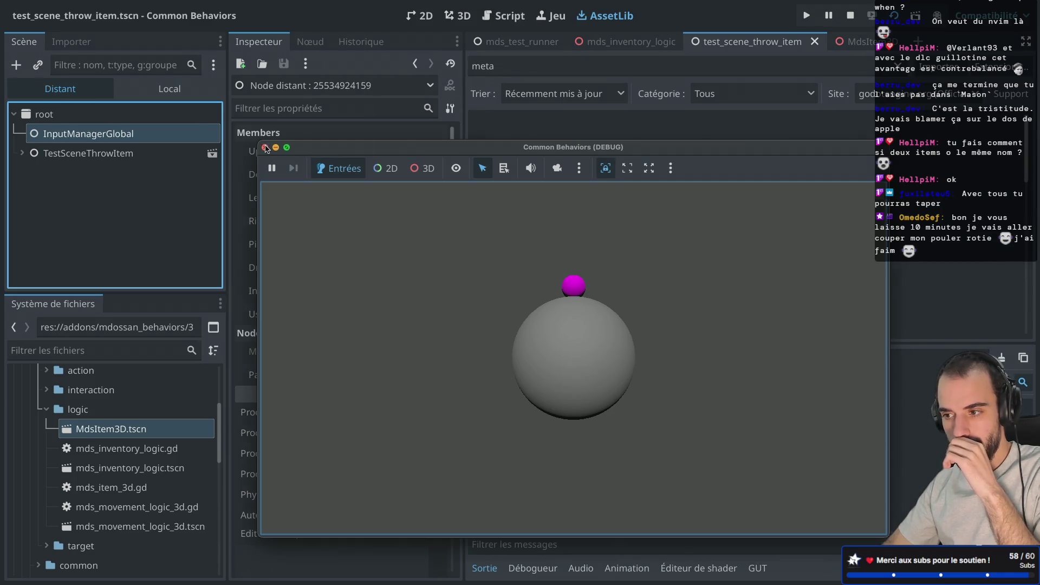
click(264, 147)
click(630, 41)
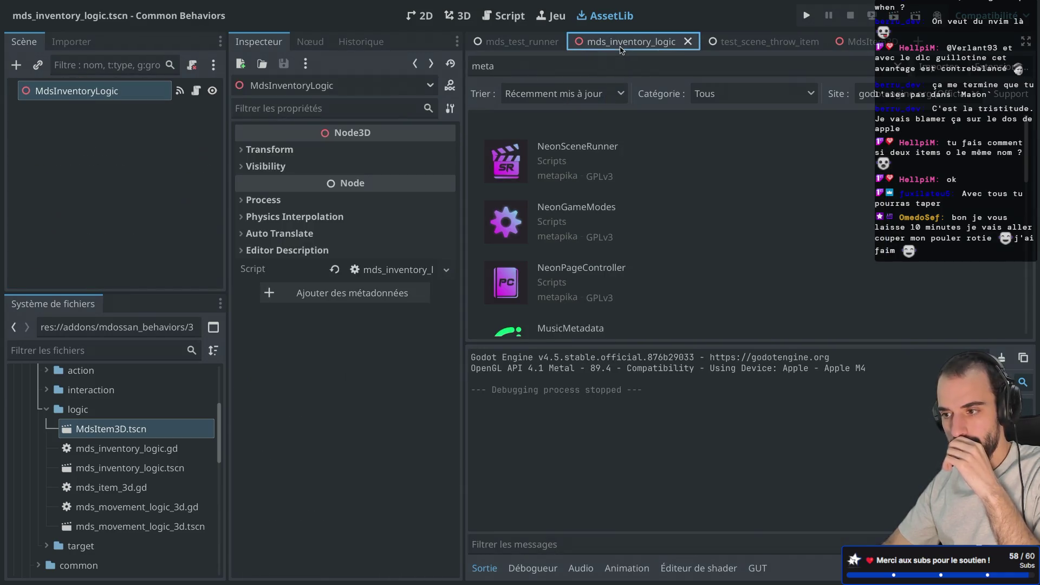
click(522, 41)
click(749, 43)
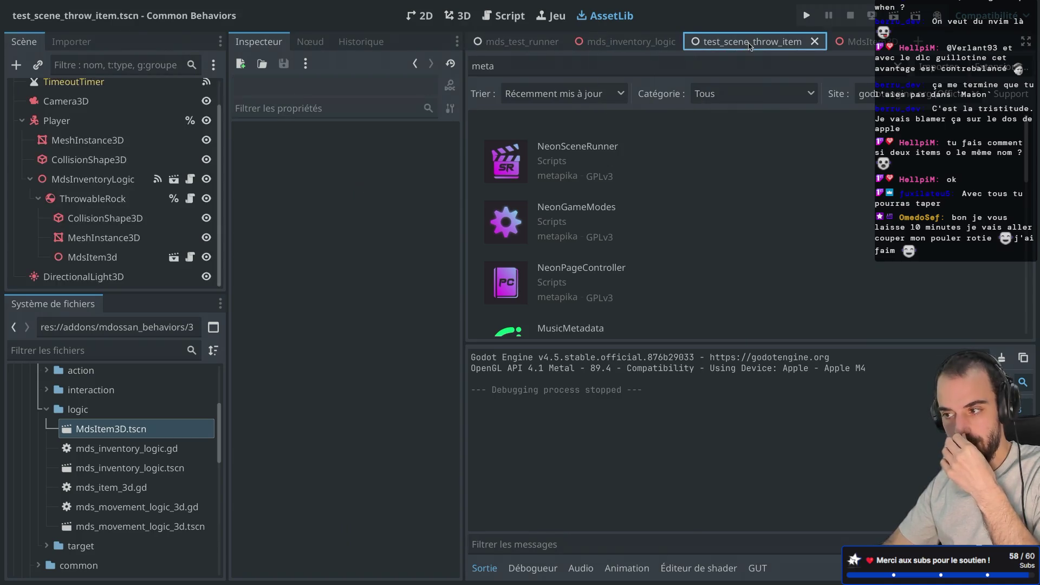
Step: Open the MdsInventoryLogic script and insert a new line at the start of _physics_process
scroll(119, 162, up, 1)
click(207, 91)
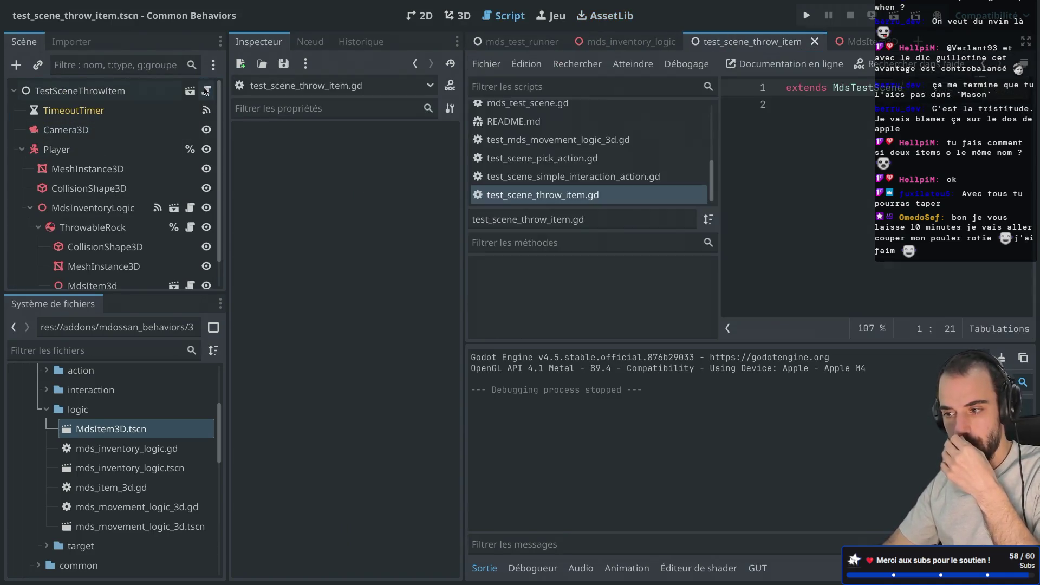
scroll(108, 192, down, 1)
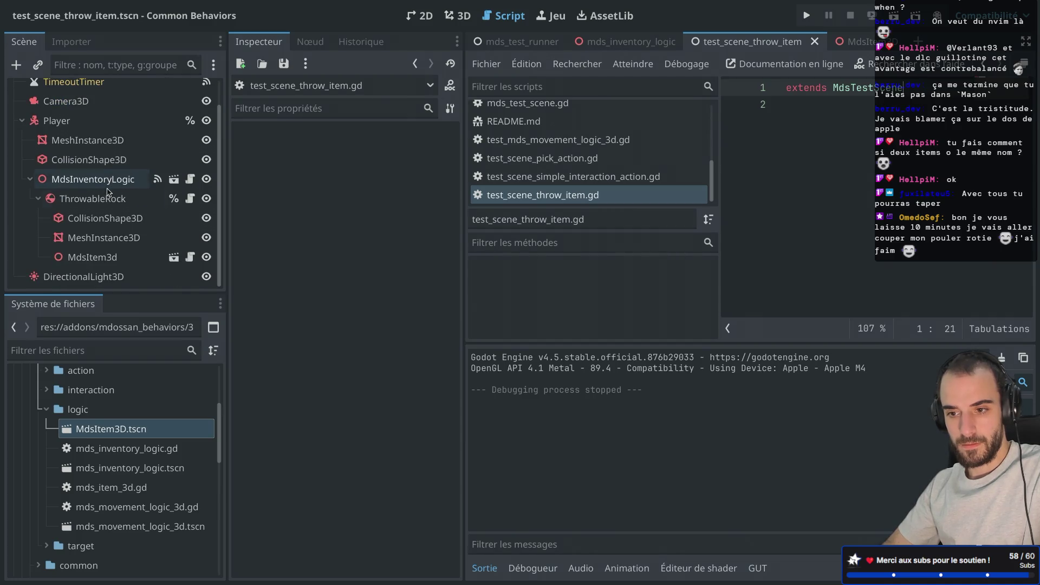
click(189, 178)
key(ctrl+super+d)
click(595, 159)
key(Return)
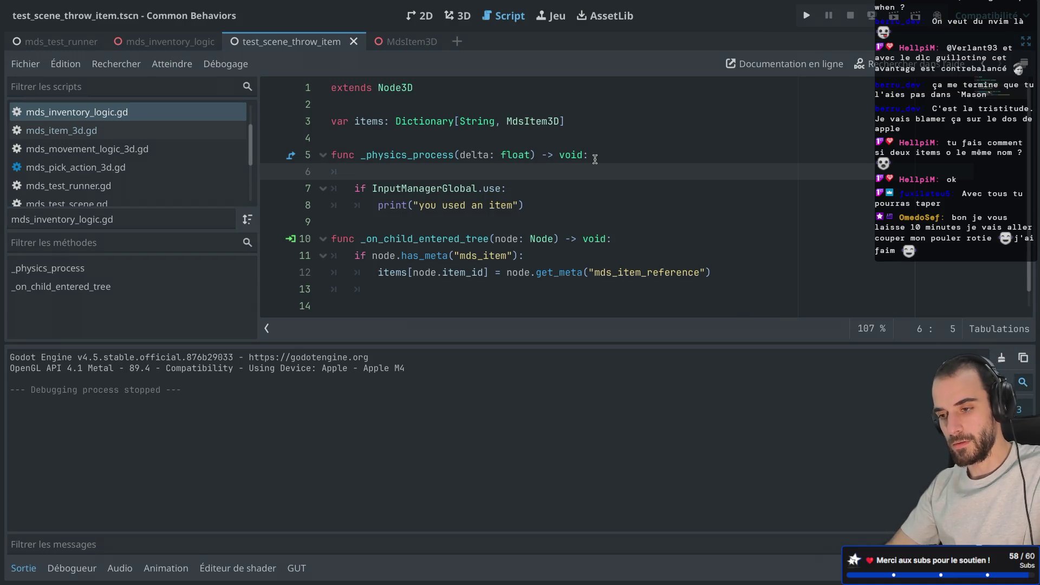
Step: Add print(items) to _physics_process and test-run the scene, which prints only empty dictionaries
text(int(items)
click(668, 146)
click(892, 22)
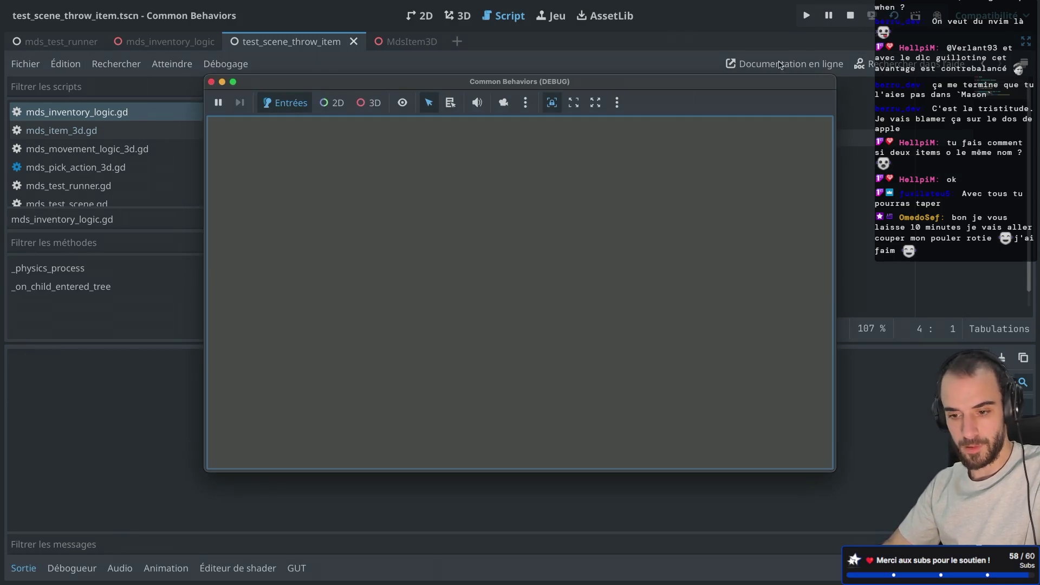
click(211, 82)
Step: Select the mds_item metadata name on line 11 and switch to mds_item_3d.gd
scroll(395, 186, down, 1)
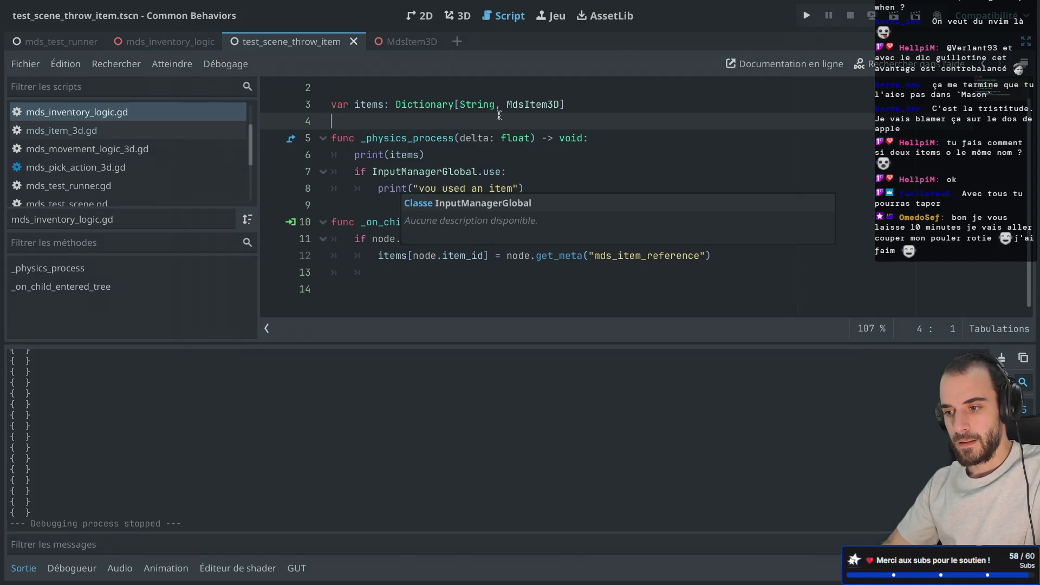
double_click(474, 239)
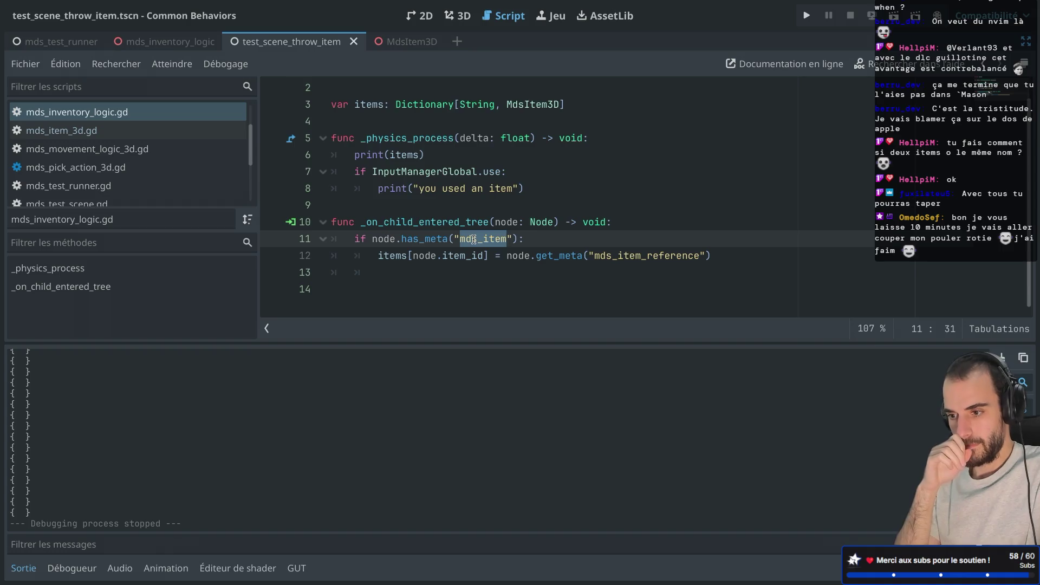
click(109, 130)
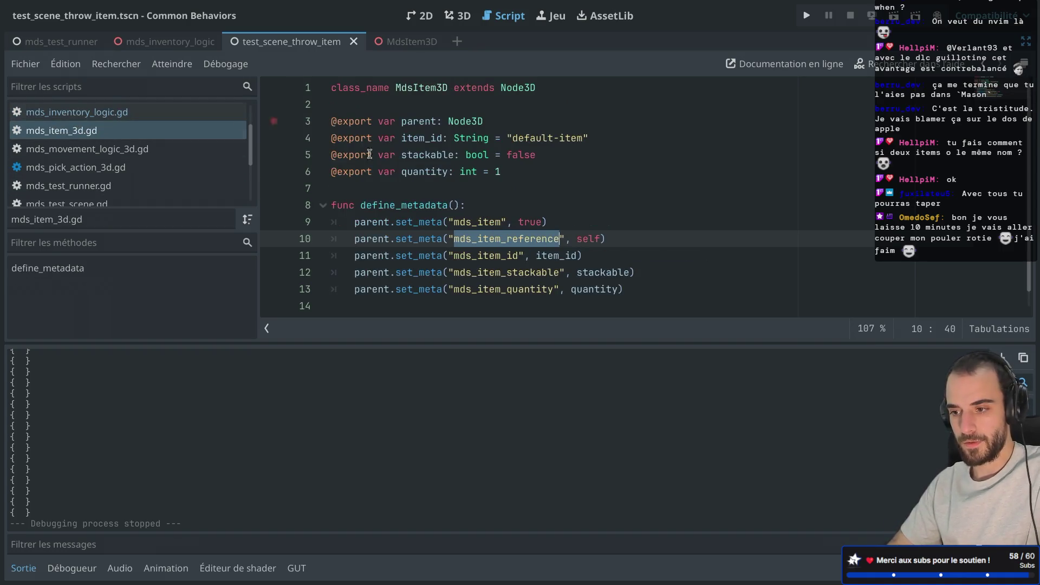
Step: Rename the define_metadata function to _ready in mds_item_3d.gd
click(499, 208)
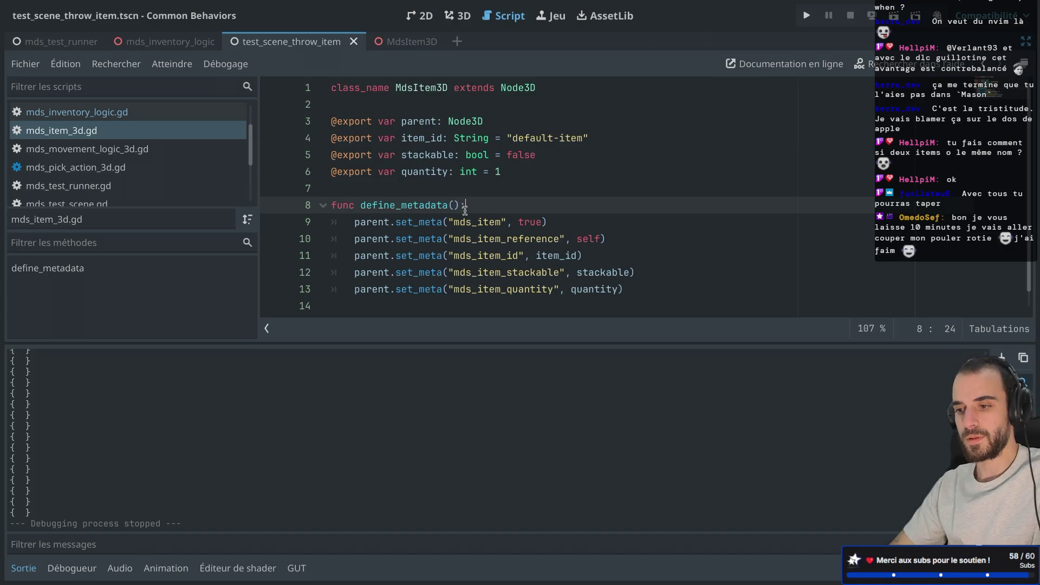
scroll(465, 210, down, 1)
scroll(465, 211, up, 1)
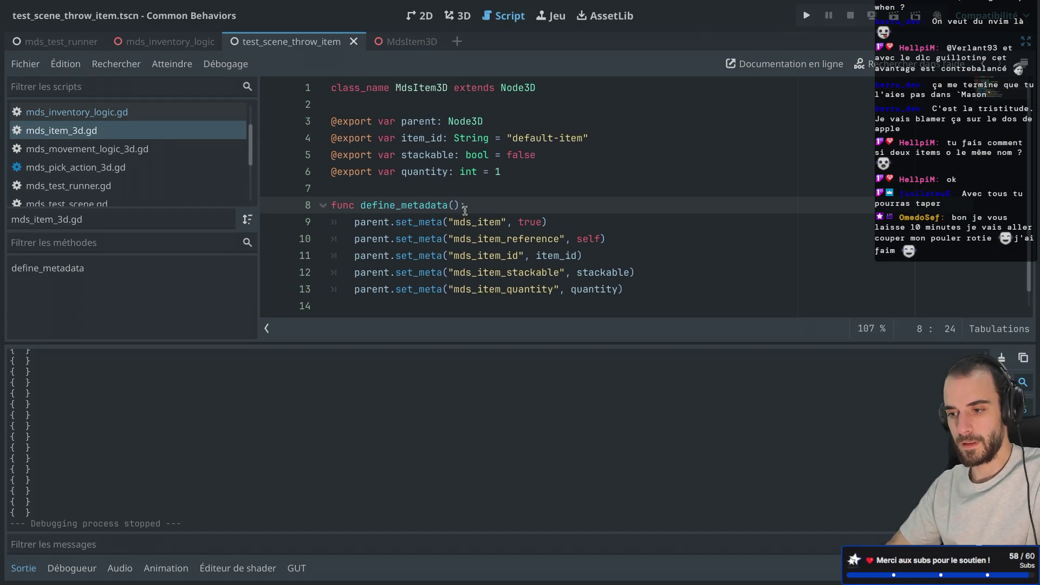
double_click(412, 205)
text(_ready)
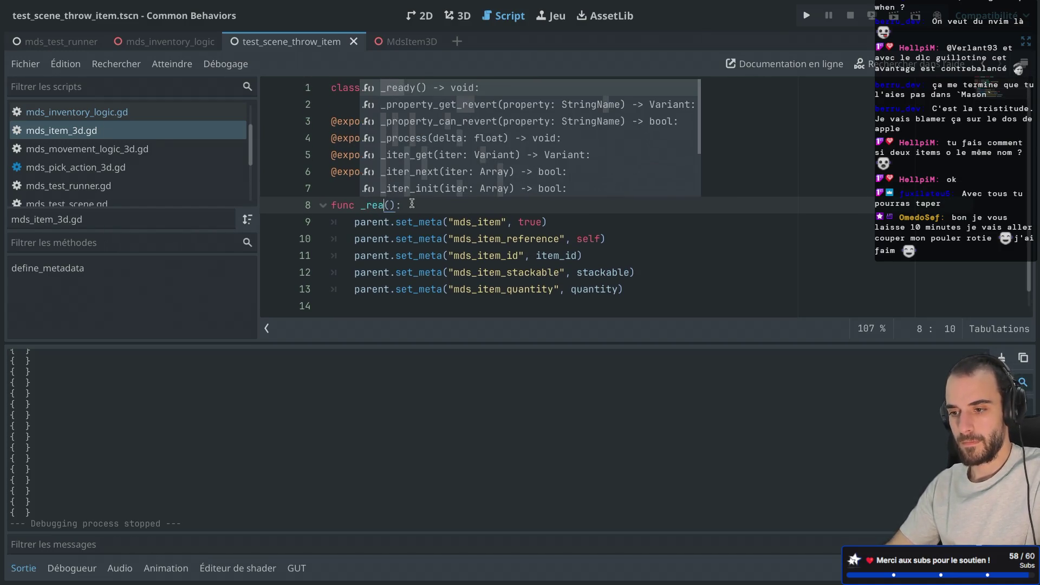
click(412, 204)
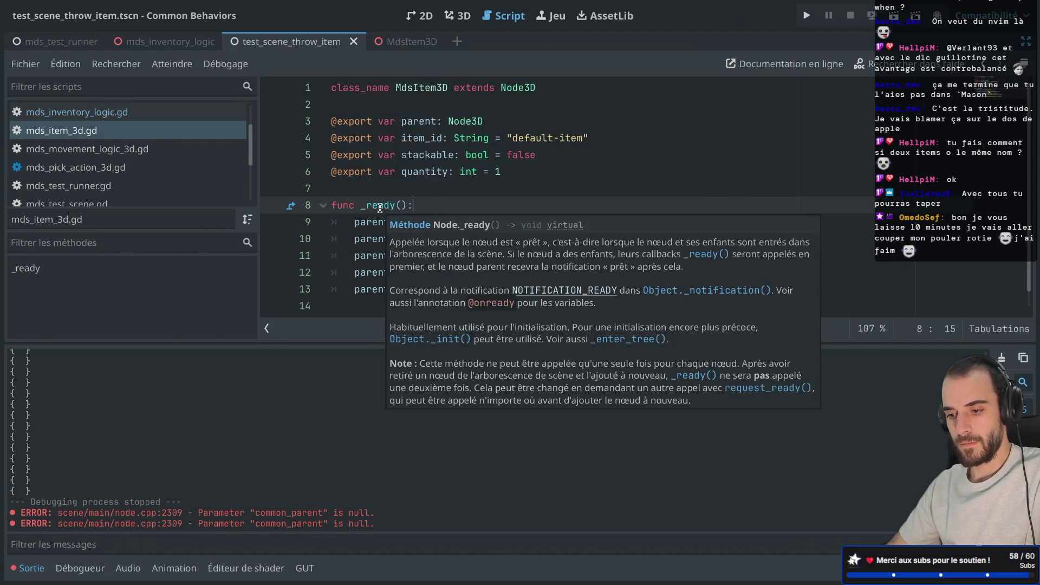
Step: Test-run the scene, inspect the set_meta null error, close the game, and restore the side panels
key(F6)
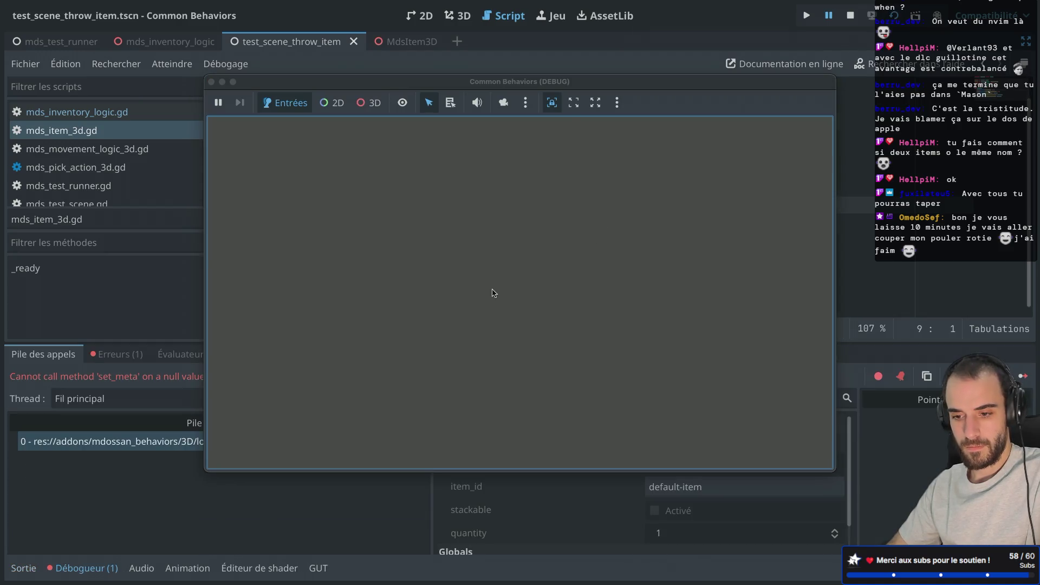
click(117, 314)
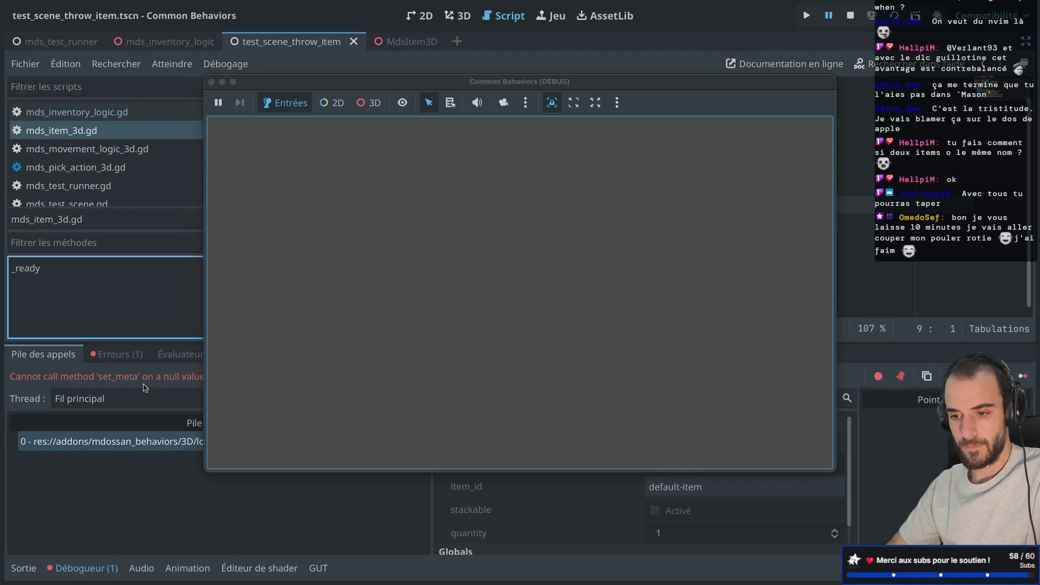
click(222, 81)
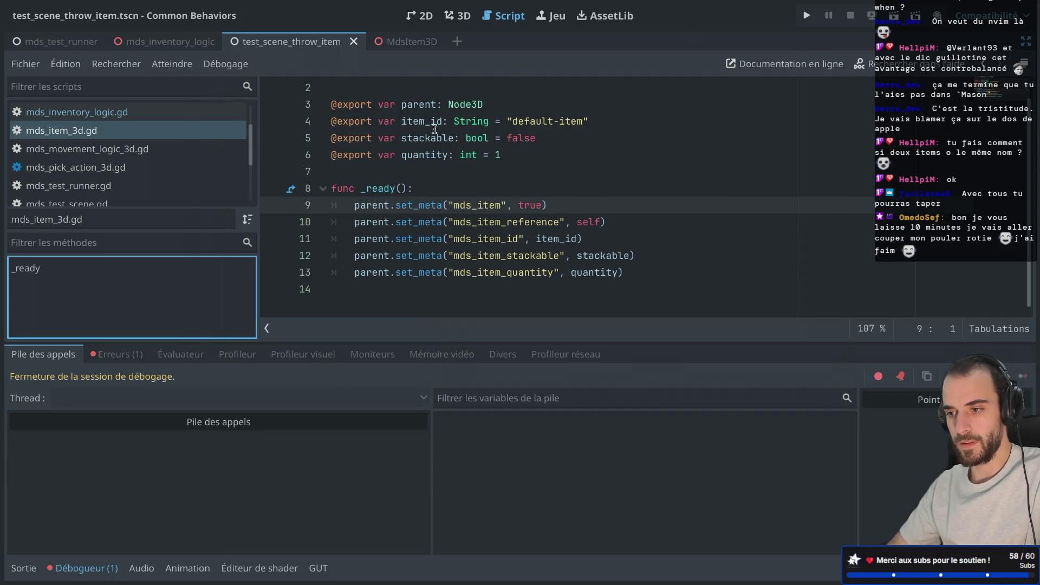
scroll(434, 129, up, 1)
key(ctrl+shift+F11)
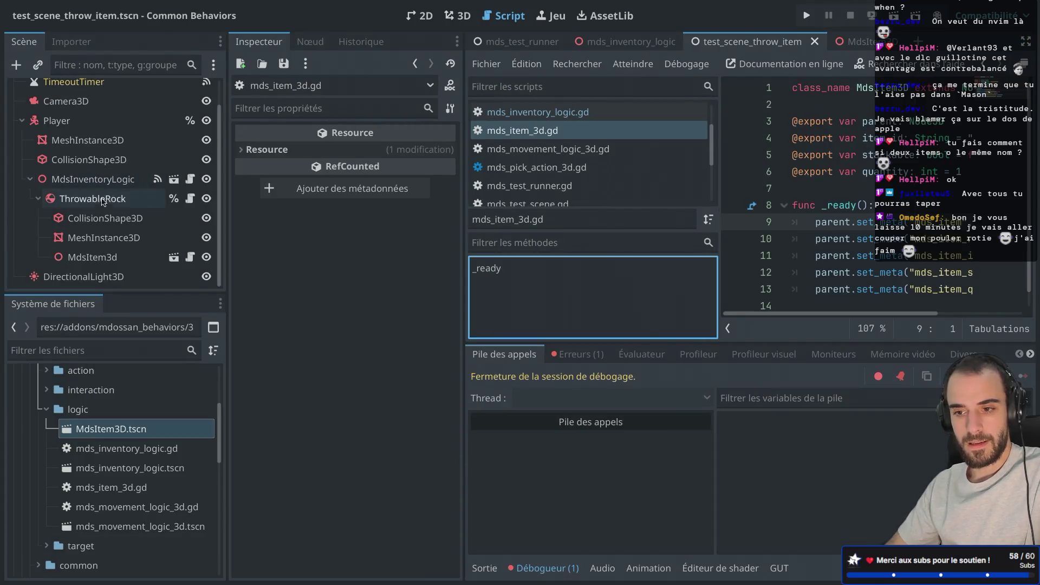
Step: Assign ThrowableRock as the MdsItem3d node's Parent, save the scene, and run it
click(103, 200)
click(99, 260)
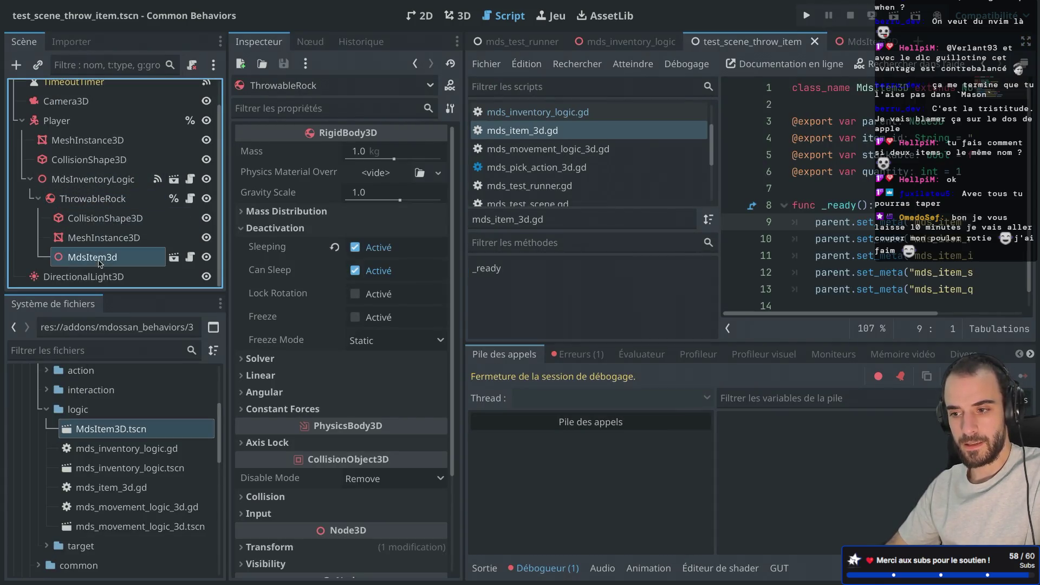
click(384, 157)
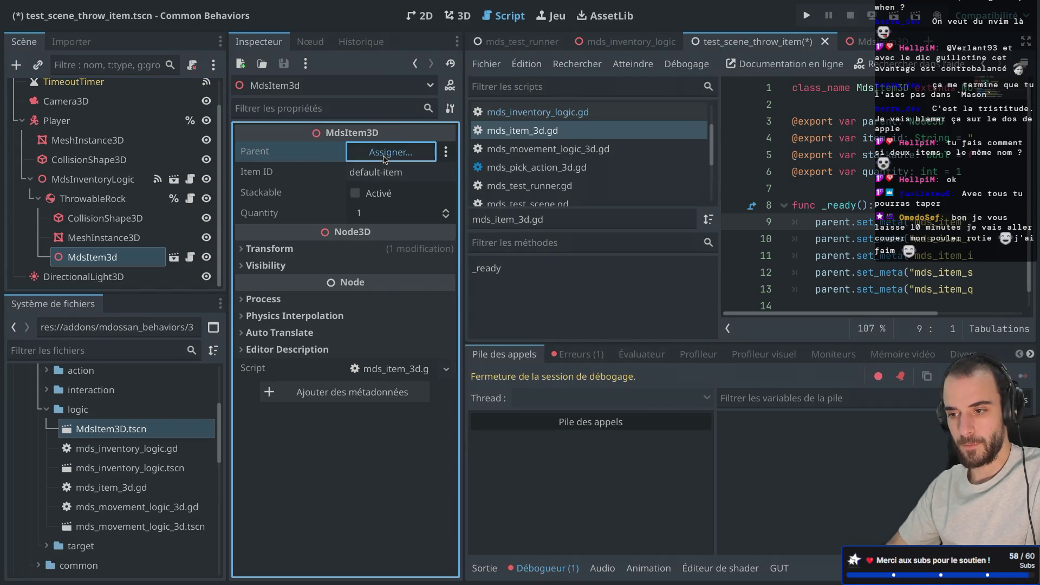
click(485, 276)
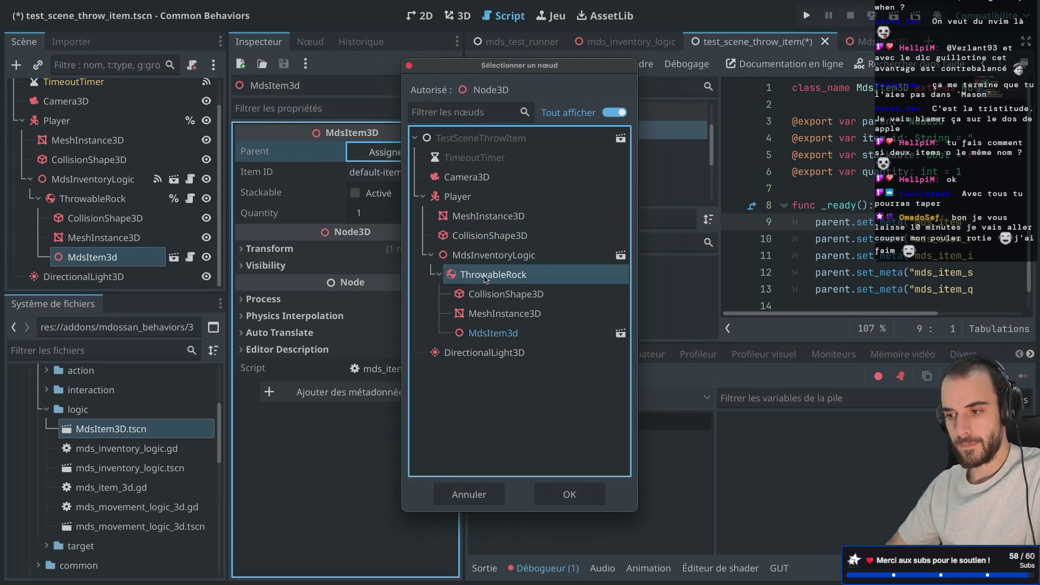
double_click(485, 276)
key(ctrl+s)
key(ctrl+shift+F11)
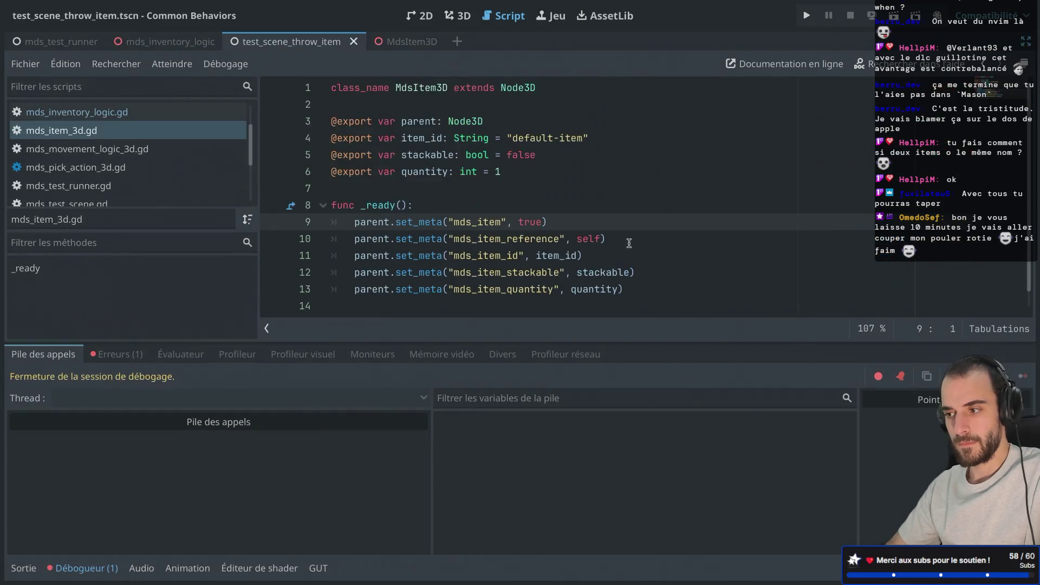
click(896, 15)
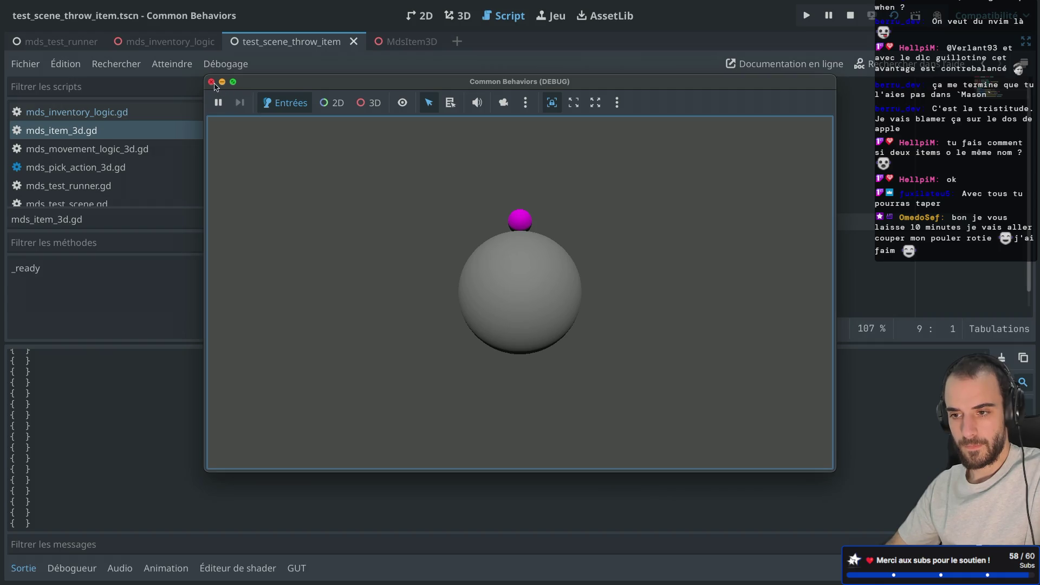
Step: Rename _ready to _enter_tree on line 8, save, and rerun the test scene
click(212, 82)
scroll(167, 498, up, 10)
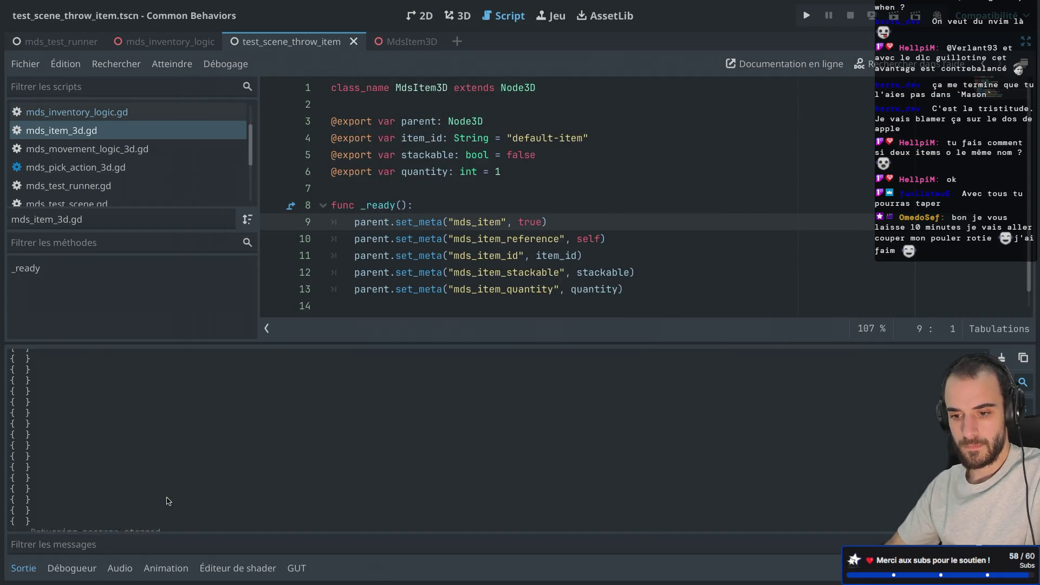
double_click(385, 205)
text(_)
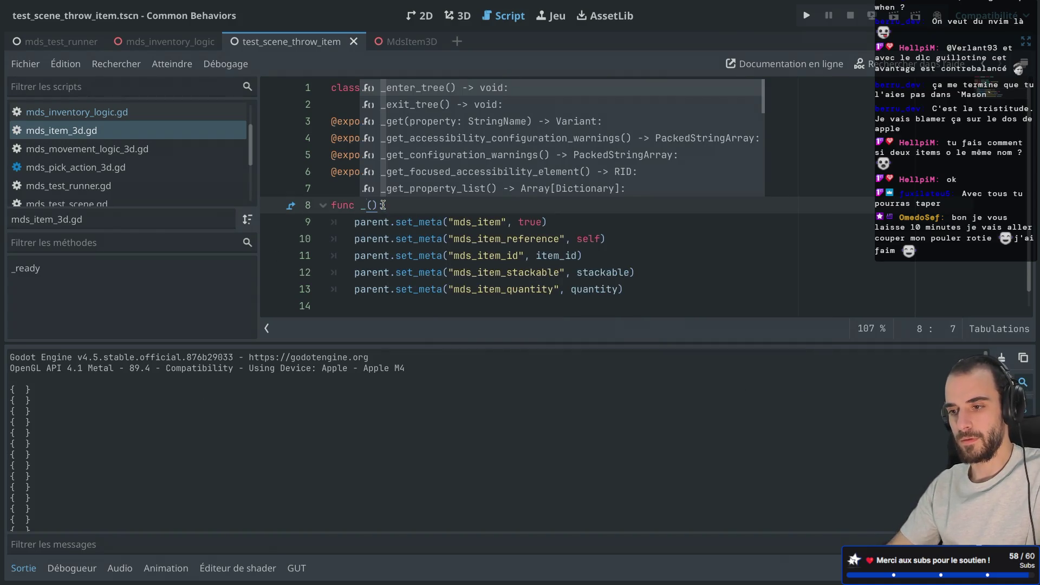
key(Return)
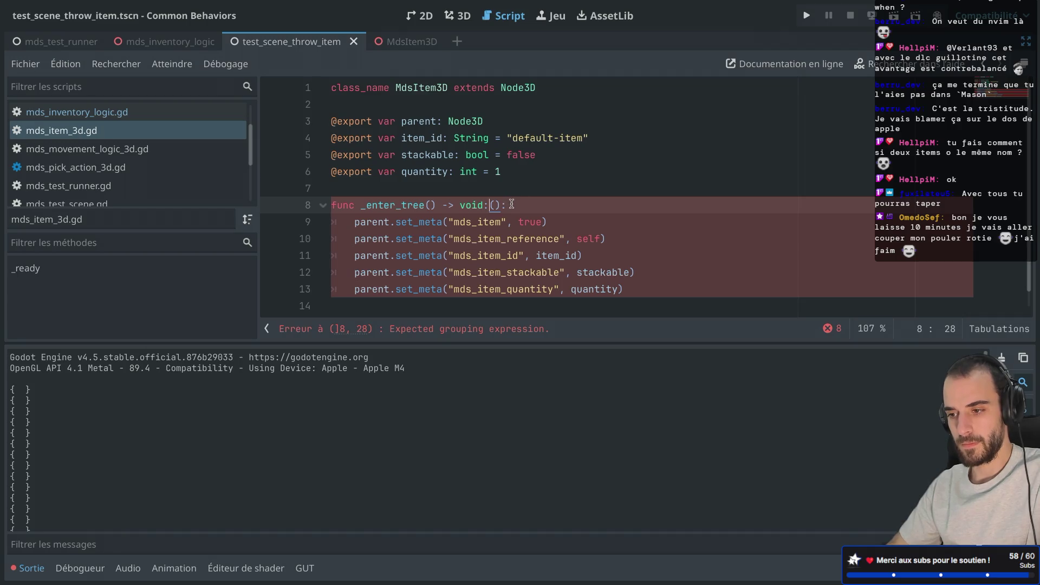
key(BackSpace)
key(BackSpace)
key(BackSpace)
key(ctrl+s)
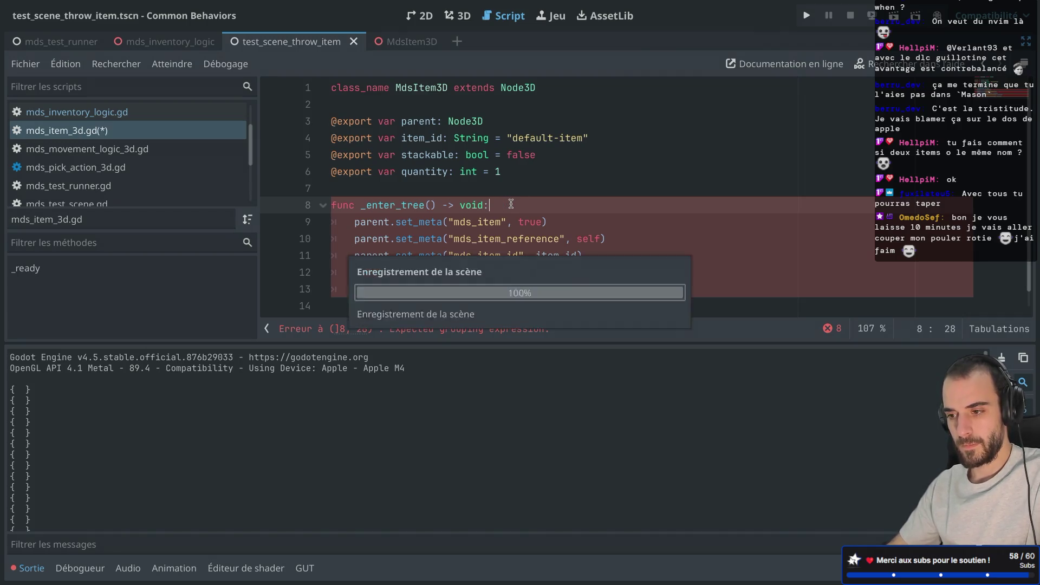
click(894, 16)
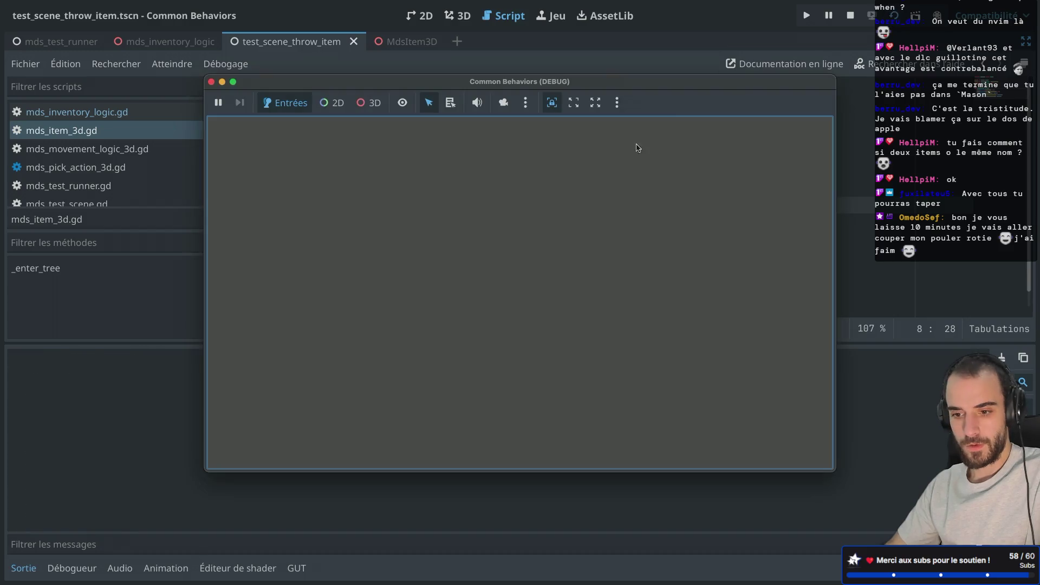
click(212, 82)
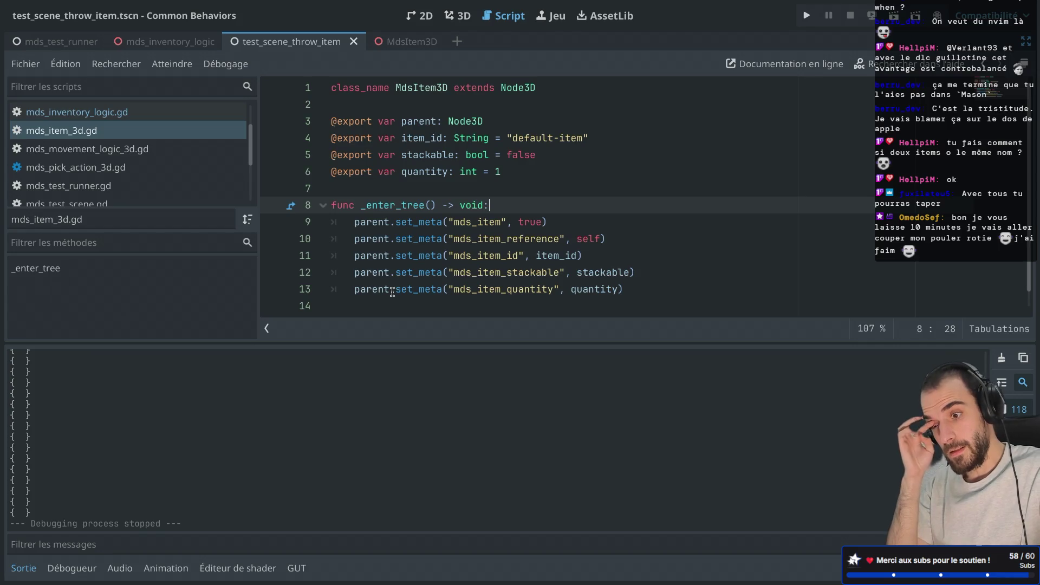
key(ctrl+shift+F11)
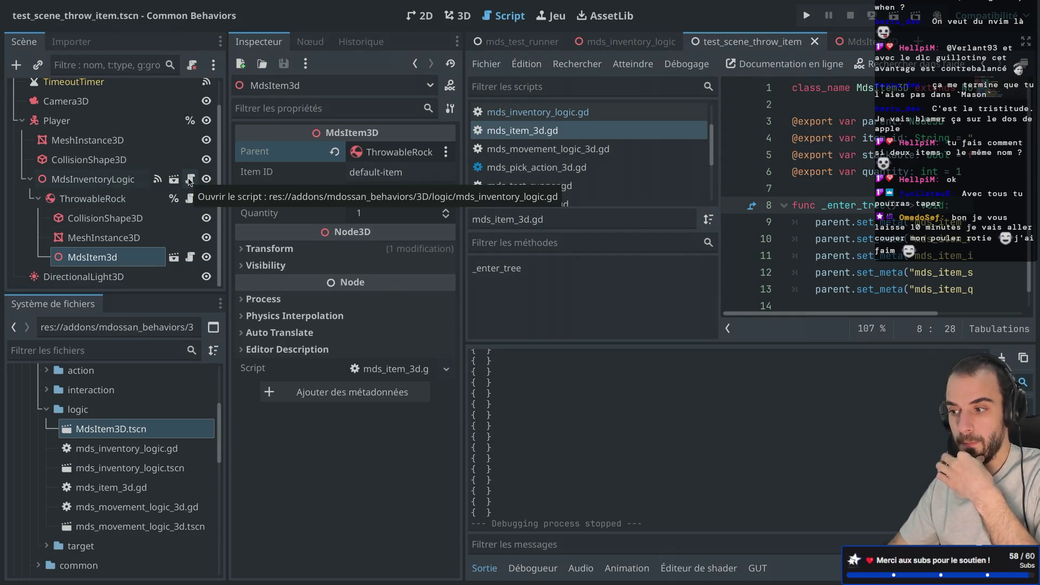
Step: Rename the _enter_tree function back to _ready and save the script
double_click(842, 204)
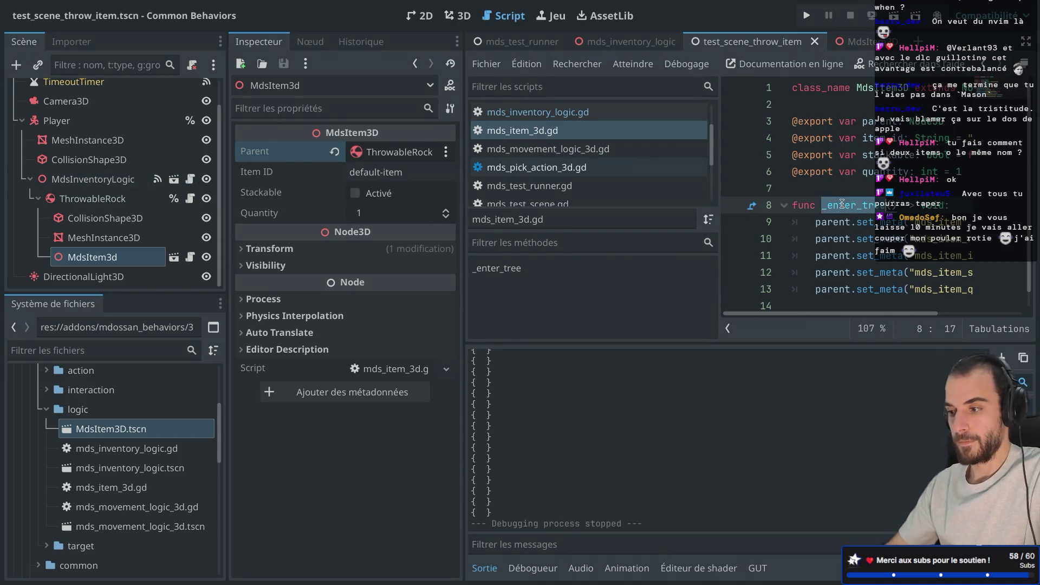
text(de)
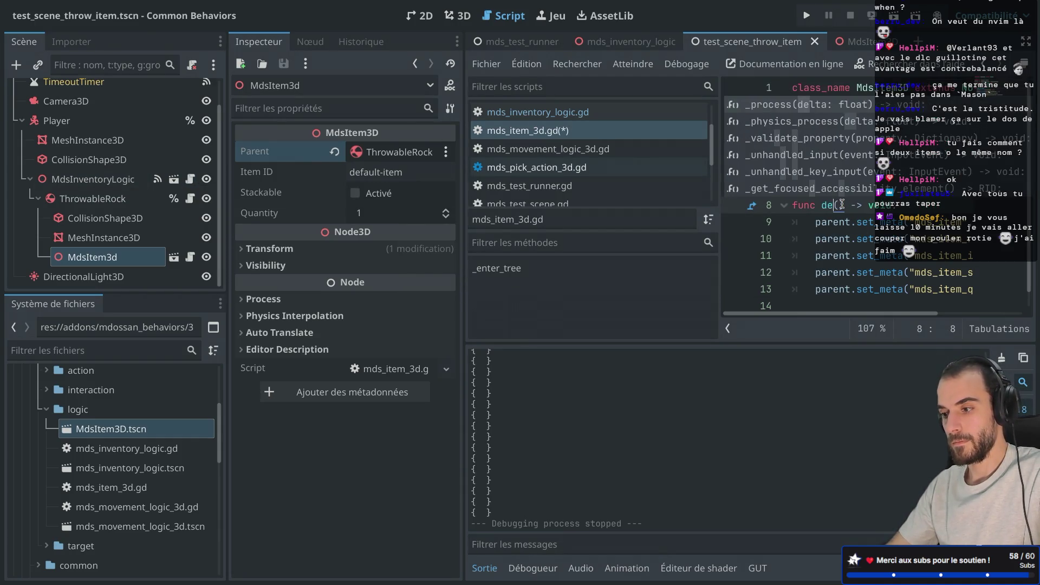
key(ctrl+z)
key(ctrl+s)
text(_ready)
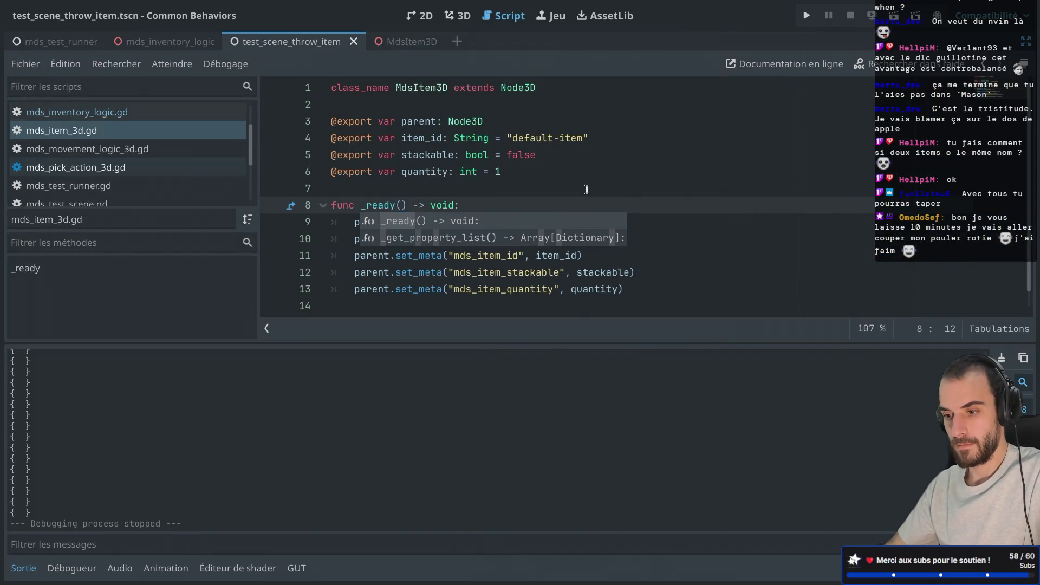
click(584, 190)
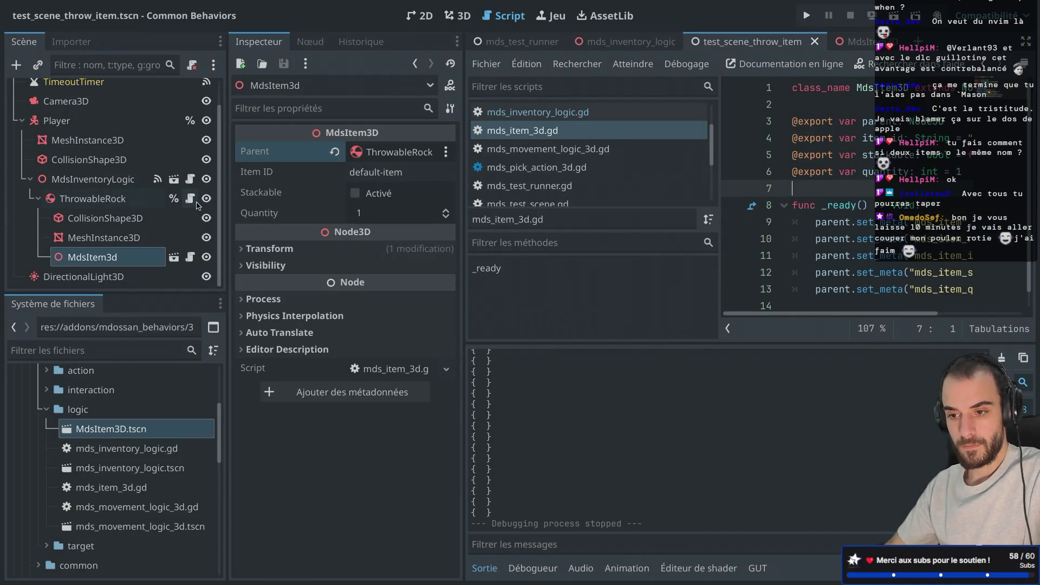
click(191, 185)
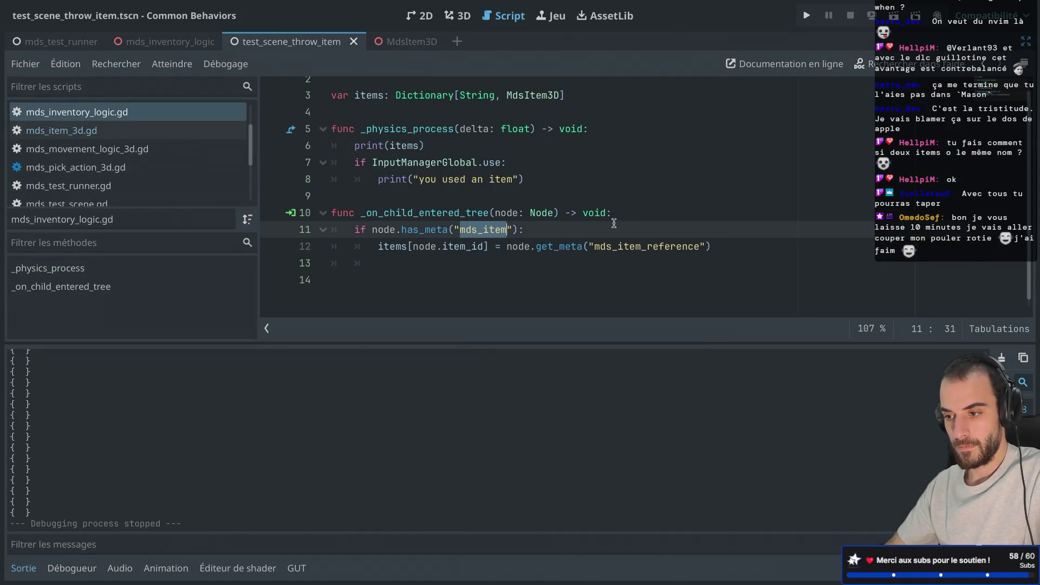
Step: Add a print statement inside the mds_item has_meta check of _on_child_entered_tree
click(631, 219)
click(605, 235)
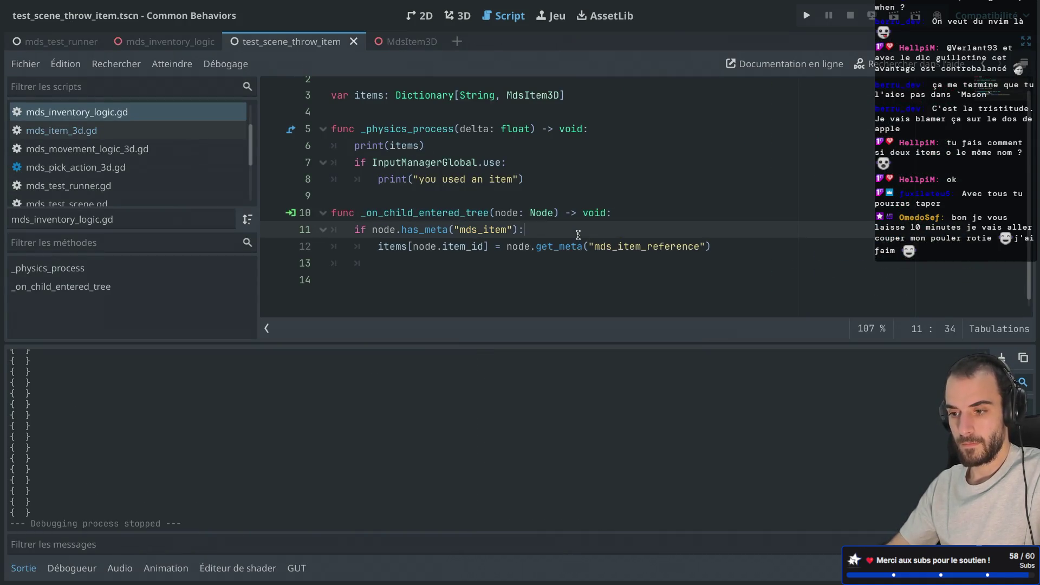
key(Return)
text(print(")
text(yes)
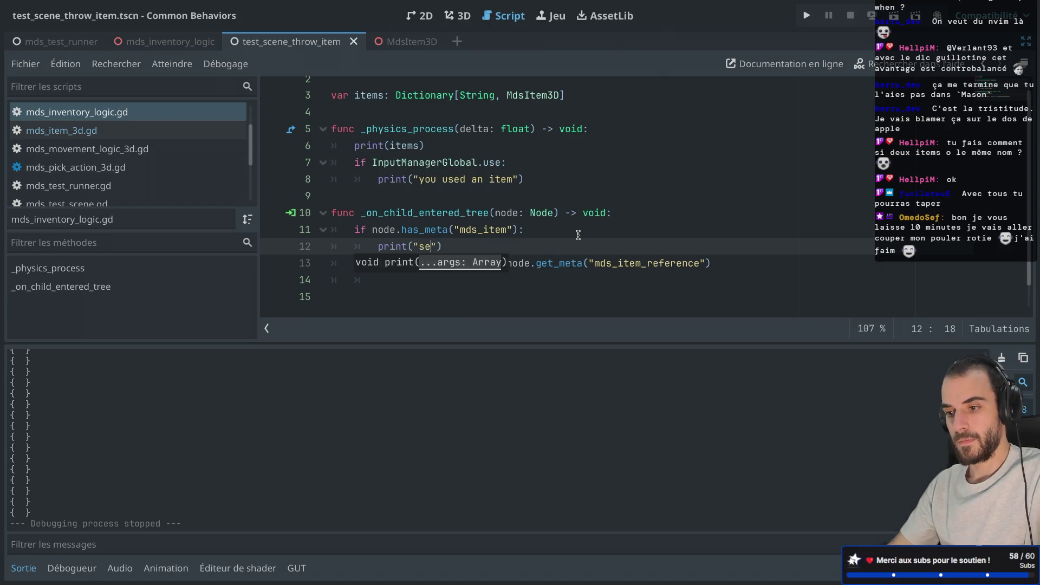
Step: Run the test scene twice, restore the docks, and select the ThrowableRock node
click(896, 18)
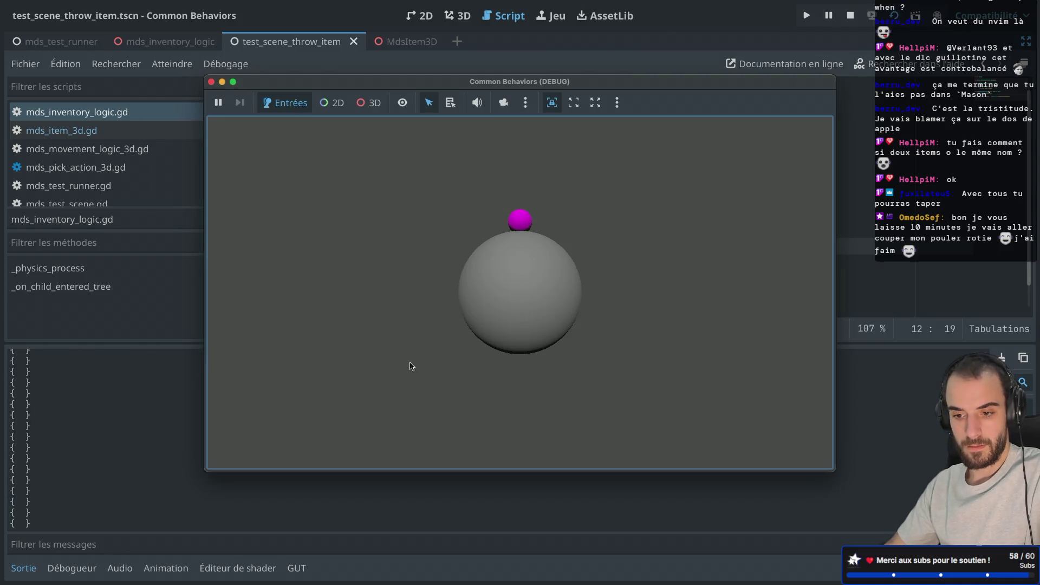
click(211, 82)
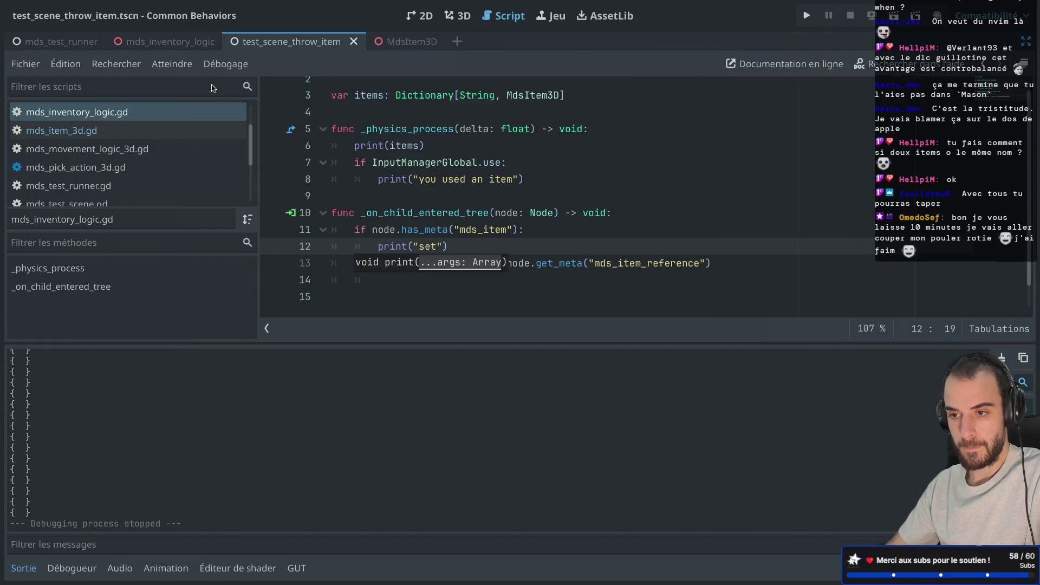
key(super+r)
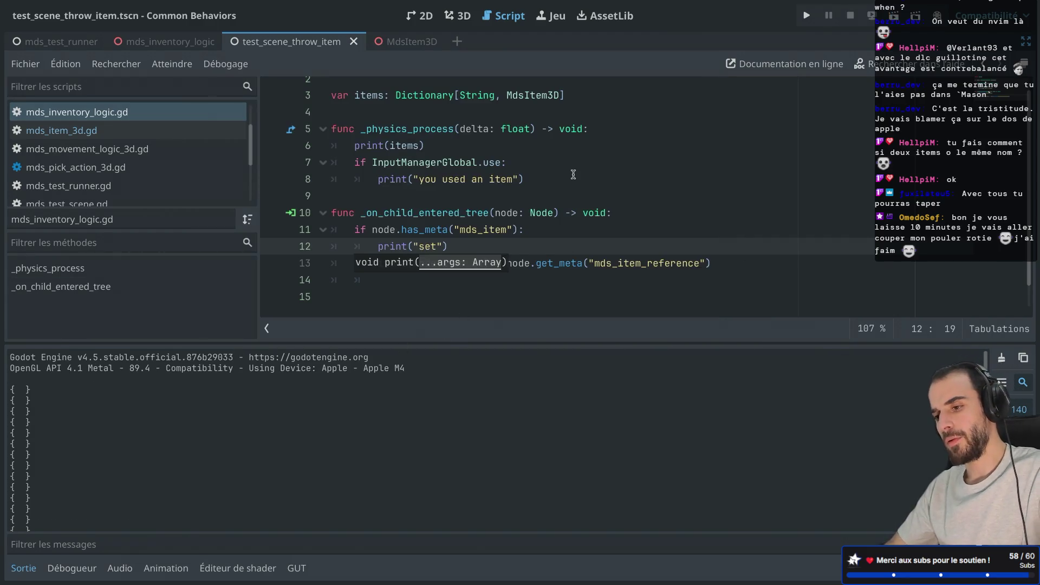
click(573, 174)
scroll(573, 174, up, 1)
key(ctrl+super+d)
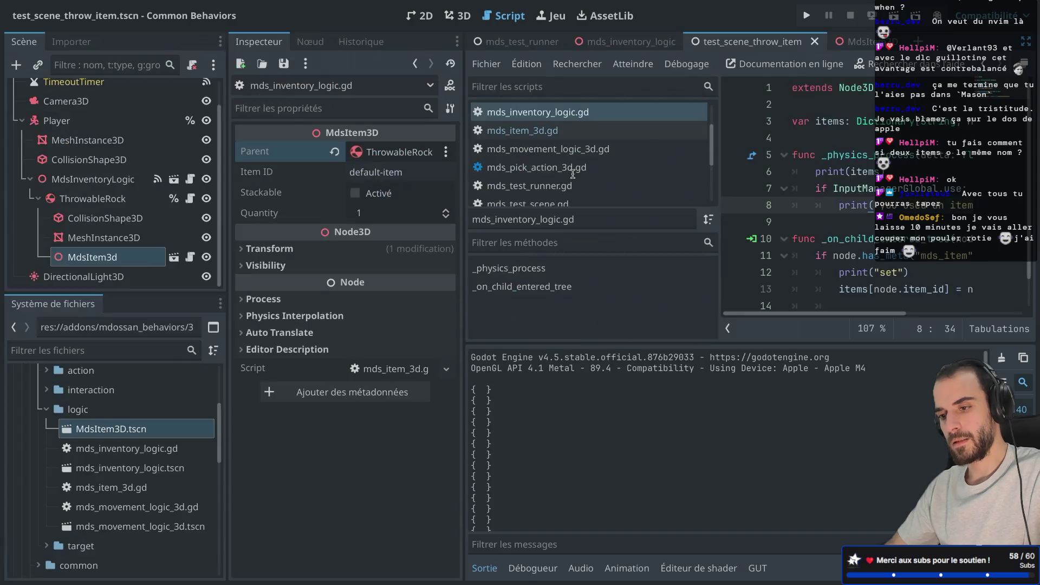
click(102, 200)
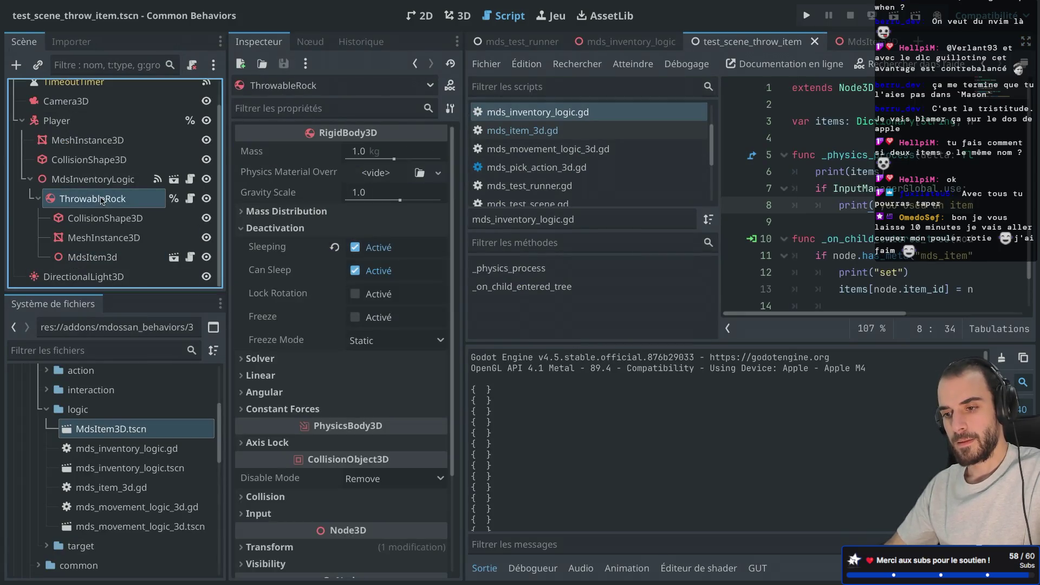
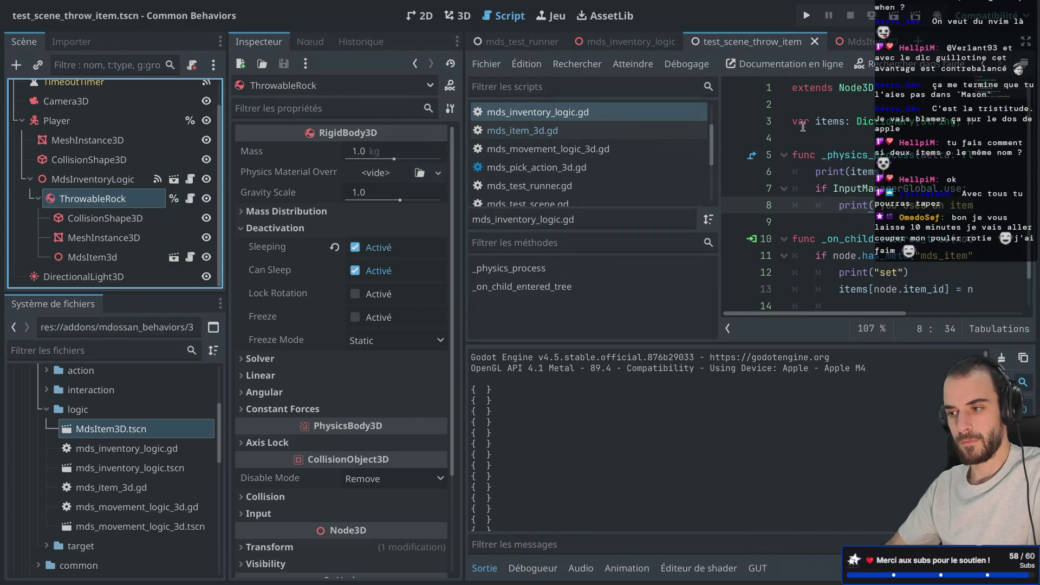
Step: Look over the MdsItem3D scene, then return to the throw-item test scene
key(ctrl+super+d)
mouse_move(388, 43)
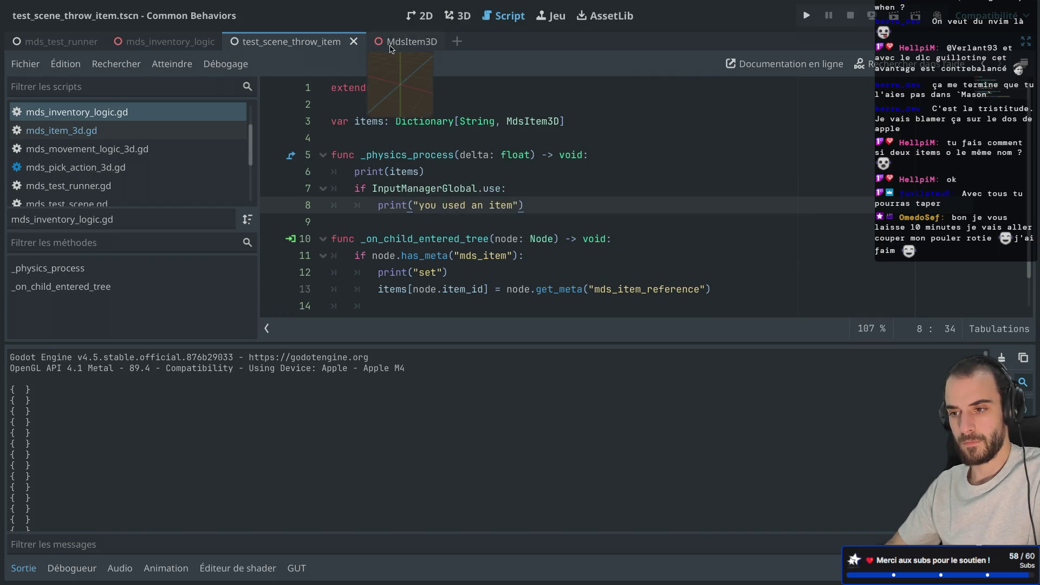
click(389, 49)
scroll(358, 188, down, 2)
scroll(358, 188, up, 2)
key(ctrl+super+d)
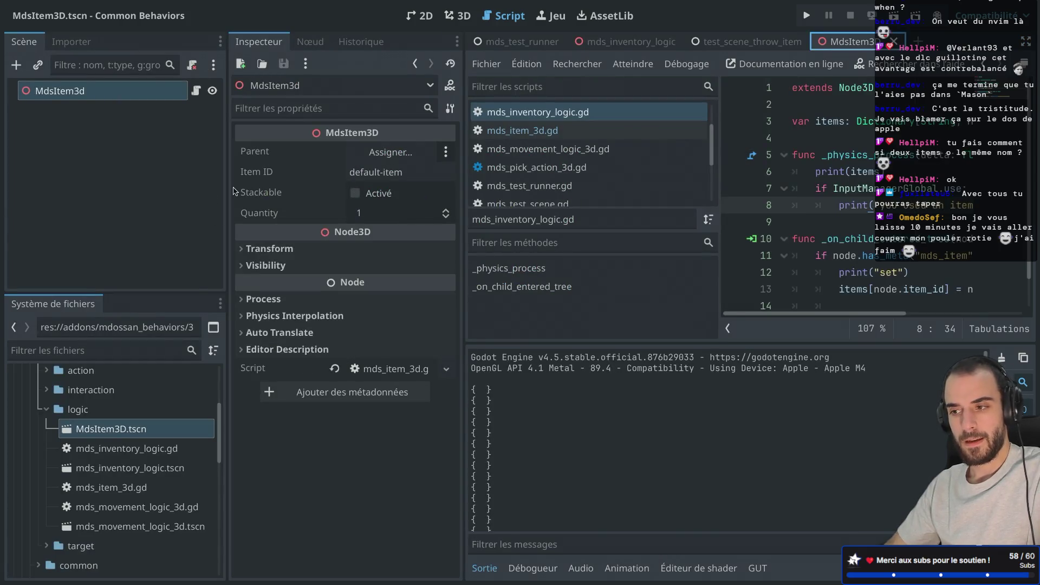
click(728, 49)
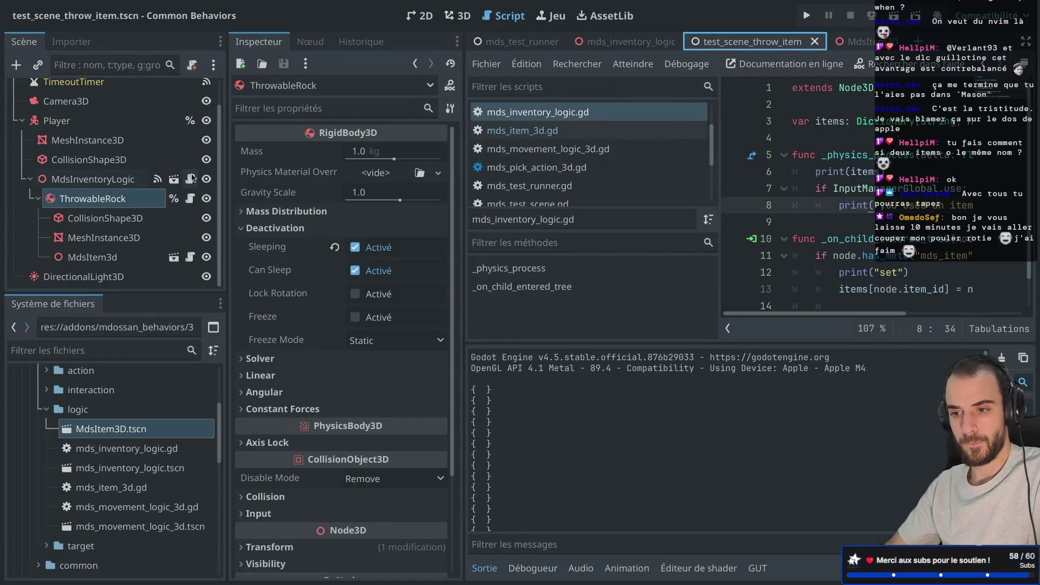
Step: Detach the old script from ThrowableRock, save the test scene, and open mds_item_3d.gd
click(190, 198)
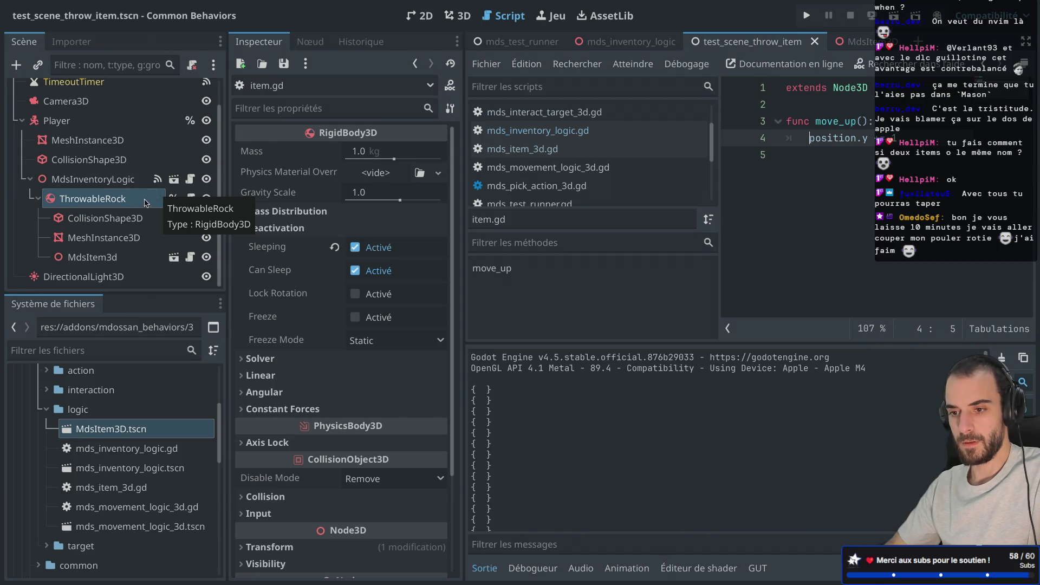
right_click(144, 199)
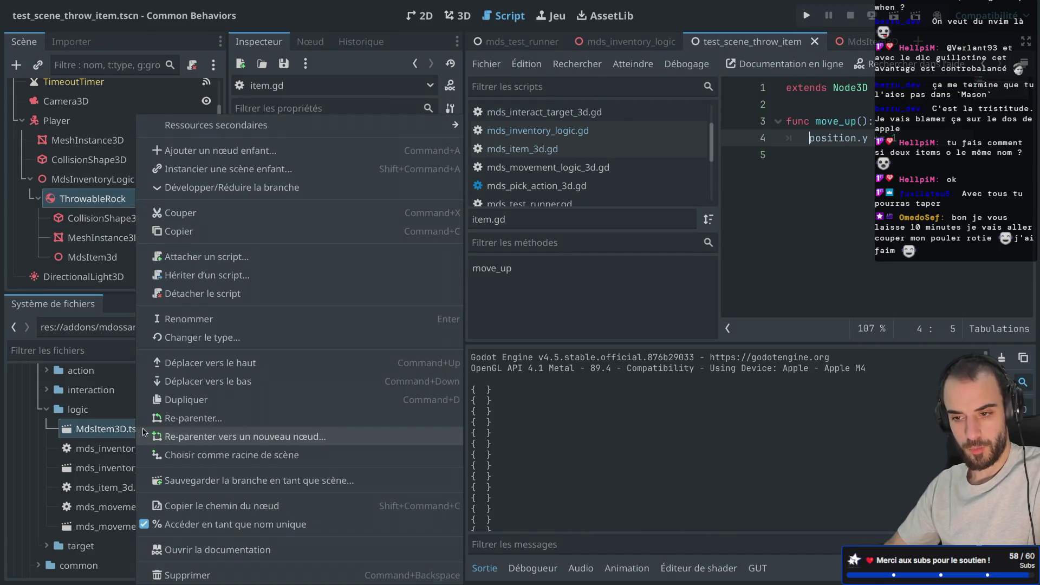
click(202, 300)
key(ctrl+s)
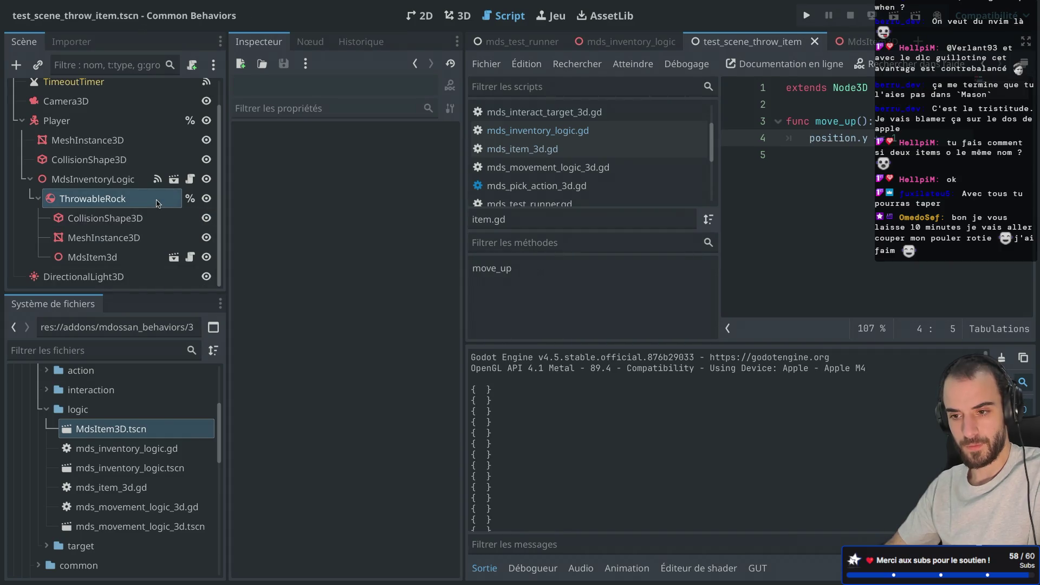
click(190, 258)
key(ctrl+super+d)
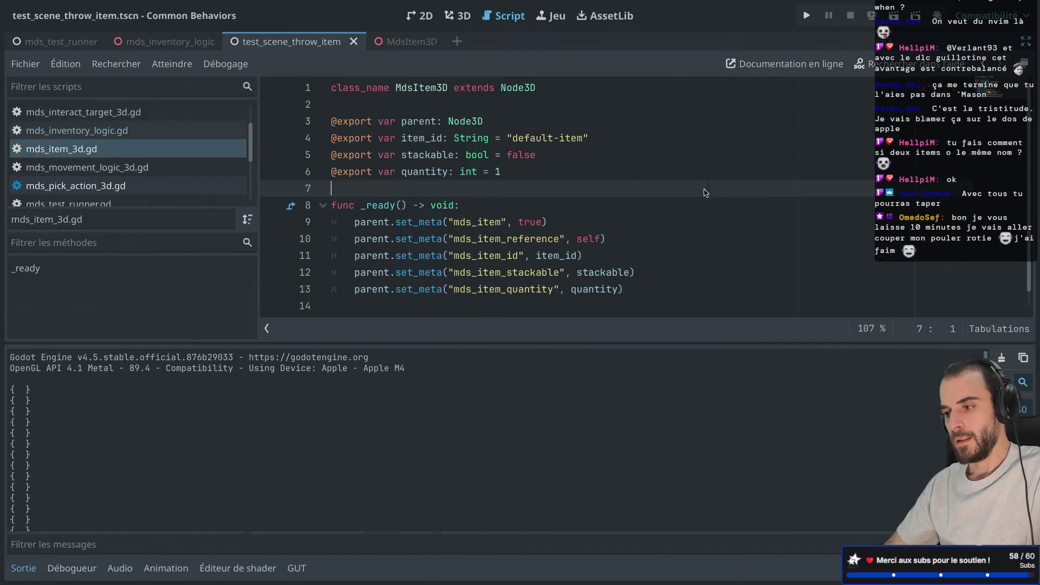
Step: Turn on Freeze for the ThrowableRock rigid body and test-run the scene
click(497, 171)
scroll(497, 170, up, 1)
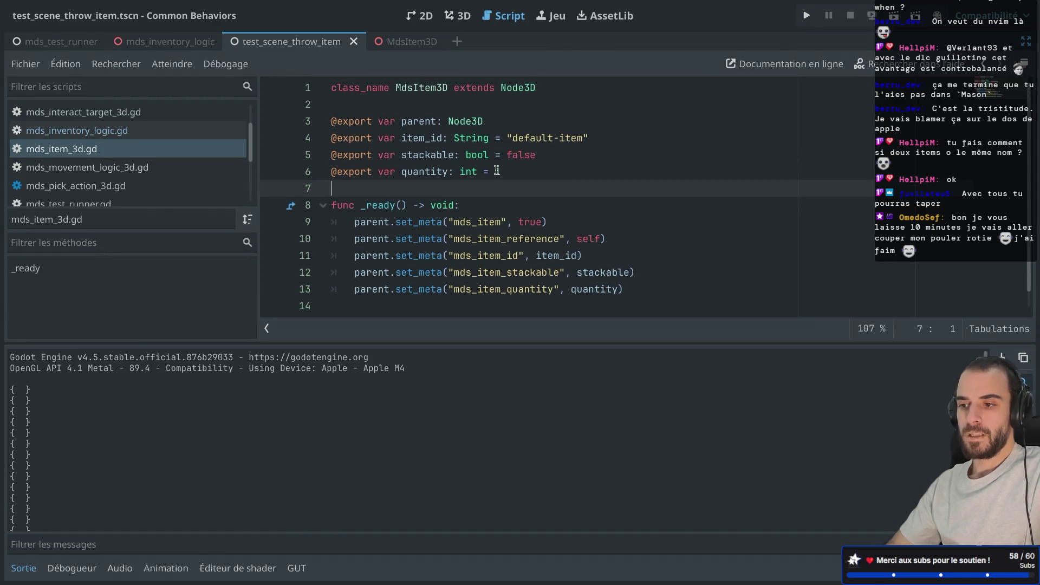
key(ctrl+super+d)
click(99, 197)
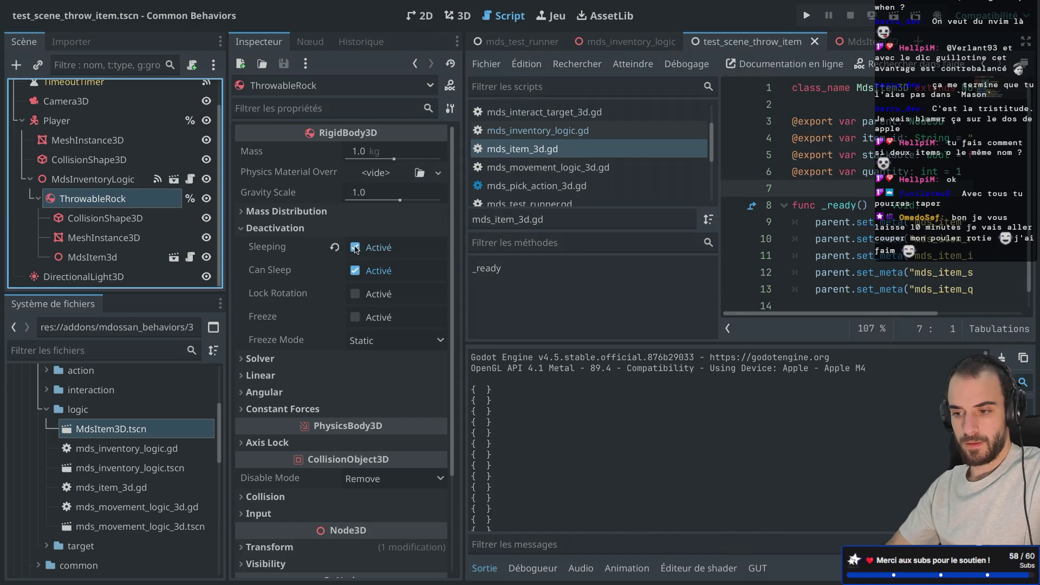
click(355, 317)
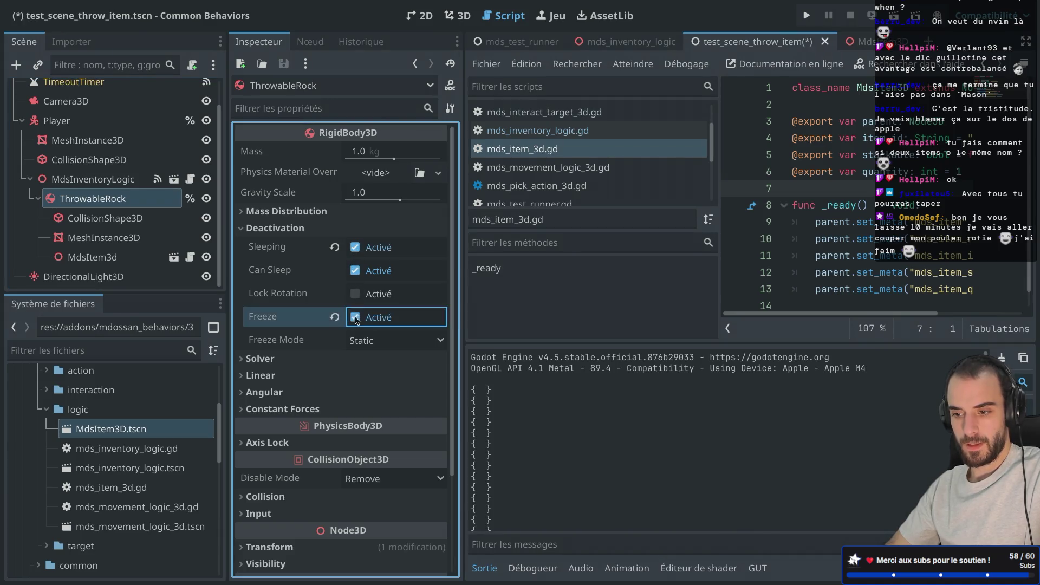
click(895, 17)
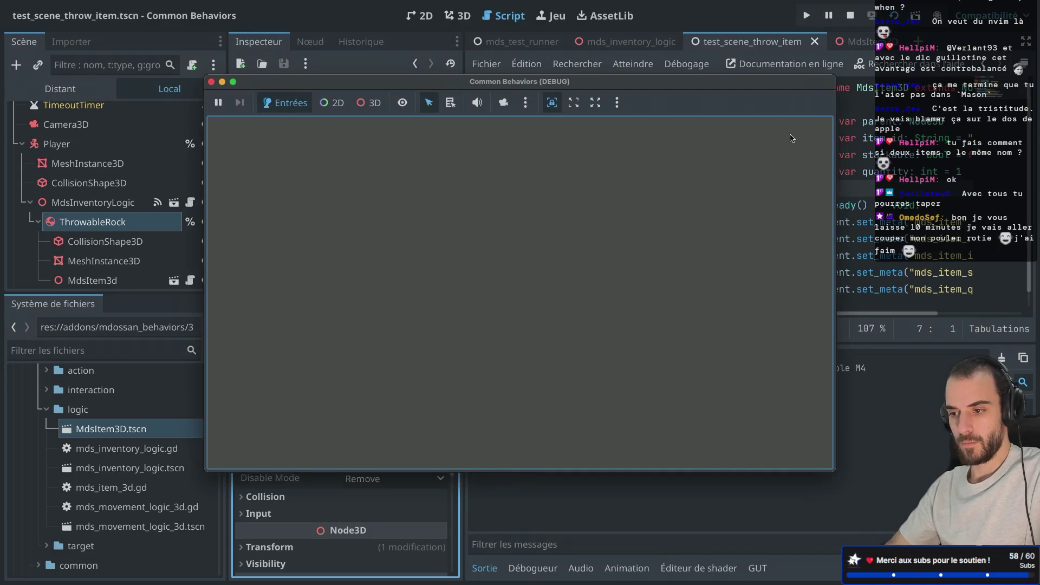
click(211, 82)
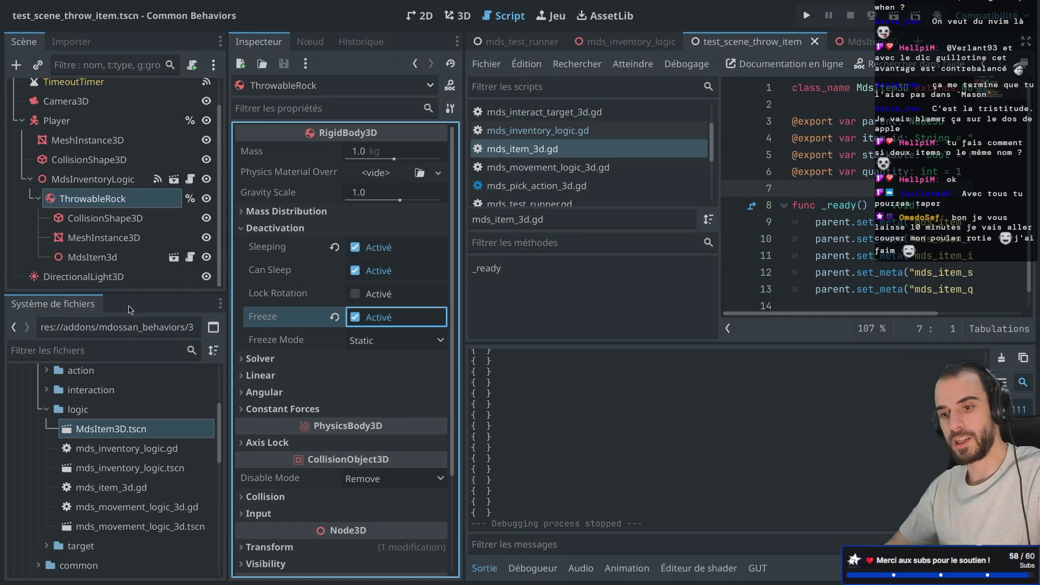
Step: Reopen mds_item_3d.gd and select the _ready function name on line 8
click(190, 258)
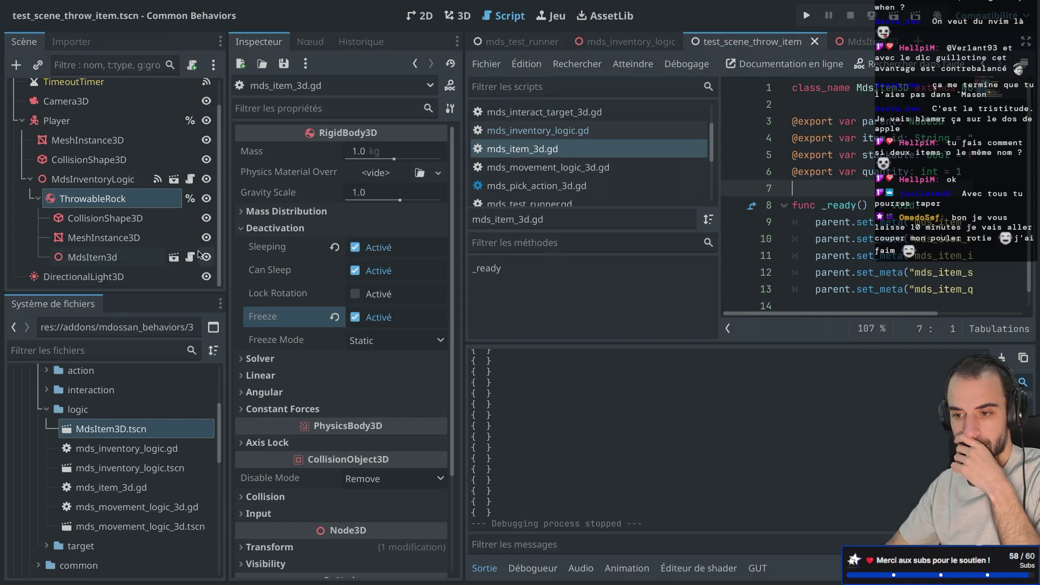
key(ctrl+shift+F11)
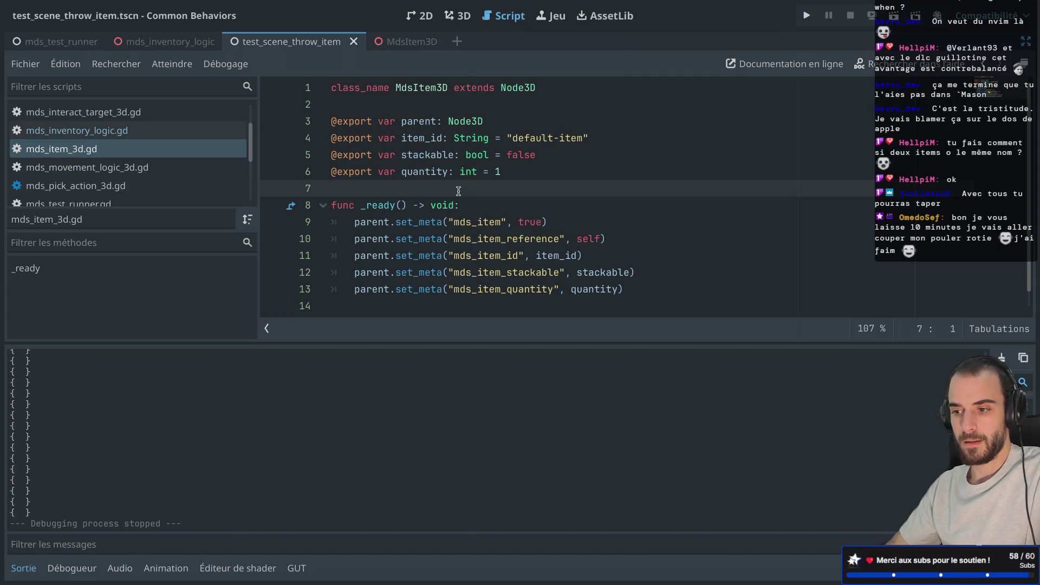
key(ctrl+shift+F11)
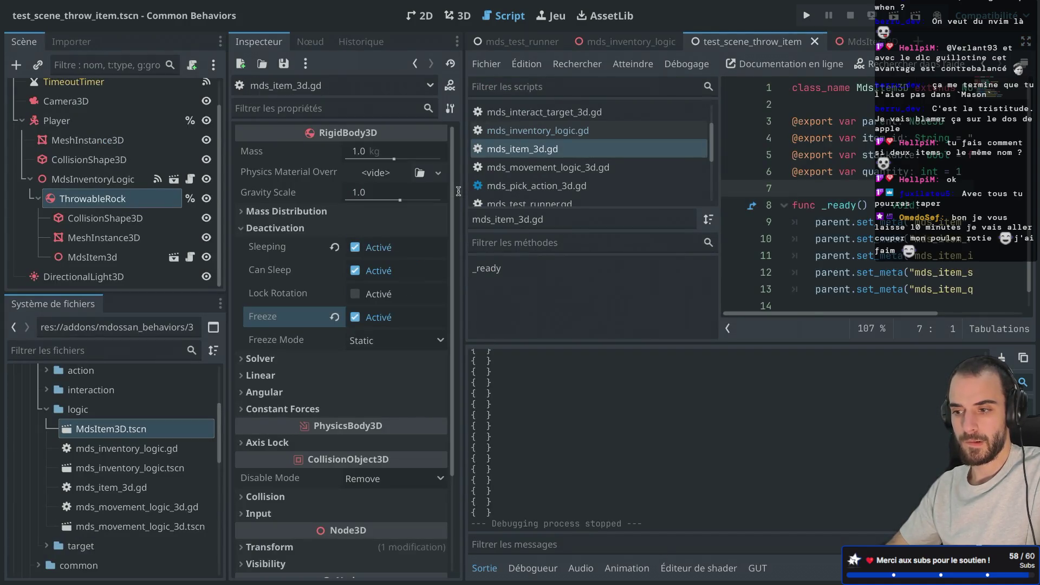
key(ctrl+shift+F11)
key(ctrl+shift+F11)
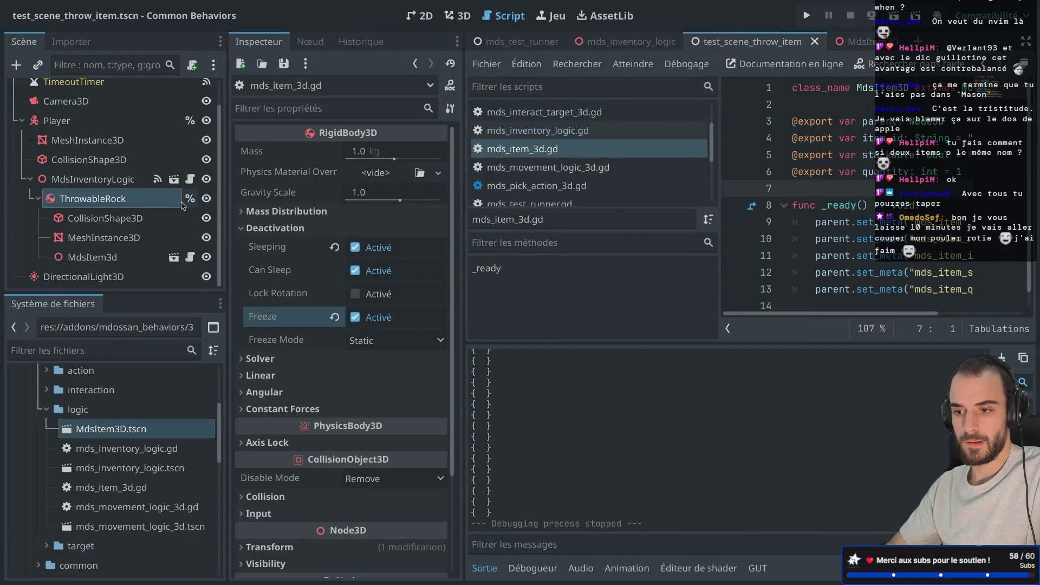
key(ctrl+shift+F11)
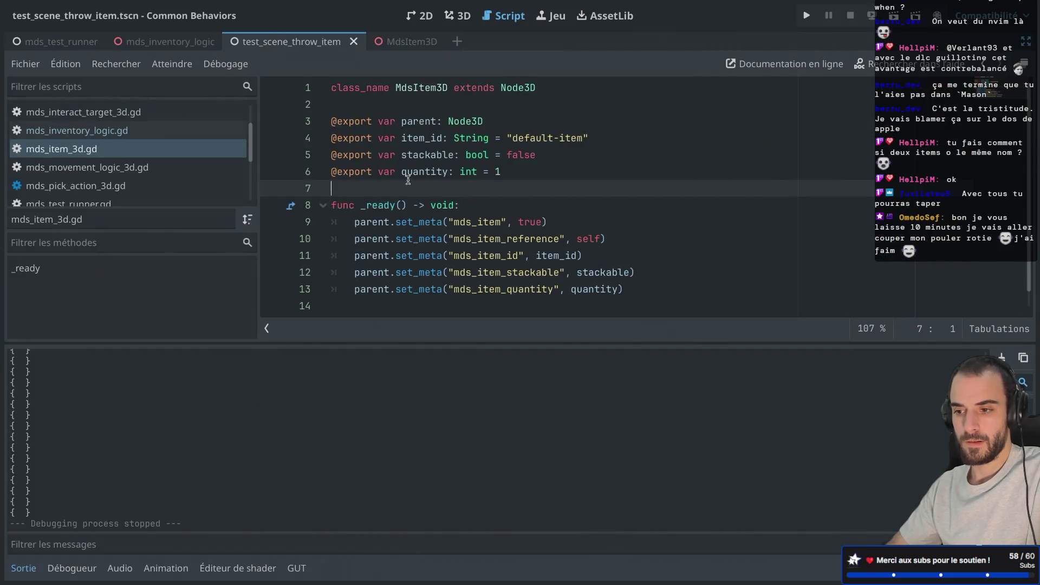
double_click(373, 207)
Step: Rename _ready to _enter_tree on line 8 and delete the duplicated signature
text(_)
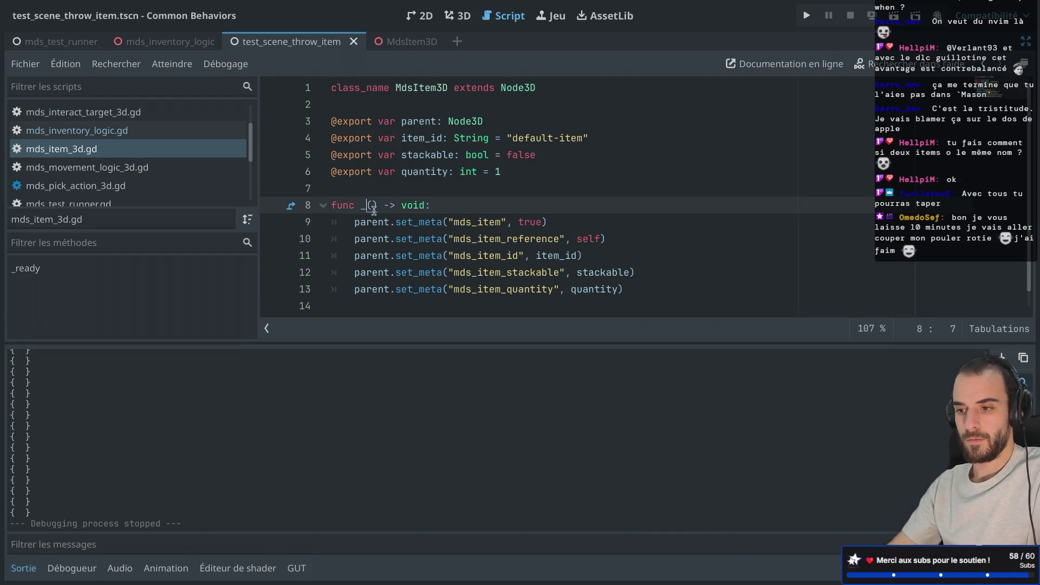
key(Return)
key(ctrl+s)
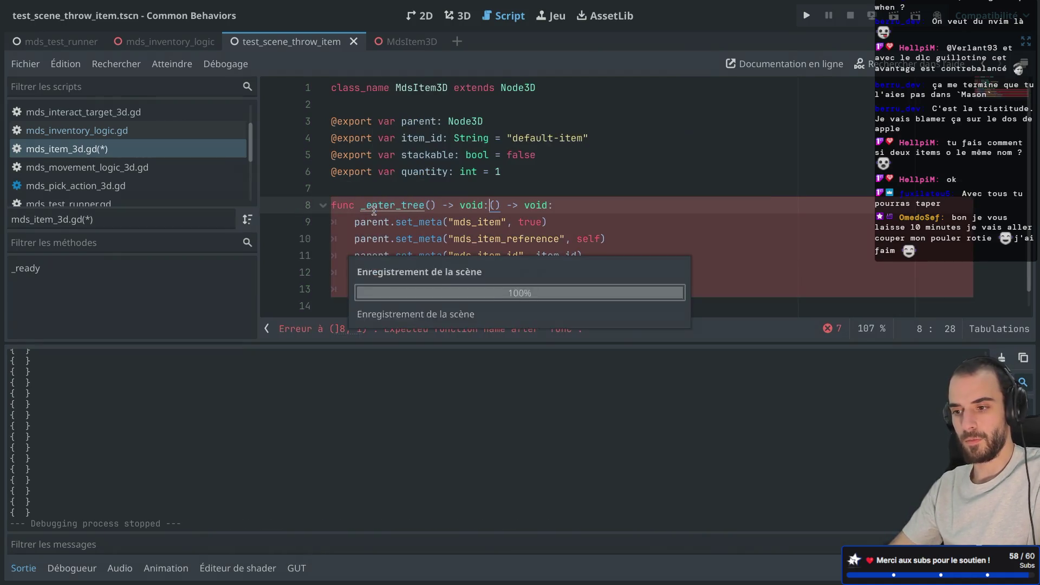
drag(492, 206, 588, 205)
key(Delete)
Step: Run and close the test scene, then open the mds_inventory_logic.gd script
key(ctrl+shift+F11)
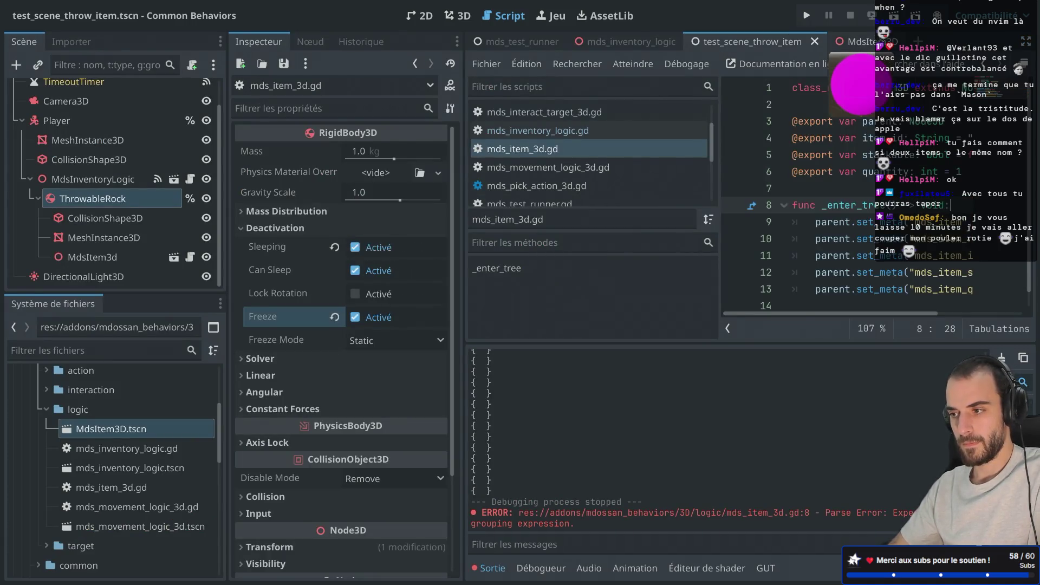
key(ctrl+shift+F11)
key(F6)
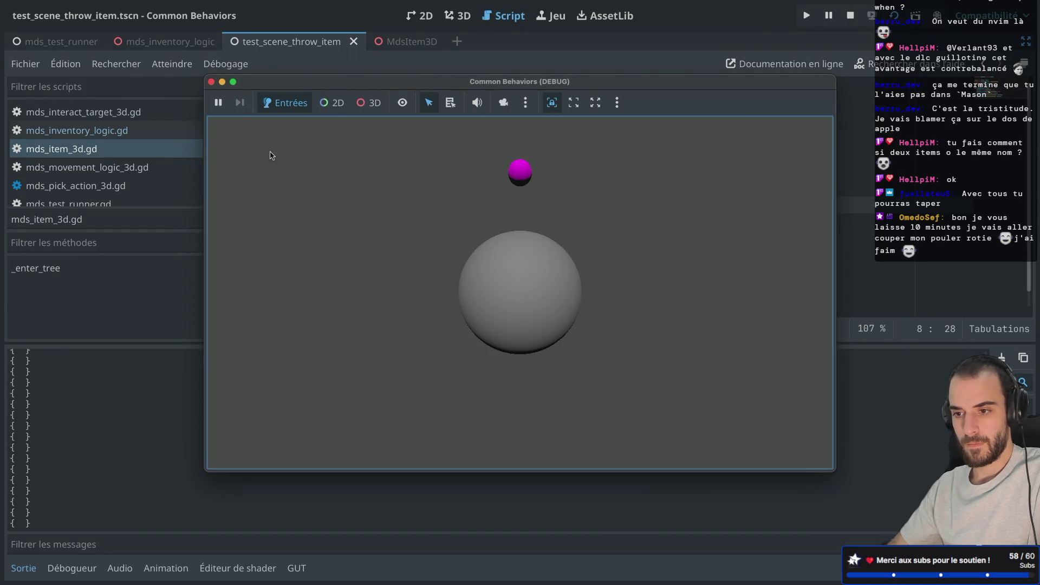
click(211, 83)
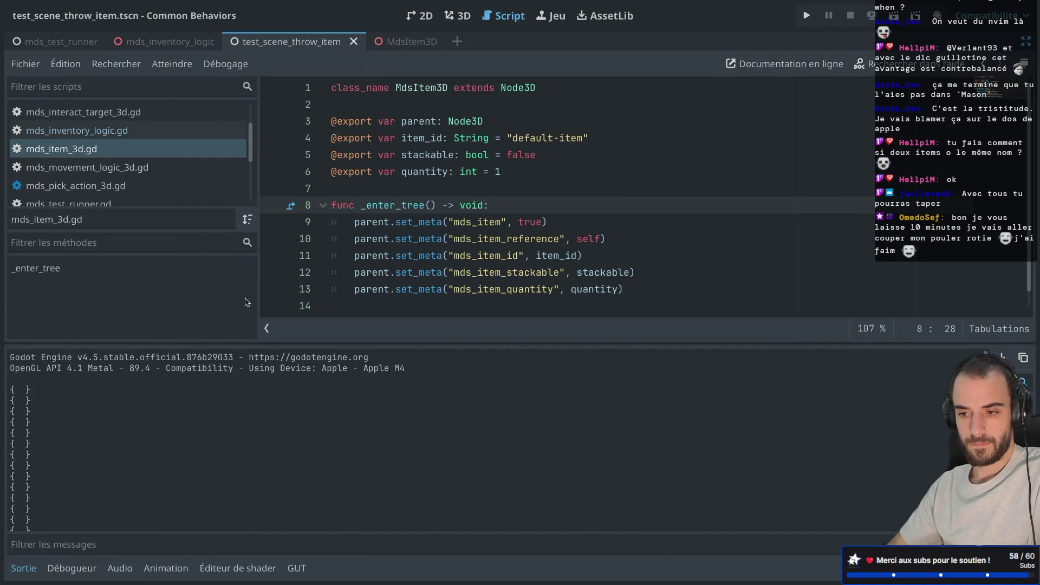
click(449, 222)
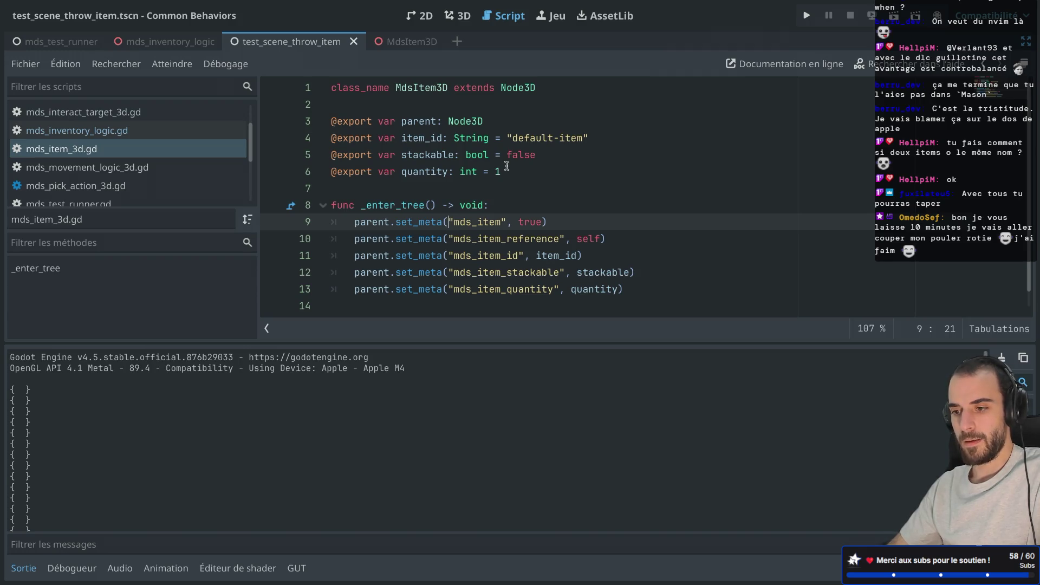
key(ctrl+super+d)
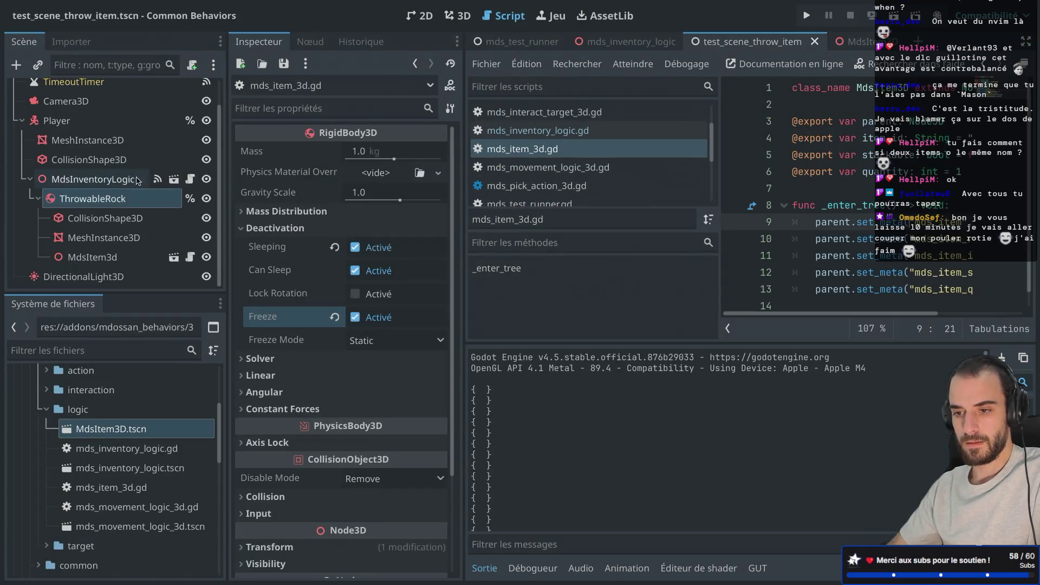
click(187, 180)
key(ctrl+super+d)
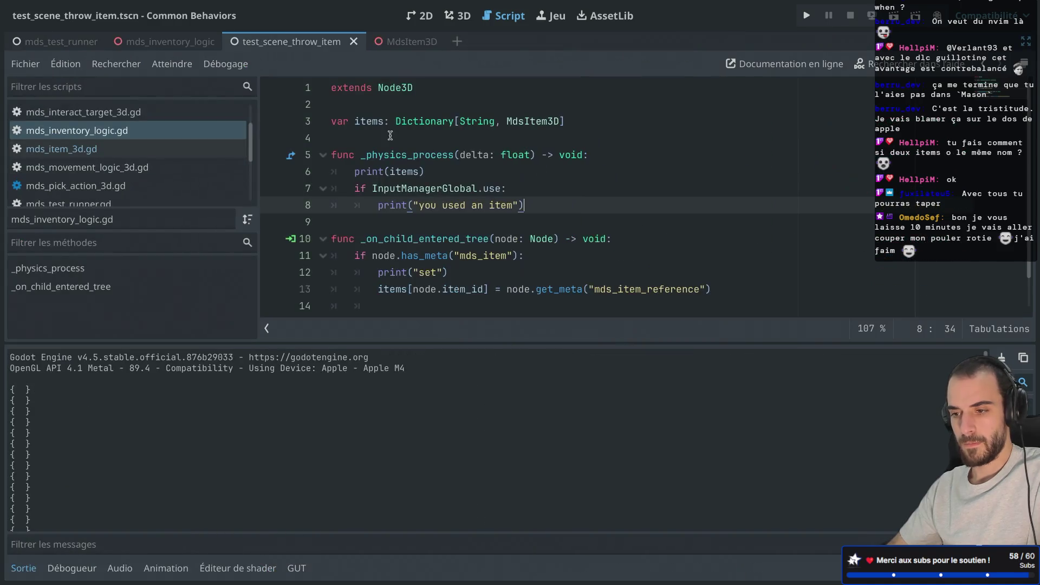
Step: Check MdsInventoryLogic's signals, then open the has_meta documentation from _on_child_entered_tree
scroll(396, 190, down, 2)
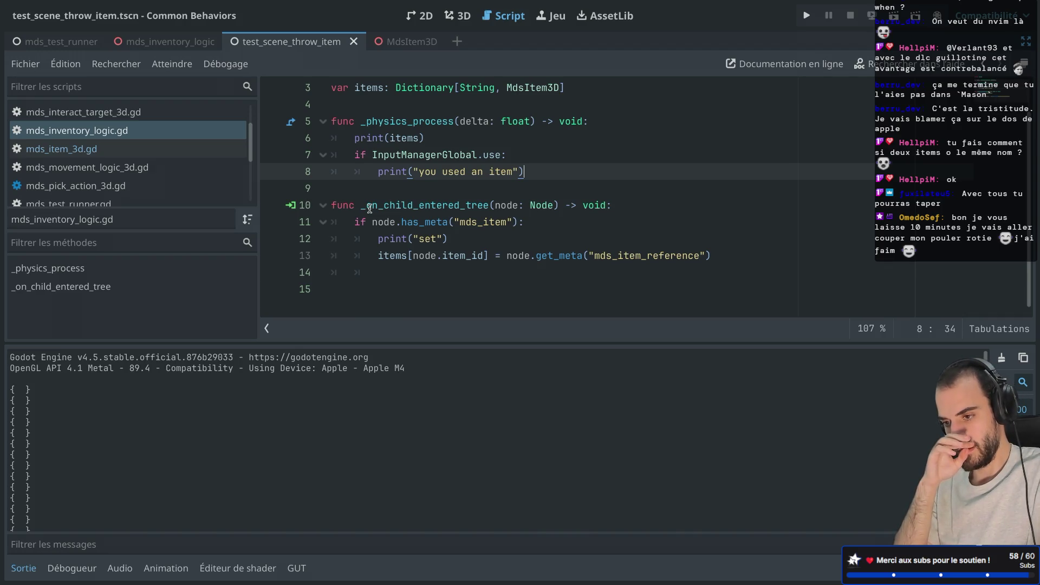
click(406, 206)
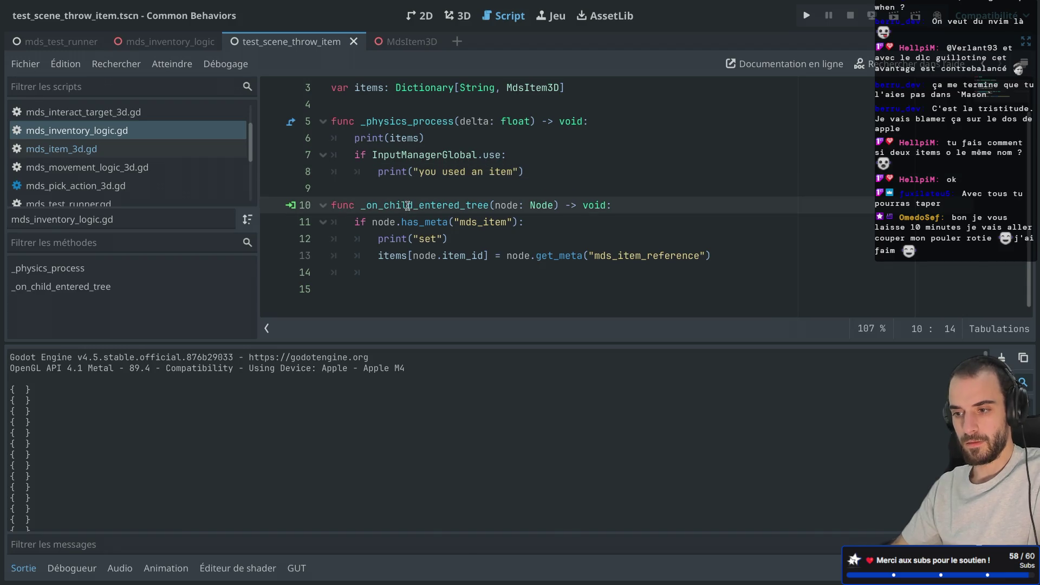
key(super+ctrl+d)
click(92, 179)
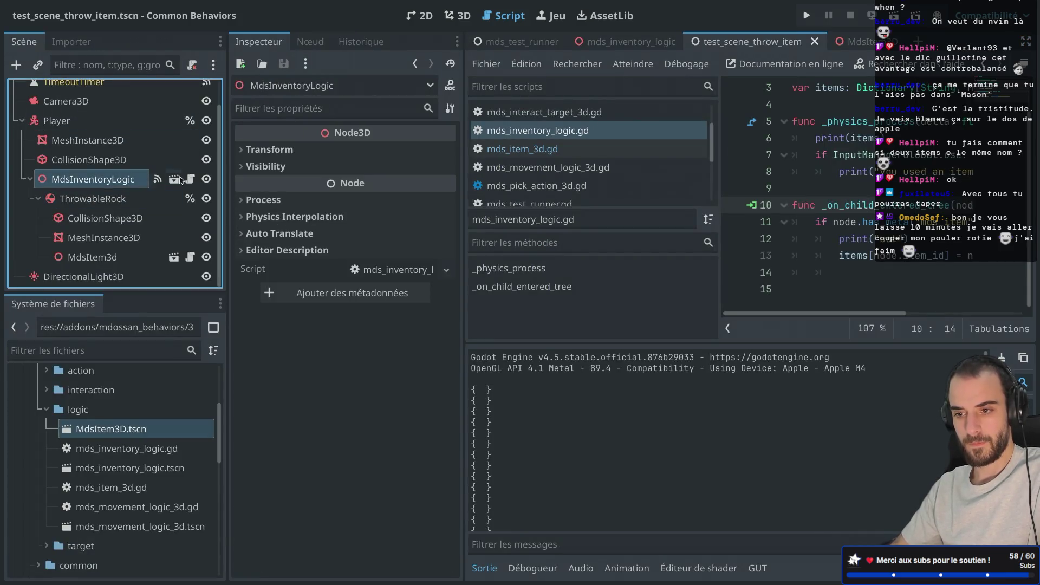
click(311, 41)
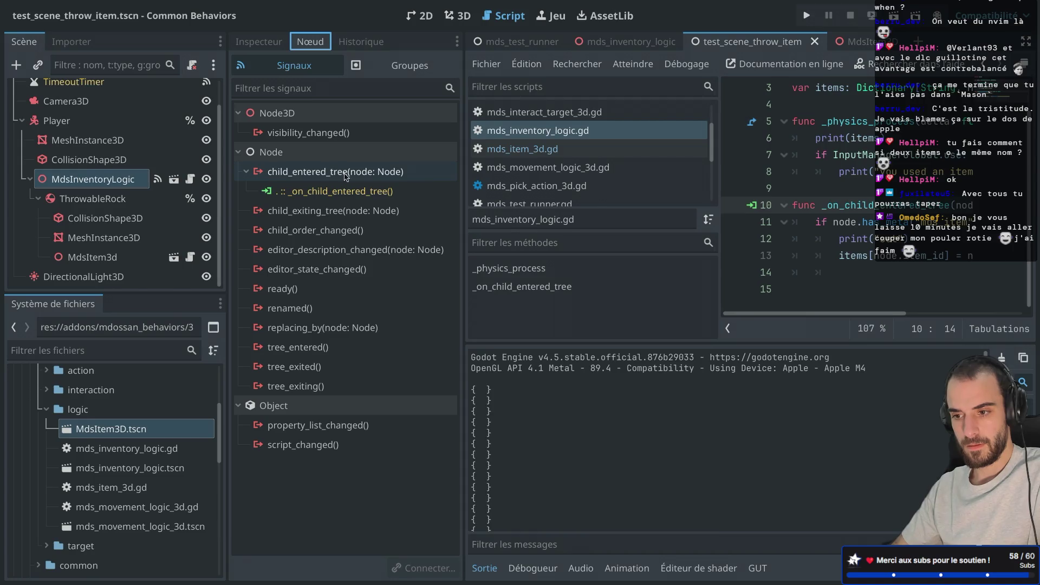
mouse_move(346, 176)
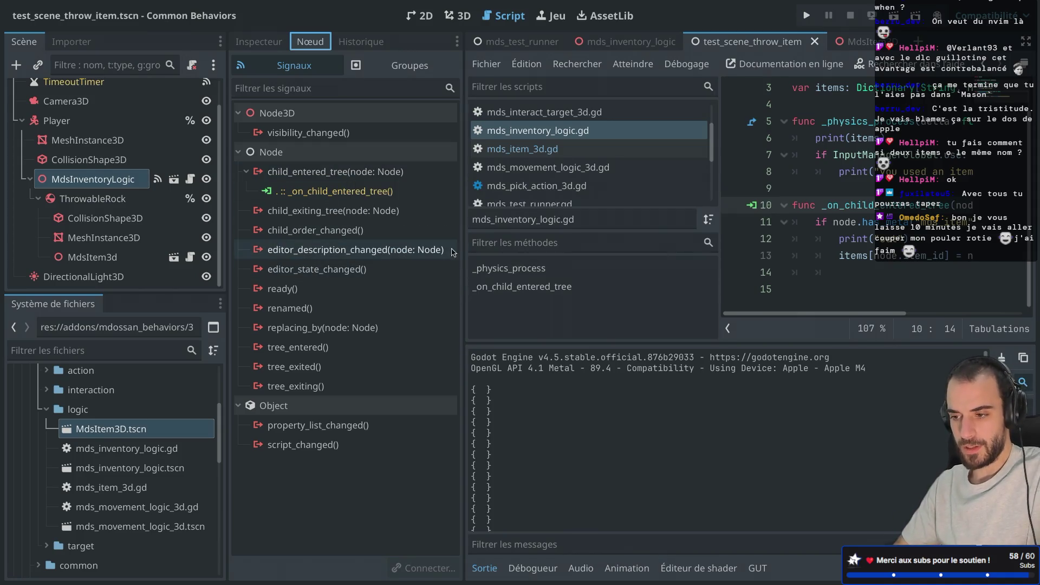
key(ctrl+super+d)
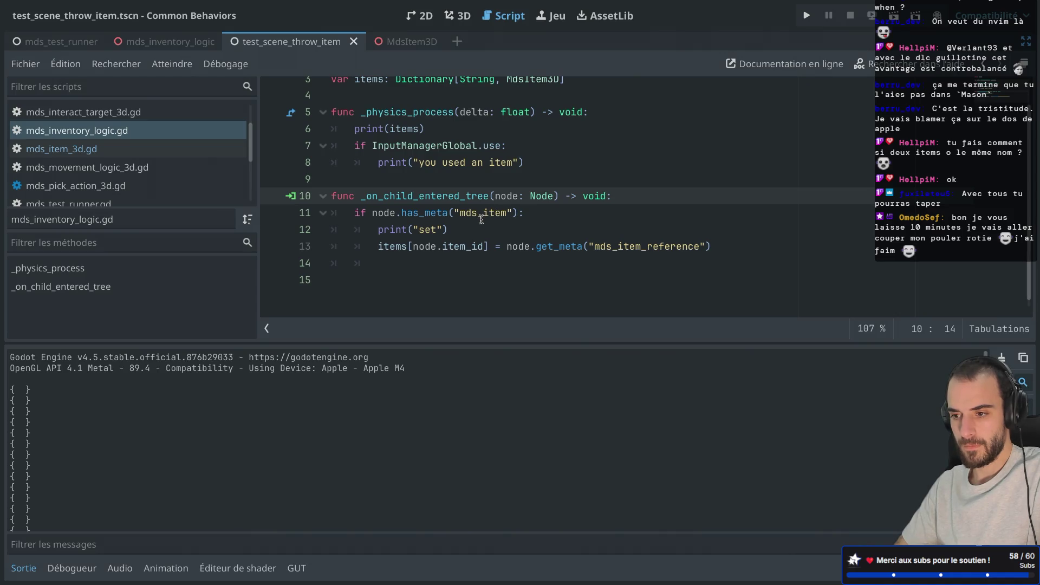
super+click(425, 213)
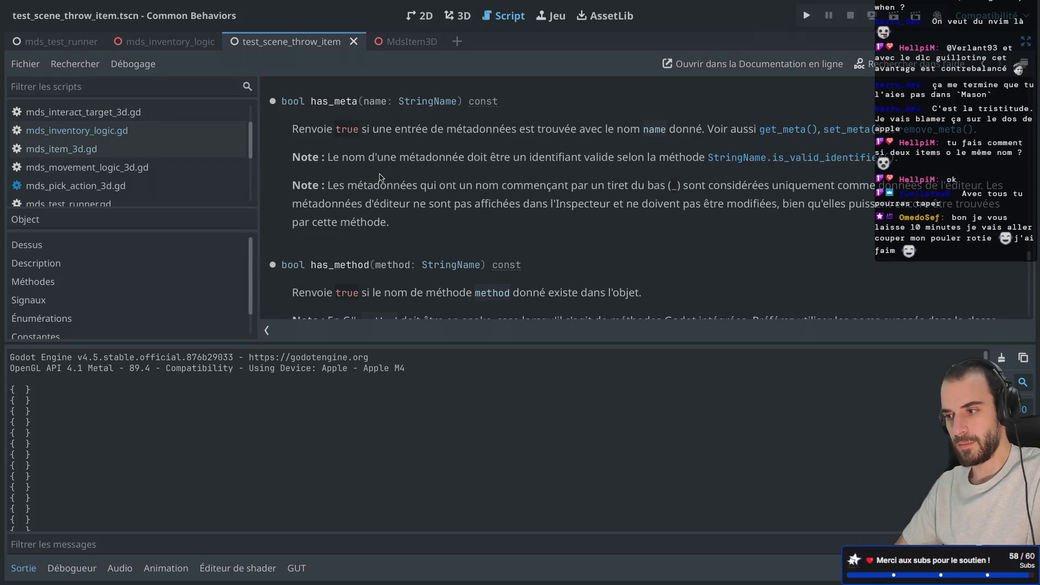
Step: Read the set_meta entry in the Object docs, then return to _on_child_entered_tree with docks restored
scroll(379, 177, up, 2)
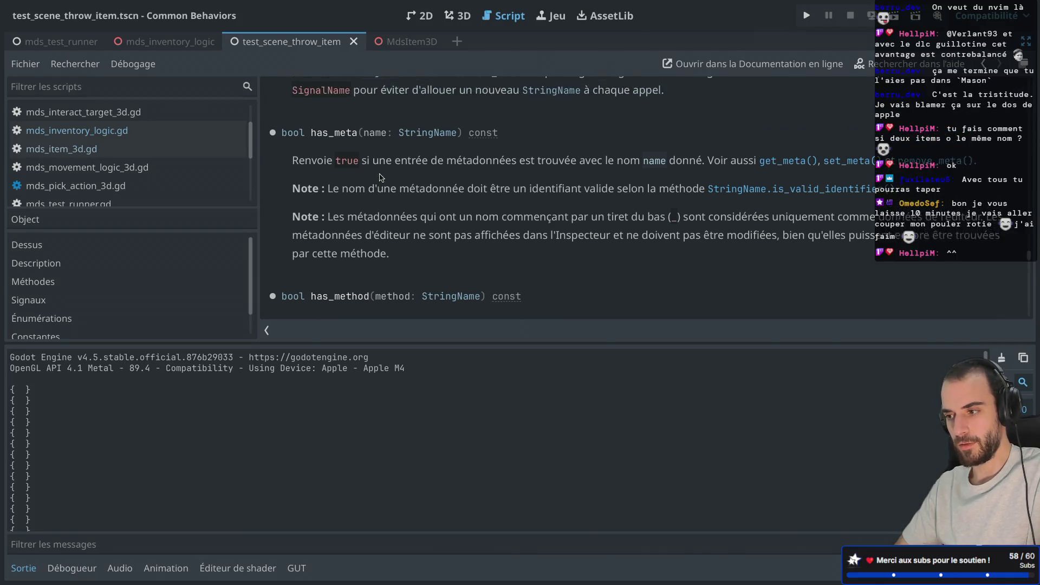
click(841, 179)
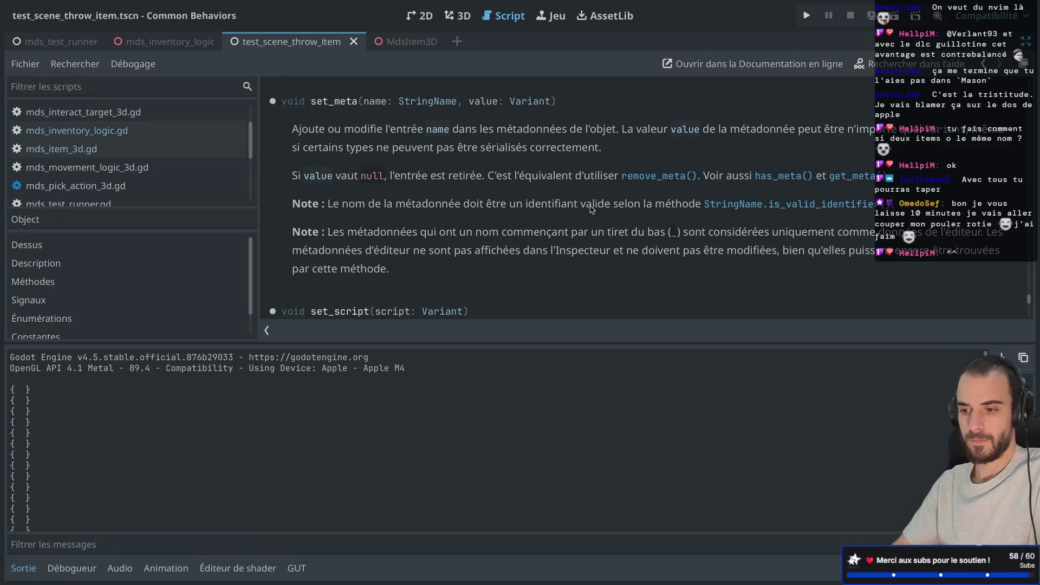
key(alt+Left)
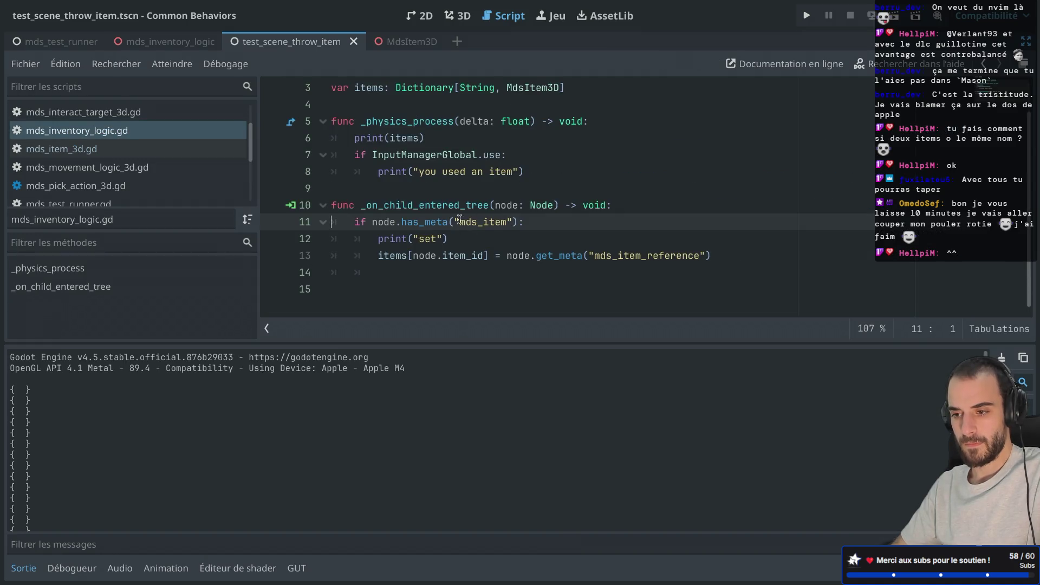
click(436, 206)
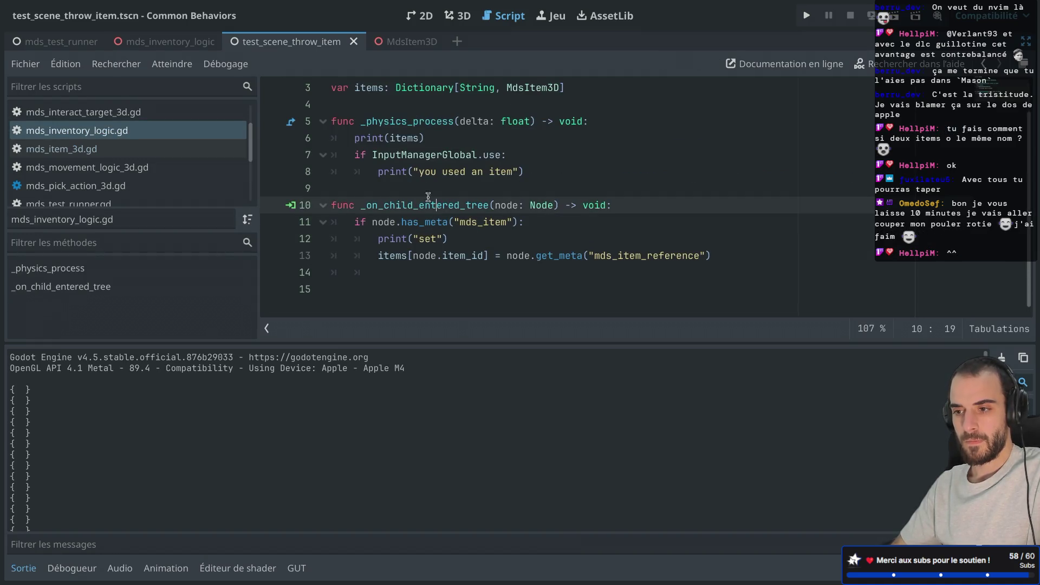
key(ctrl+shift+F11)
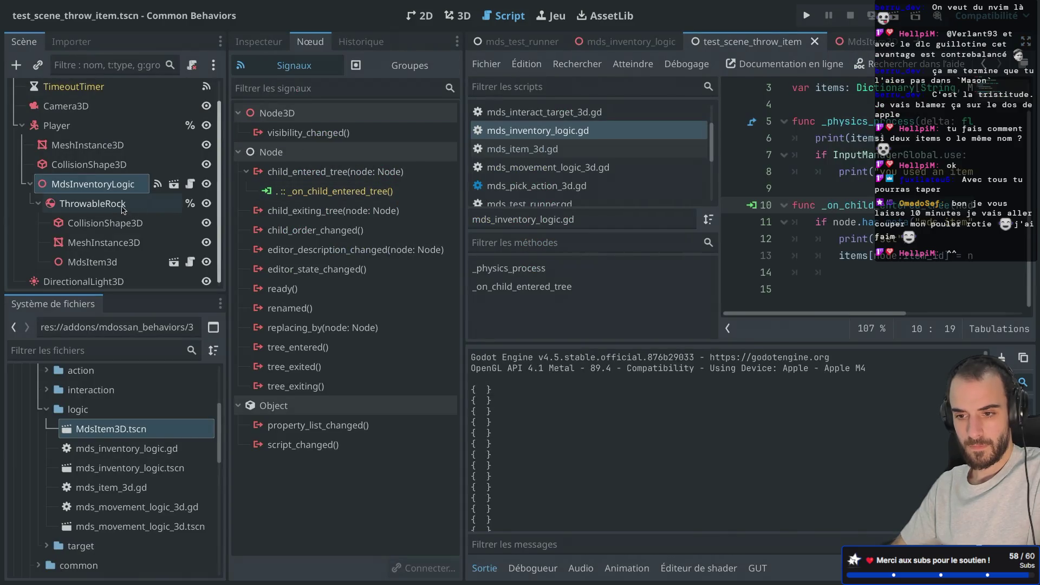
Step: Add print("child enter tree") at the top of MdsItem3D's _enter_tree
click(122, 207)
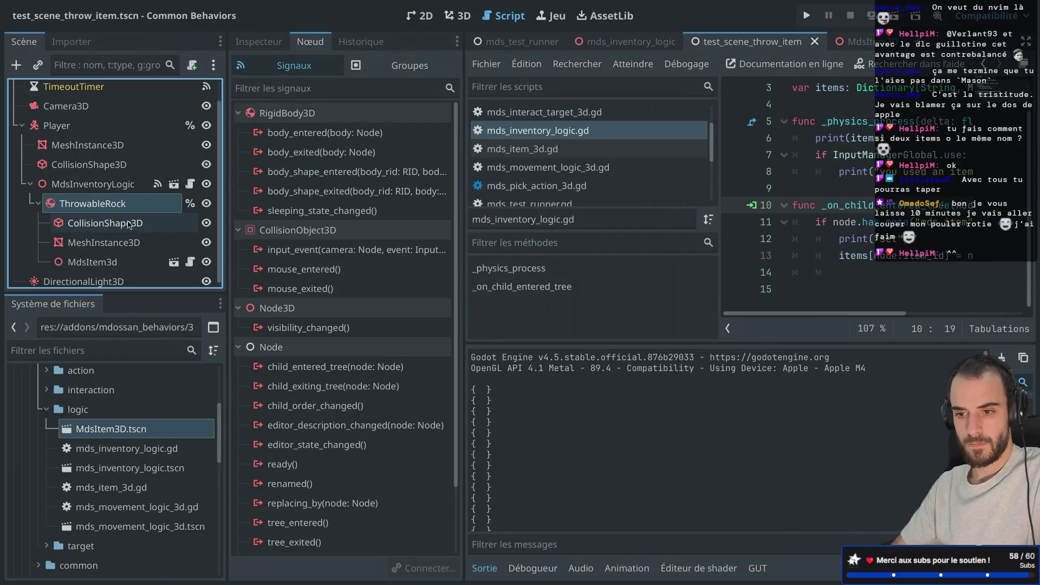
mouse_move(257, 197)
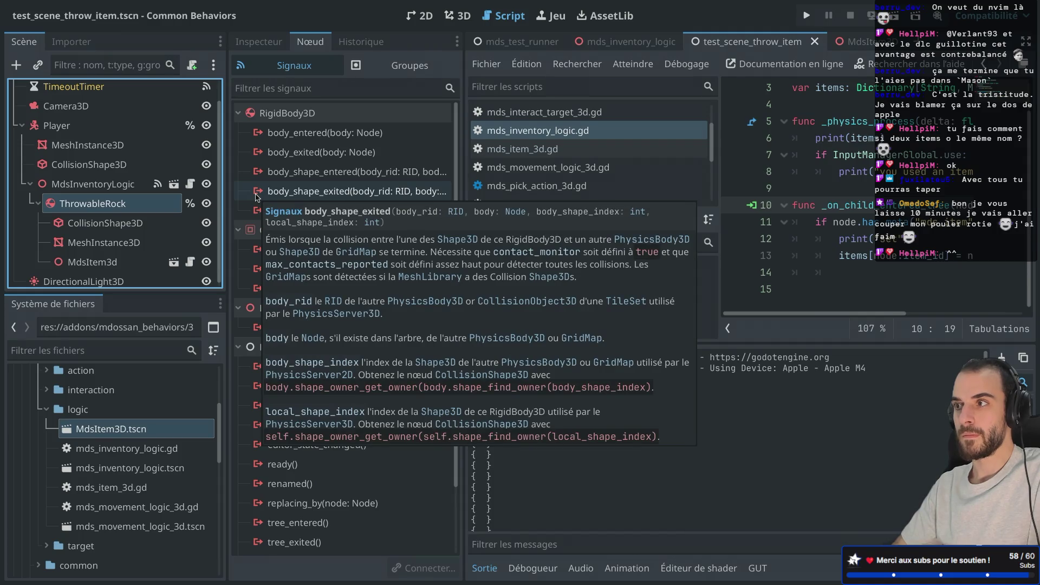
click(628, 149)
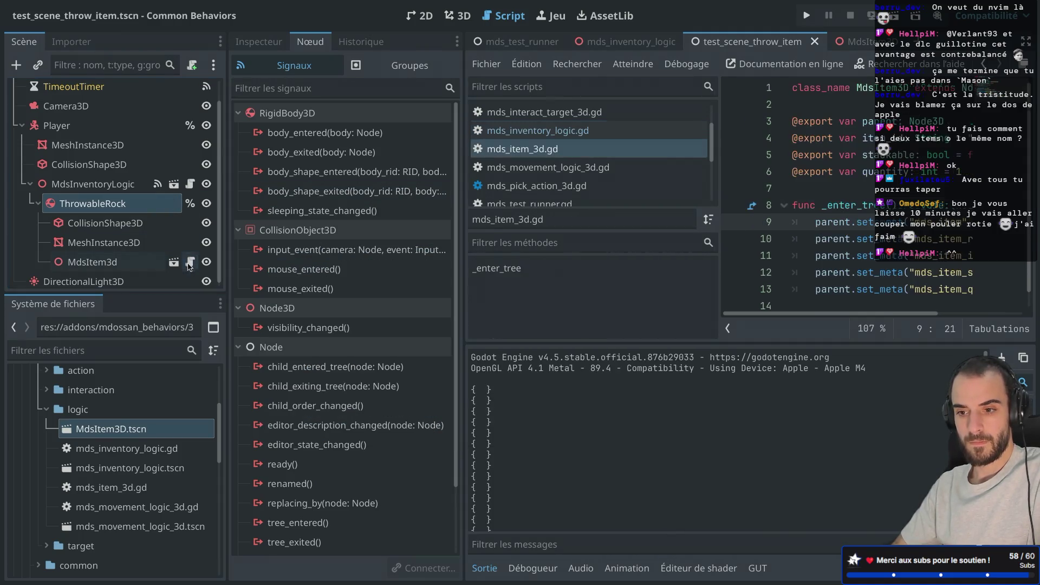
key(ctrl+super+d)
click(517, 206)
key(Return)
text(print(")
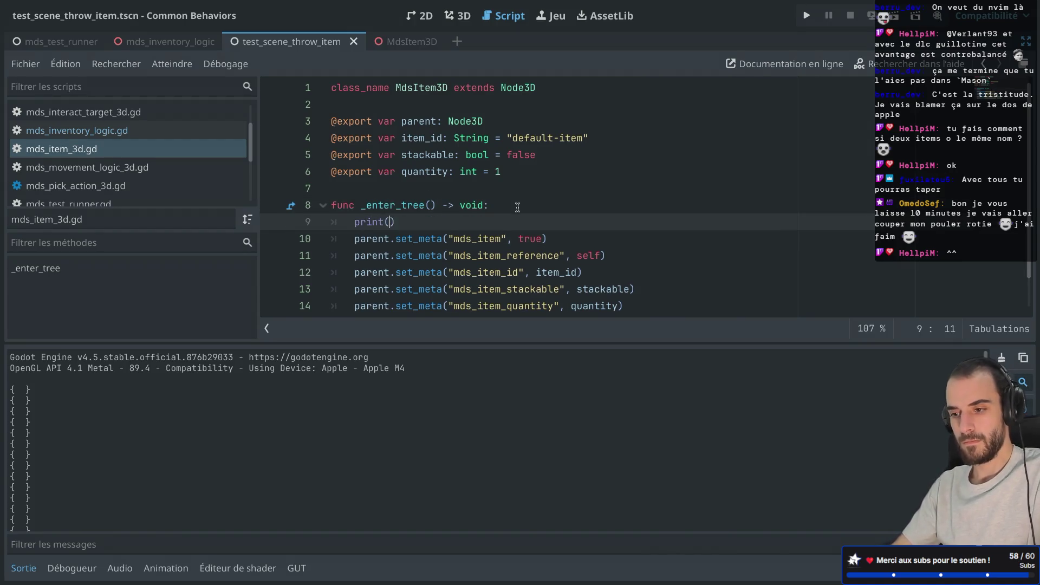
text(child )
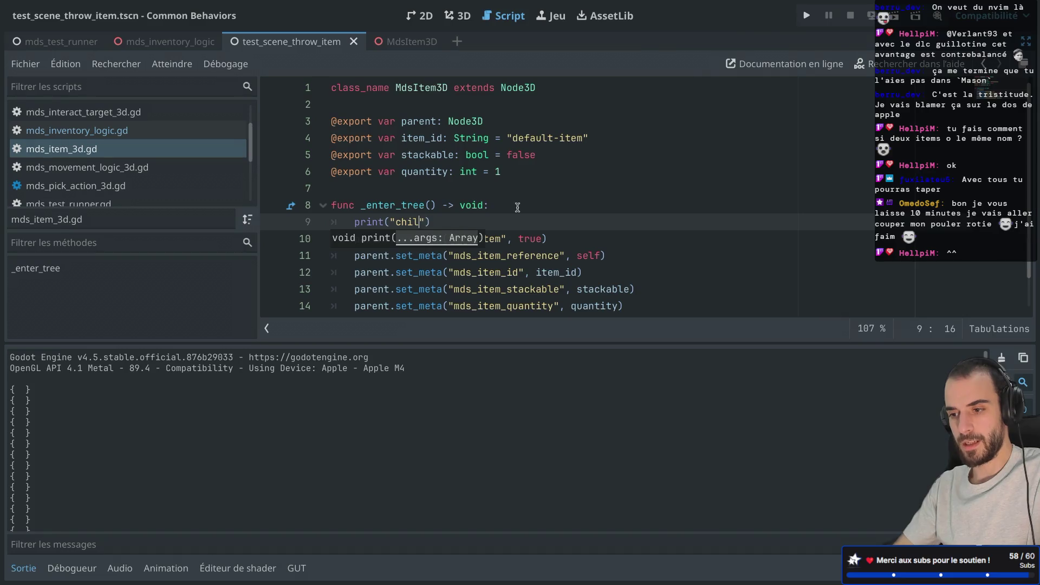
text(entr)
key(BackSpace)
text(er tree)
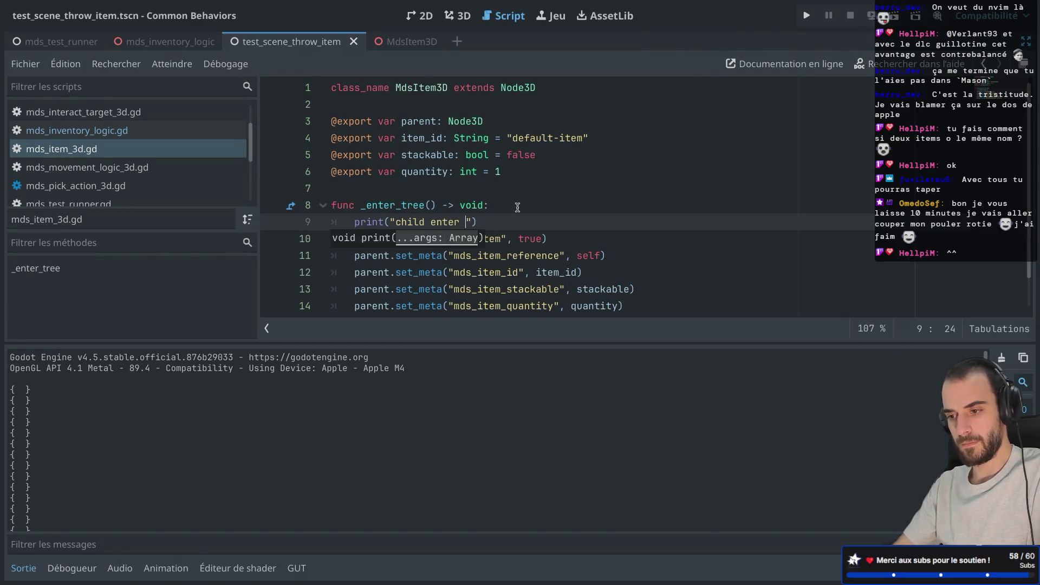
Step: Paste the same print line into _on_child_entered_tree in mds_inventory_logic.gd
click(514, 217)
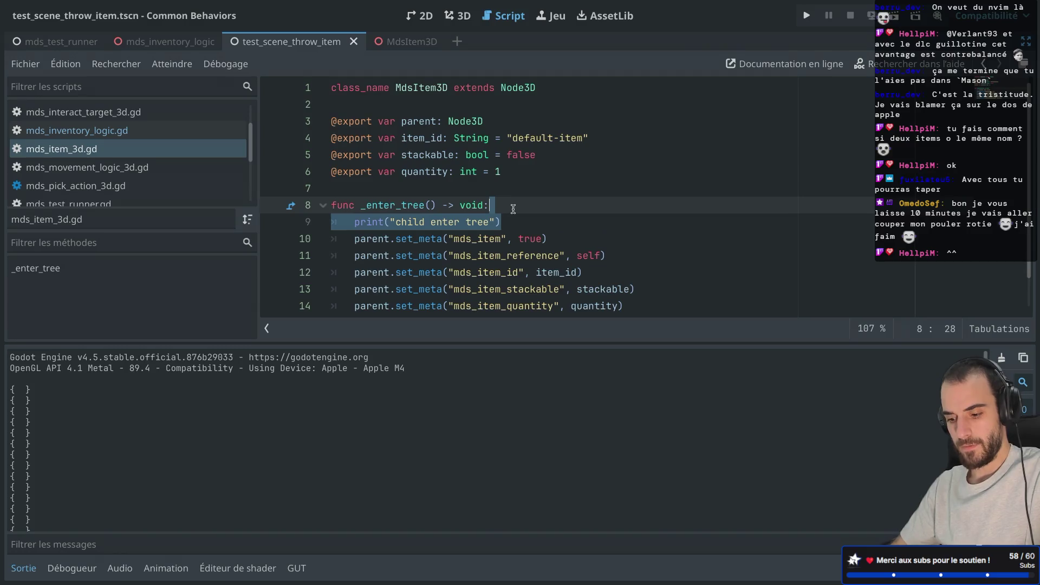
click(172, 137)
click(627, 205)
key(Return)
text(print("child enter tree"))
double_click(414, 238)
Step: Reword the pasted print to "parent on child enter tree"
text(pren)
key(BackSpace)
key(BackSpace)
key(BackSpace)
text(an)
key(BackSpace)
text(rent on )
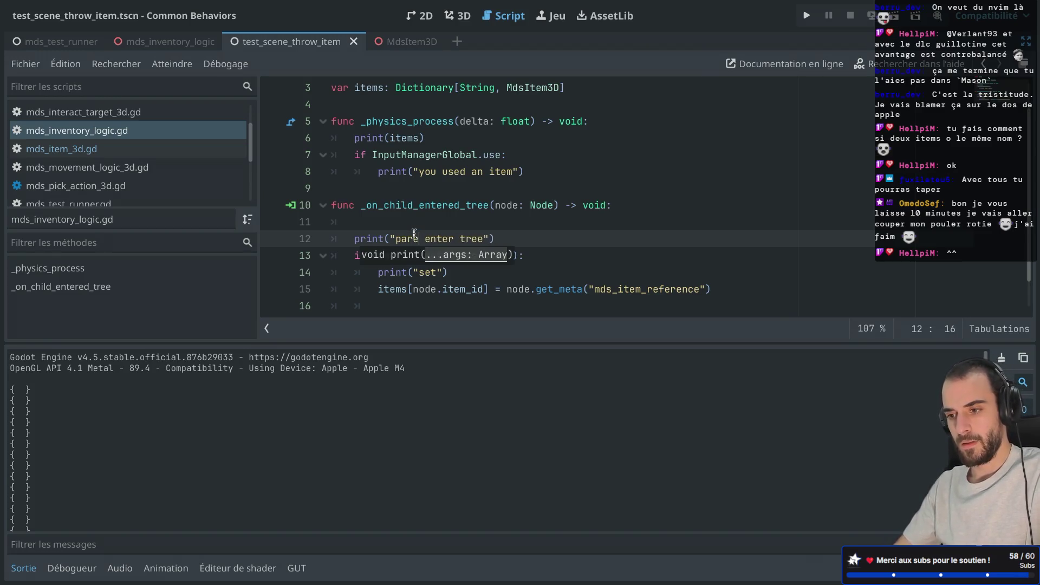
text(child)
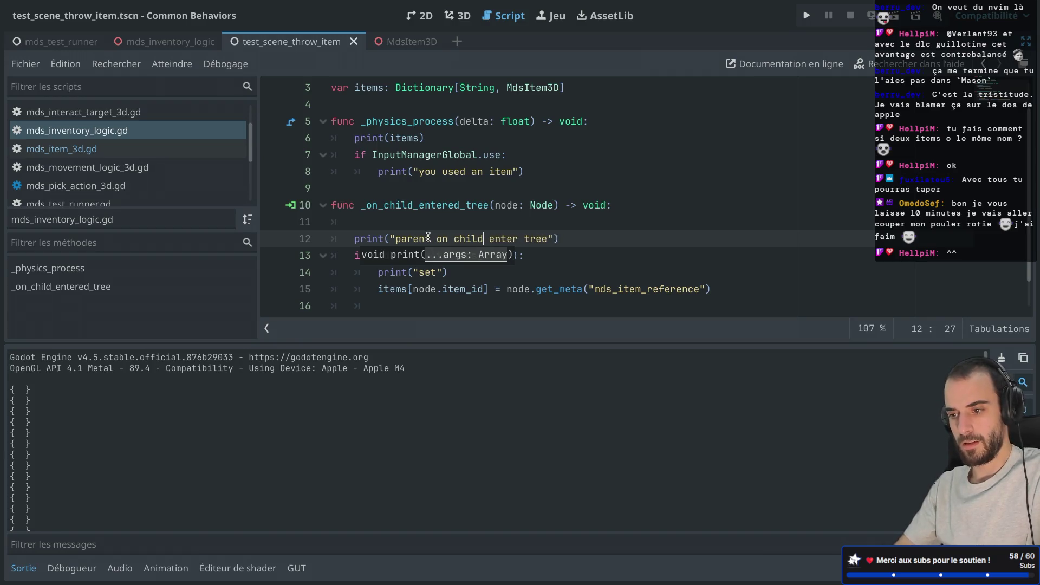
key(Up)
key(BackSpace)
key(BackSpace)
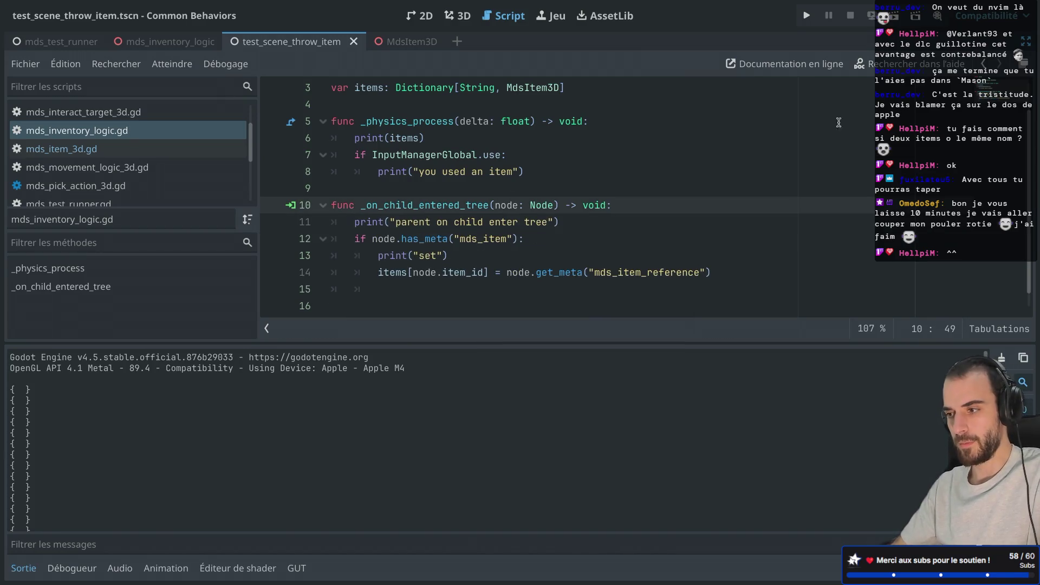
Step: Run the scene and confirm the parent message is logged before "child enter tree"
click(894, 18)
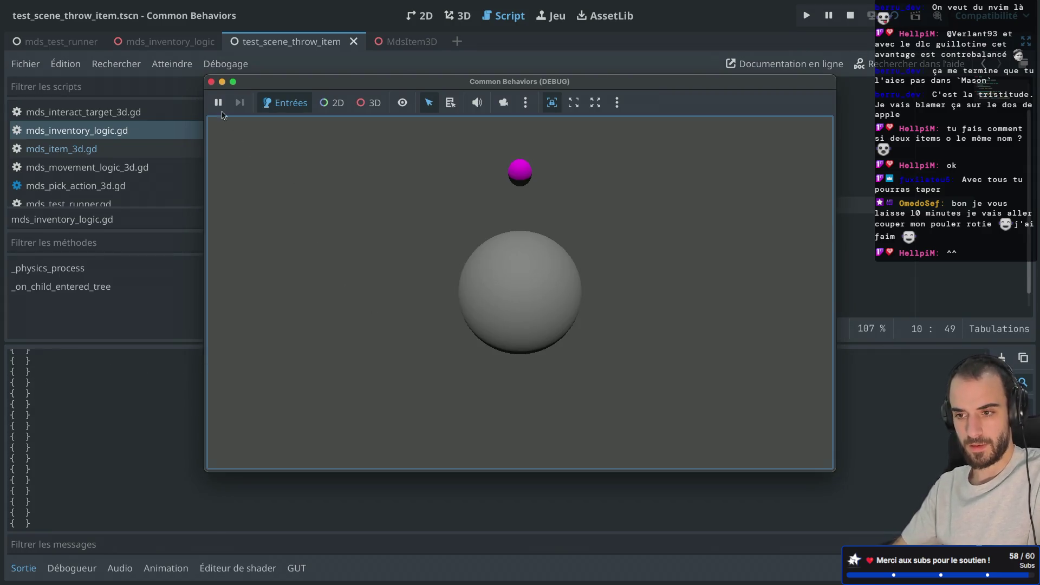
click(211, 81)
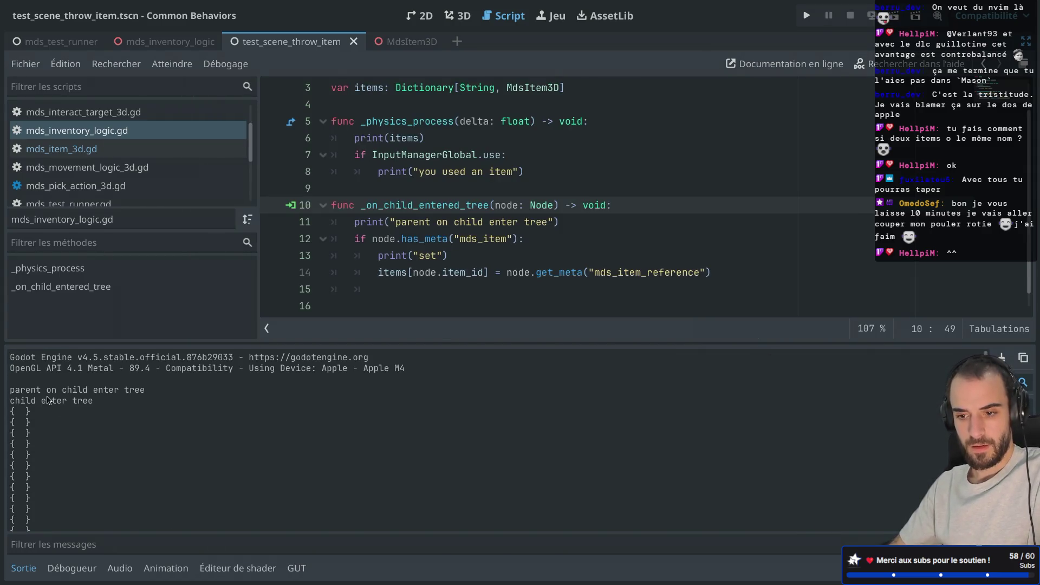
drag(20, 392, 104, 392)
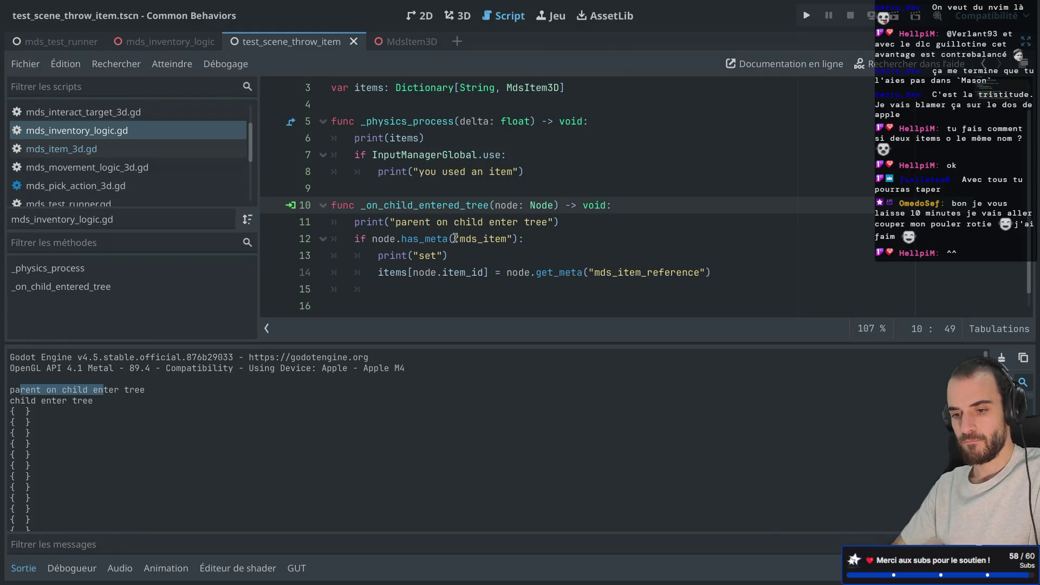
key(ctrl+super+d)
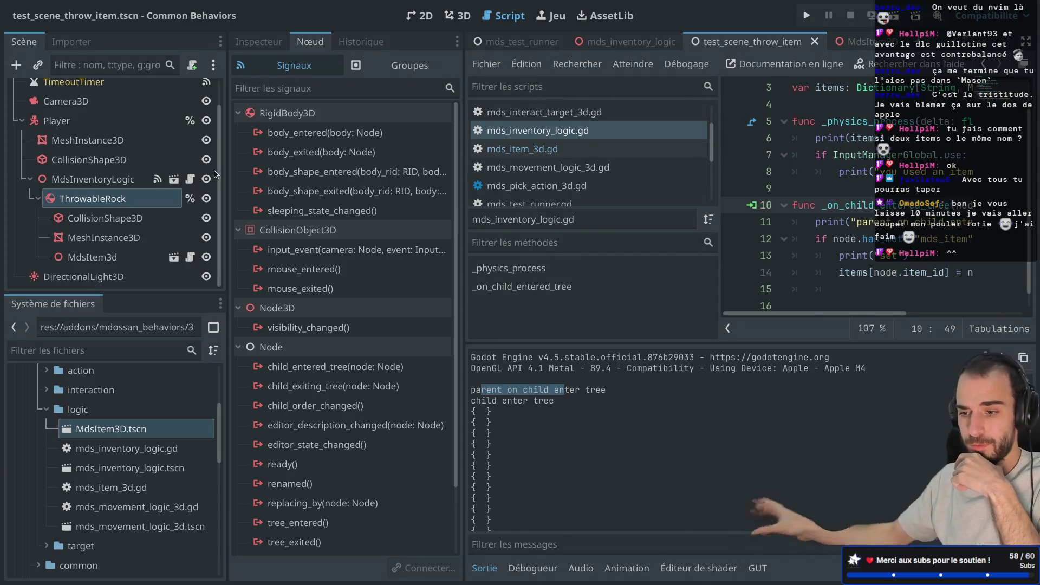
Step: Select MdsInventoryLogic and follow the child_entered_tree tooltip link to NOTIFICATION_ENTER_TREE help
scroll(305, 289, down, 3)
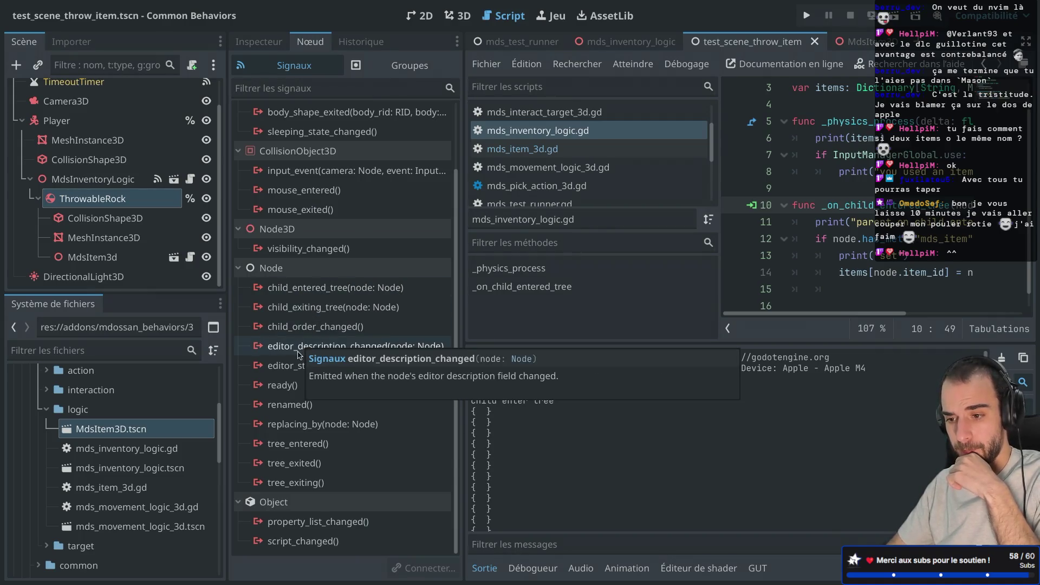
scroll(298, 355, up, 2)
scroll(298, 355, up, 1)
scroll(299, 355, up, 1)
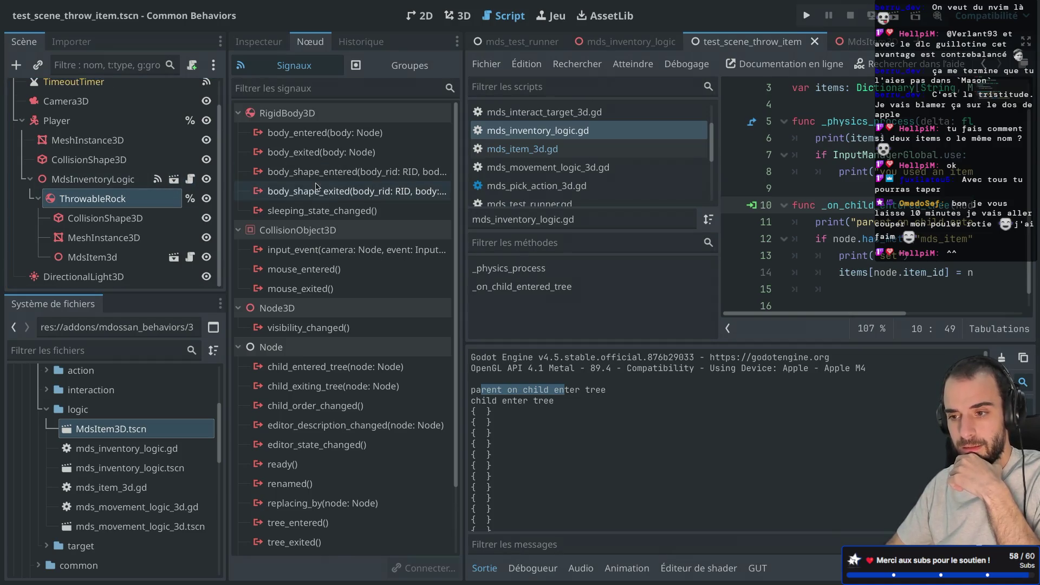
scroll(350, 267, down, 5)
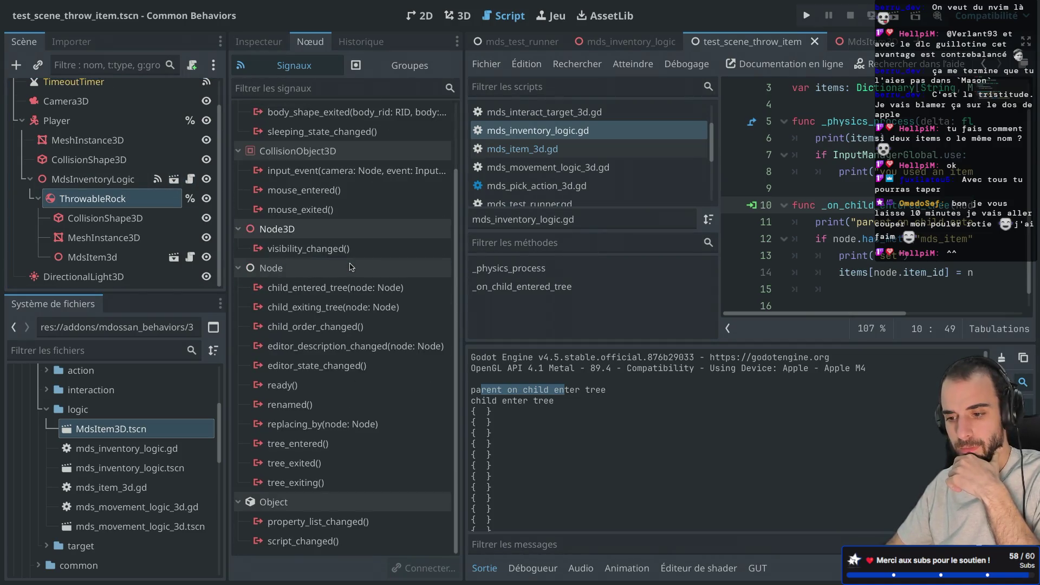
click(93, 178)
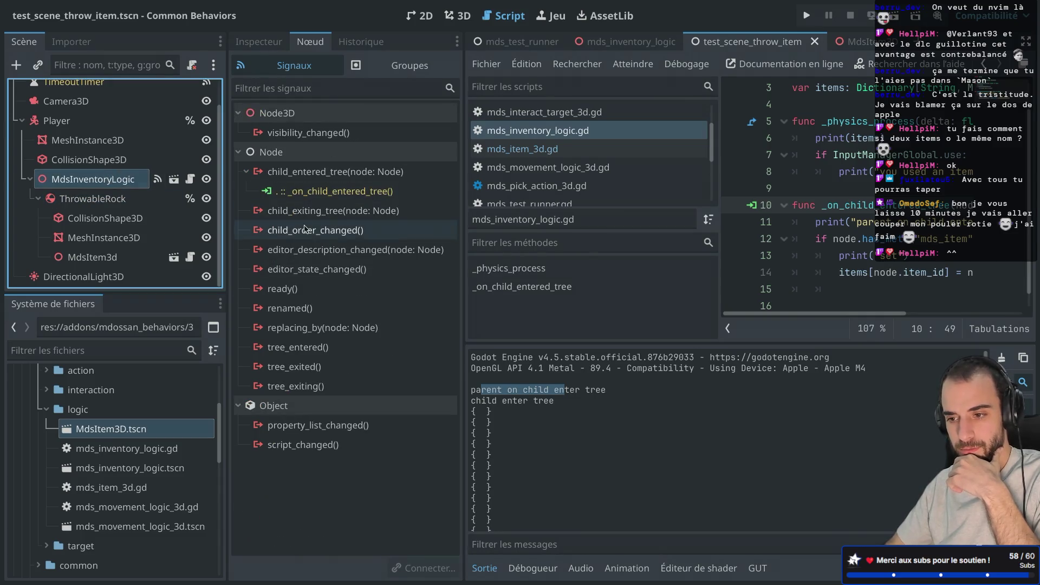
mouse_move(323, 176)
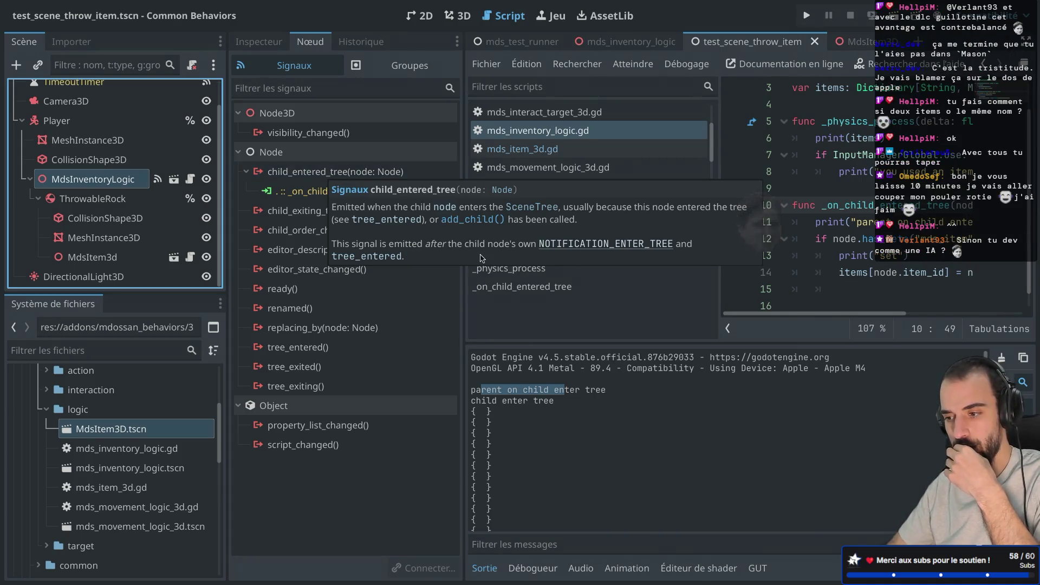
click(579, 243)
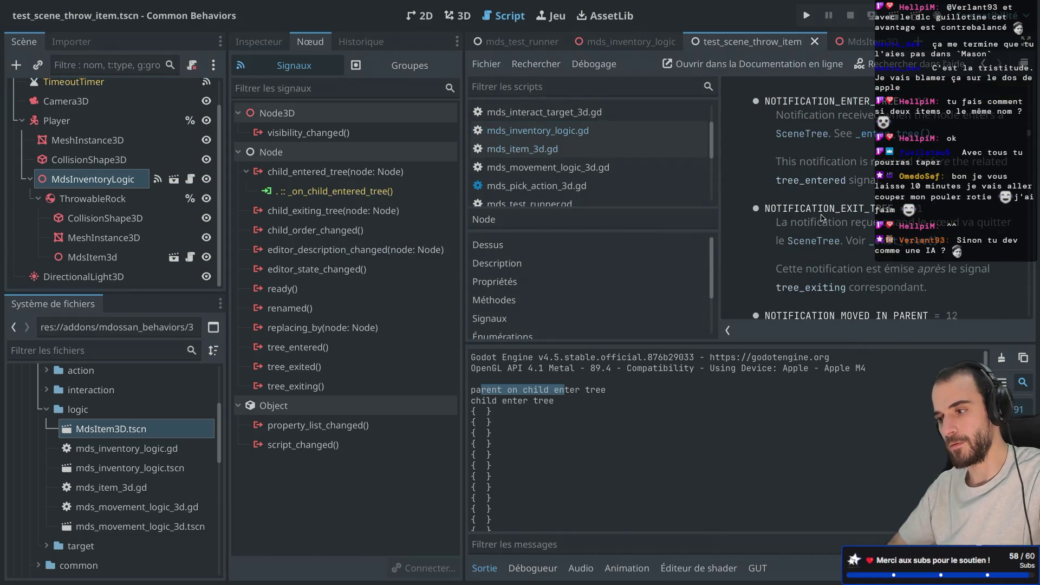
Step: Return to mds_item_3d.gd and jump to the existing child_entered_tree handler from the Node dock
key(super+ctrl+shift+d)
scroll(418, 153, up, 4)
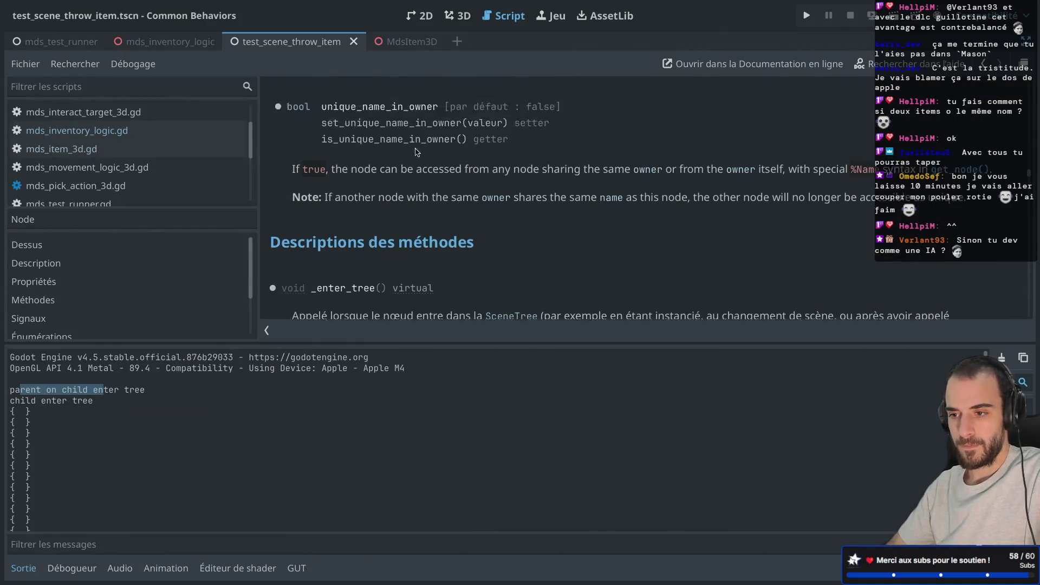
key(super+w)
key(super+ctrl+d)
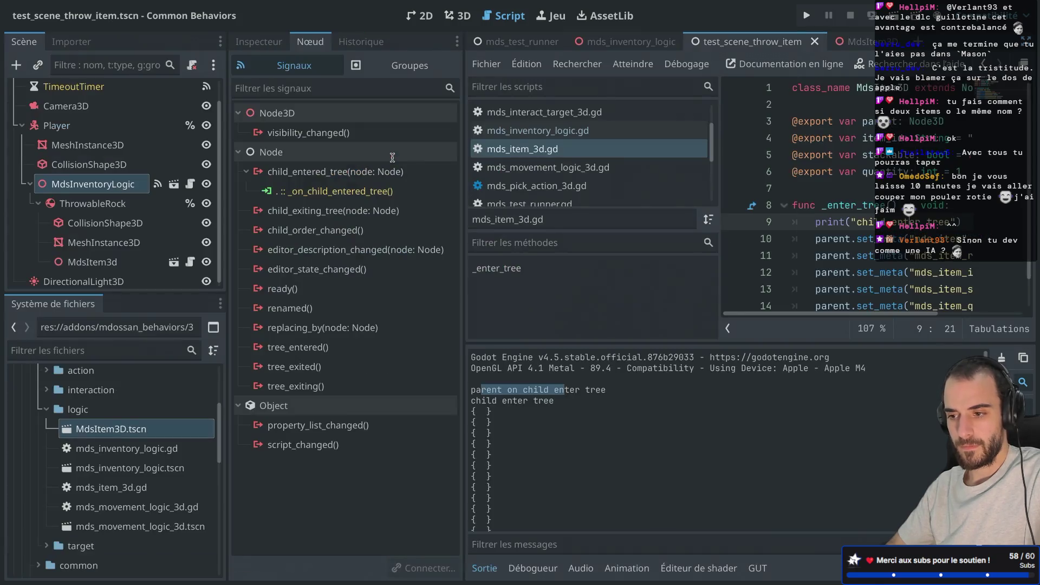
double_click(352, 193)
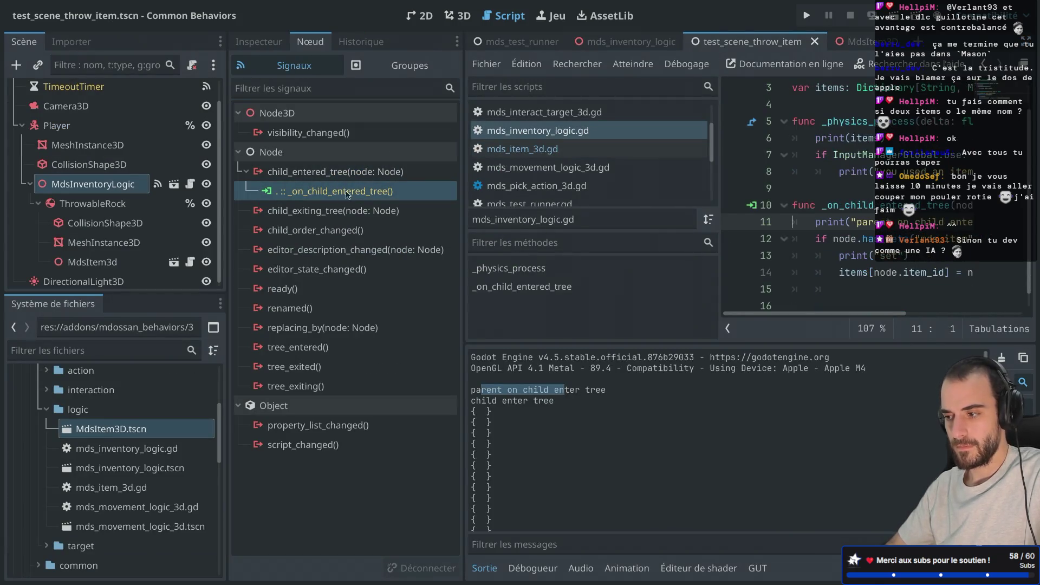
double_click(355, 174)
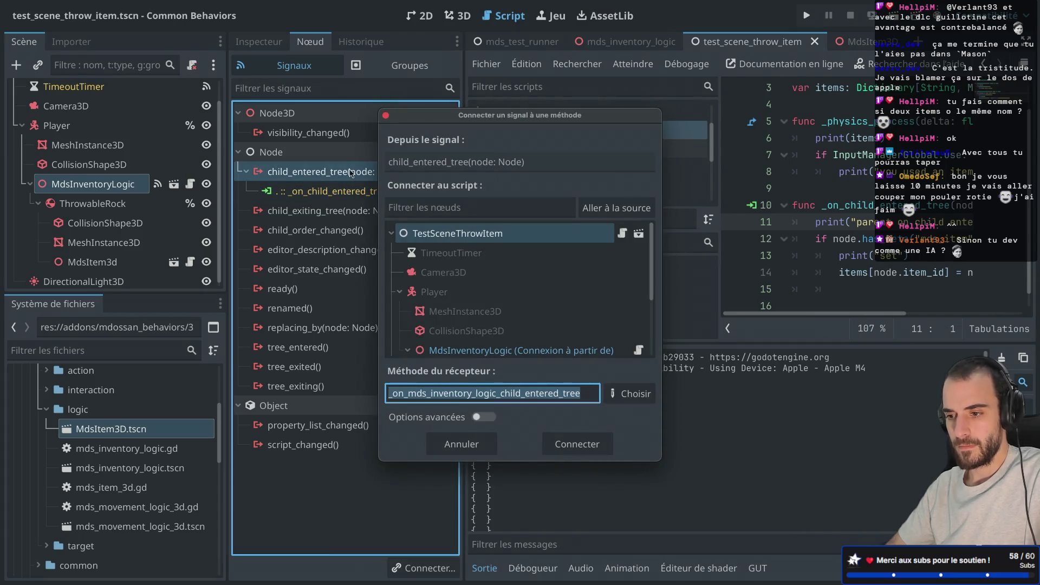
key(Escape)
Step: Open the child_entered_tree signal documentation in the Node reference and read through it
mouse_move(326, 175)
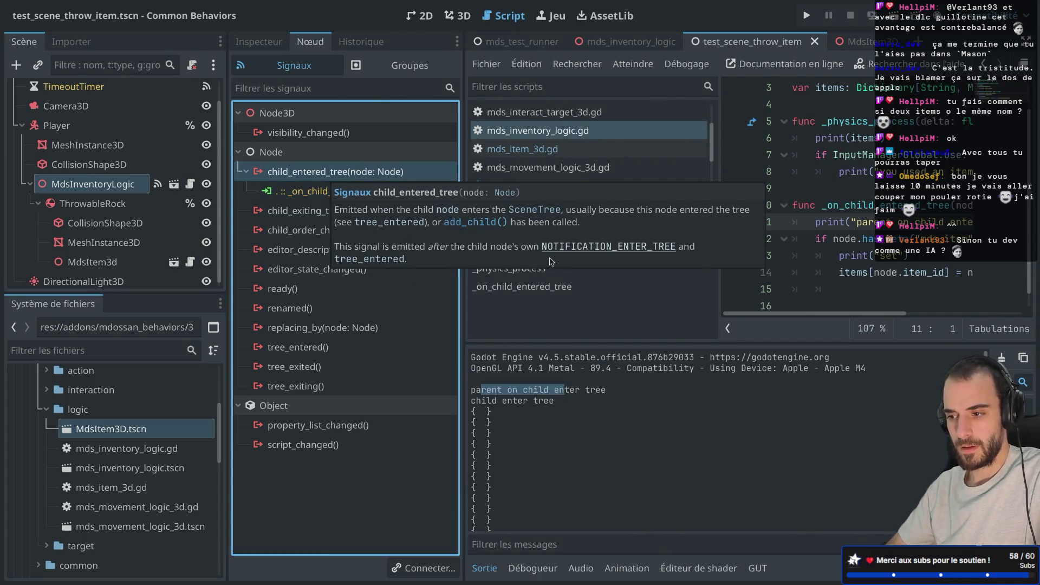
click(580, 248)
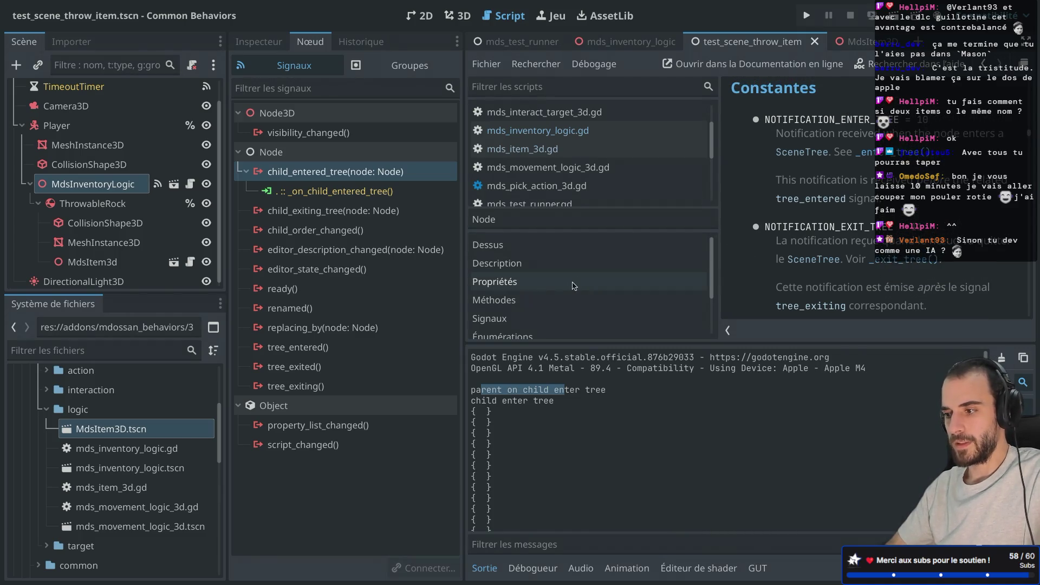
key(ctrl+shift+F11)
scroll(571, 286, up, 10)
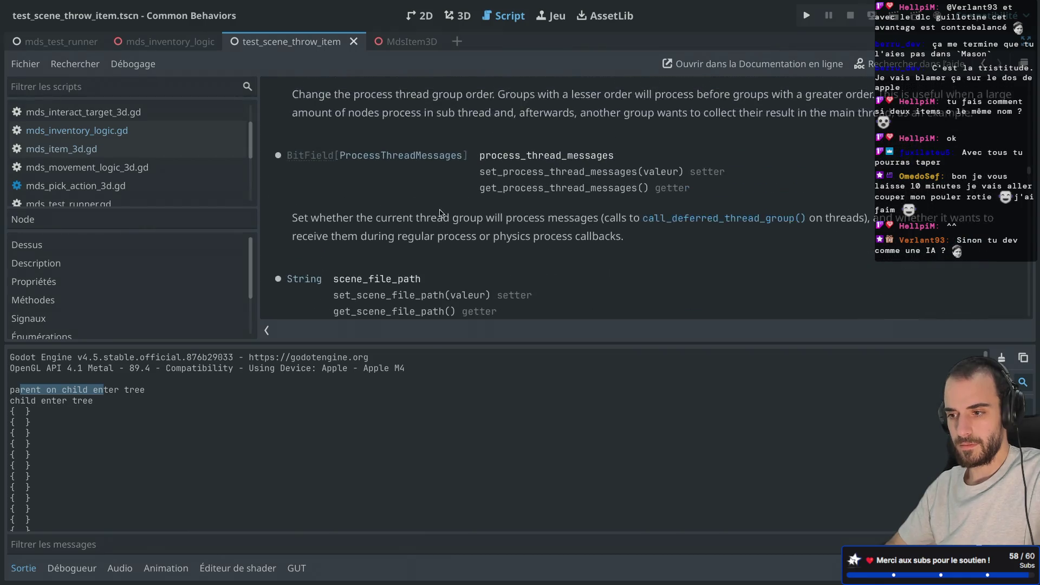
scroll(440, 213, up, 10)
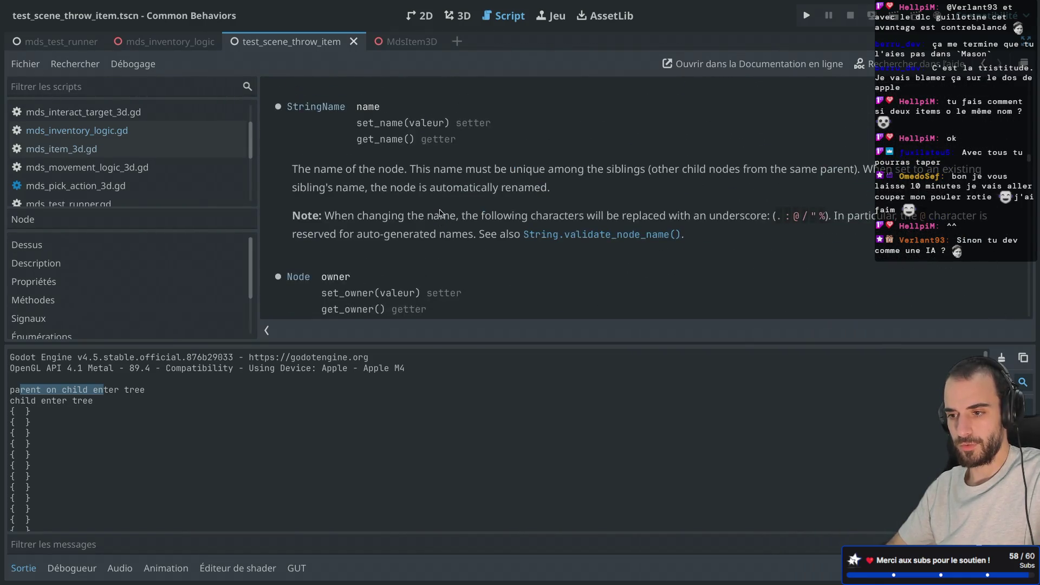
scroll(440, 213, down, 12)
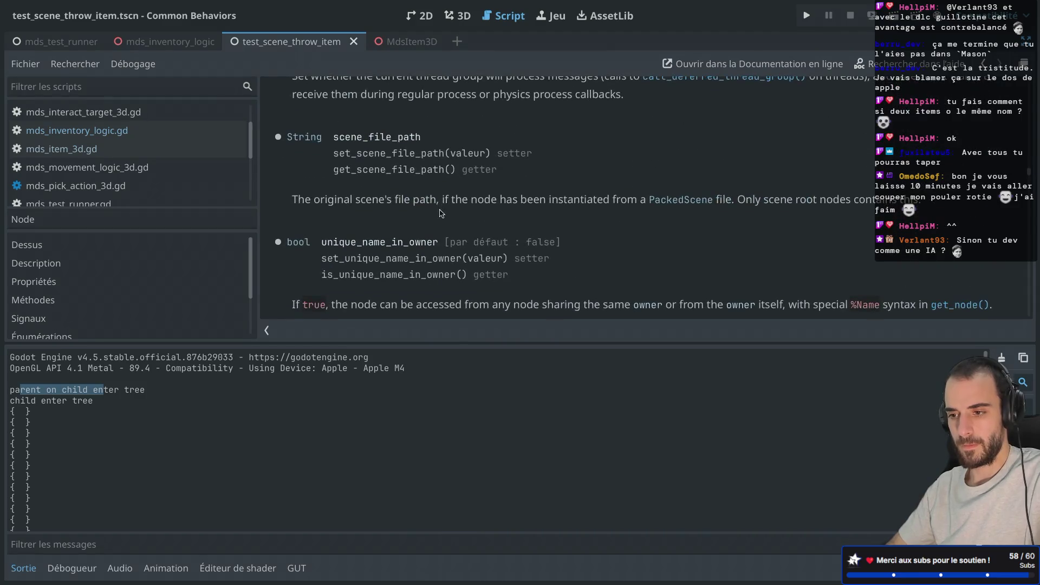
scroll(440, 213, down, 15)
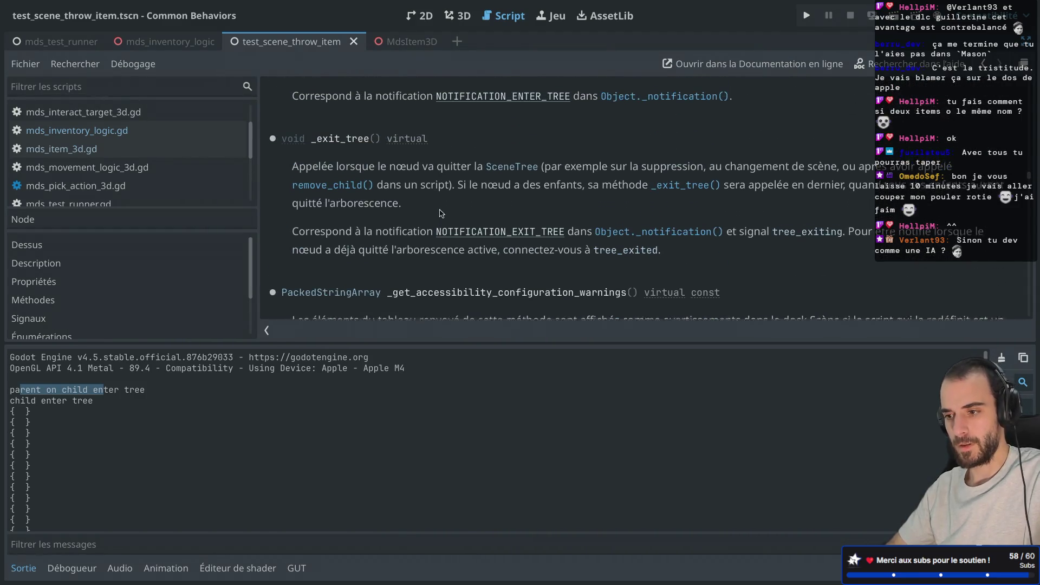
scroll(440, 213, up, 3)
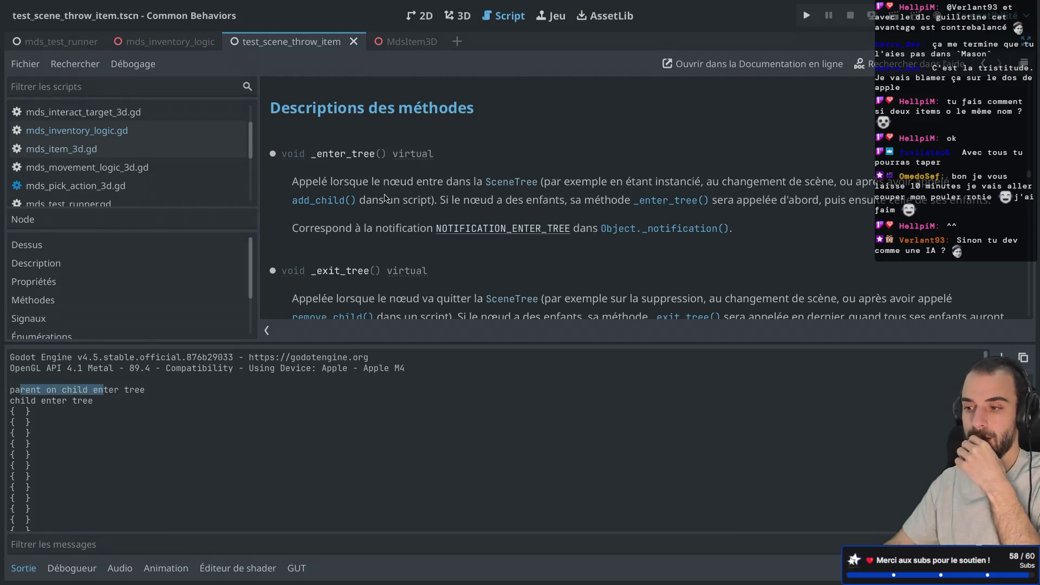
scroll(385, 197, down, 2)
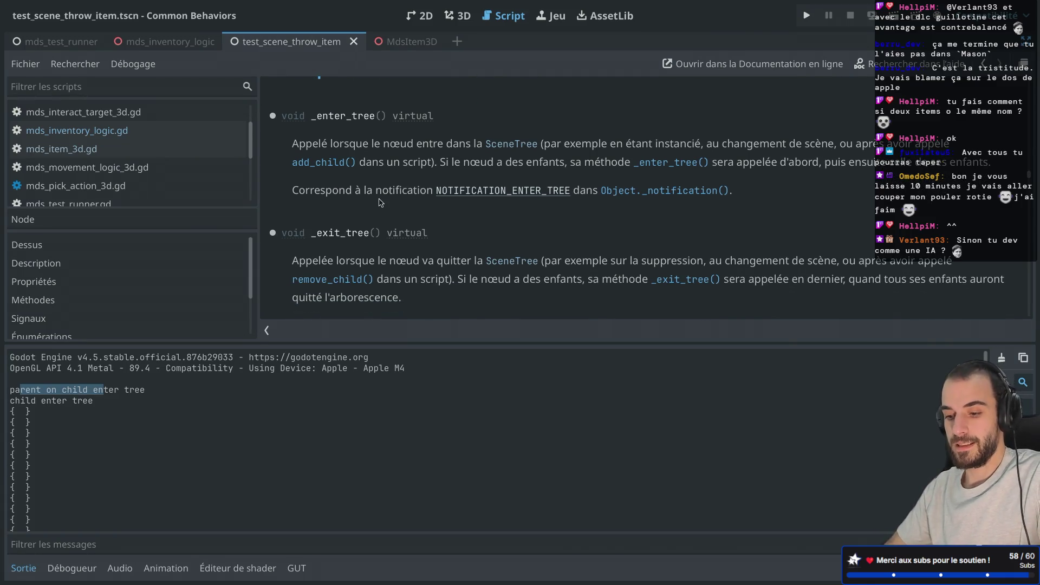
key(super+ctrl+d)
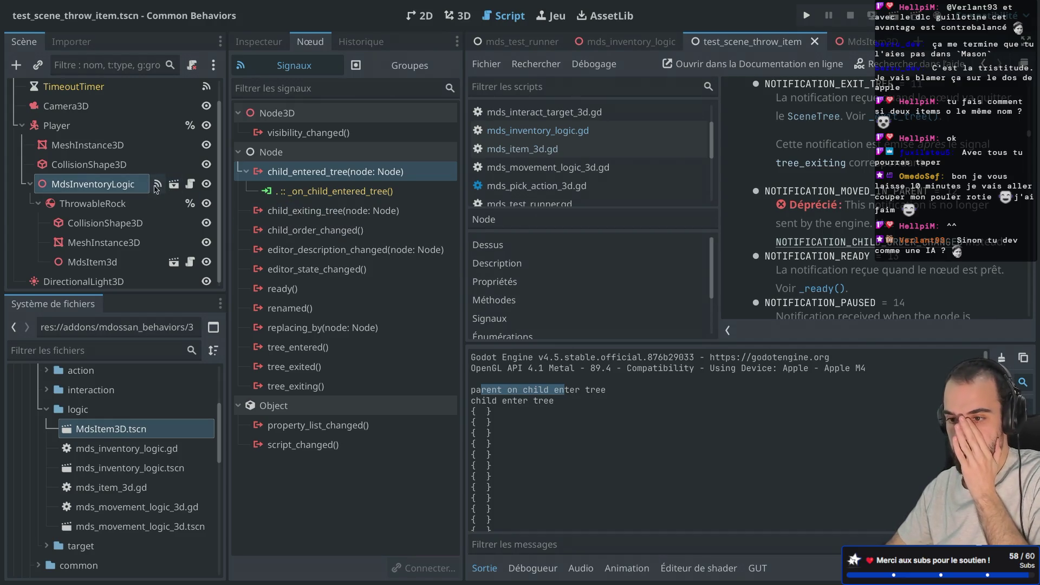
Step: Reopen mds_item_3d.gd and select _enter_tree to read its documentation tooltip
mouse_move(304, 172)
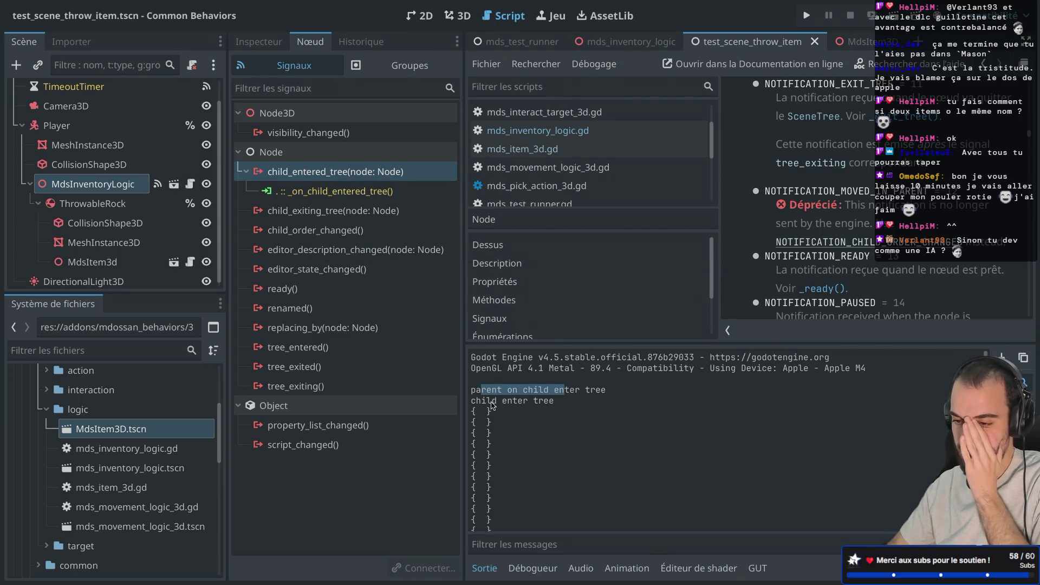
click(850, 44)
click(750, 42)
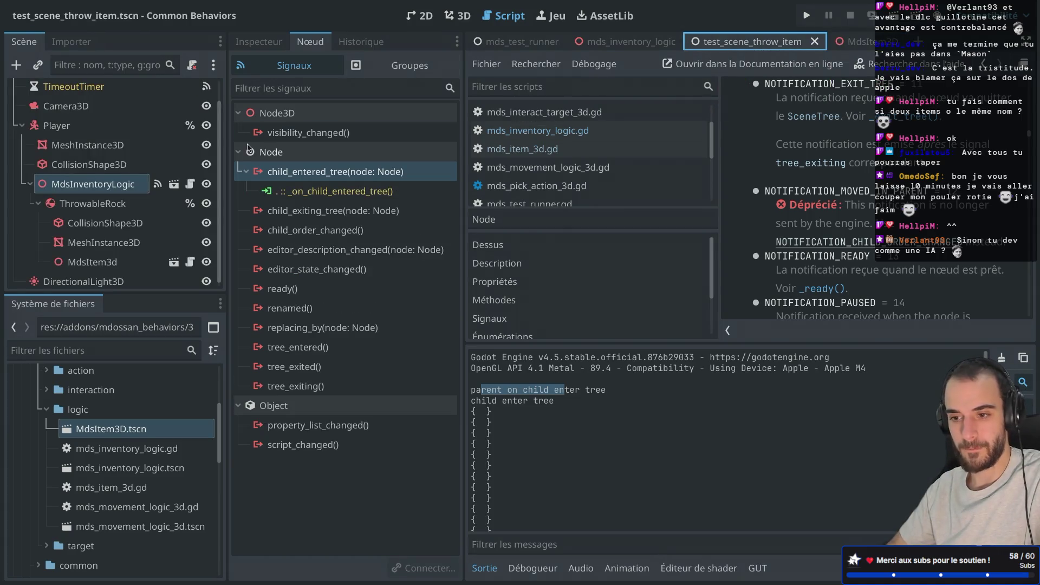
click(195, 267)
key(ctrl+shift+F11)
click(408, 205)
double_click(408, 205)
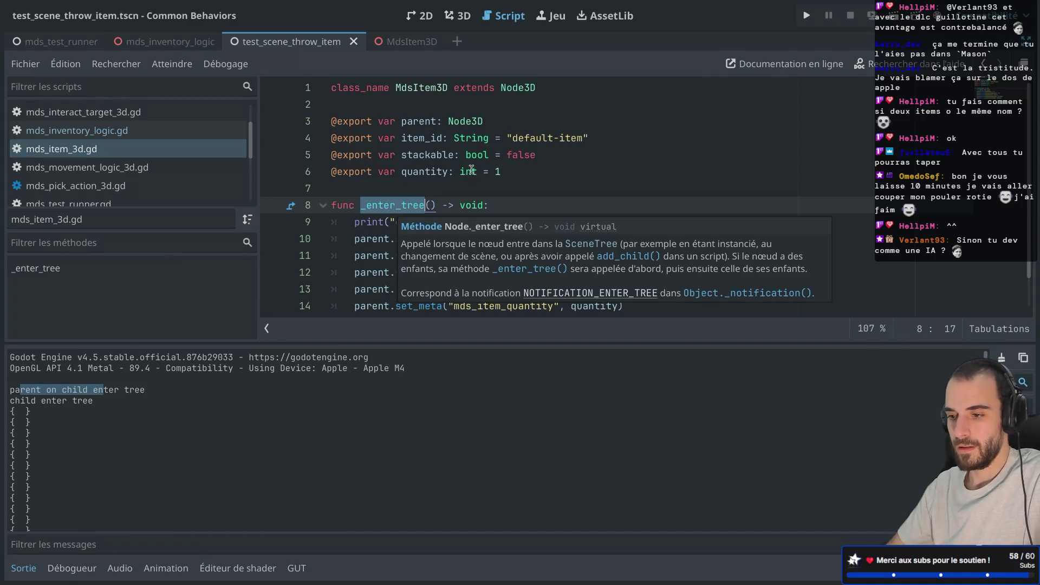
Step: Open the tree_entered signal entry in the Node reference from the child_entered_tree tooltip
key(ctrl+super+d)
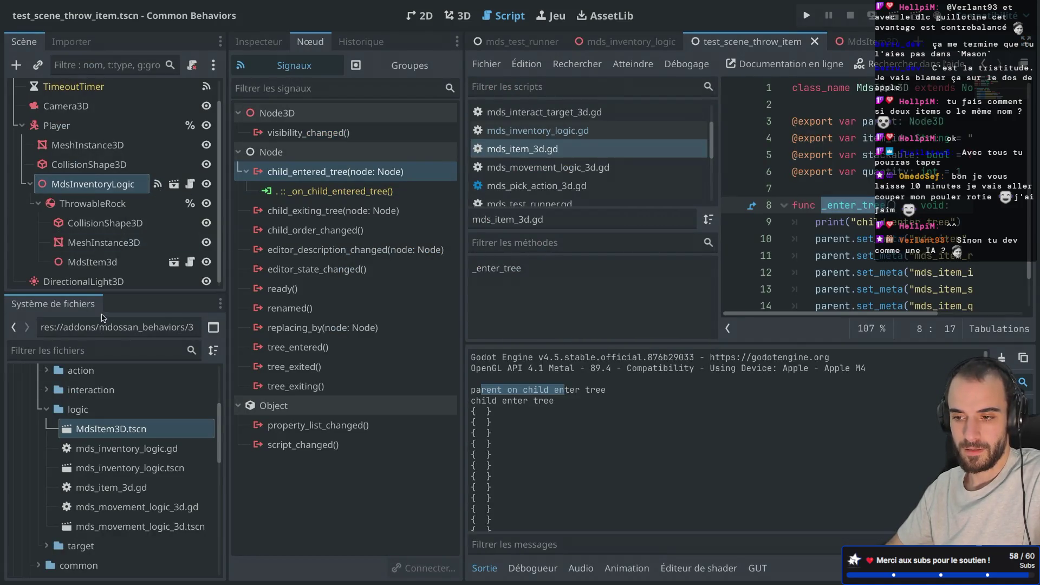
mouse_move(293, 179)
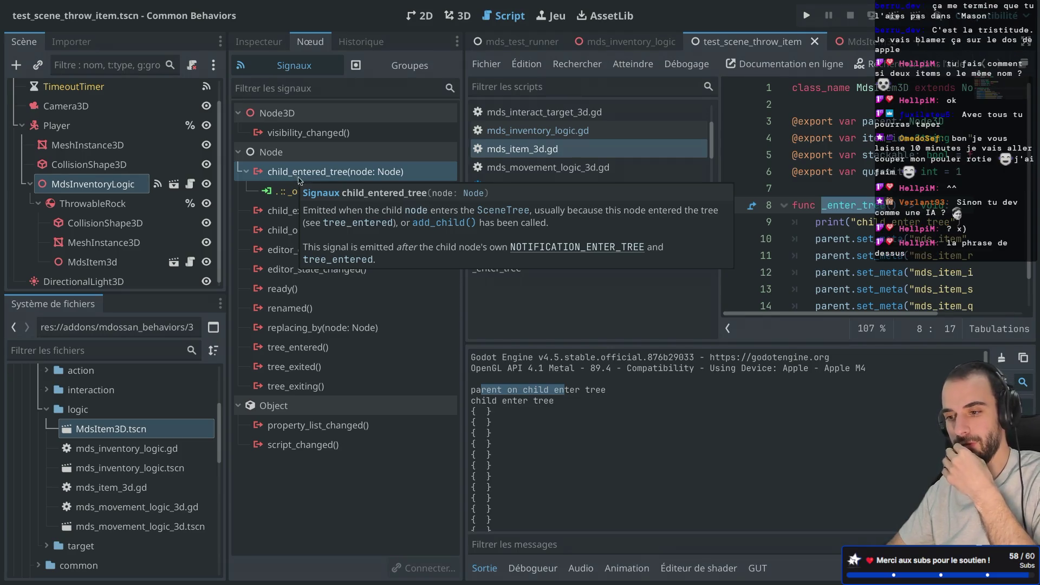
click(321, 260)
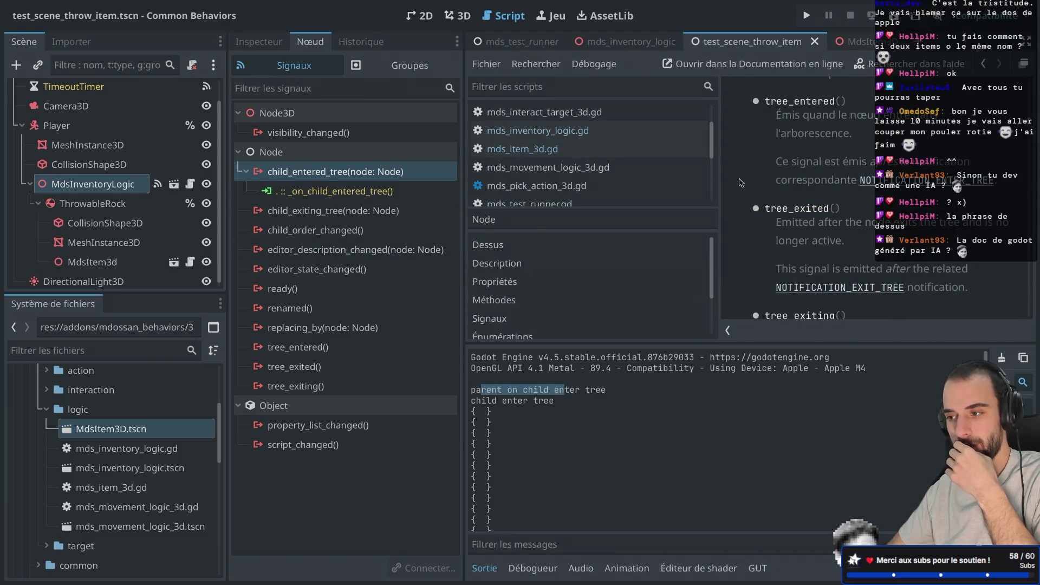
scroll(764, 180, up, 2)
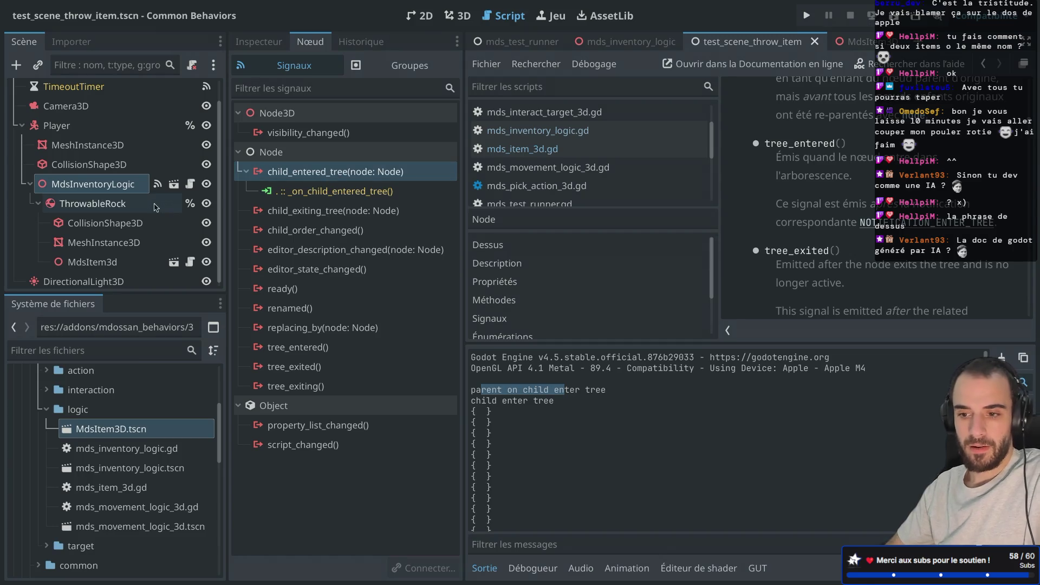
Step: Connect MdsItem3d's tree_entered signal to MdsItem3d itself, creating an _on_tree_entered handler
click(189, 261)
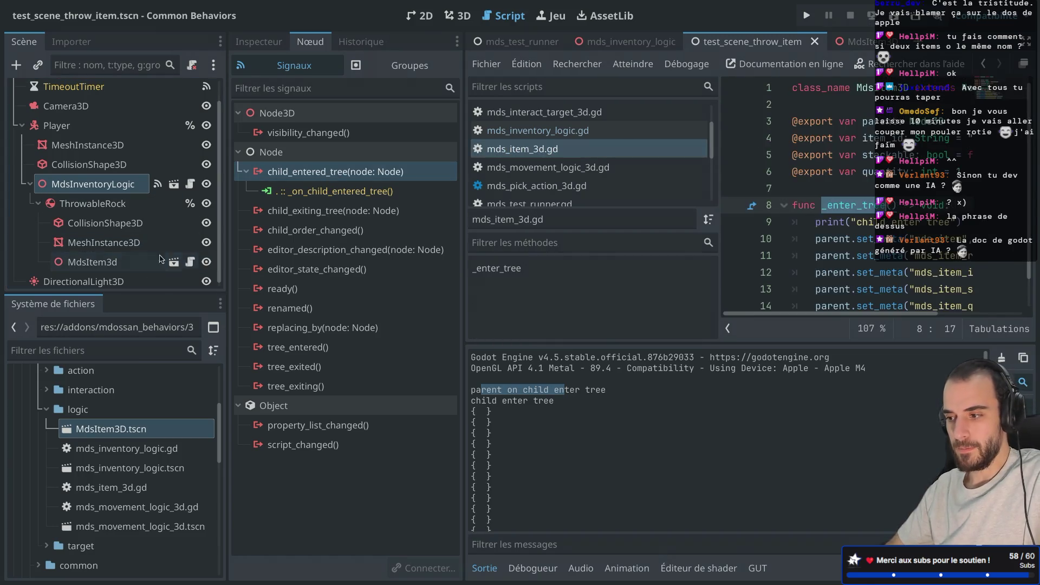
click(109, 262)
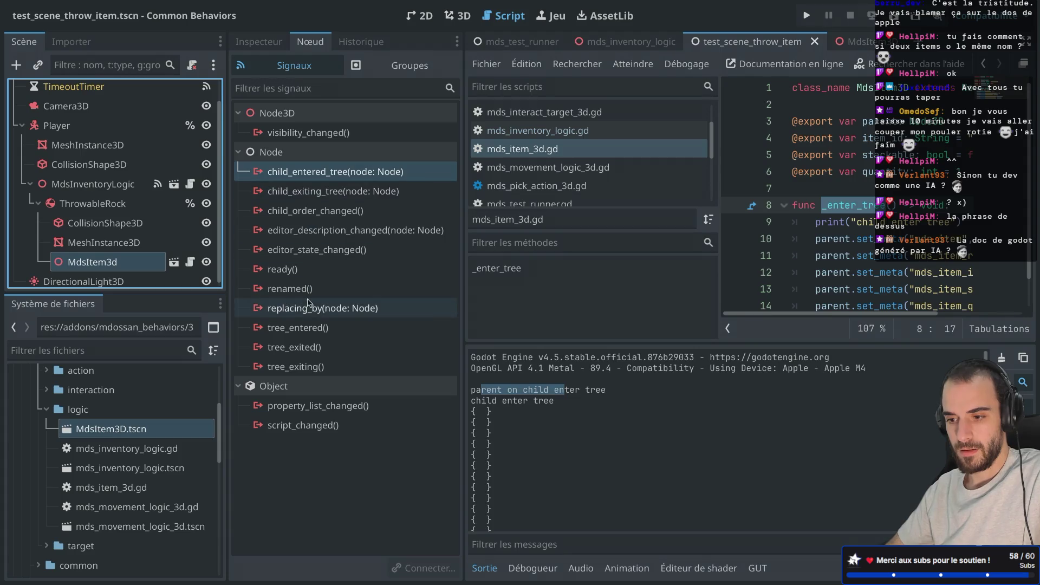
double_click(298, 328)
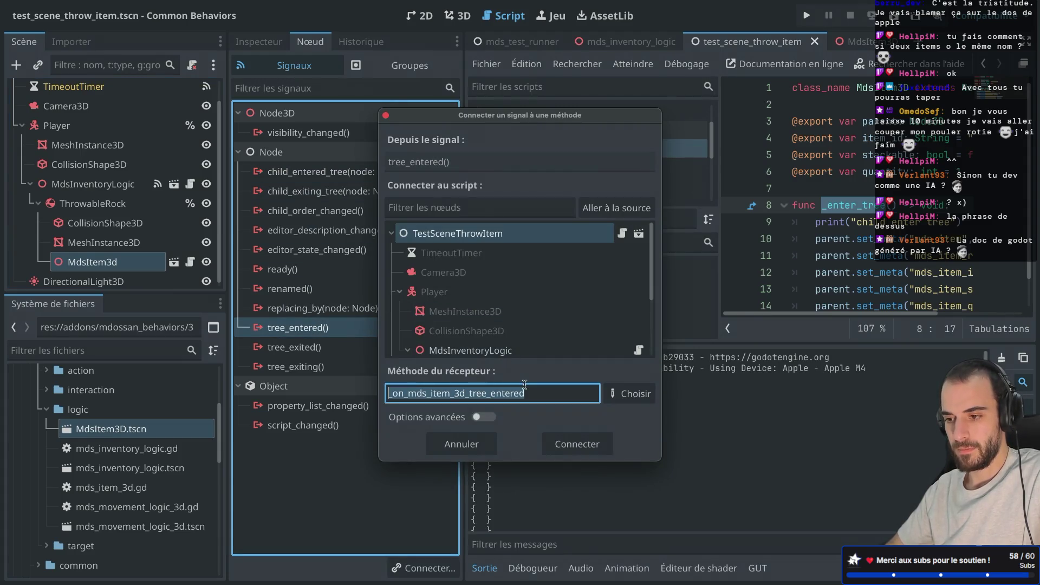
scroll(501, 320, down, 3)
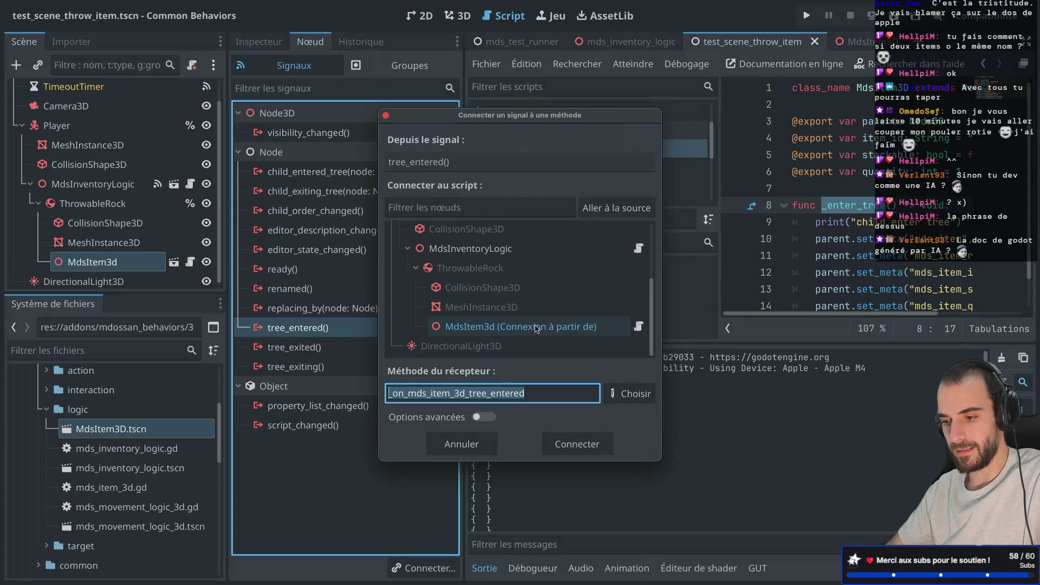
click(613, 331)
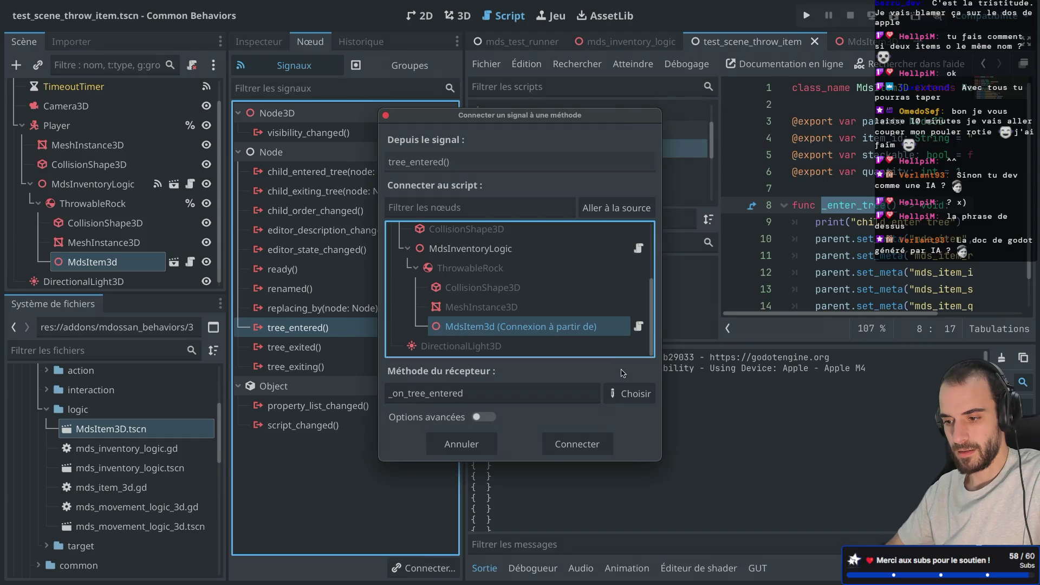
click(583, 443)
Step: Copy the print statement from _enter_tree into the new _on_tree_entered handler
click(157, 262)
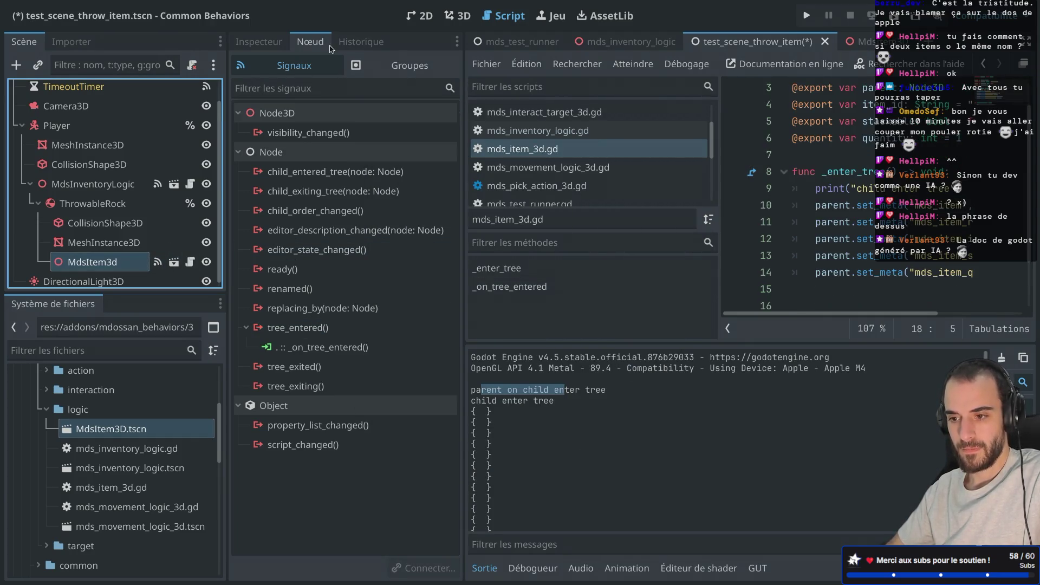
key(ctrl+super+d)
scroll(528, 170, down, 2)
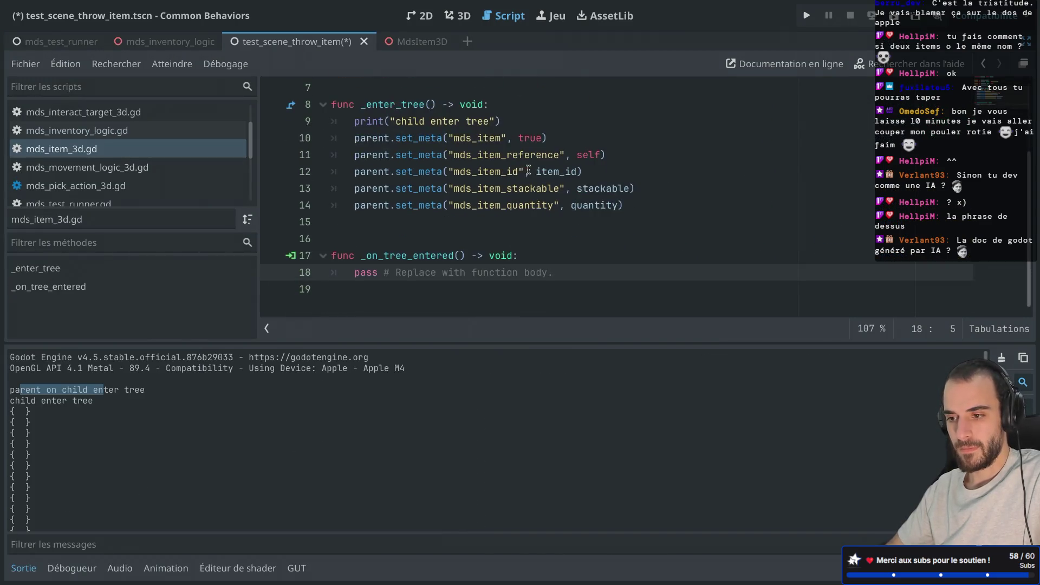
drag(503, 121, 508, 112)
key(super+c)
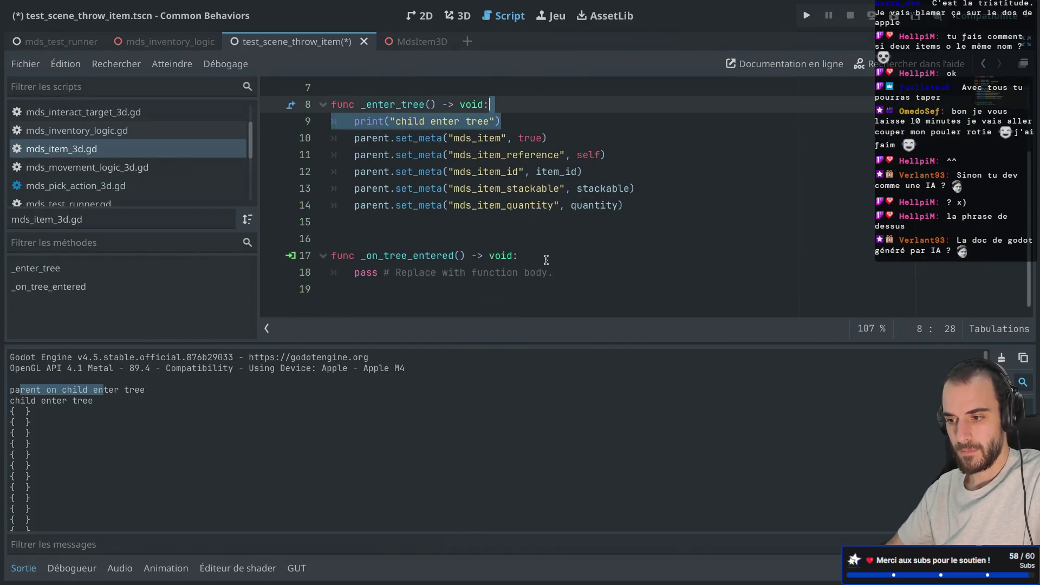
click(547, 258)
key(Return)
key(super+v)
Step: Change the pasted message to "signal child enter tree" and save the script
click(447, 271)
key(BackSpace)
key(BackSpace)
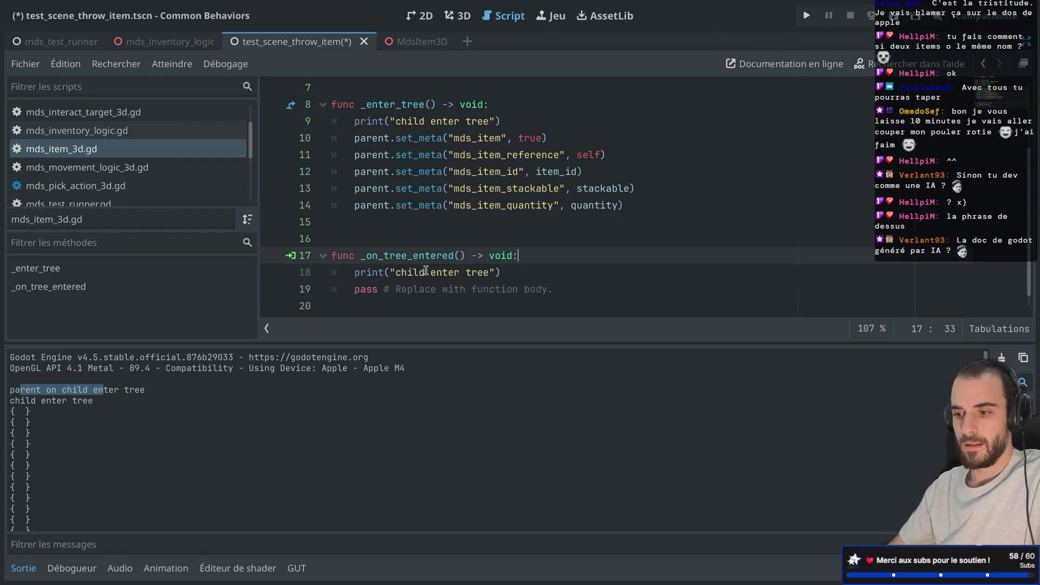
click(398, 272)
text(signal)
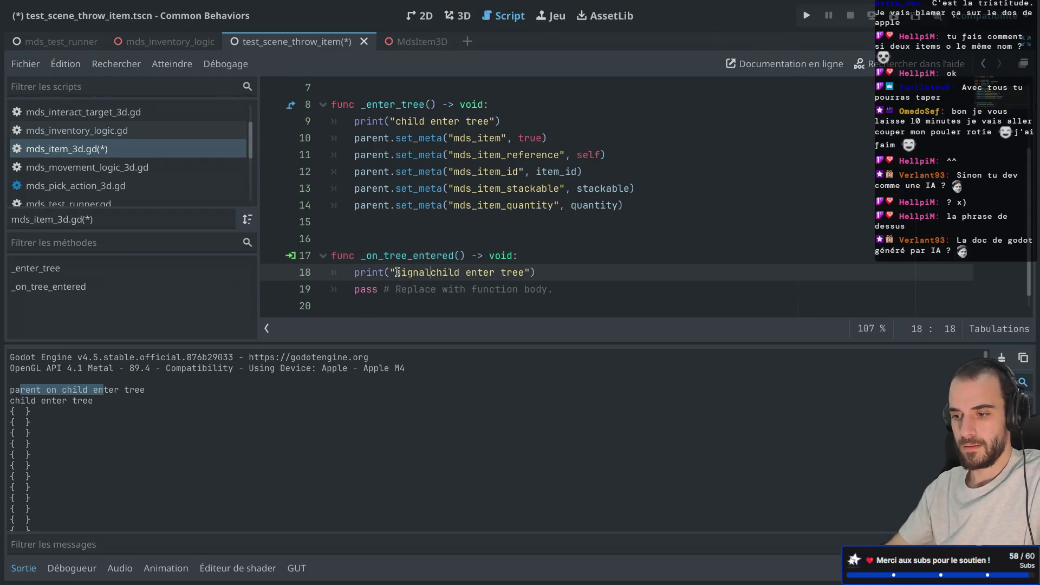
key(super+s)
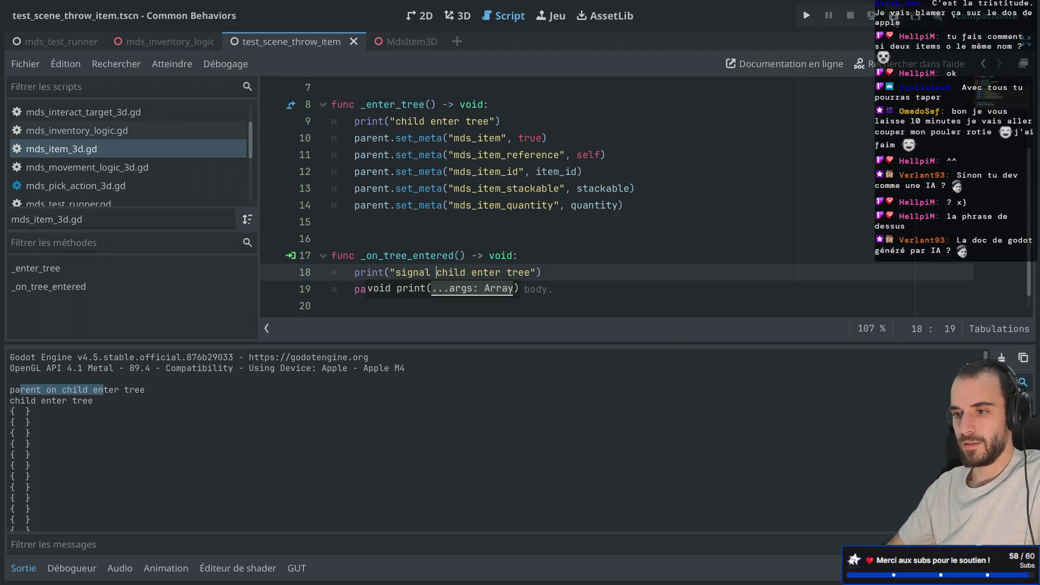
Step: Run the scene to test the new handler, then stop it
click(892, 15)
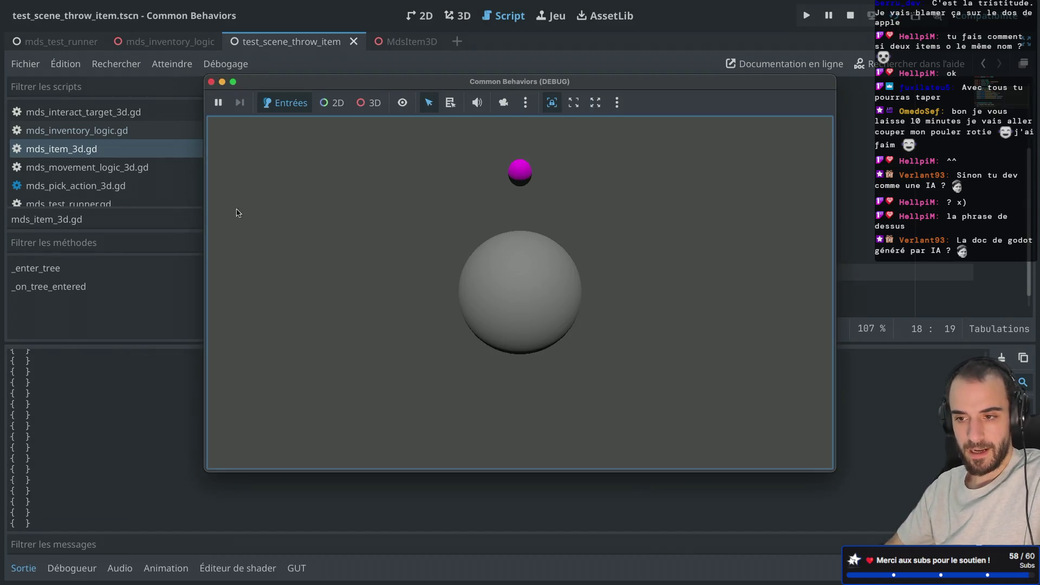
click(212, 82)
scroll(59, 471, up, 5)
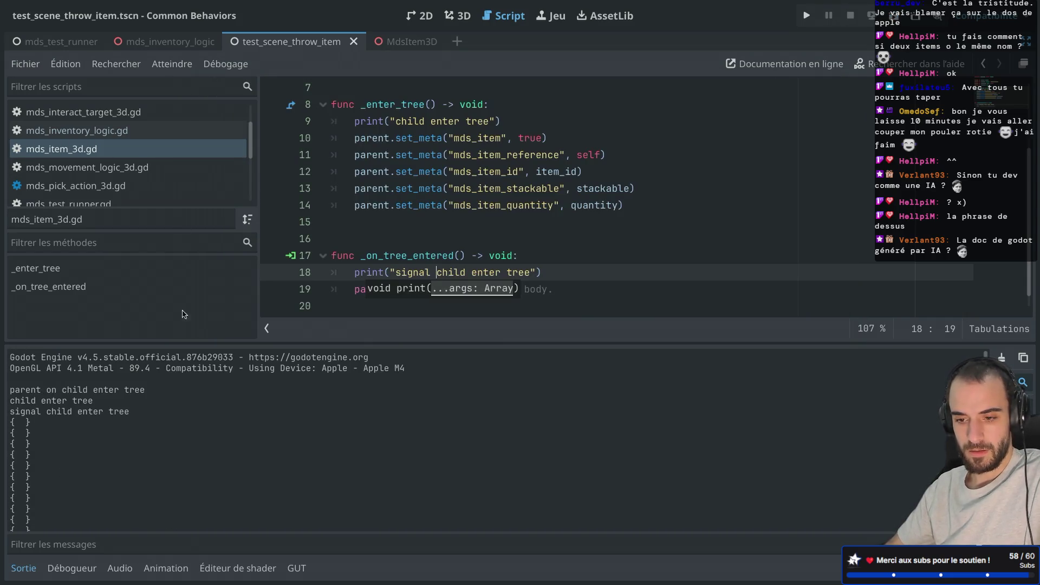
Step: Close the documentation popup, restore the docks, and select MdsInventoryLogic to view its signals
scroll(428, 190, down, 1)
mouse_move(428, 190)
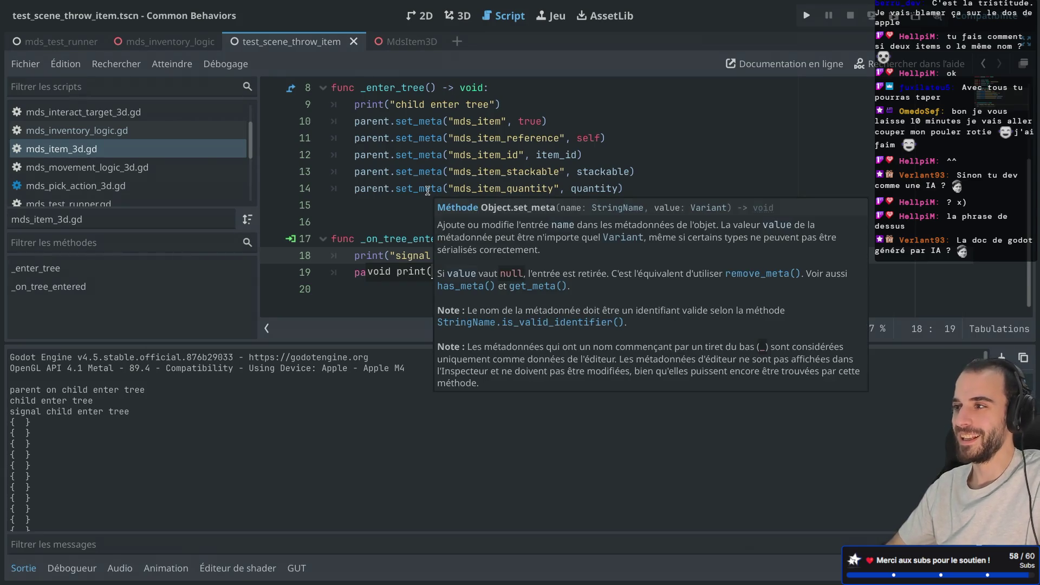
scroll(401, 216, up, 3)
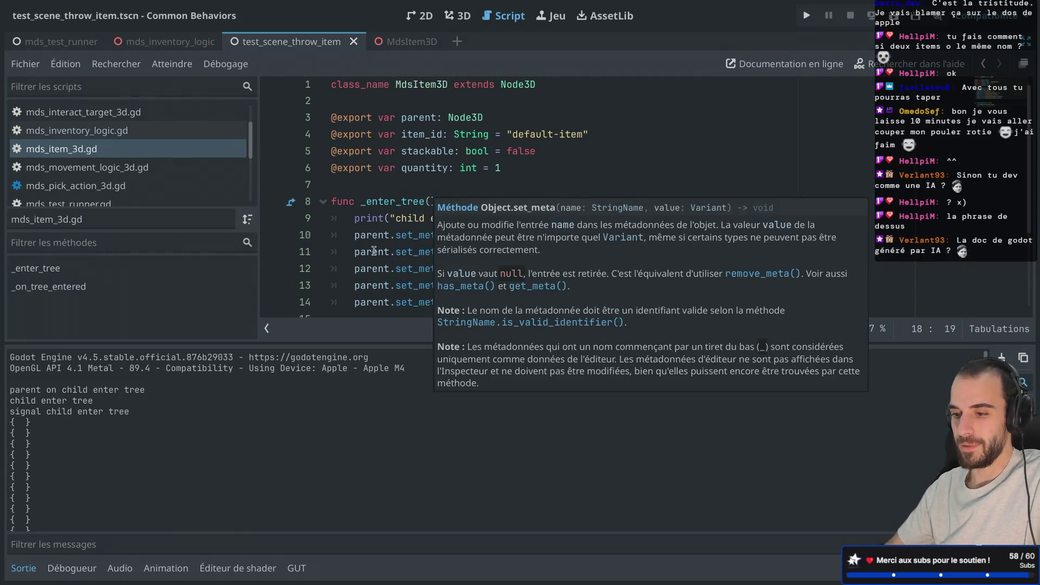
scroll(374, 251, down, 3)
click(413, 216)
key(ctrl+super+d)
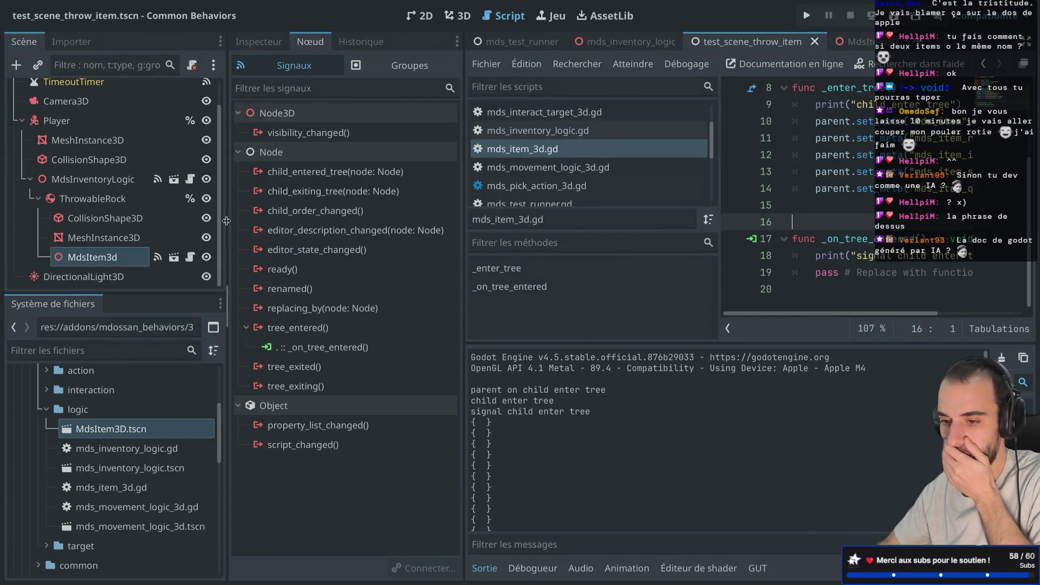
click(119, 189)
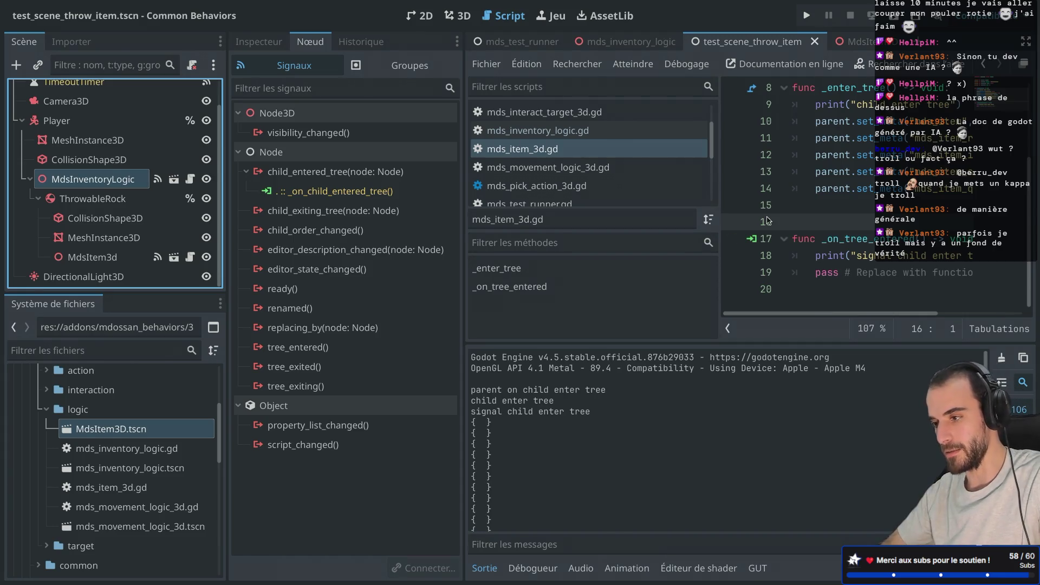
Step: Open mds_inventory_logic.gd at full width and review its _on_child_entered_tree handler
key(ctrl+super+d)
key(ctrl+super+d)
click(190, 184)
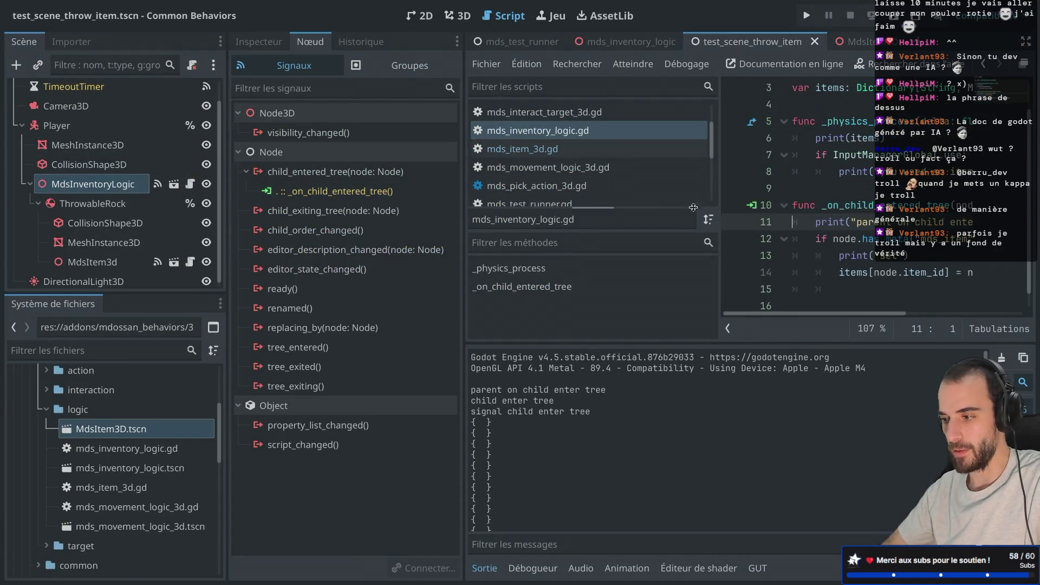
key(ctrl+super+d)
double_click(381, 206)
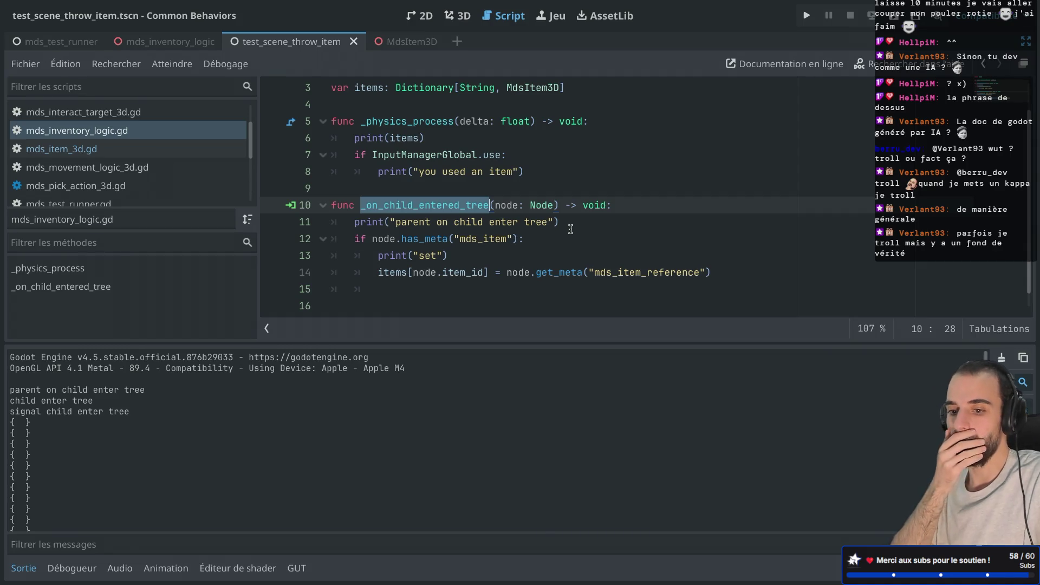
key(ctrl+super+d)
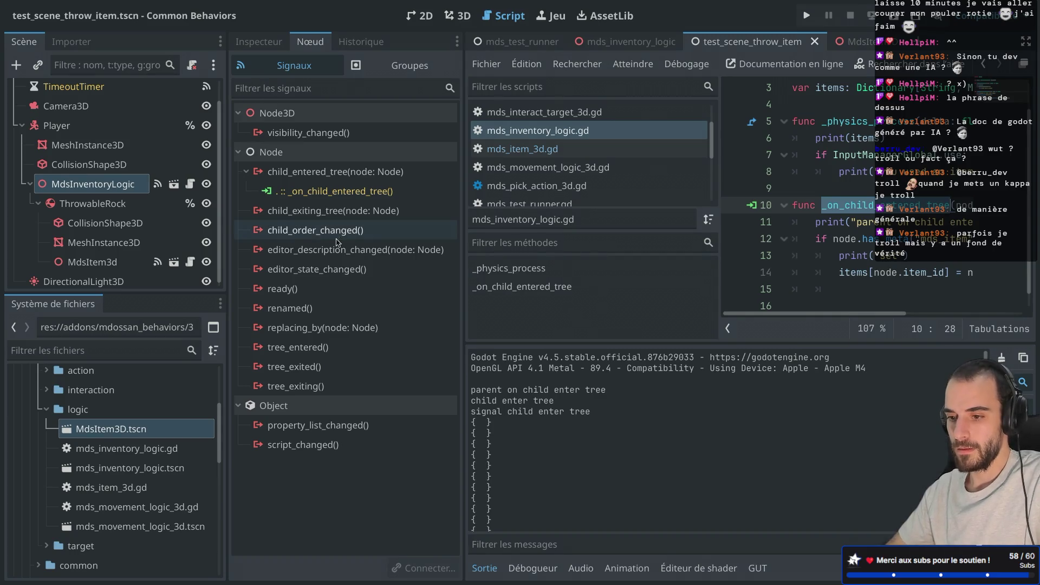
mouse_move(295, 289)
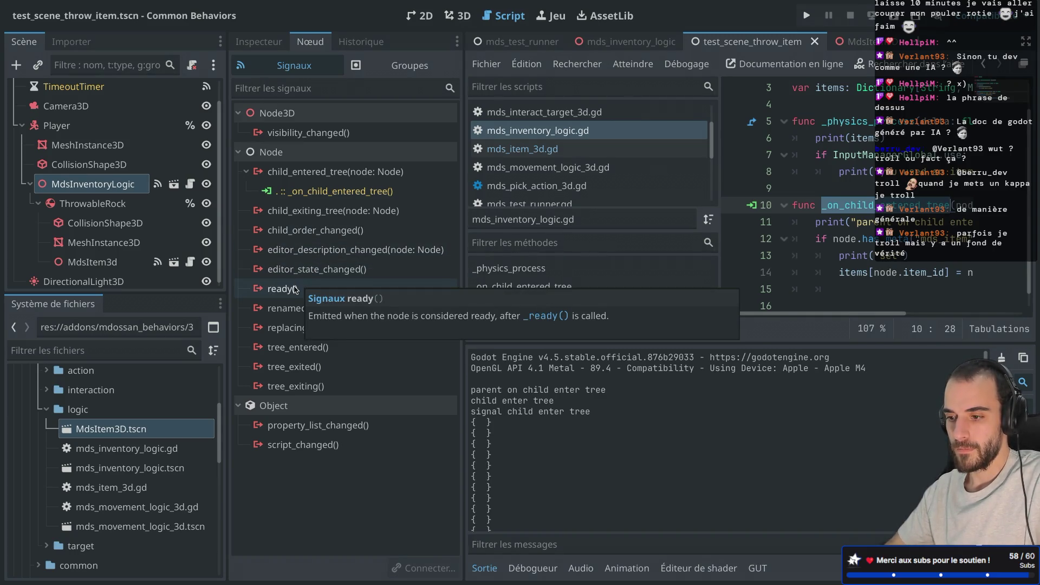
mouse_move(373, 176)
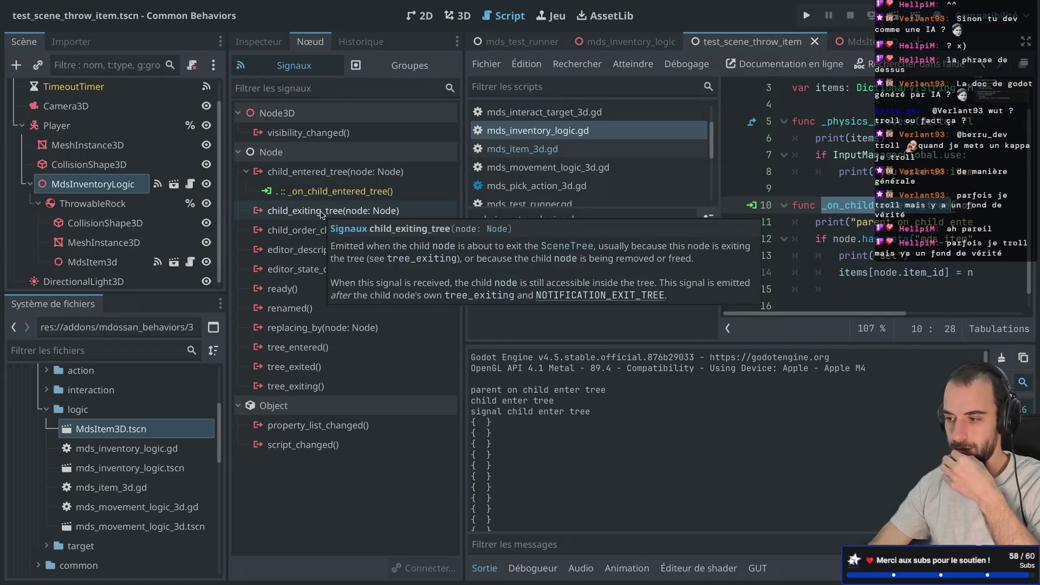
Step: Select MdsItem3d to view its signals and open its script mds_item_3d.gd
key(ctrl+shift+f)
key(Escape)
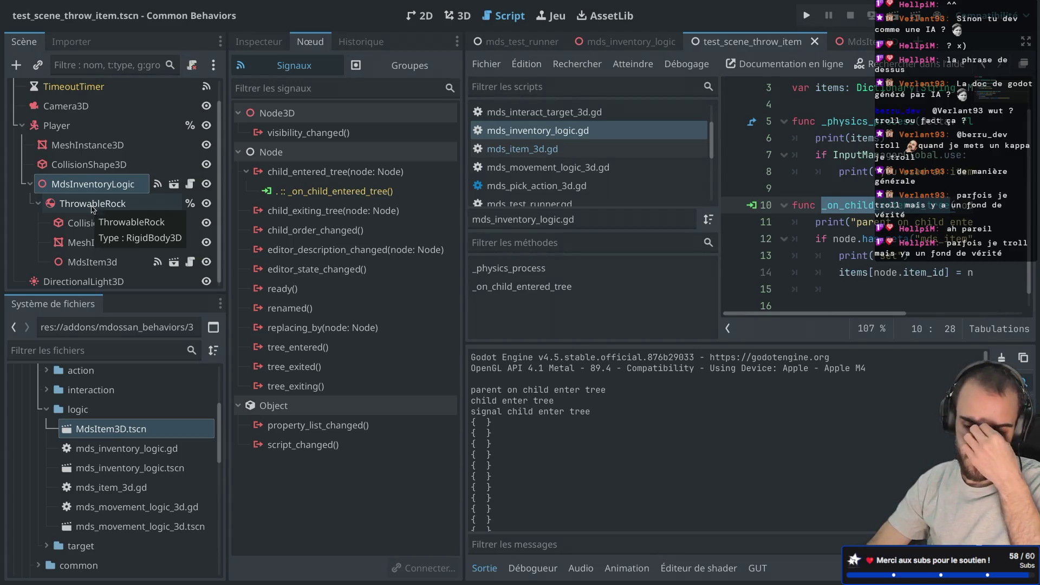
click(109, 266)
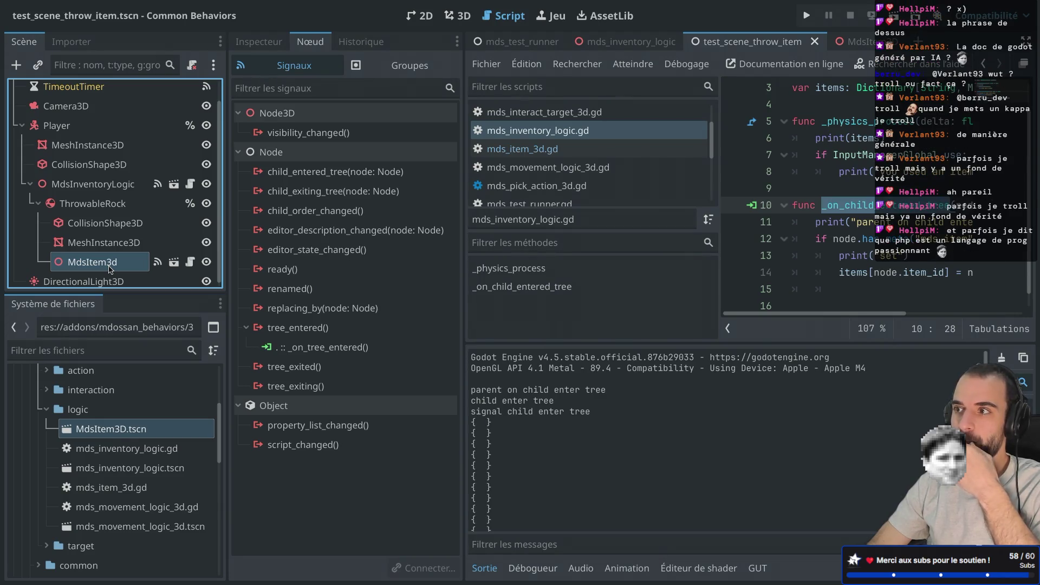
click(189, 262)
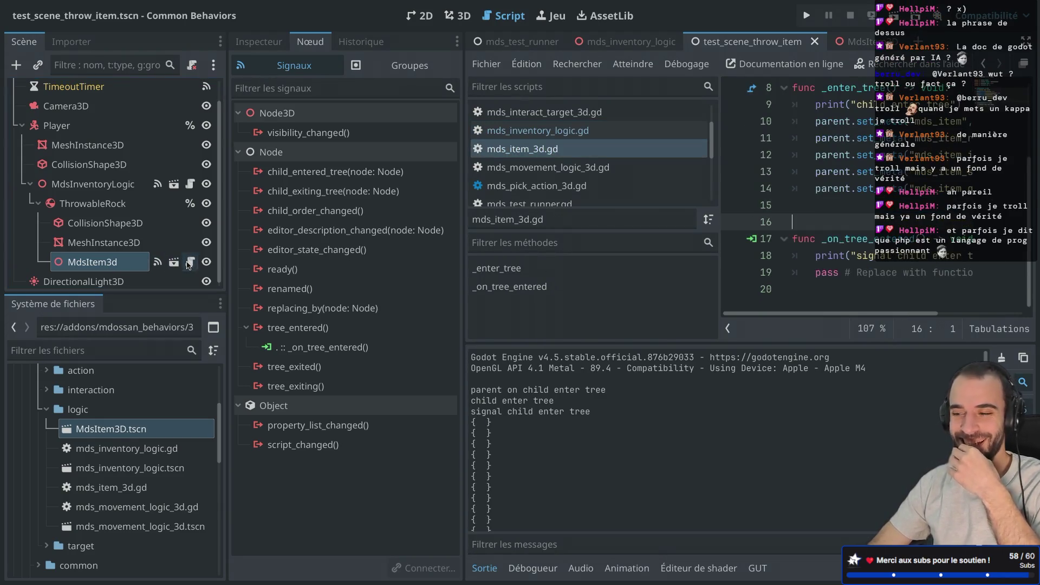
Step: Delete the print line from _enter_tree and the leftover empty line in mds_item_3d.gd
key(ctrl+shift+F11)
scroll(456, 178, up, 5)
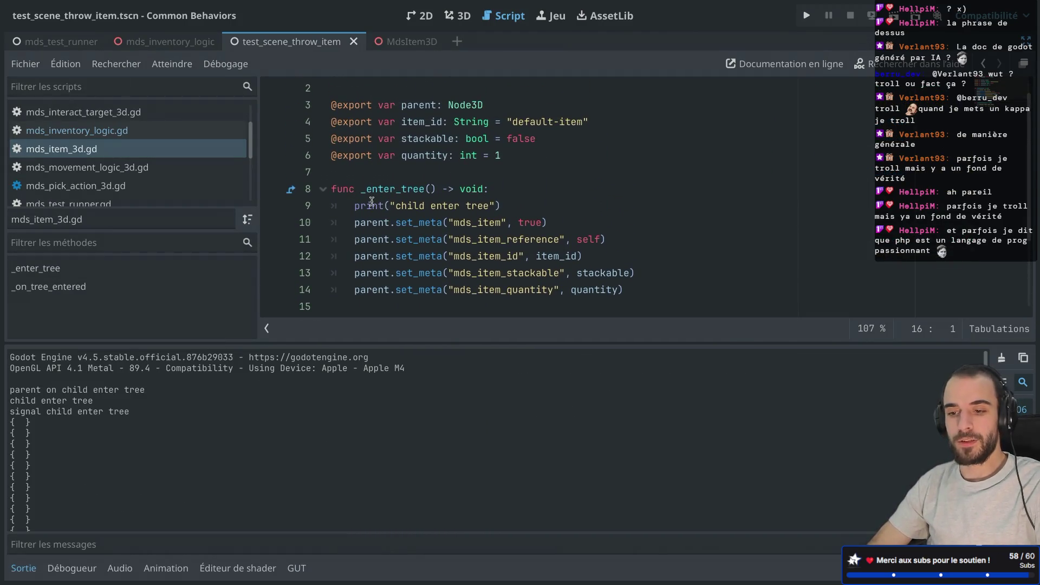
mouse_move(372, 202)
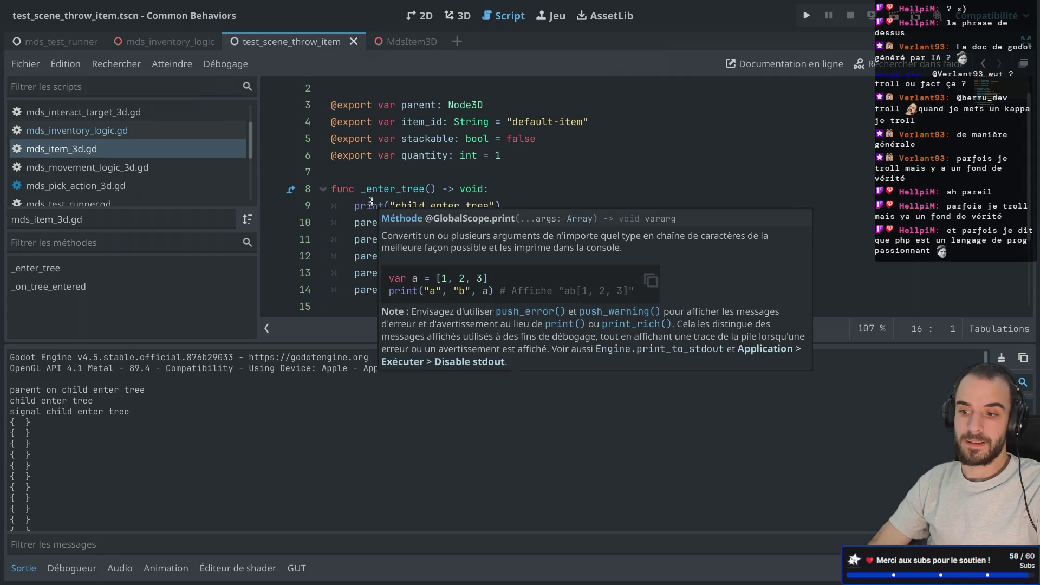
click(520, 192)
drag(512, 208, 511, 191)
key(BackSpace)
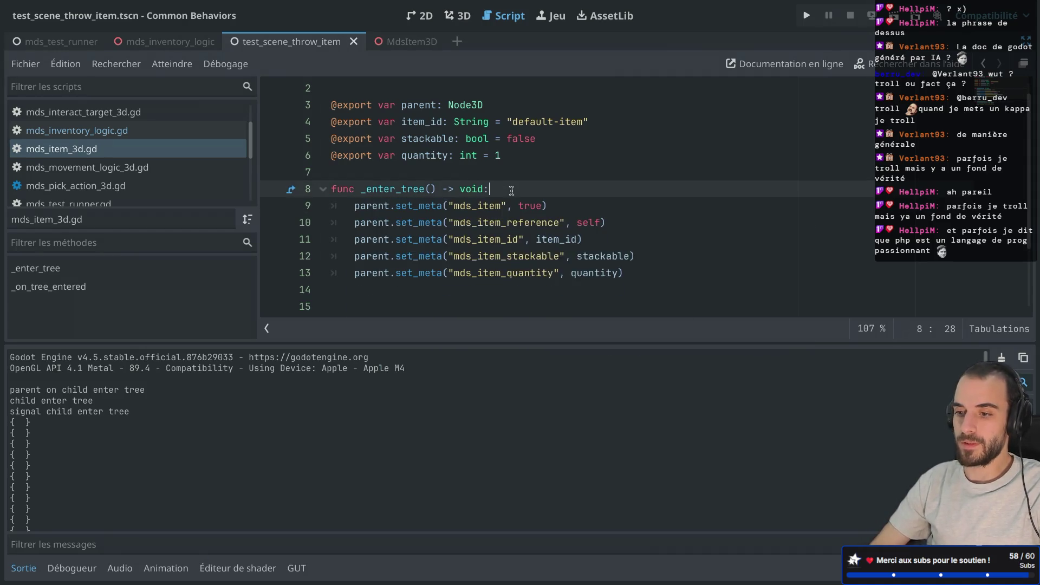
scroll(511, 191, down, 3)
click(418, 230)
key(BackSpace)
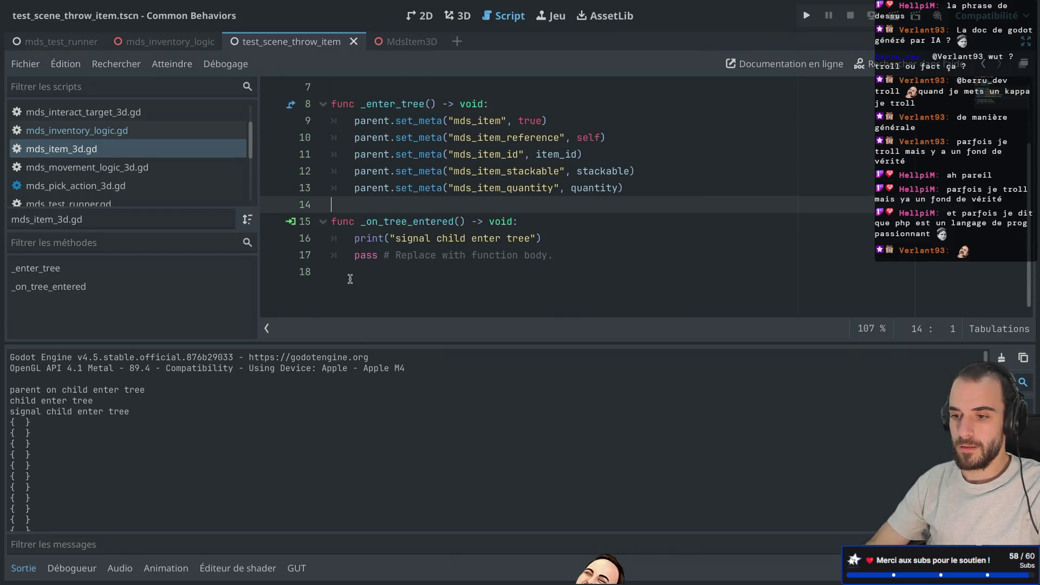
Step: Disconnect tree_entered from _on_tree_entered with Déconnecter and save the scene
key(ctrl+super+d)
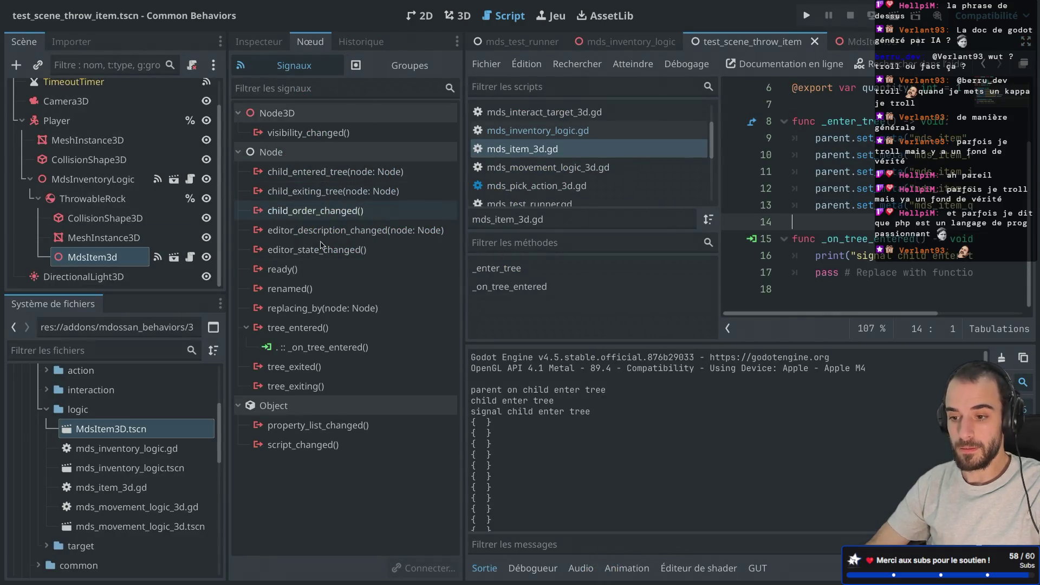
right_click(316, 348)
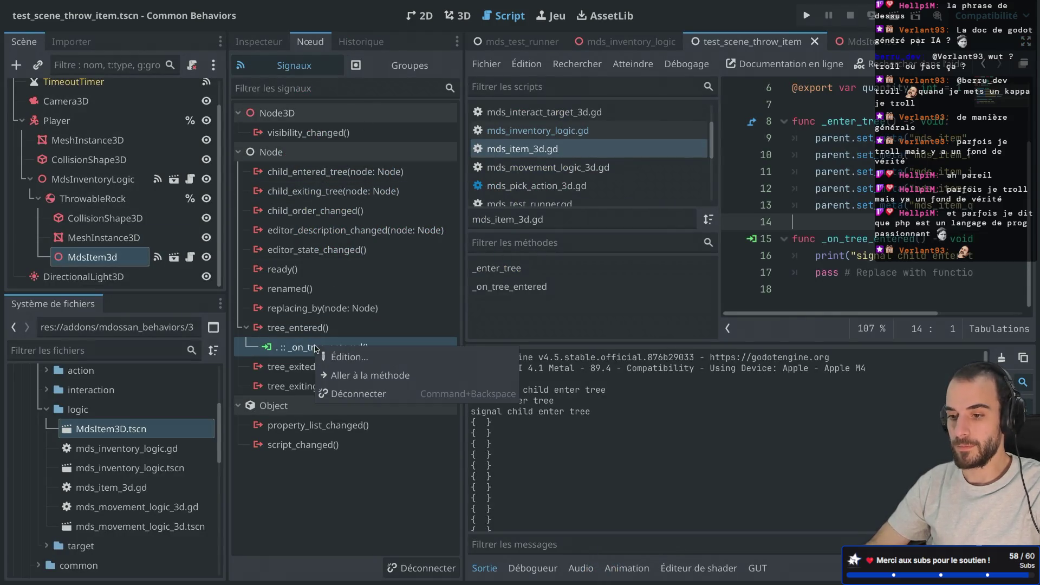
click(347, 392)
key(super+s)
Step: Delete the _on_tree_entered handler from the script and save
key(ctrl+super+d)
key(Down)
key(shift+Down)
key(shift+Down)
key(shift+Down)
text(fu)
key(BackSpace)
key(BackSpace)
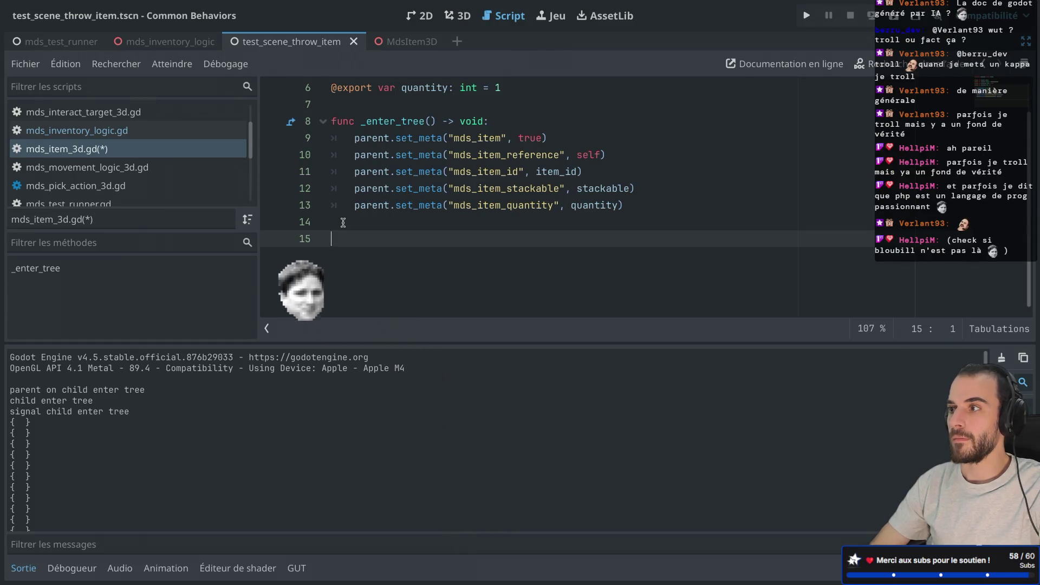
key(BackSpace)
key(super+s)
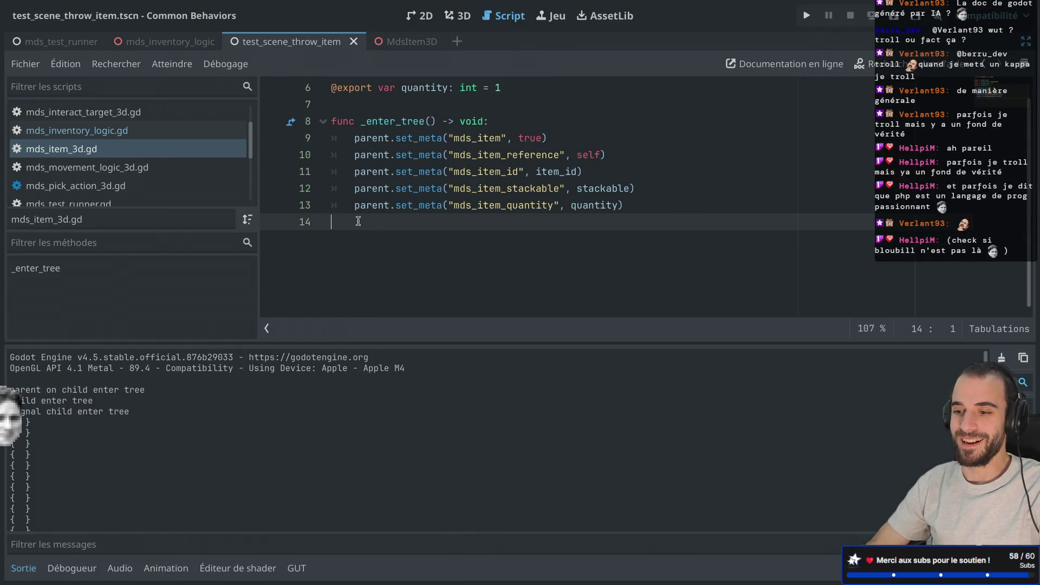
Step: Undo the deletions to restore _on_tree_entered and the _enter_tree print line
key(ctrl+super+d)
key(ctrl+super+d)
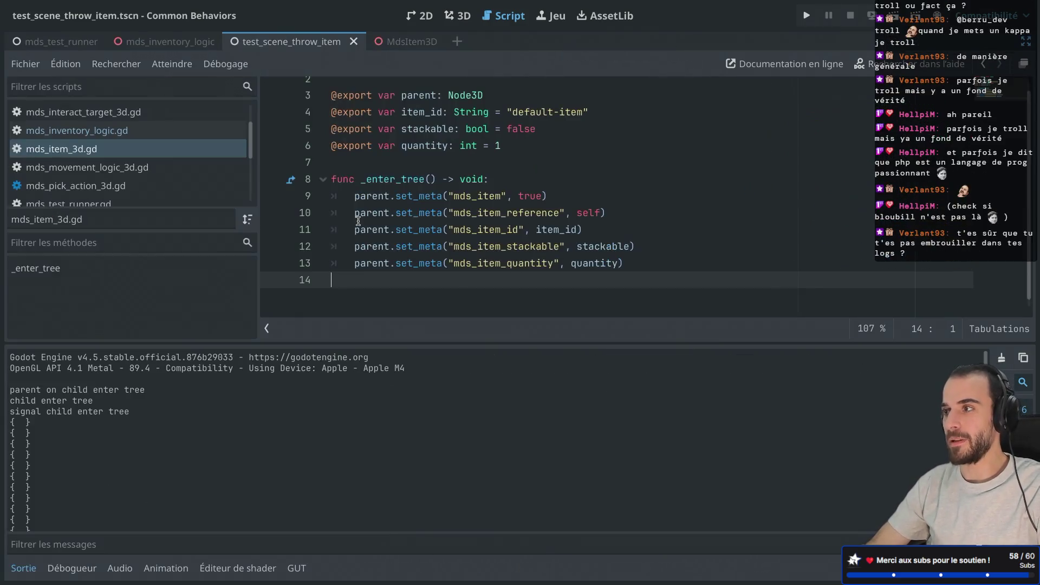
key(super+z)
key(super+z)
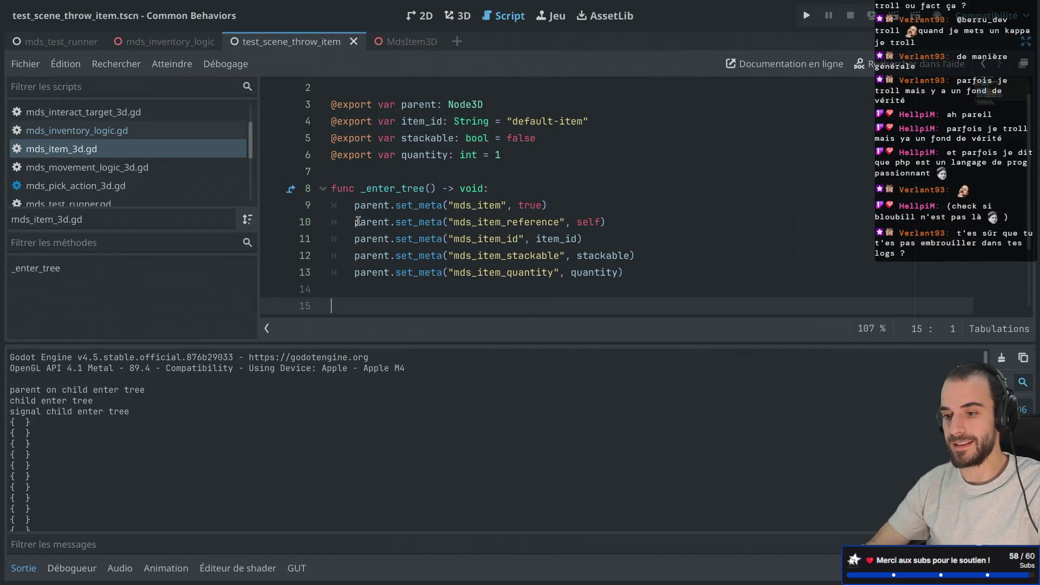
key(super+z)
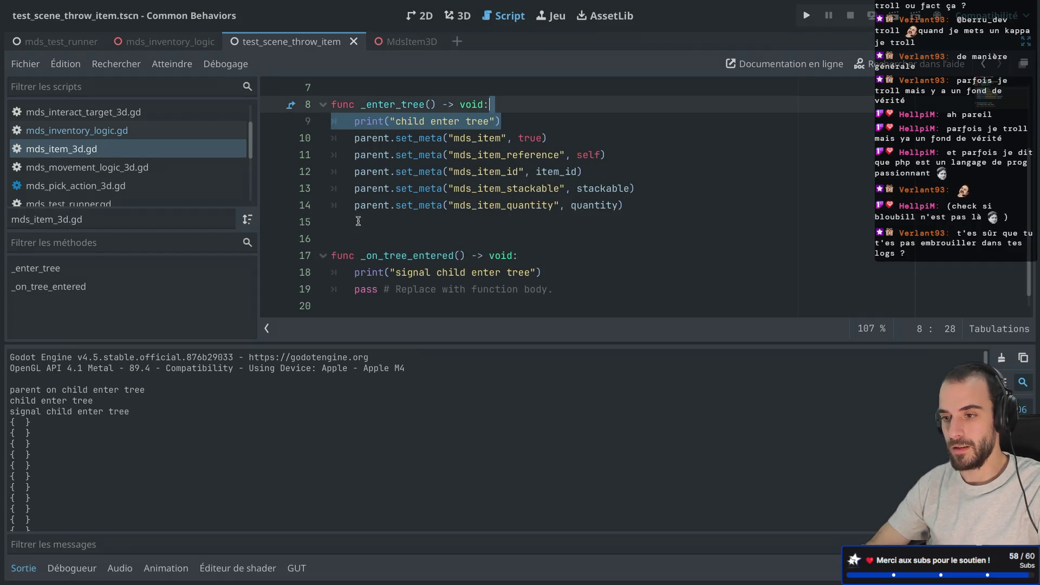
Step: Review the MdsItem3D class name, _enter_tree print, handler message and set_meta lines
scroll(341, 216, up, 3)
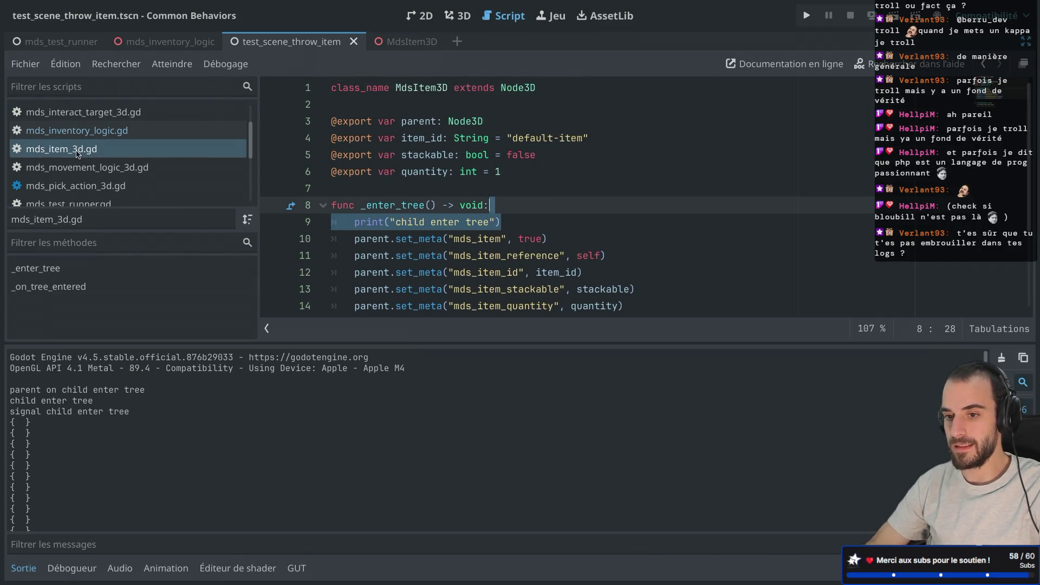
click(440, 92)
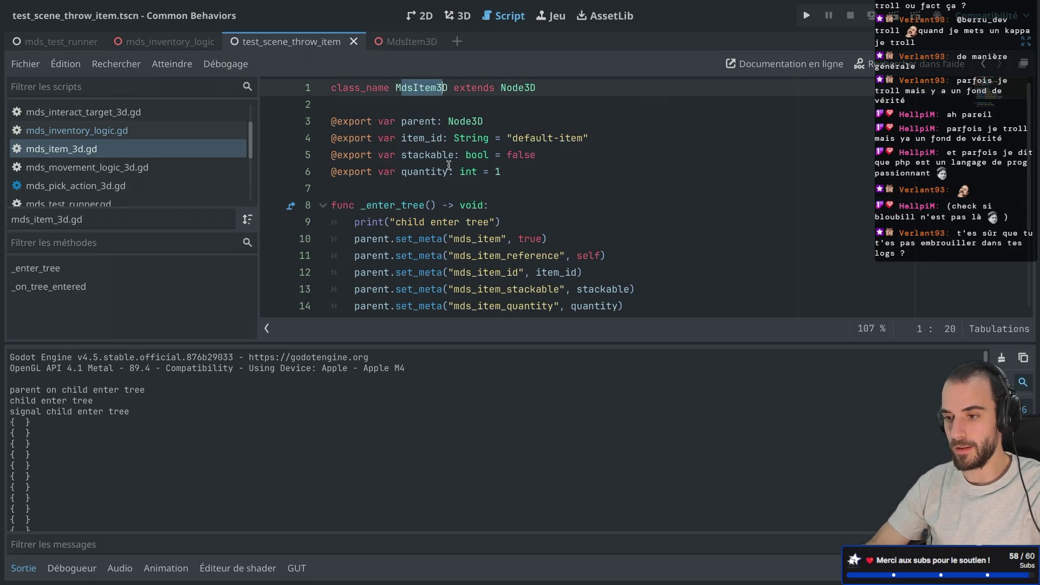
scroll(385, 131, down, 3)
click(383, 134)
scroll(383, 135, down, 1)
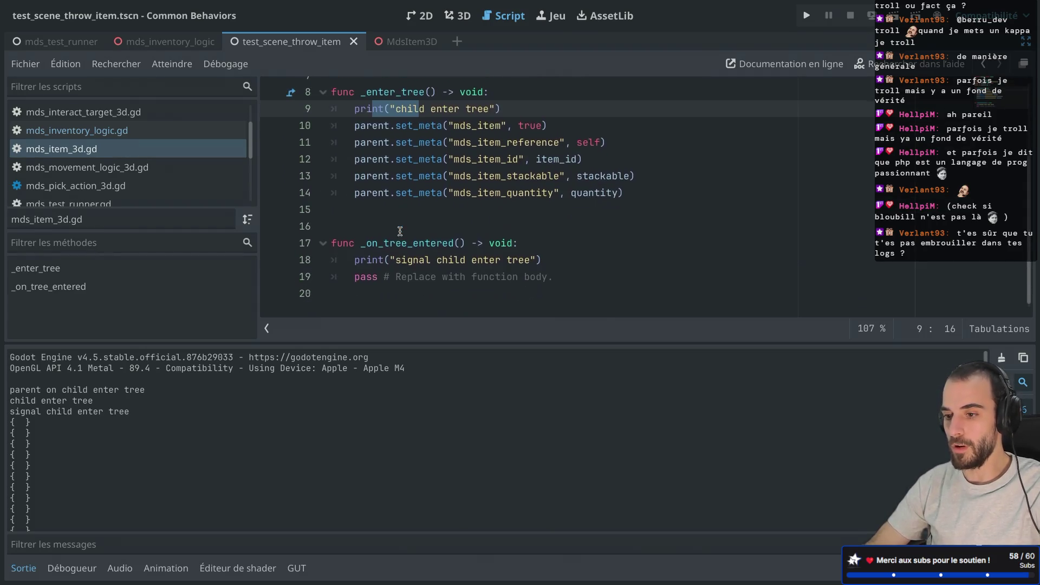
click(480, 255)
double_click(412, 255)
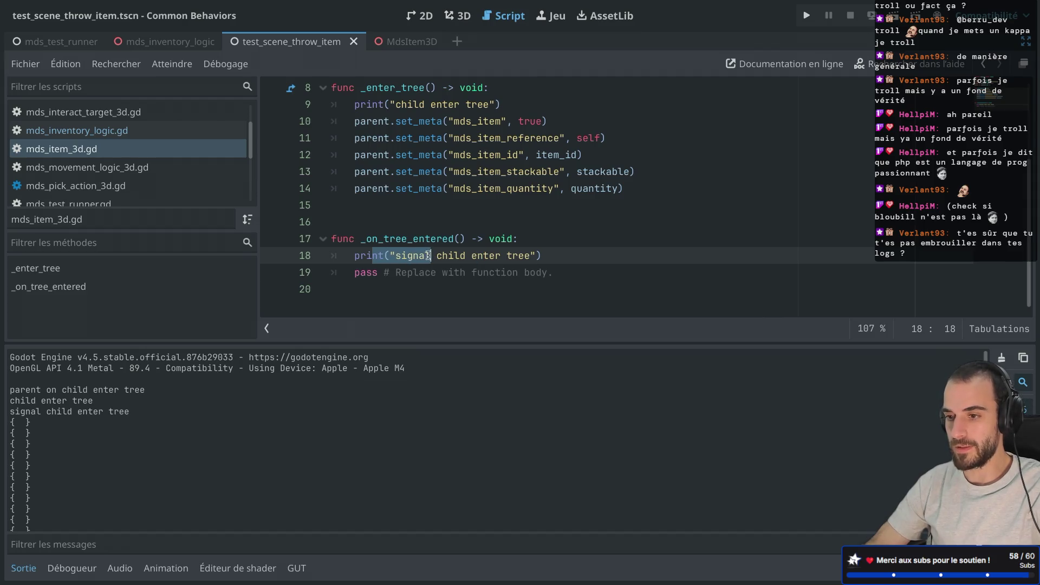
scroll(410, 168, up, 2)
scroll(410, 167, down, 2)
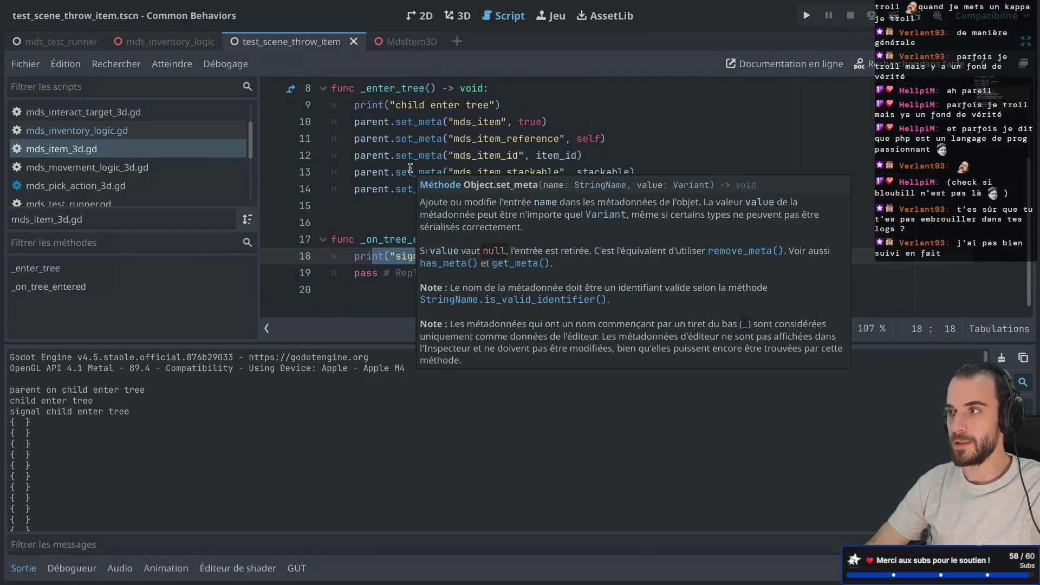
click(385, 188)
scroll(384, 188, up, 3)
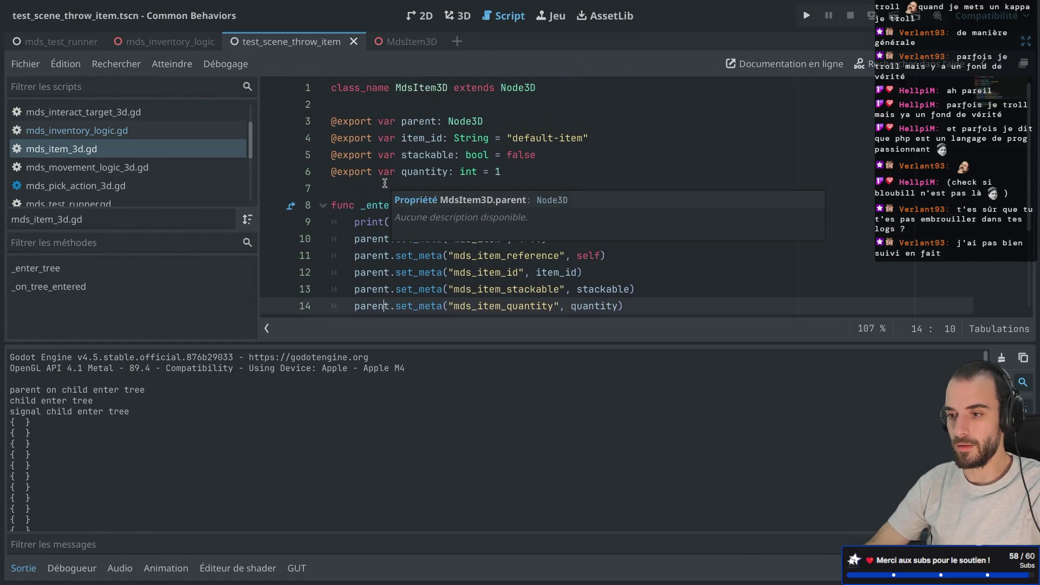
scroll(359, 250, down, 2)
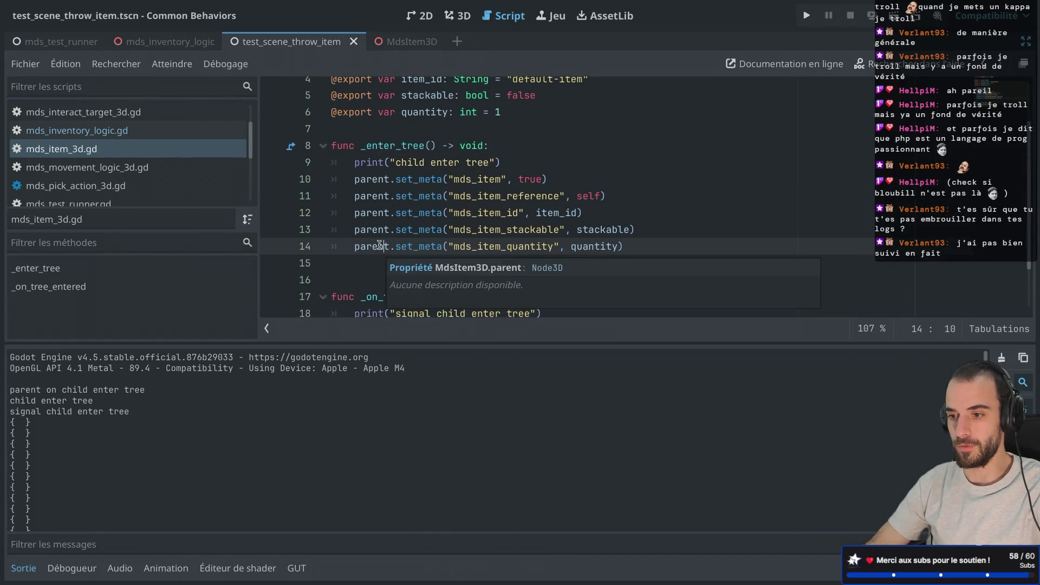
Step: Delete the blank line 15 after the set_meta calls and bring the docks back
click(412, 163)
click(364, 267)
key(BackSpace)
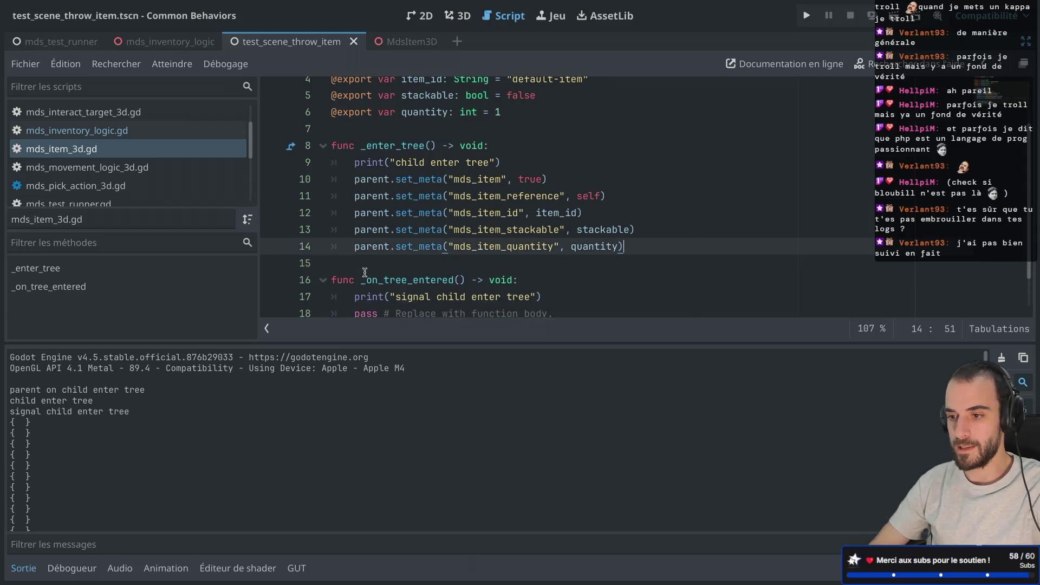
scroll(387, 199, down, 1)
scroll(381, 127, up, 2)
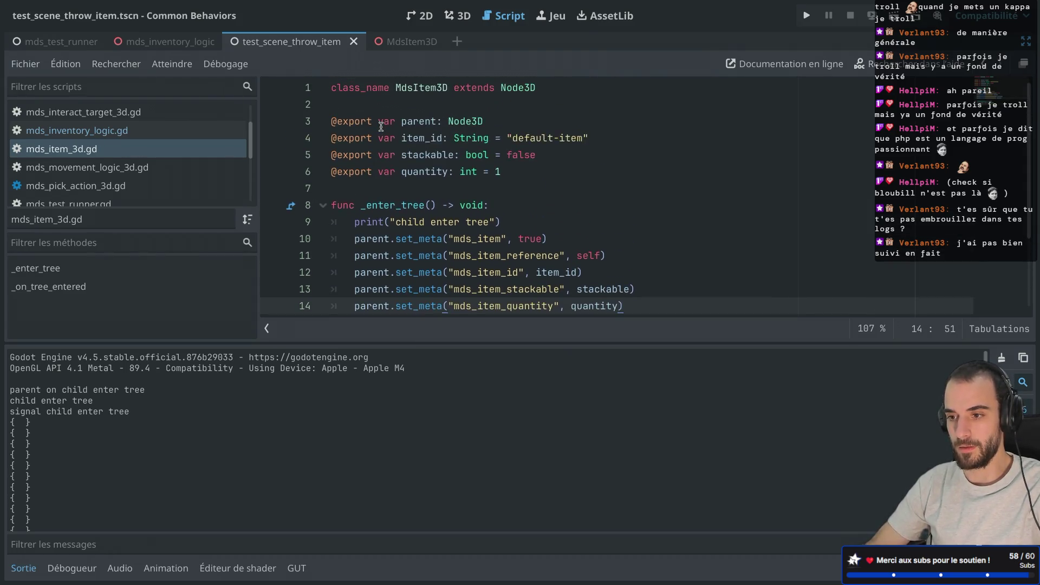
key(ctrl+shift+F11)
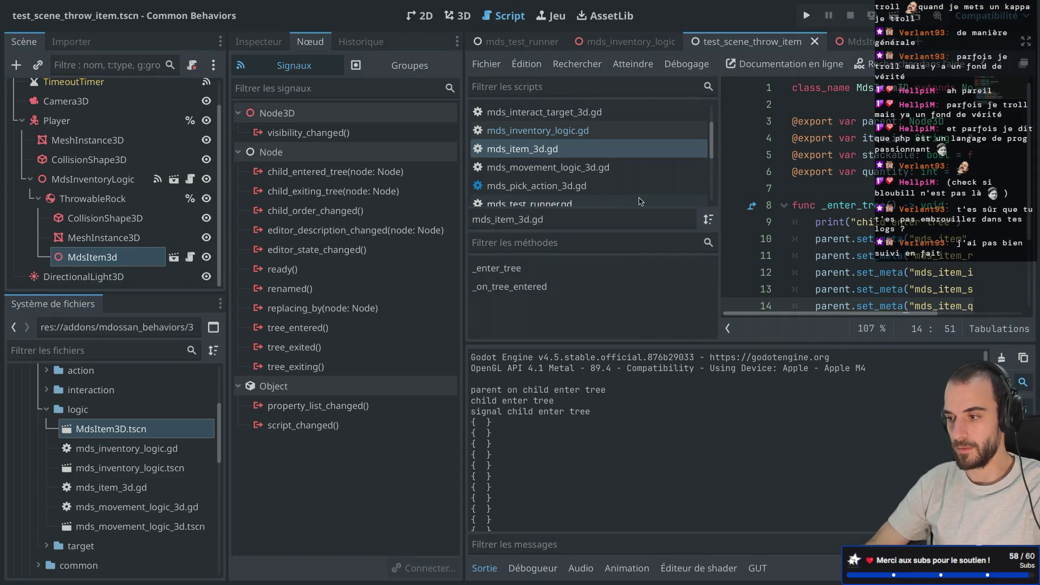
Step: Review the text on line 9 and the print call on line 17 at full width
key(ctrl+shift+F11)
scroll(532, 221, down, 2)
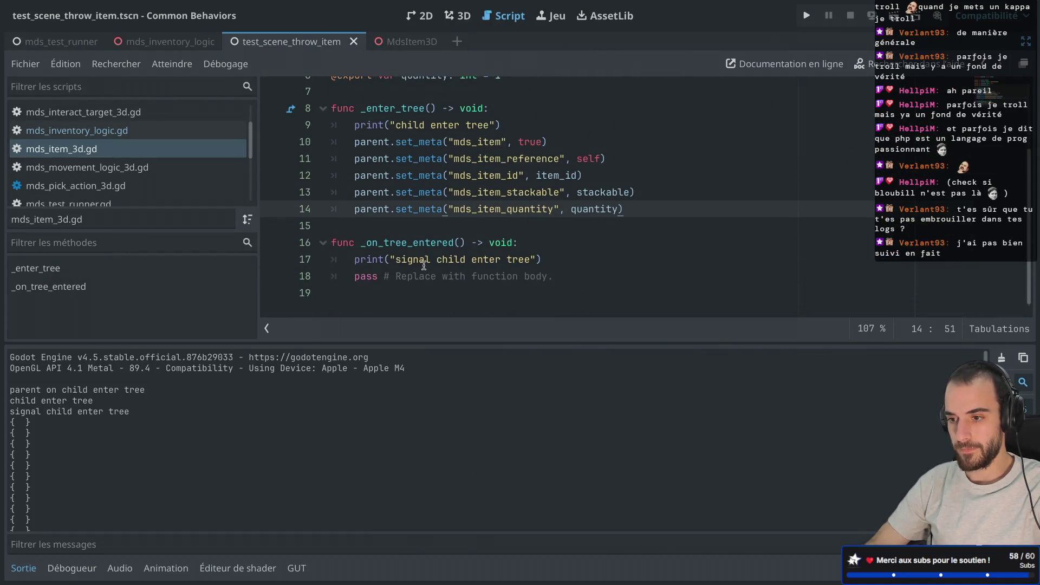
drag(371, 125, 461, 125)
drag(372, 259, 484, 259)
key(ctrl+shift+F11)
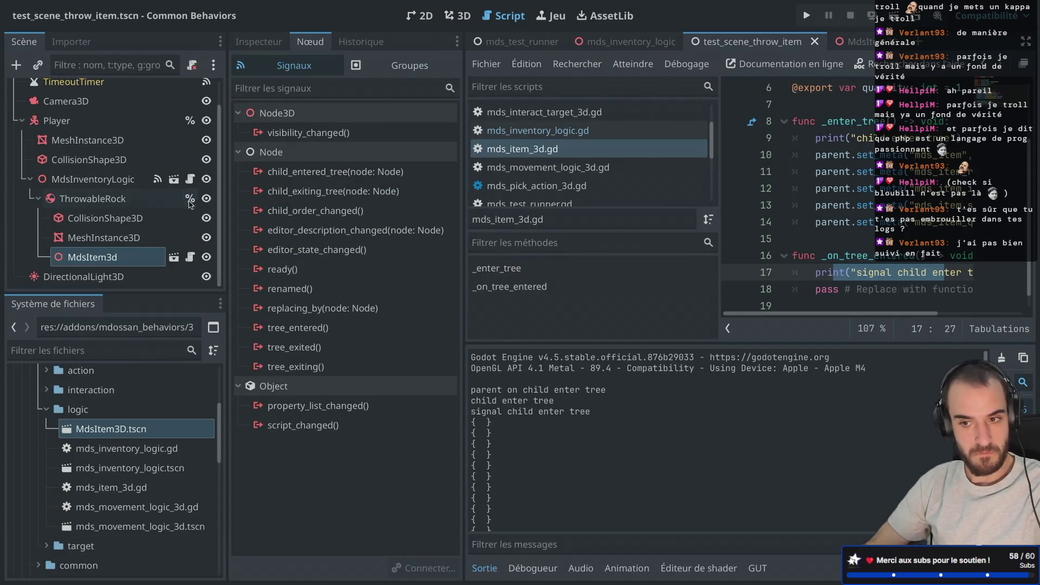
Step: Open the inventory logic's _on_child_entered_tree handler and inspect its print on line 11
click(189, 179)
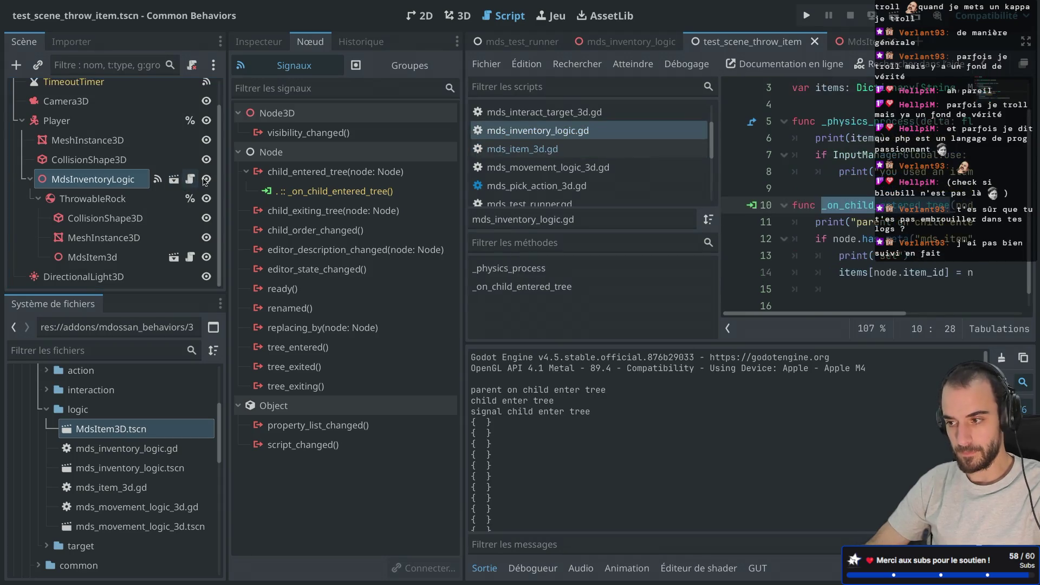
key(ctrl+shift+F11)
click(377, 200)
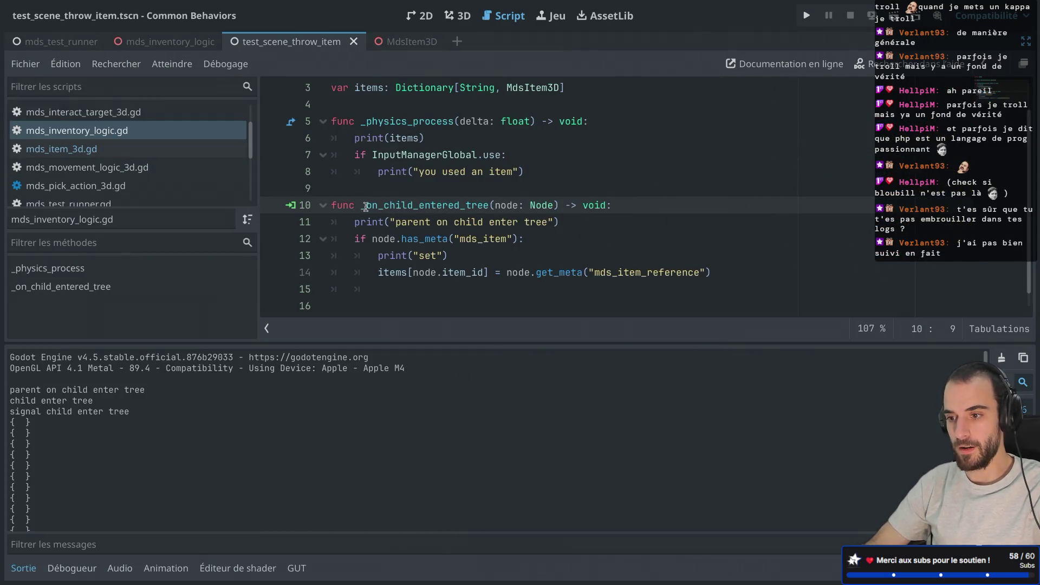
drag(377, 222, 548, 223)
click(439, 223)
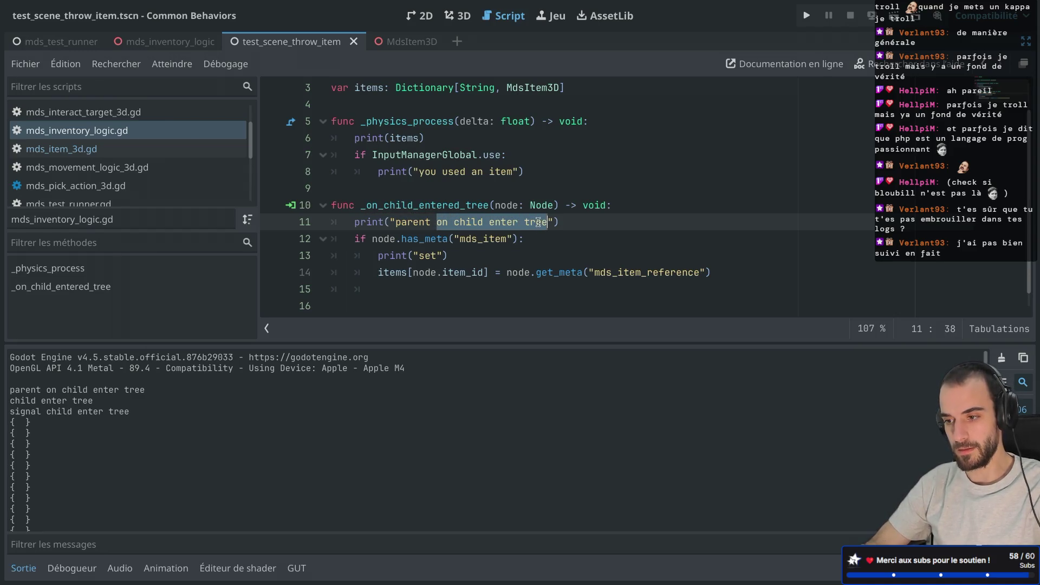
key(ctrl+shift+F11)
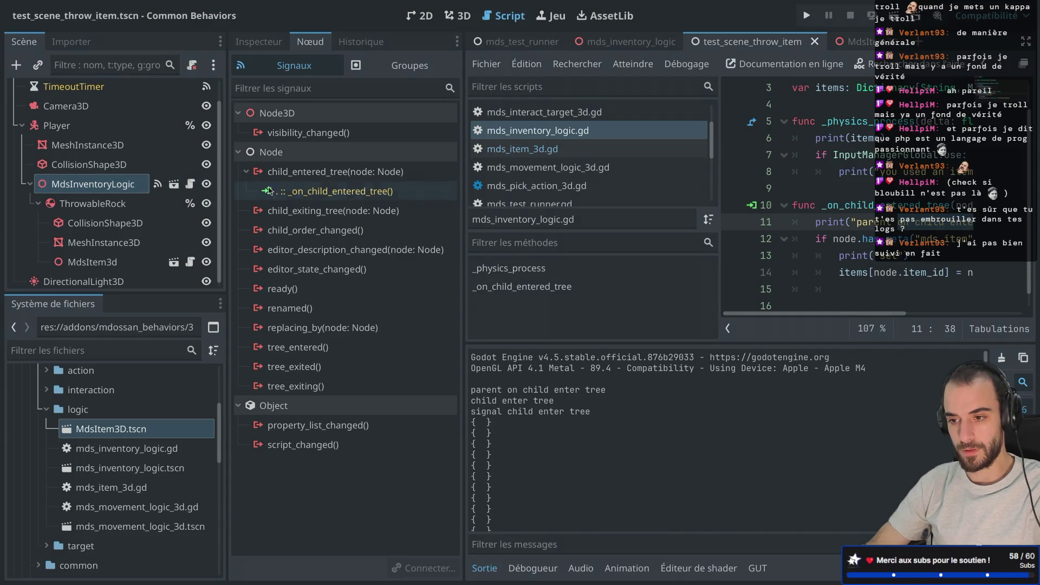
mouse_move(337, 177)
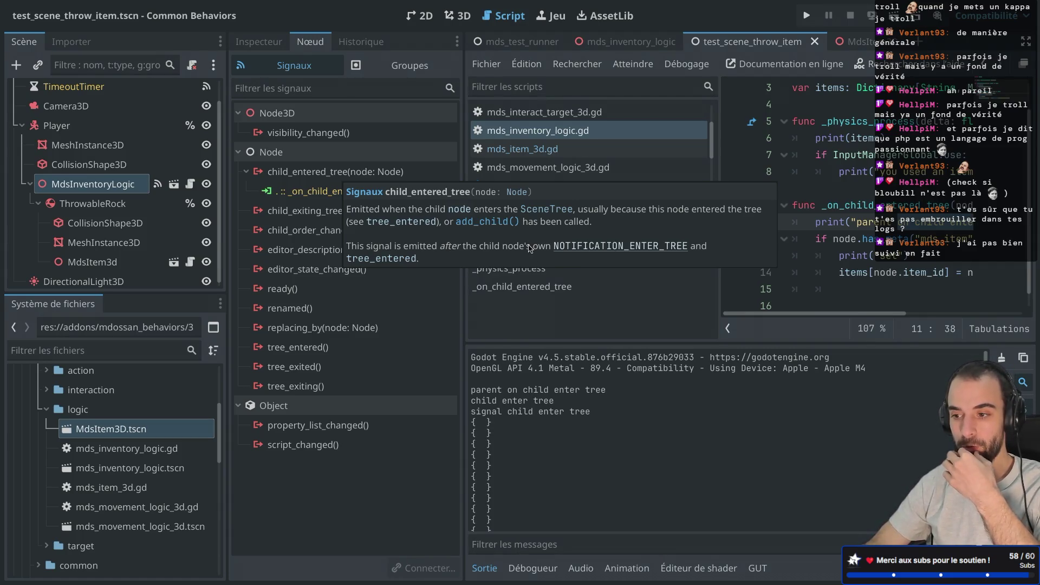
Step: Run the test scene and confirm 'parent on child enter tree' logs before 'child enter tree'
key(super+r)
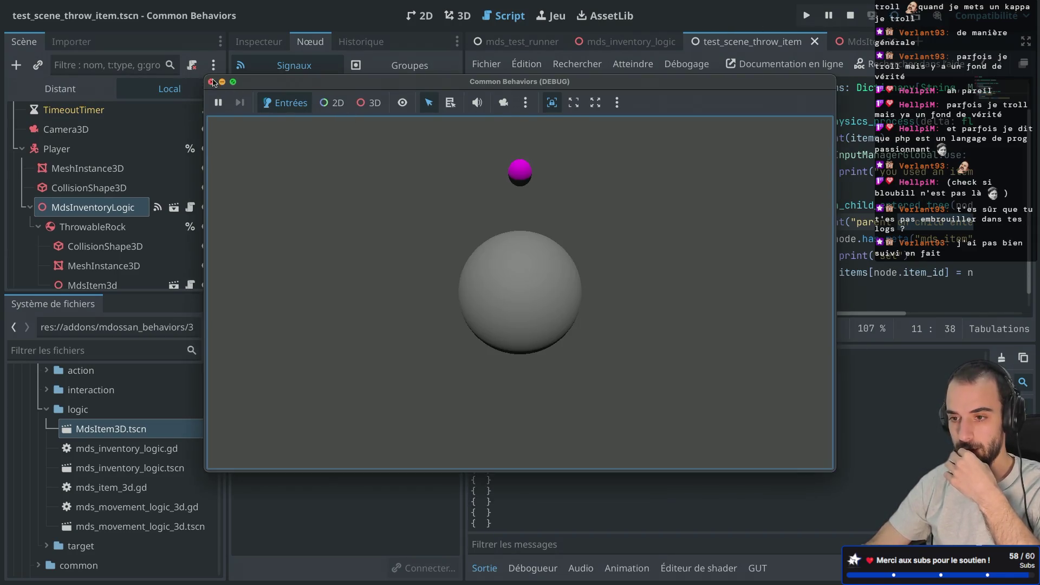
click(211, 82)
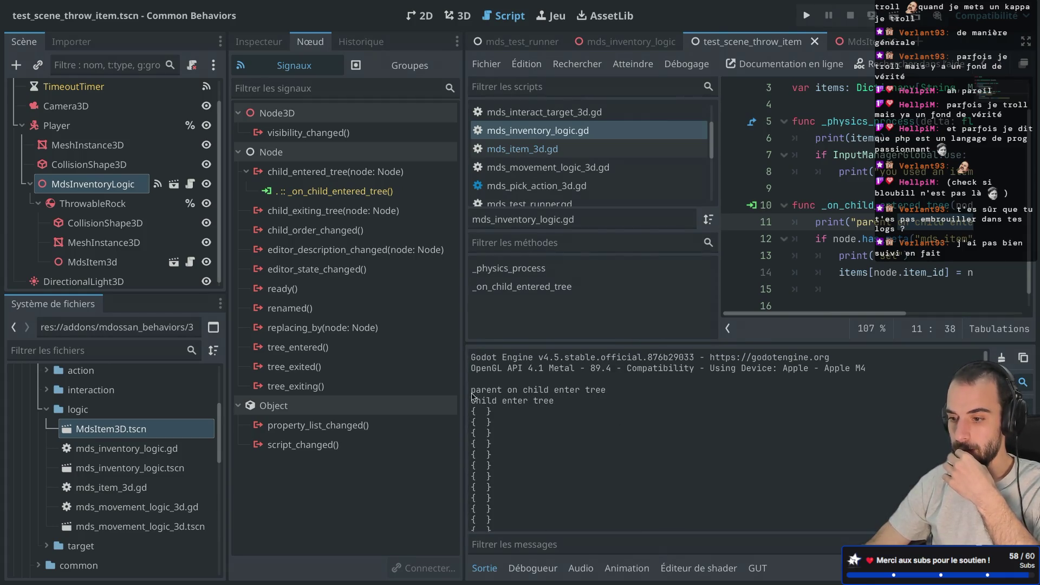
drag(471, 390, 606, 393)
drag(472, 401, 579, 403)
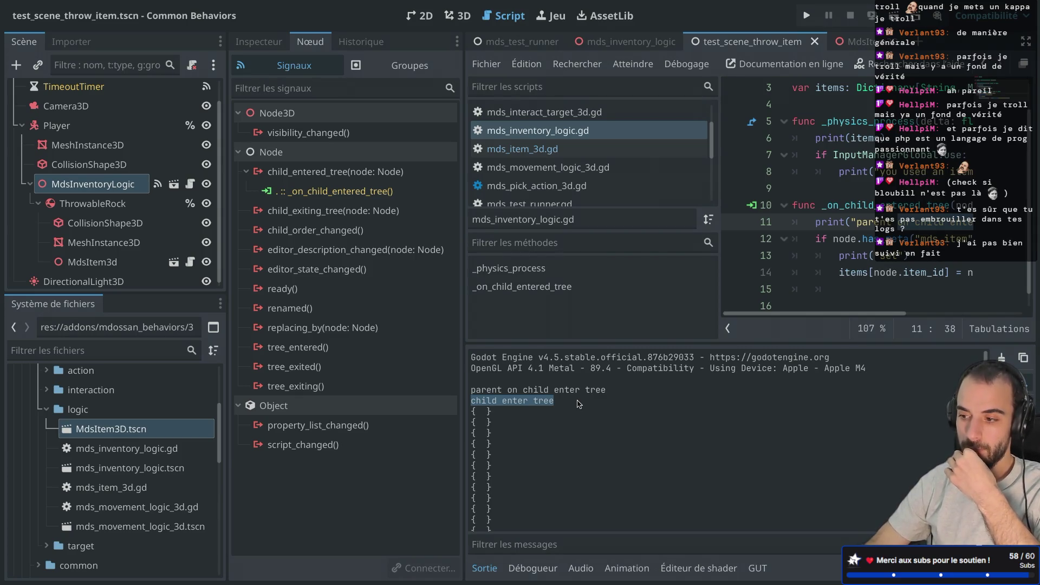
drag(773, 369, 866, 369)
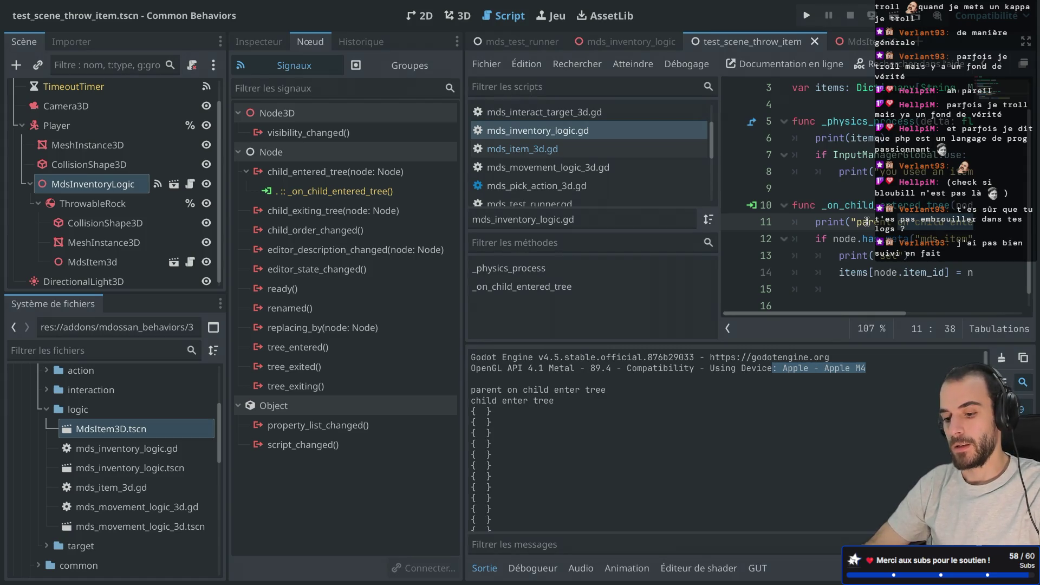
Step: Review line 13 of mds_inventory_logic.gd at full width, then restore the docks
key(ctrl+super+d)
scroll(538, 226, down, 1)
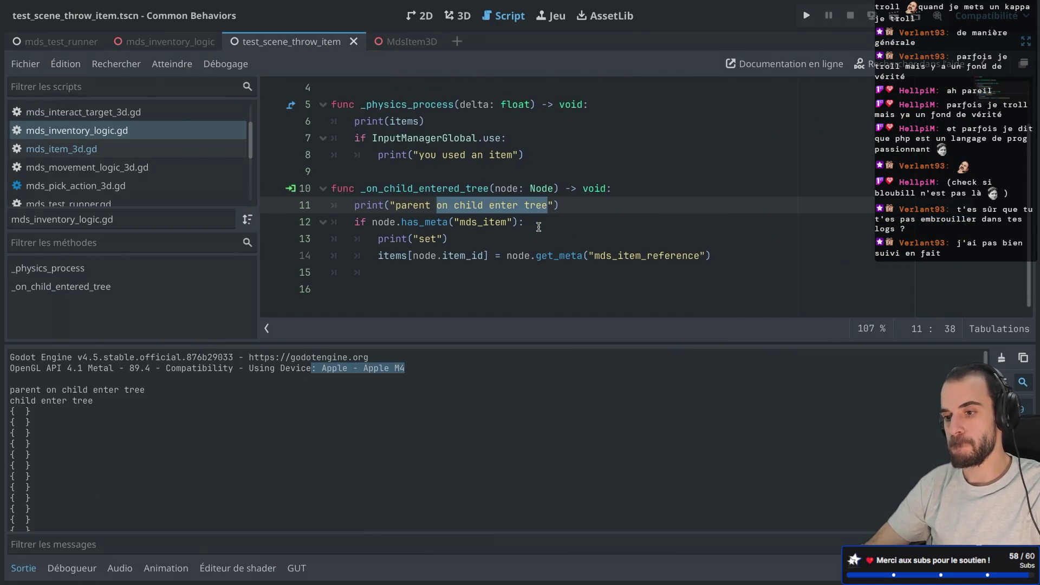
click(506, 239)
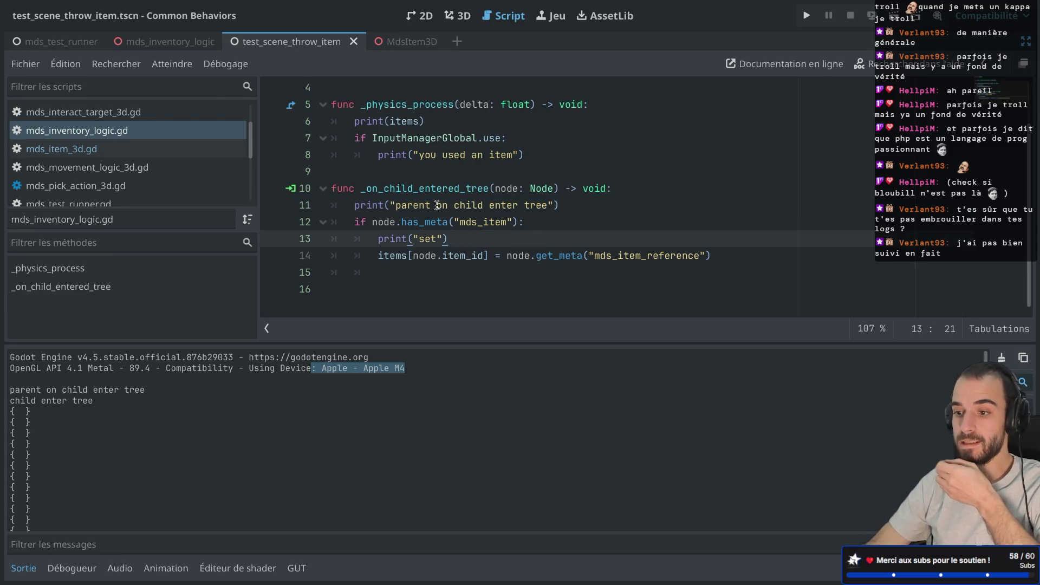
key(ctrl+shift+F11)
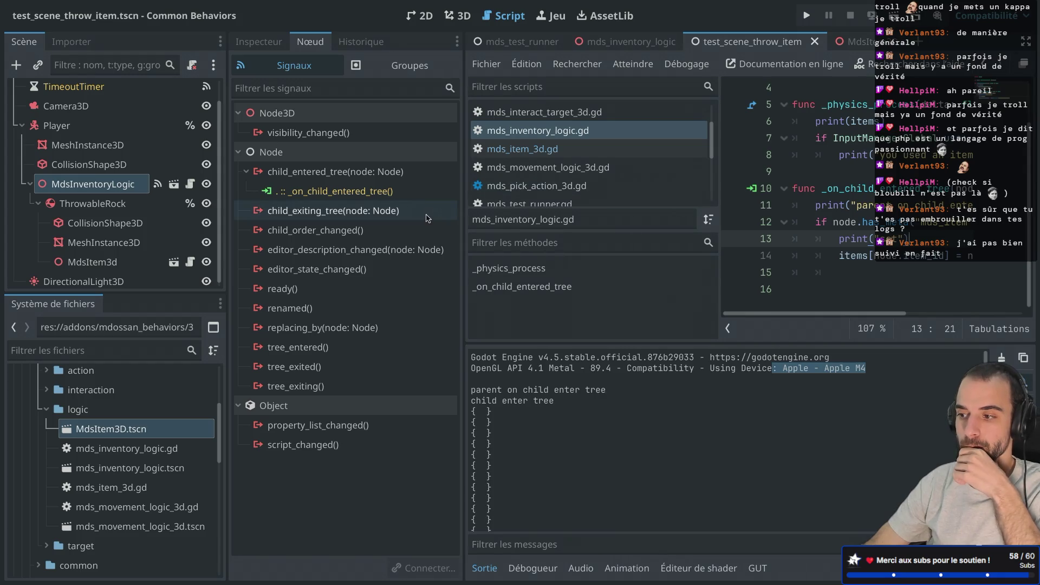
Step: Compare ThrowableRock's and MdsInventoryLogic's signals, then view the has_meta check on line 12 at full width
mouse_move(427, 218)
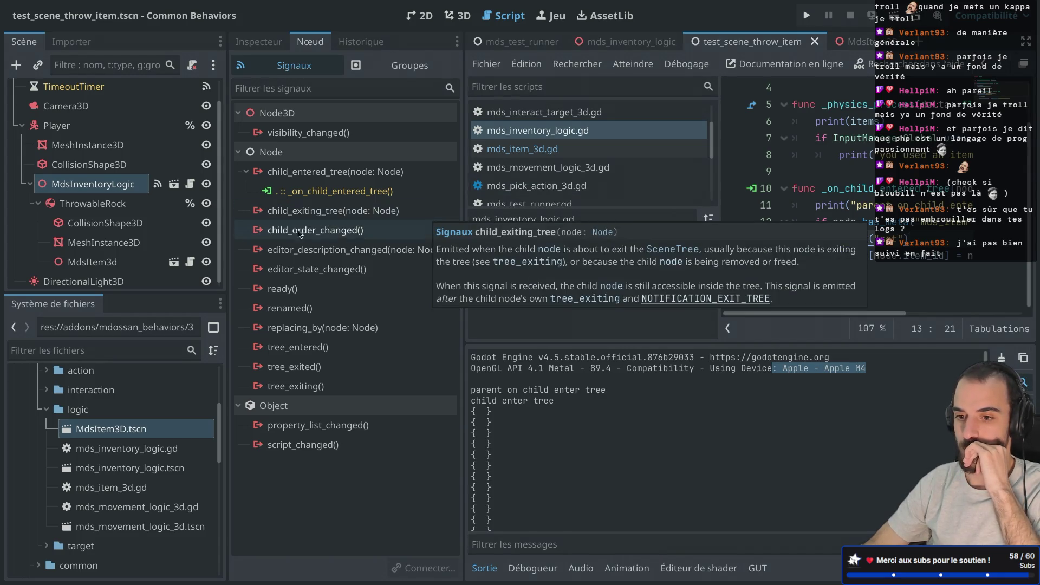
click(108, 203)
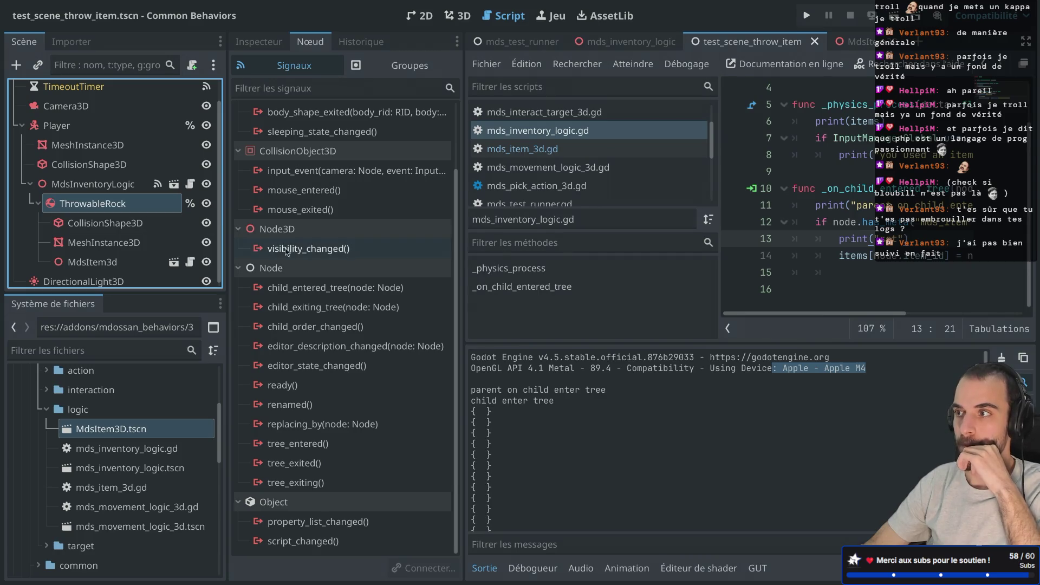
mouse_move(348, 259)
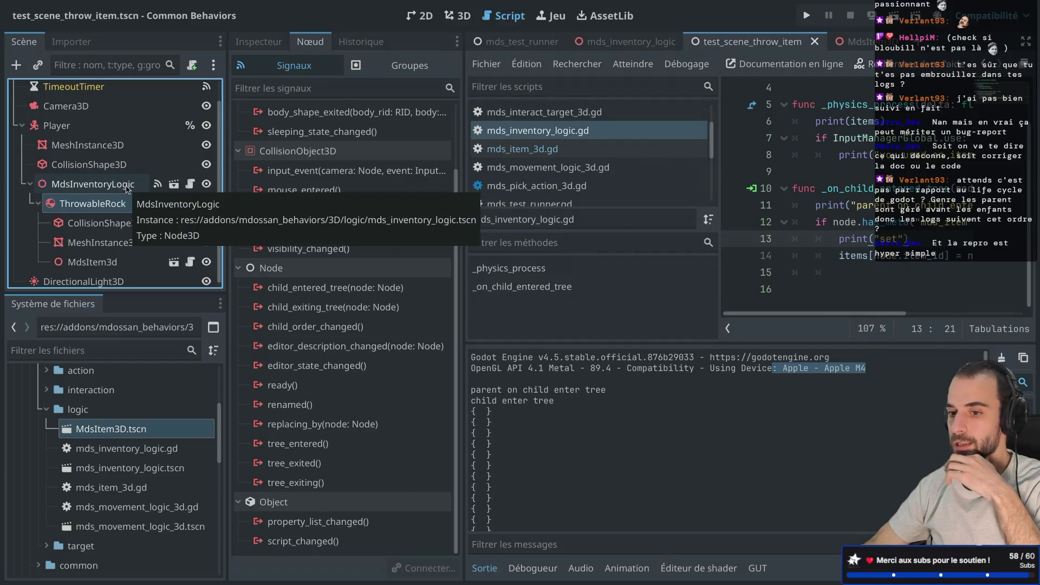
click(92, 184)
mouse_move(338, 181)
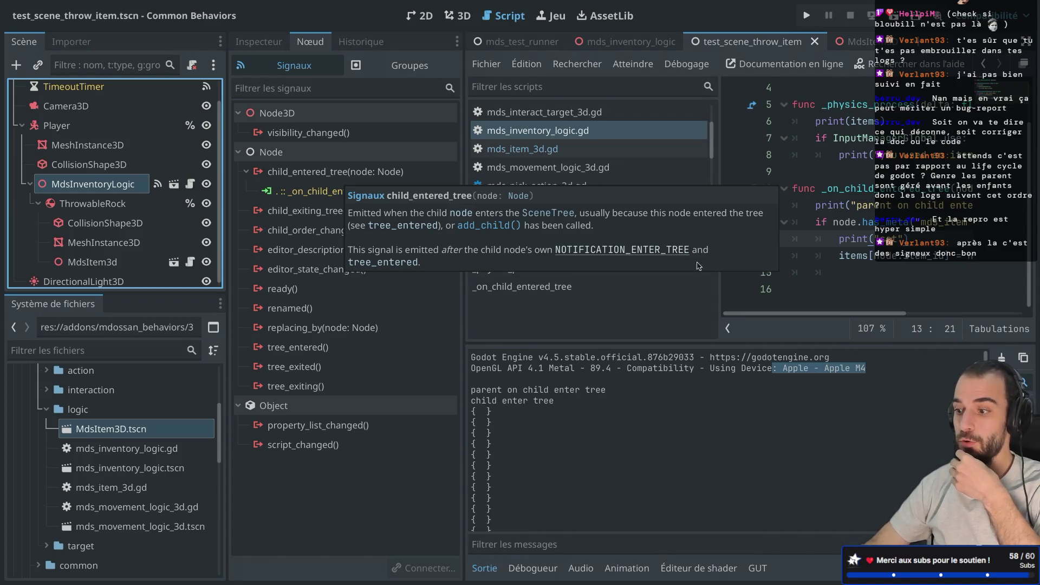
mouse_move(875, 230)
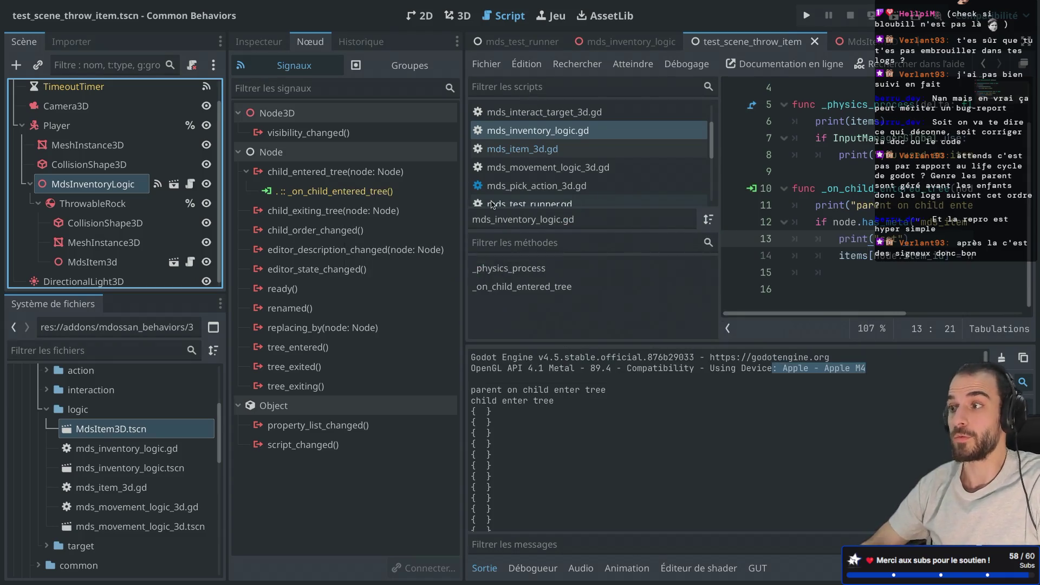
key(ctrl+shift+F11)
drag(390, 212, 508, 212)
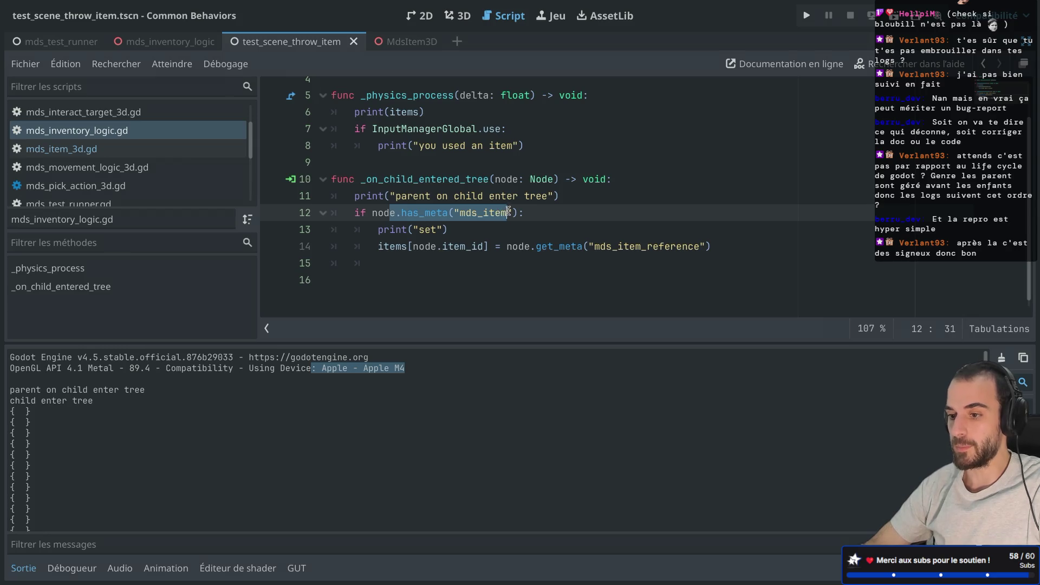
Step: Switch to mds_item_3d.gd and review the set_meta lines in _enter_tree
click(147, 147)
drag(359, 156, 512, 234)
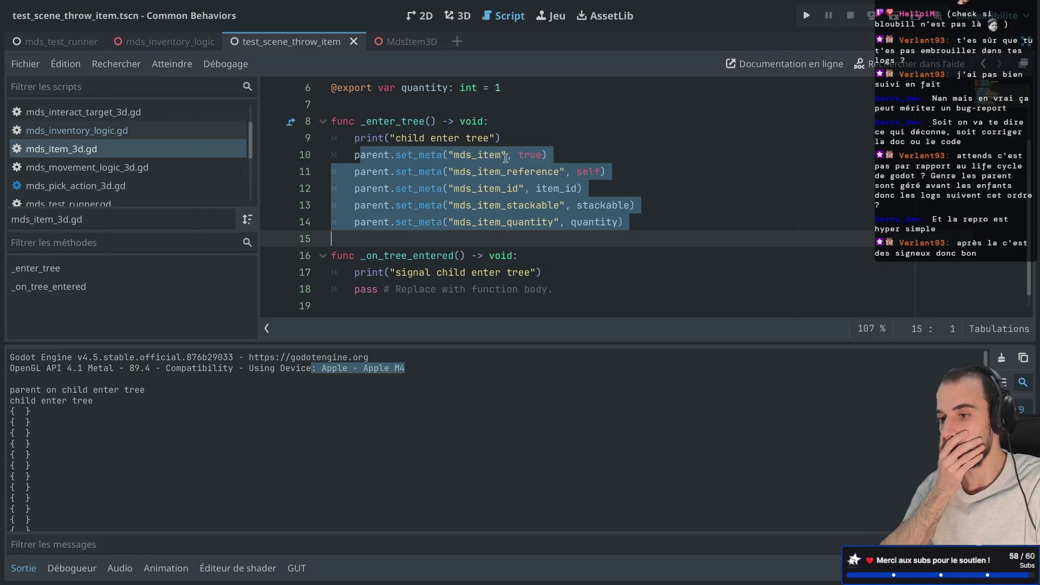
key(ctrl+shift+F11)
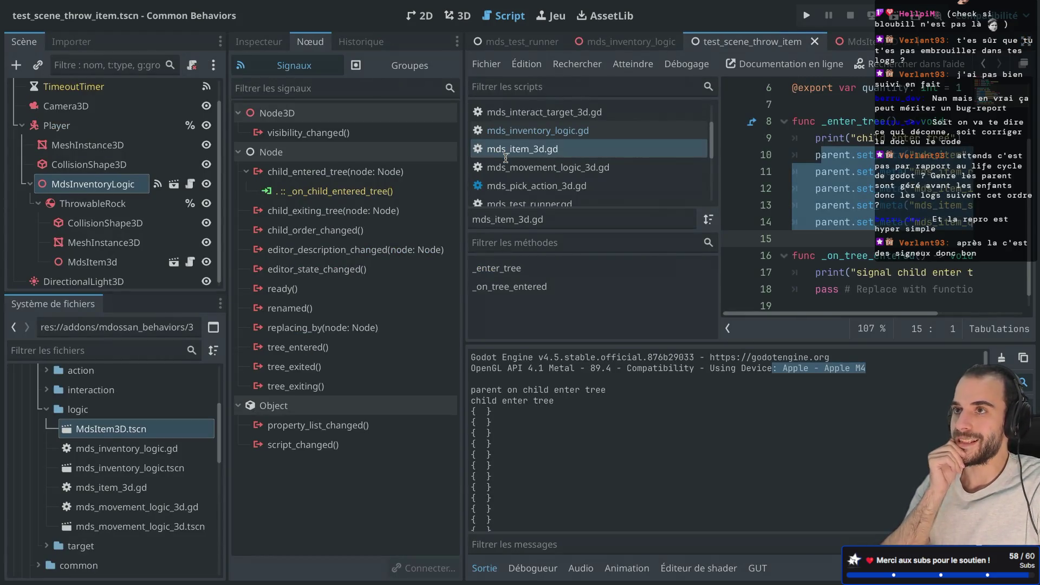
key(ctrl+shift+F11)
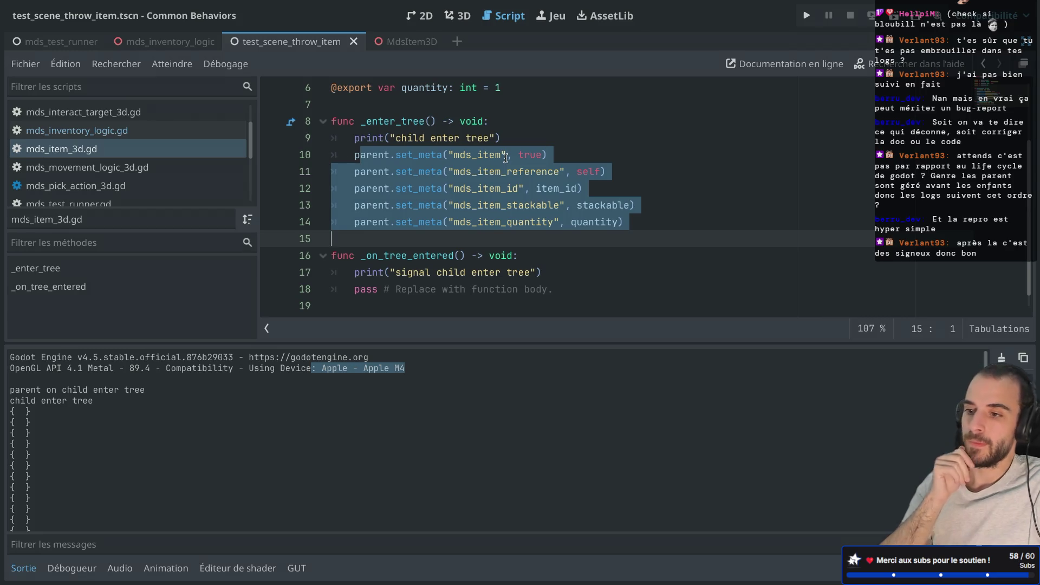
Step: Restore the docks and open MdsInventoryLogic's script beside its connected signals
key(ctrl+super+d)
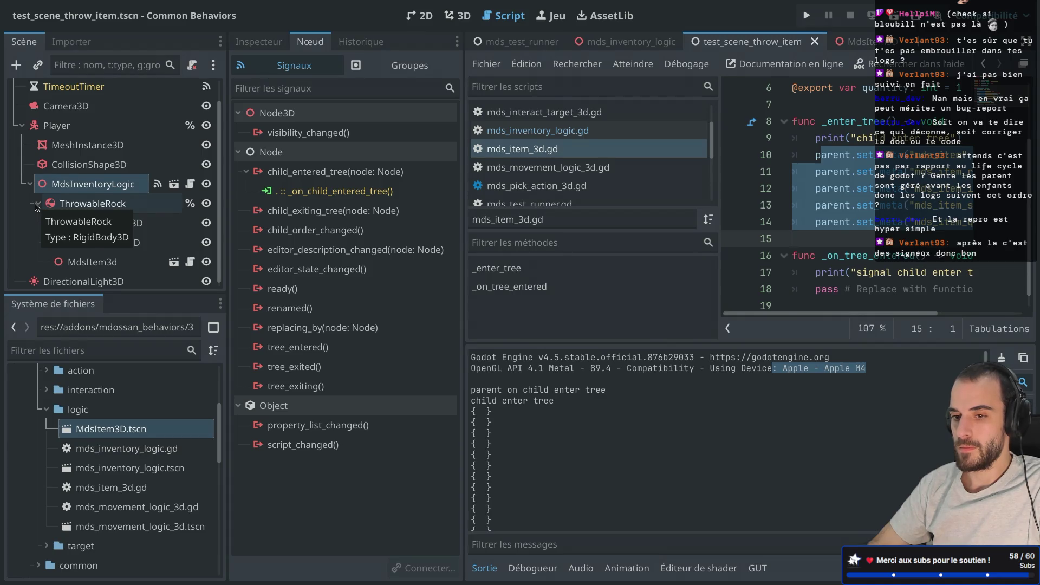
click(36, 204)
click(38, 222)
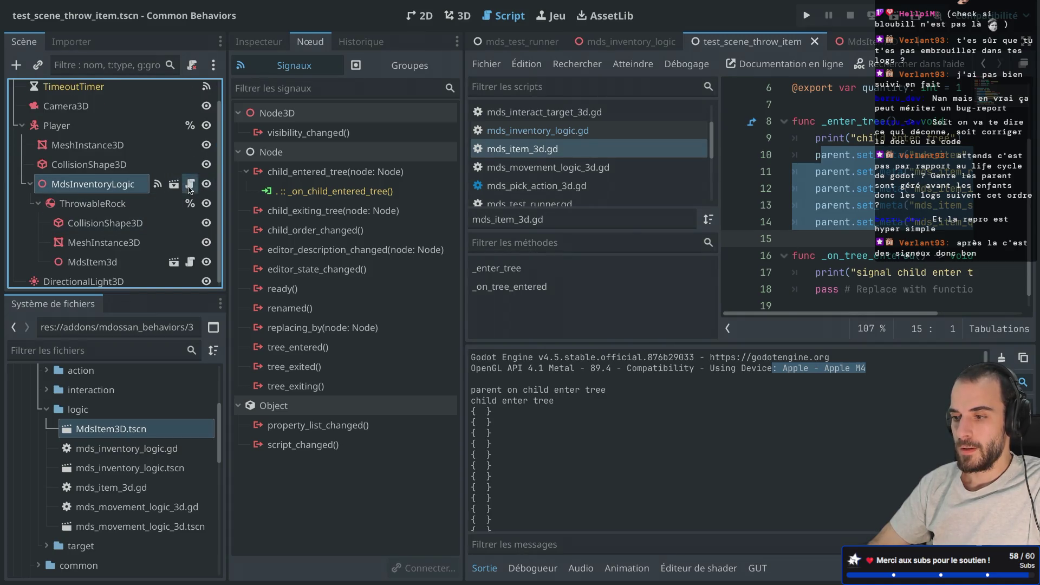
click(190, 184)
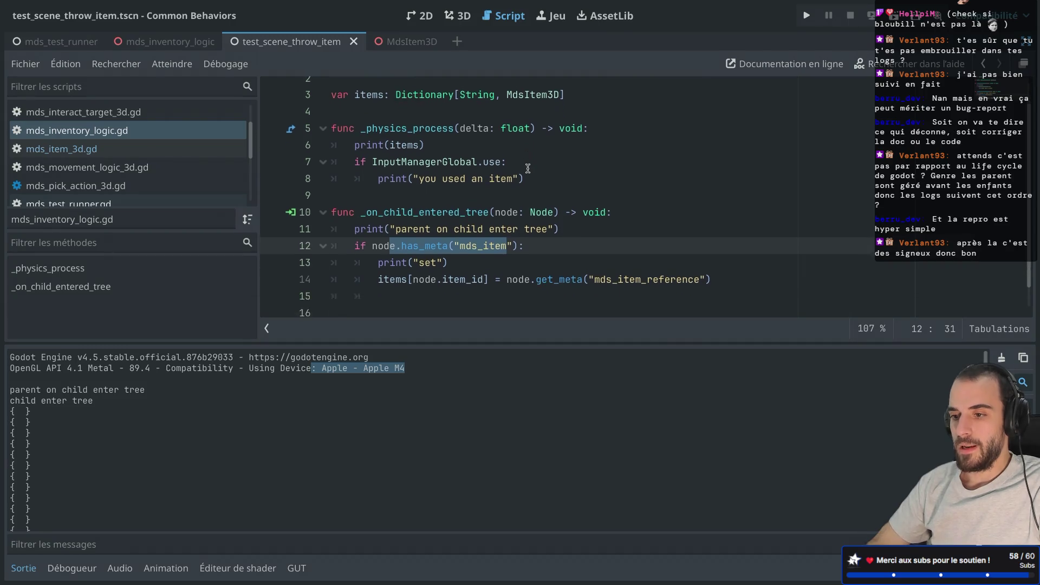
scroll(528, 169, down, 1)
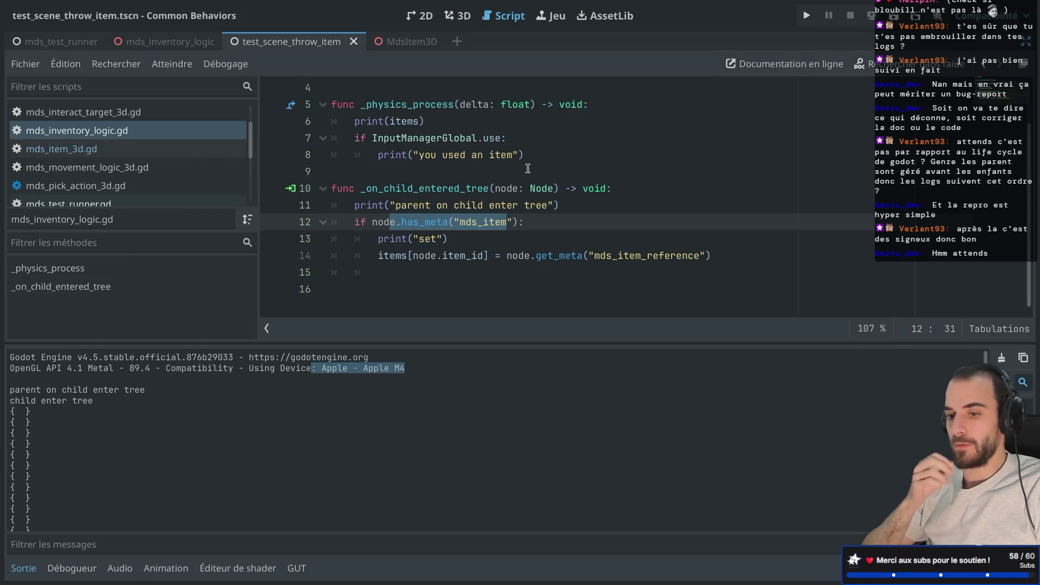
key(super+ctrl+d)
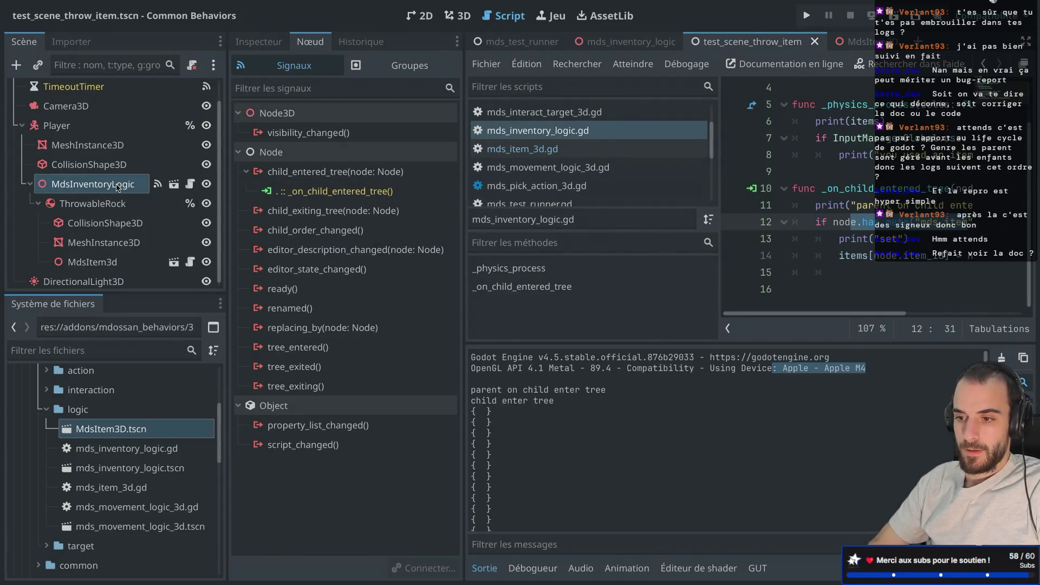
Step: Review the child_entered_tree signal and FileSystem dock, then fold ThrowableRock in the scene tree
mouse_move(321, 173)
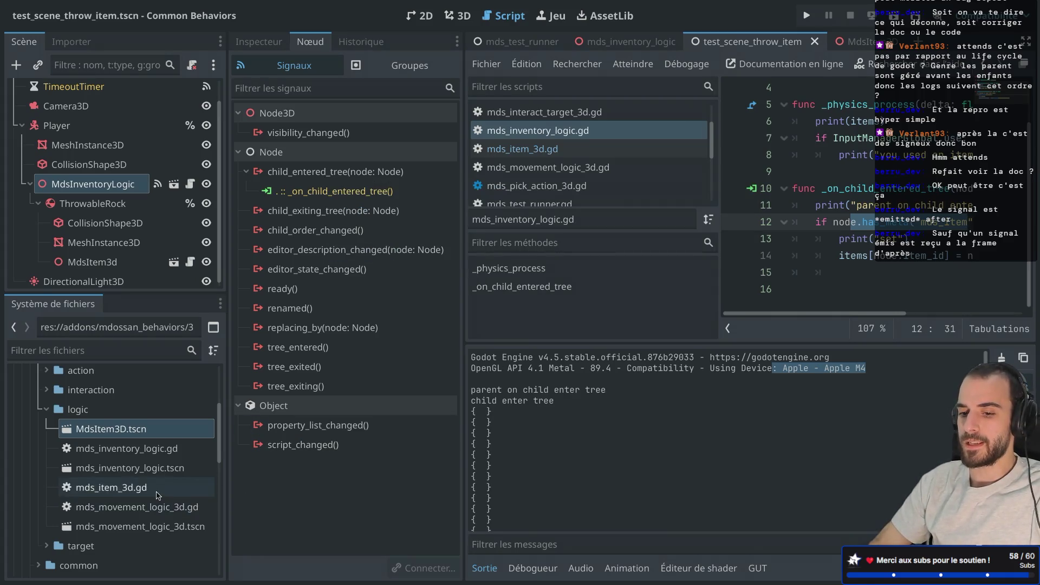
scroll(158, 495, down, 5)
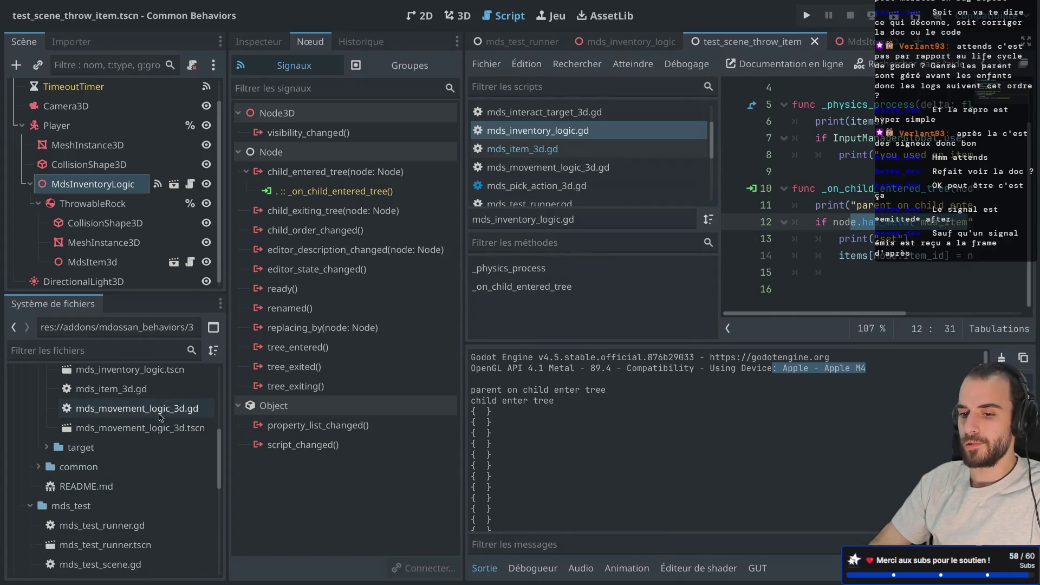
scroll(151, 432, down, 3)
scroll(151, 432, up, 5)
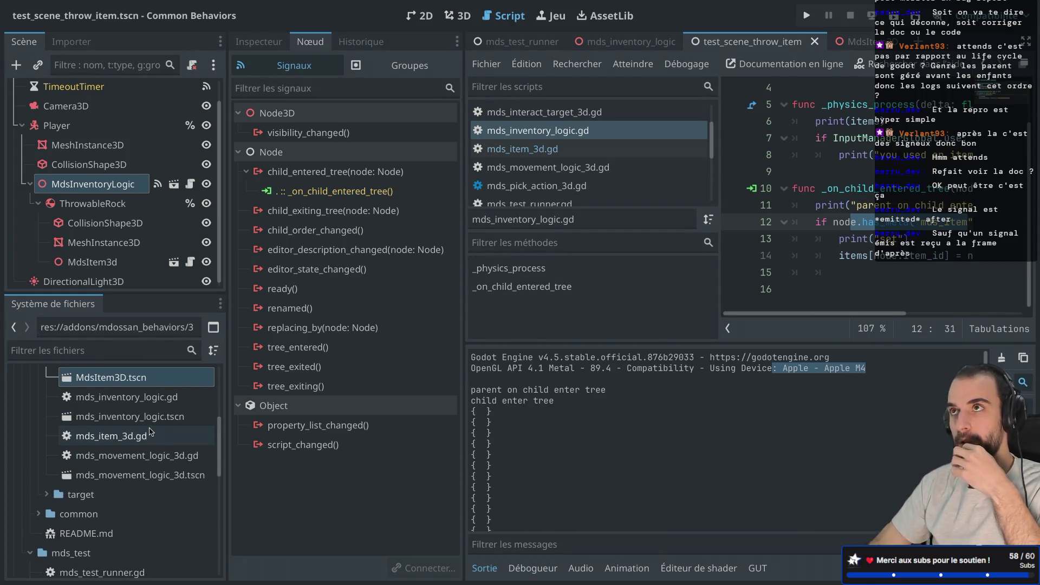
scroll(150, 432, down, 1)
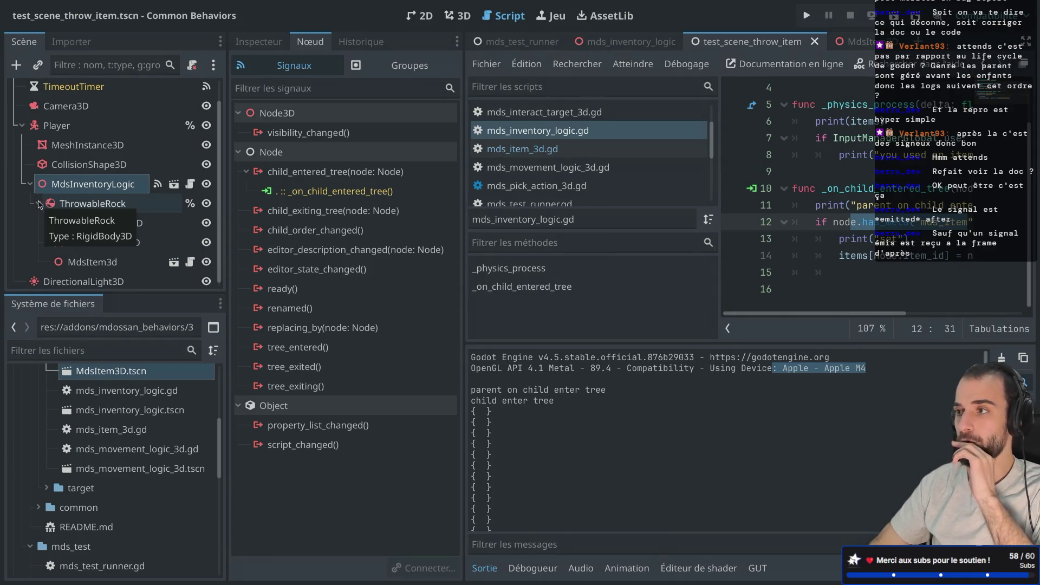
click(40, 203)
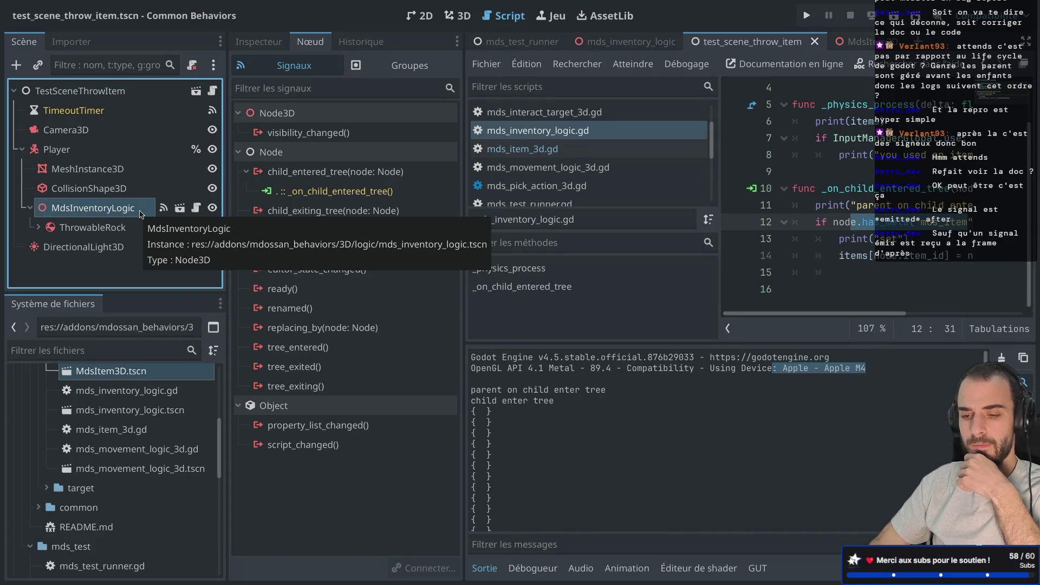
Step: Compare MdsInventoryLogic's and ThrowableRock's rigid body properties in the Inspector, then widen the script
click(273, 48)
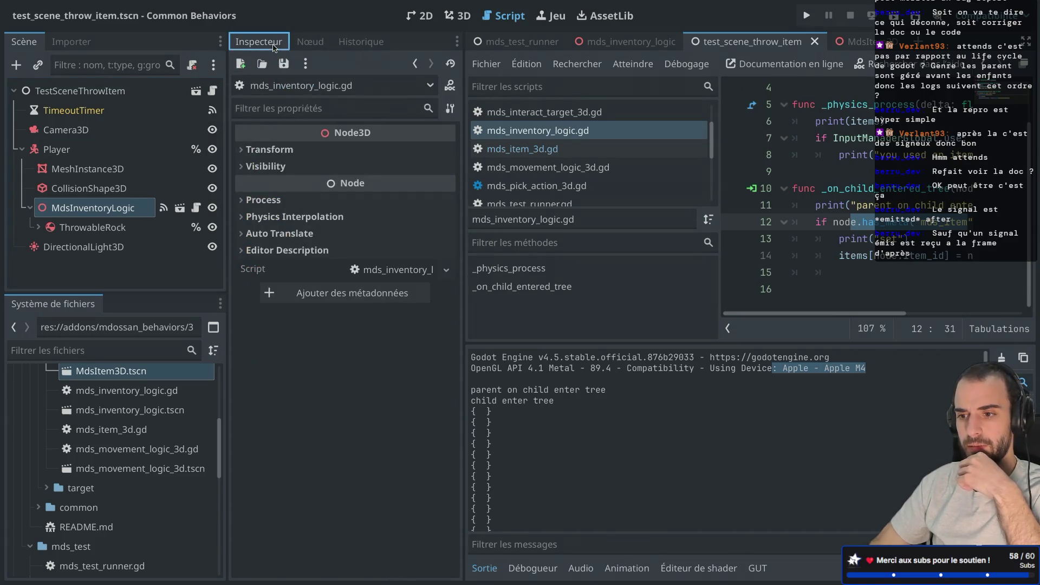
click(255, 150)
click(254, 149)
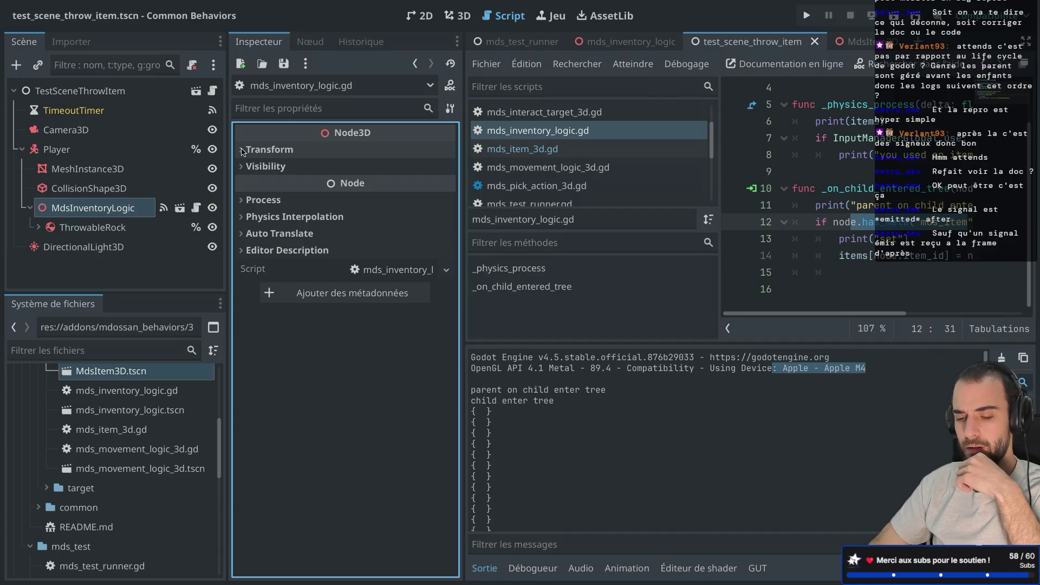
click(112, 228)
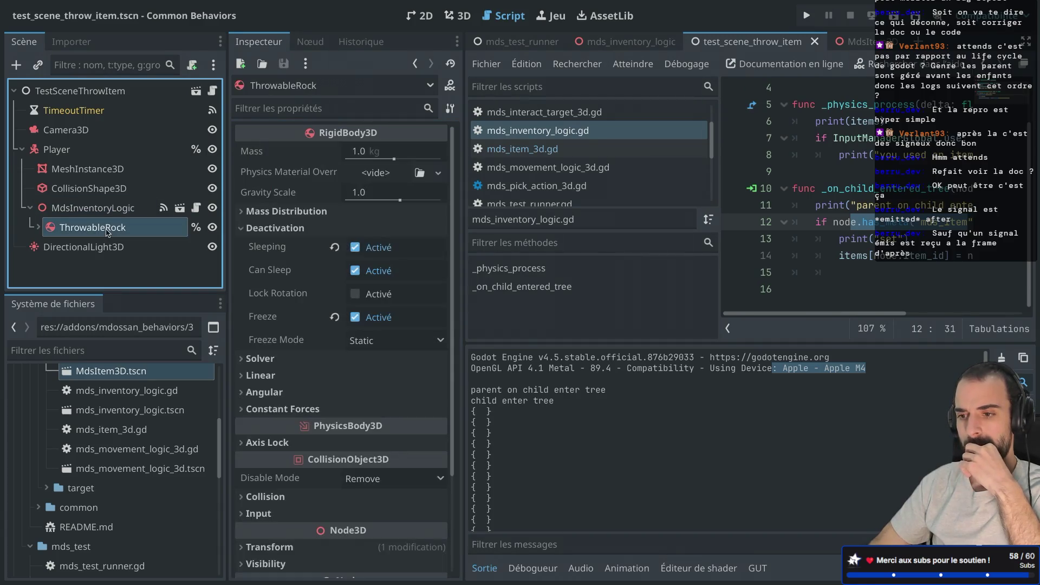
click(108, 209)
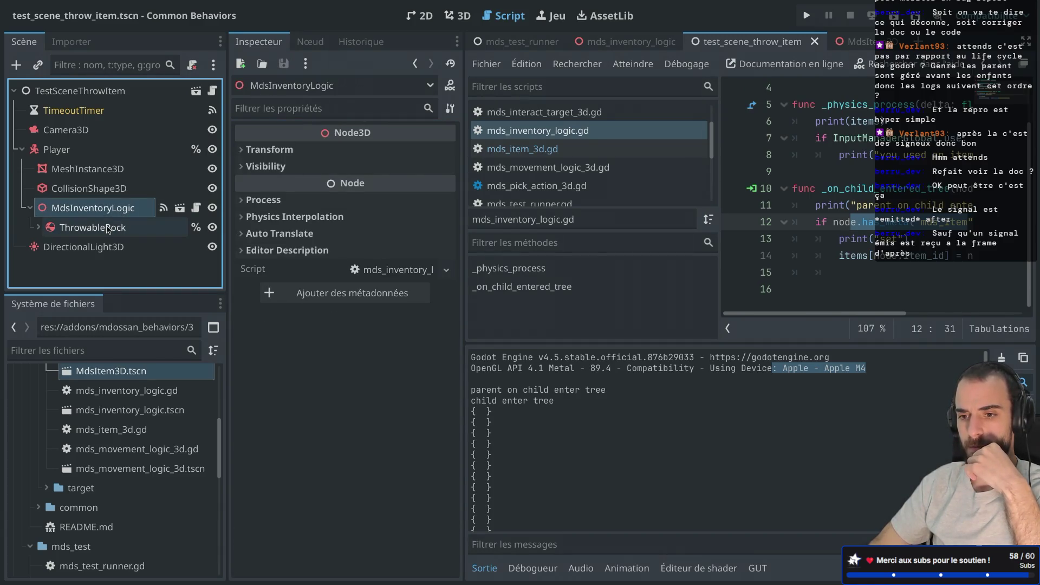
click(108, 229)
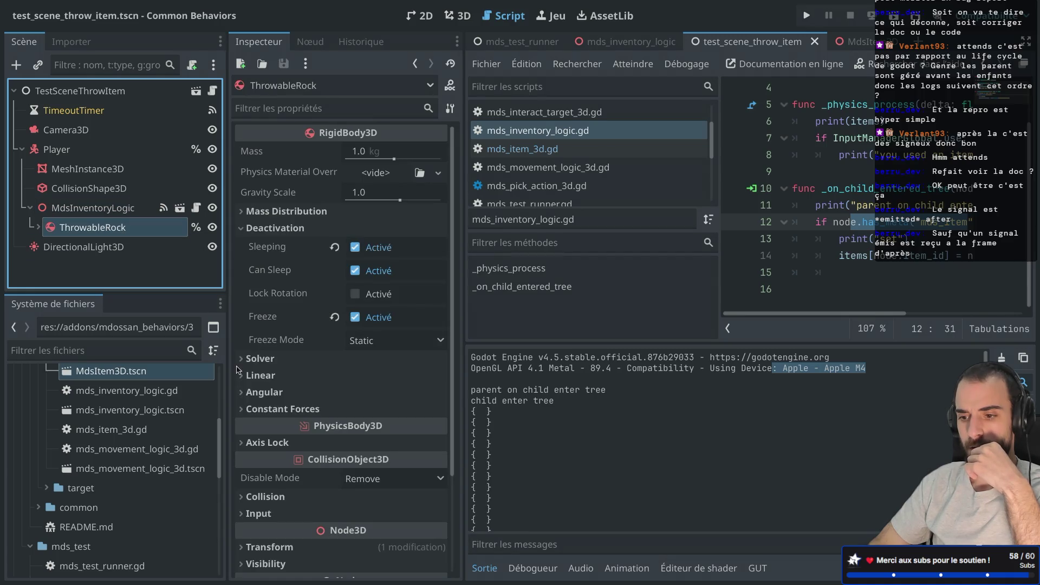
scroll(237, 370, down, 3)
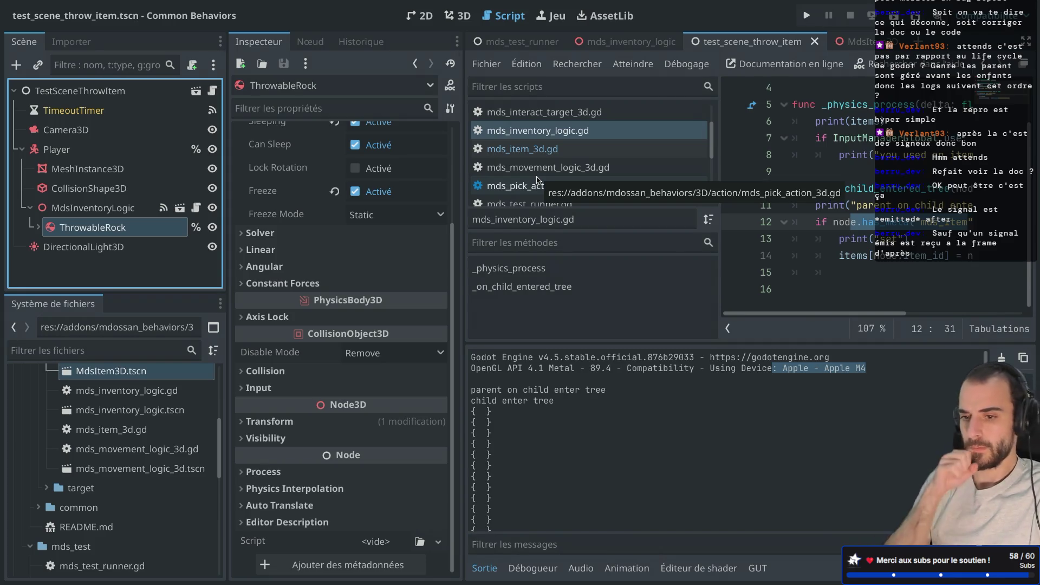
key(super+ctrl+d)
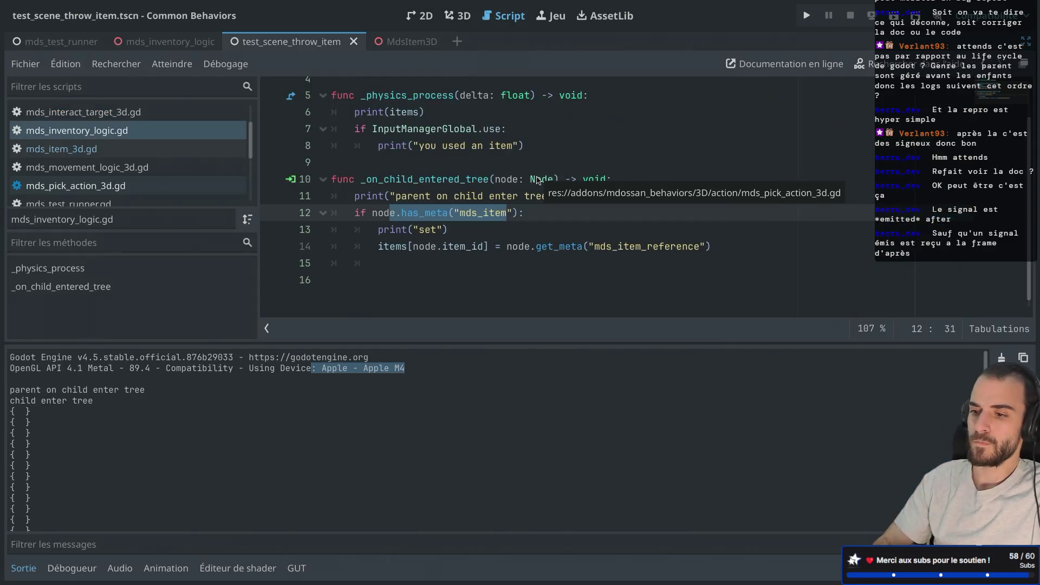
Step: Delete the print("set") debug line from _on_child_entered_tree and bring the side docks back
click(18, 568)
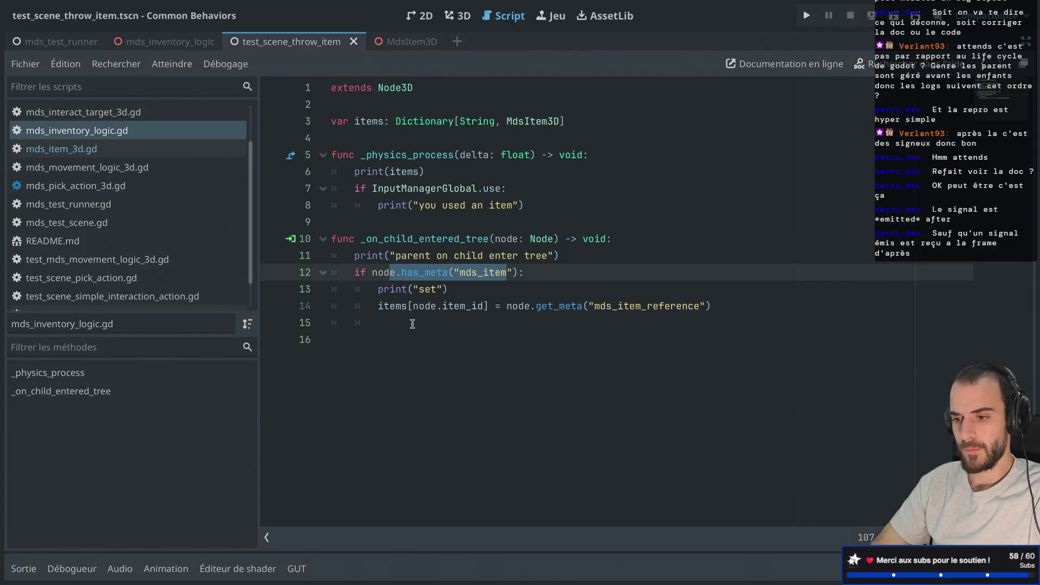
drag(486, 289, 335, 289)
key(BackSpace)
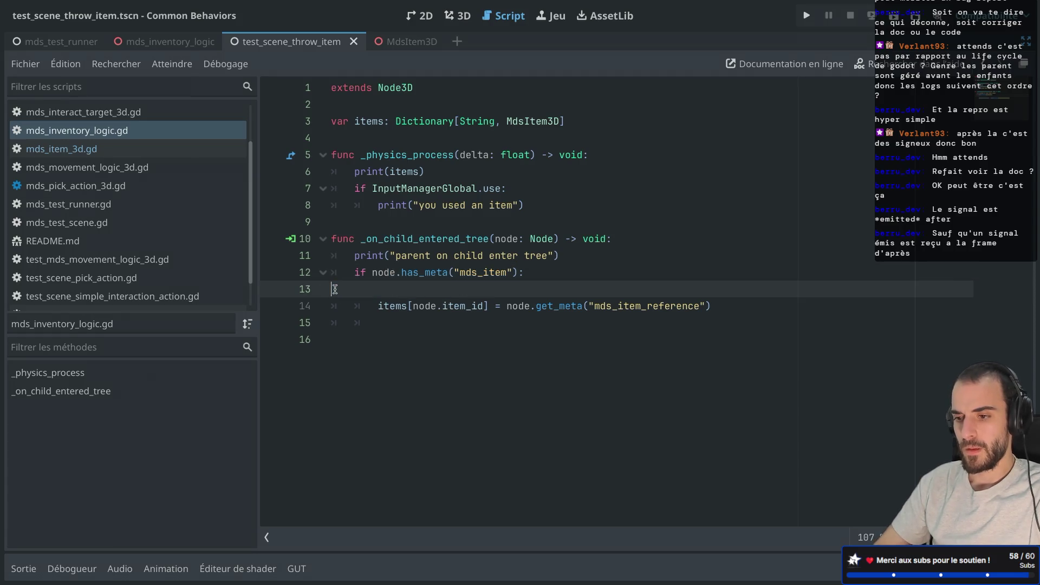
key(BackSpace)
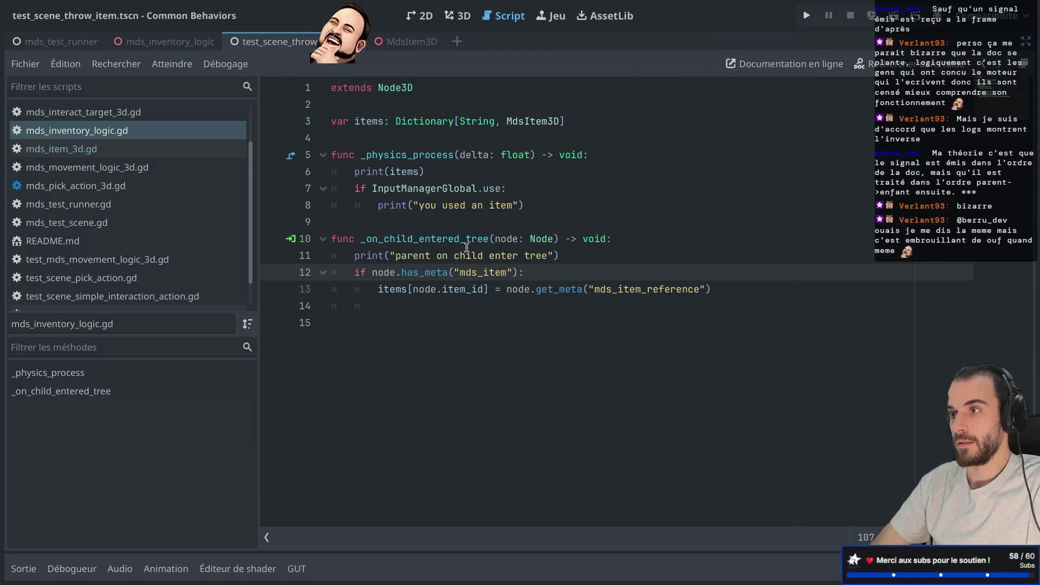
key(ctrl+shift+F11)
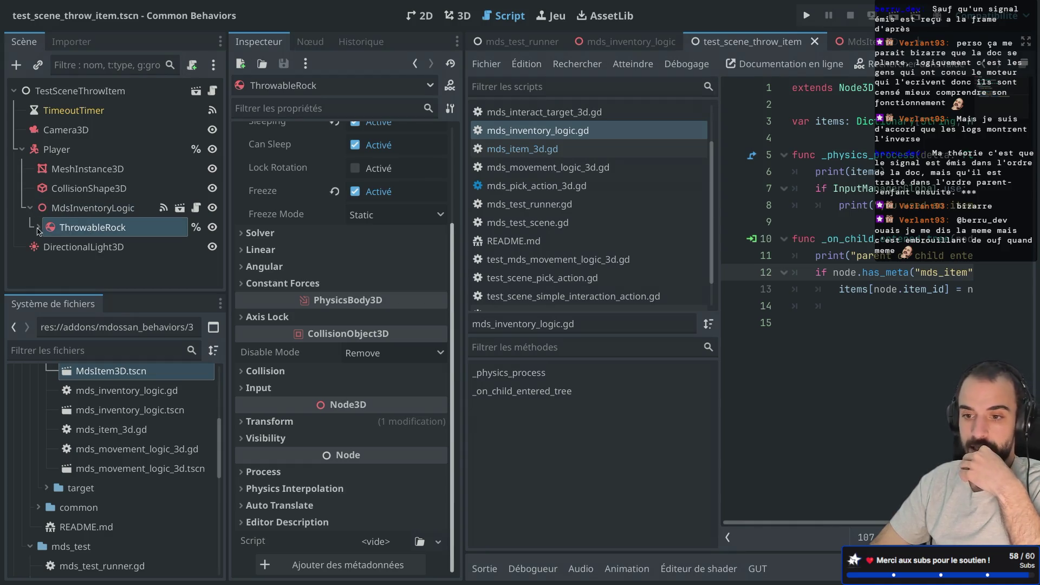
Step: Select MdsItem3d under ThrowableRock and open its mds_item_3d.gd script full-width
click(38, 228)
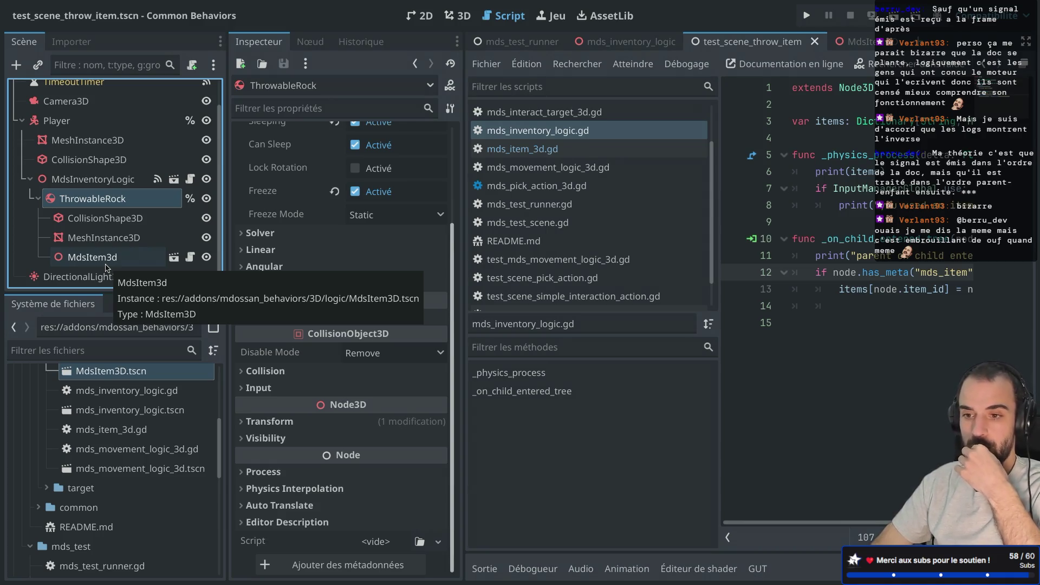
click(107, 267)
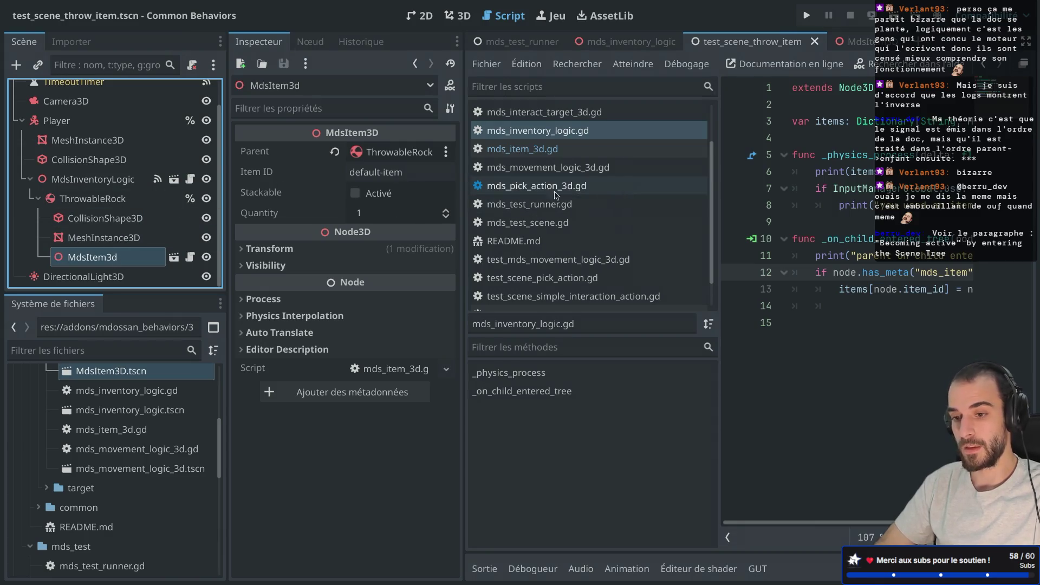
click(191, 257)
key(ctrl+shift+F11)
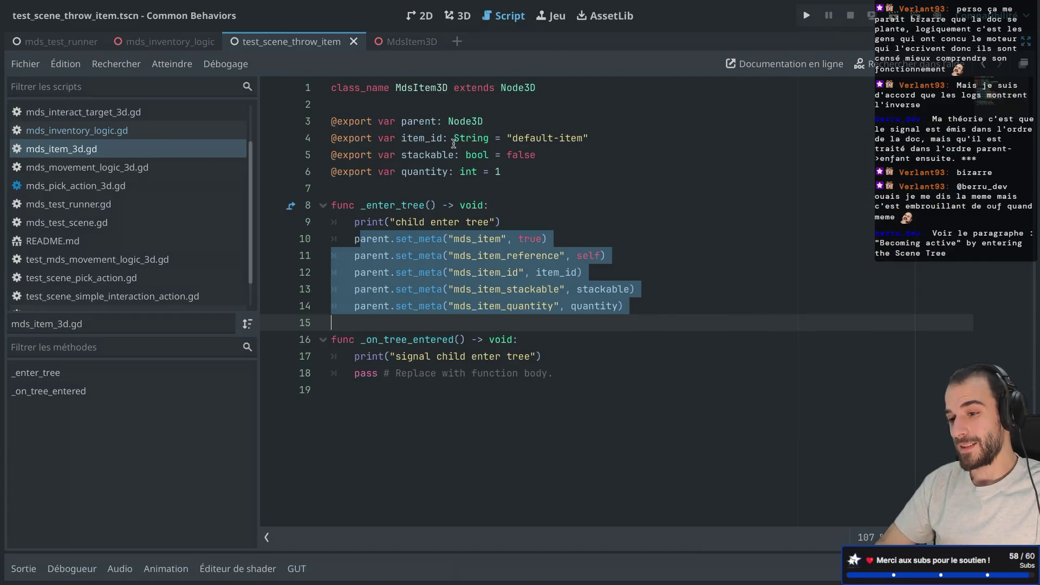
Step: Duplicate the exported parent line as an 'inventory' variable typed 'Mds…', then switch to mds_inventory_logic.gd
drag(496, 123, 494, 110)
key(ctrl+shift+d)
double_click(419, 138)
text(inven)
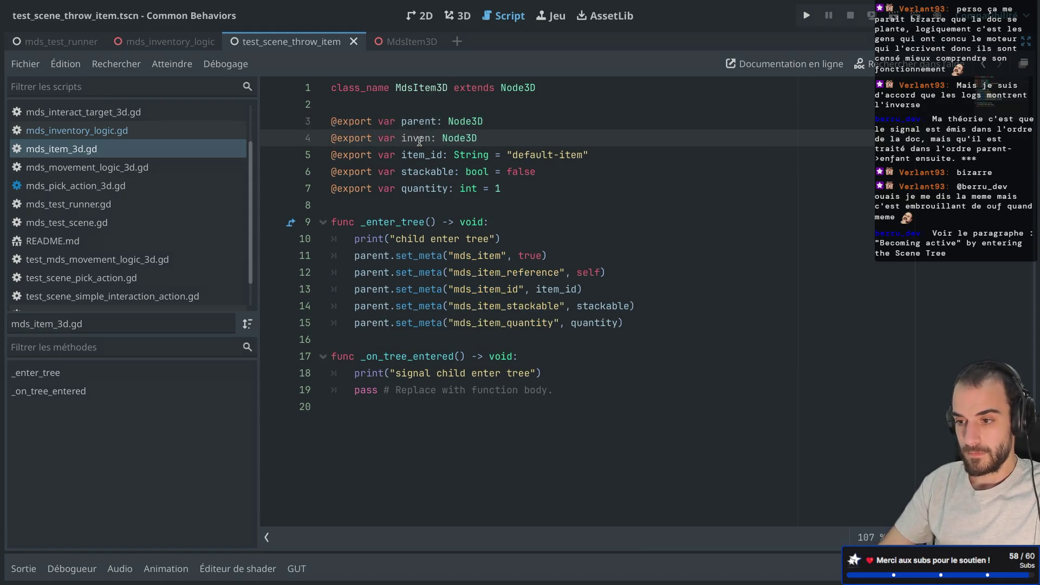
text(tory)
double_click(487, 138)
text(Mds)
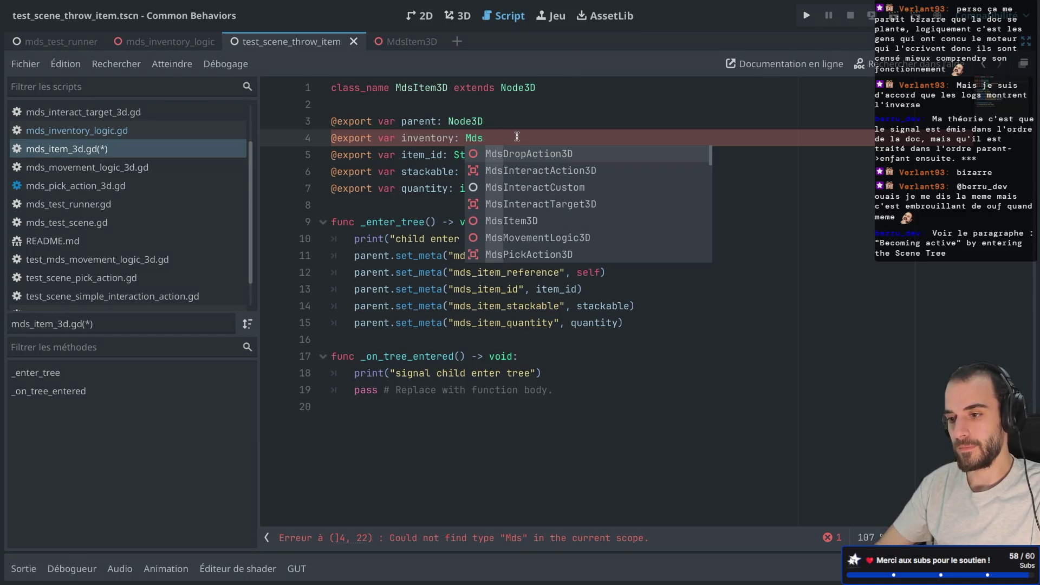
text(In)
key(BackSpace)
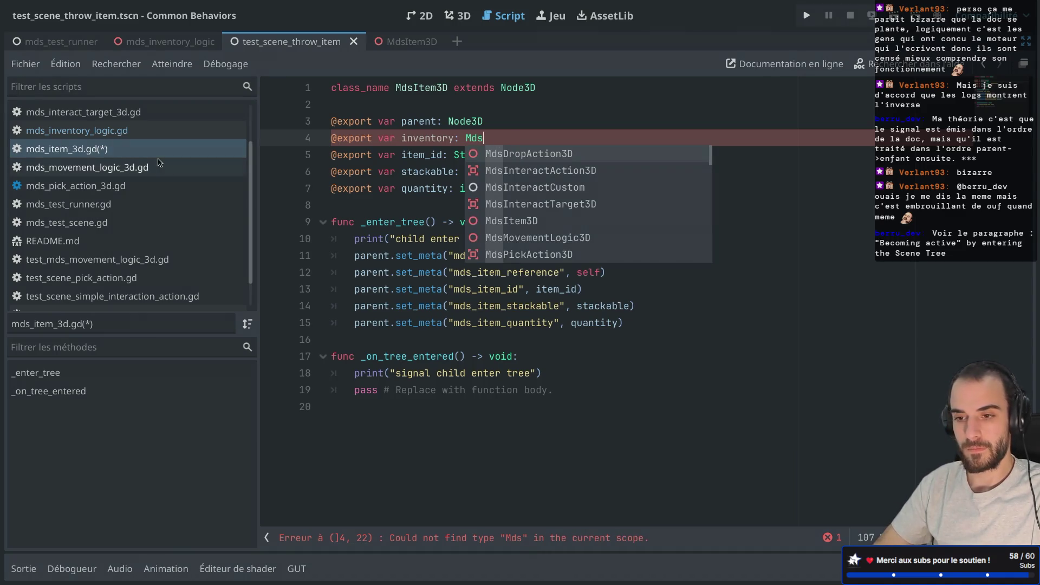
click(75, 130)
click(332, 88)
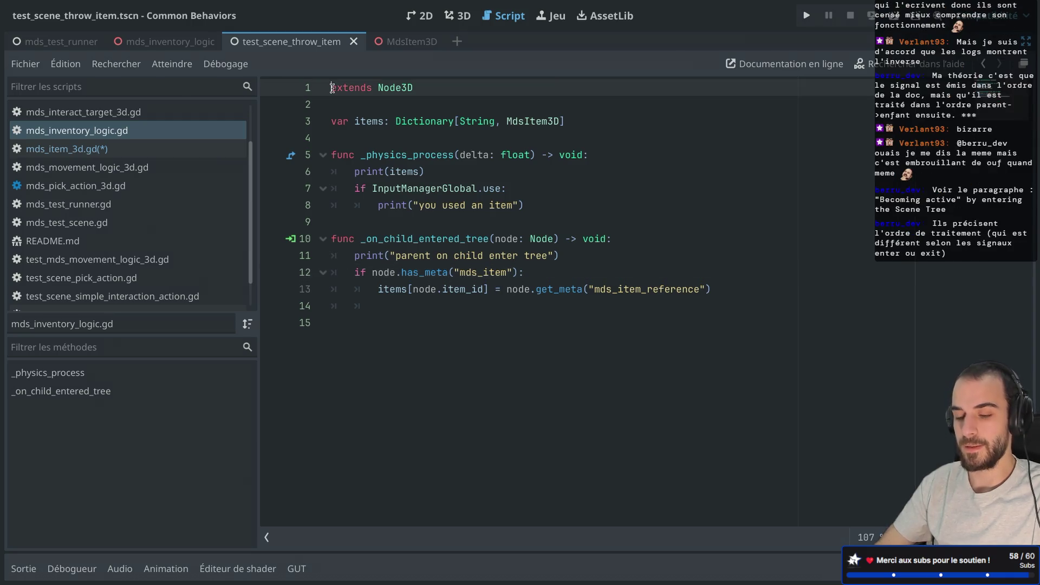
Step: Complete line 1 as class_name MdsInventoryLogic, save the script and scene, and return to the item script
text(class)
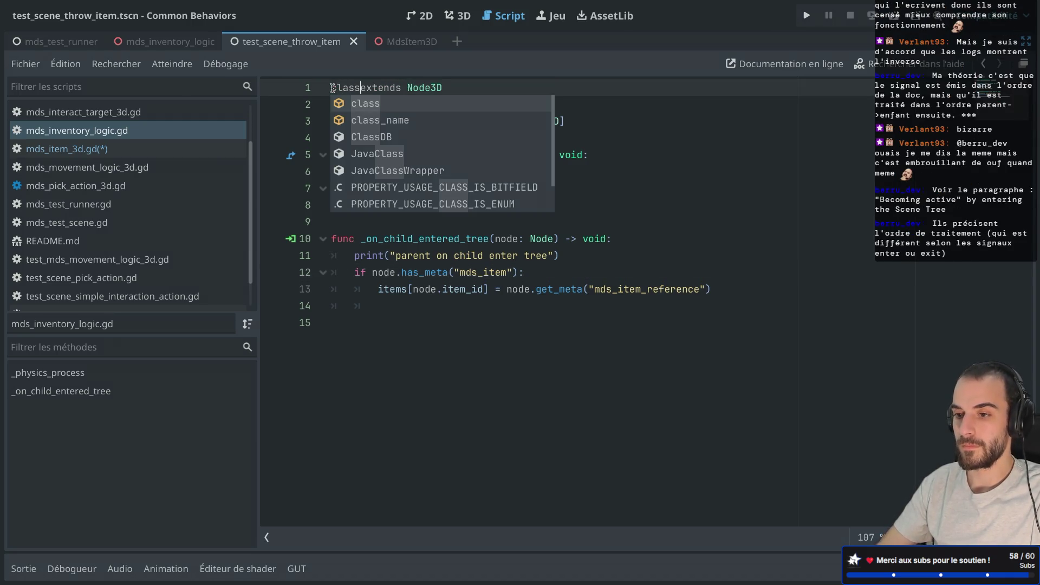
text(_name )
text(MdsInven)
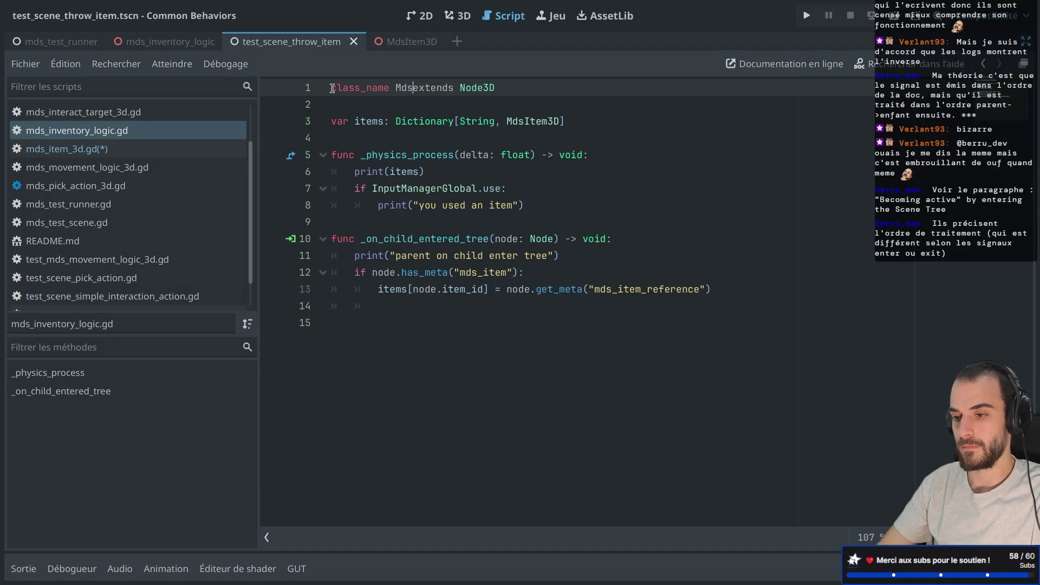
text(toryLogic)
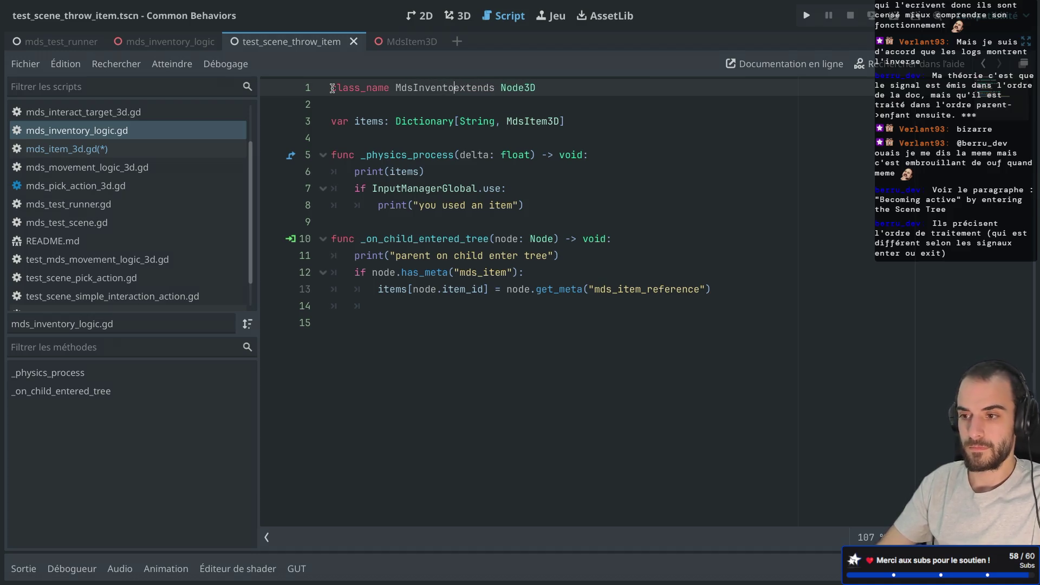
key(ctrl+shift+F11)
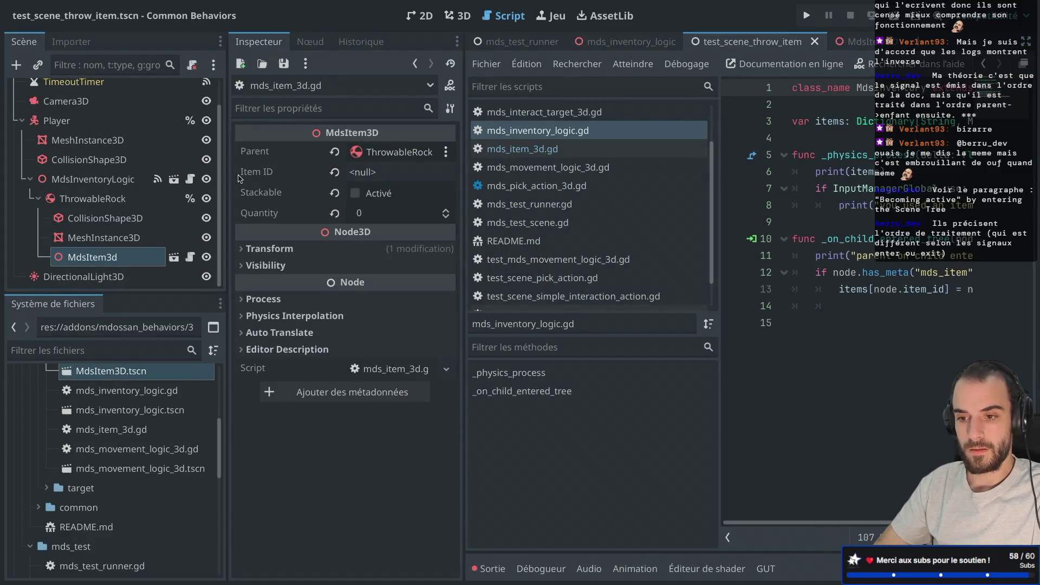
key(ctrl+shift+F11)
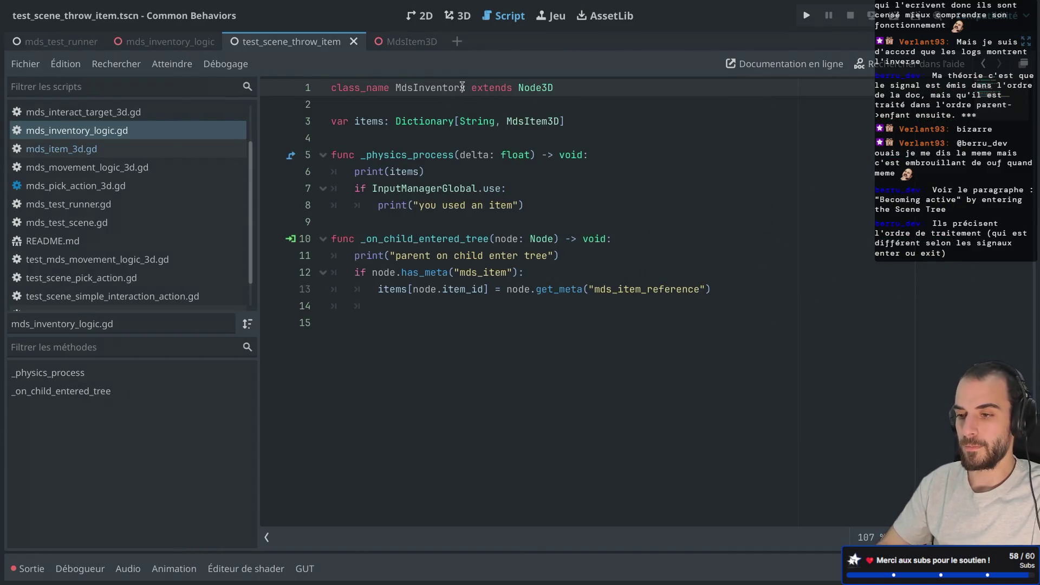
text(Lo)
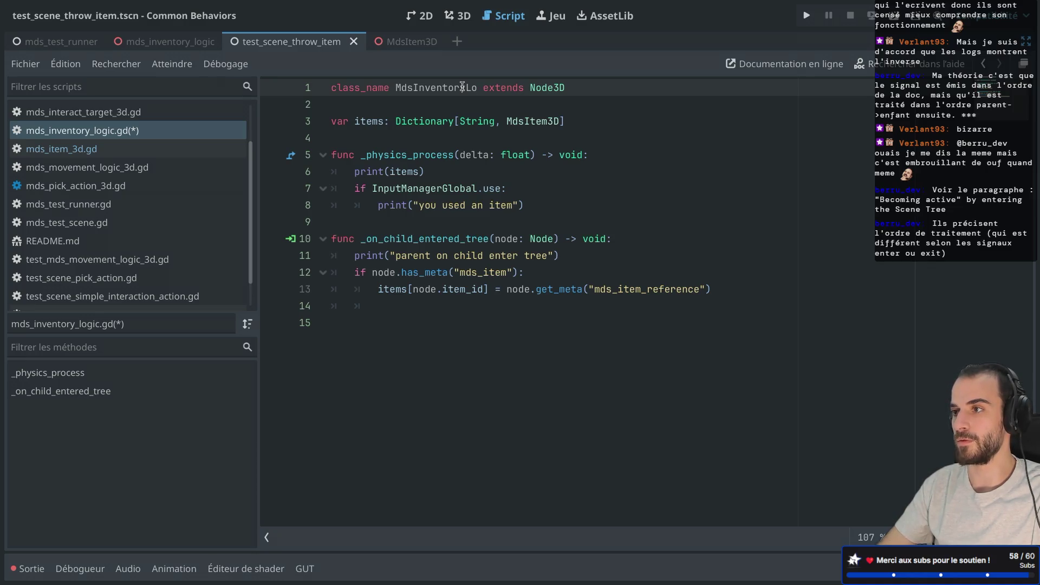
text(gic)
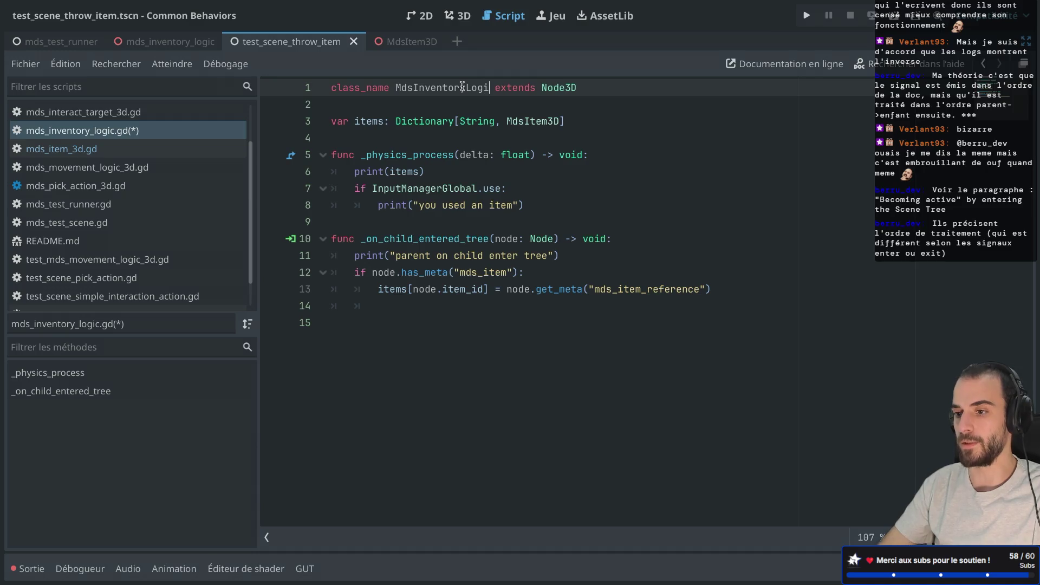
key(ctrl+s)
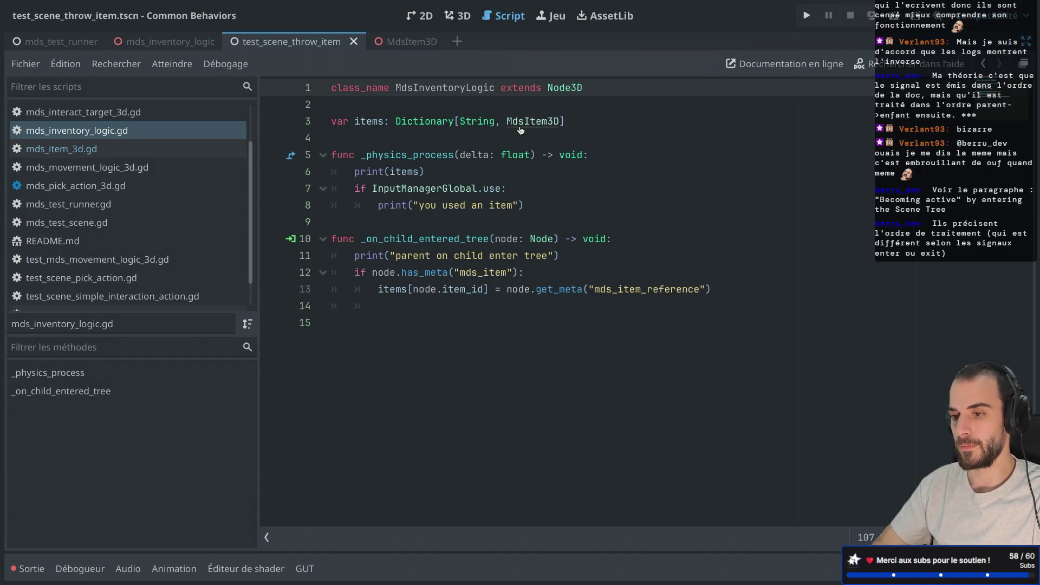
key(ctrl+shift+F11)
key(ctrl+shift+F11)
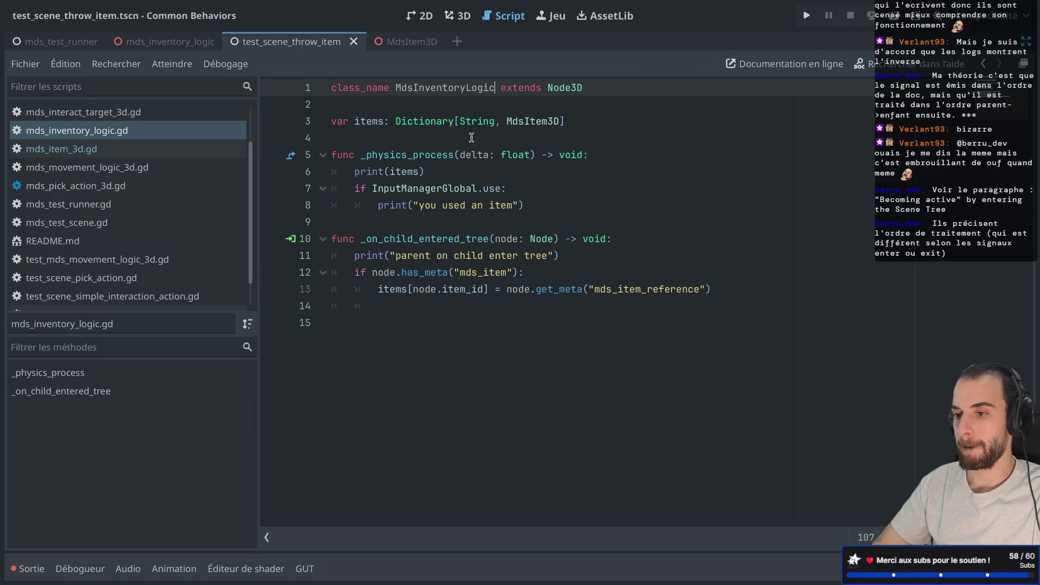
key(ctrl+s)
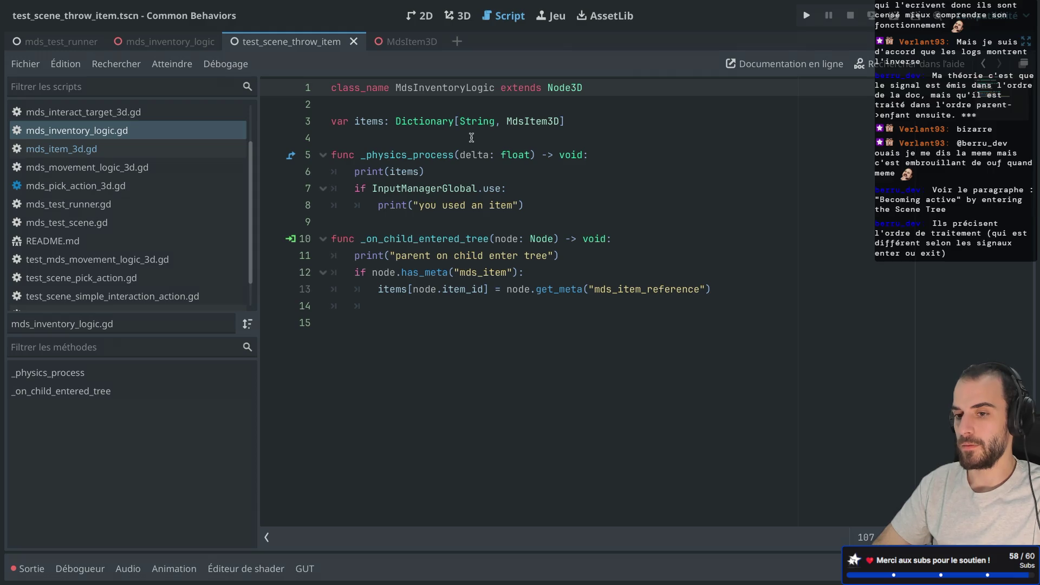
click(151, 151)
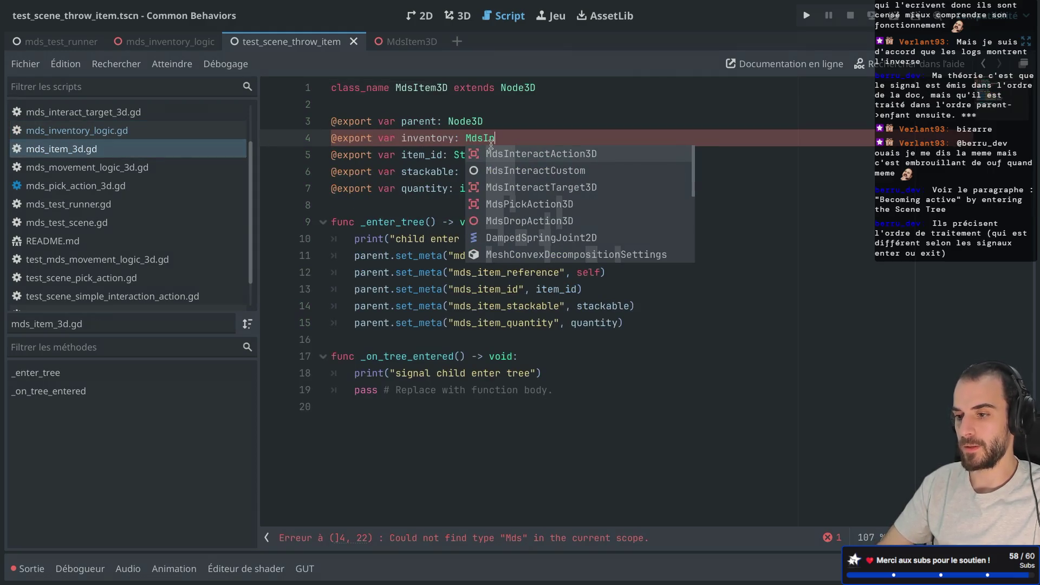
Step: Finish the inventory export's type as MdsInventoryLogic and save
text(ven)
key(Return)
key(ctrl+s)
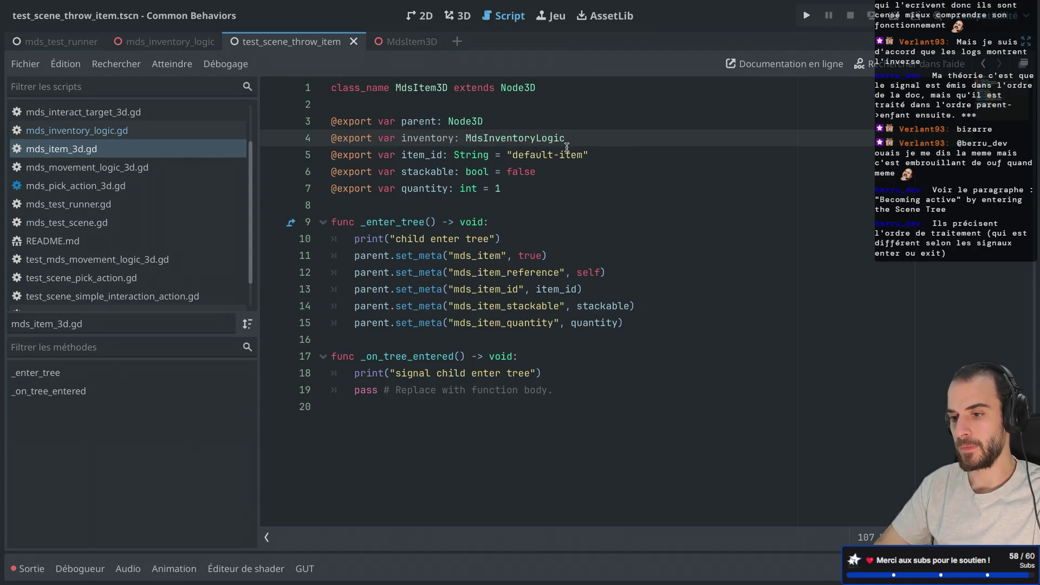
Step: Rename _enter_tree to _ready and _on_tree_entered to register_to_inventory
double_click(392, 227)
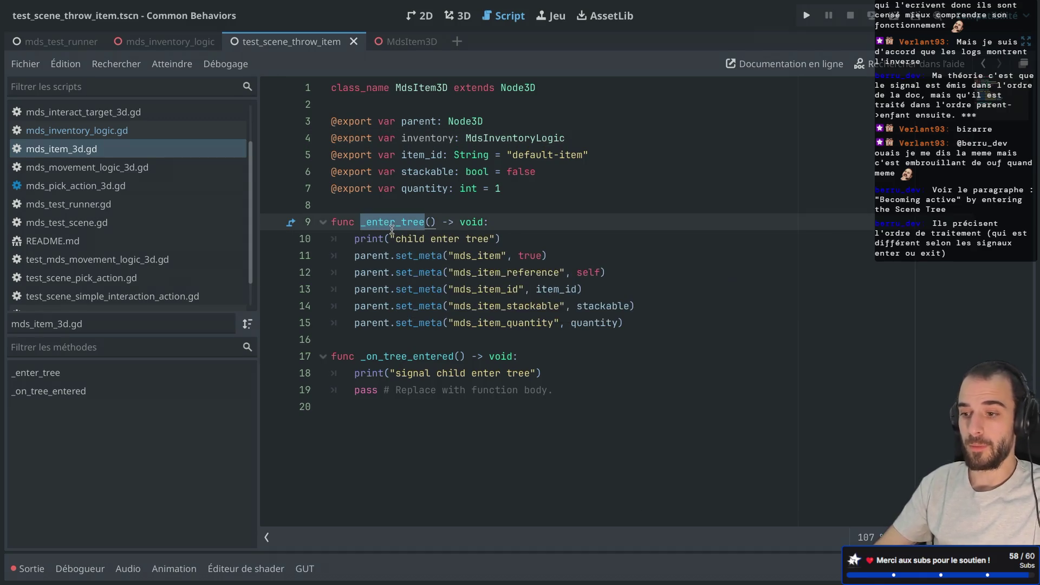
text(_re)
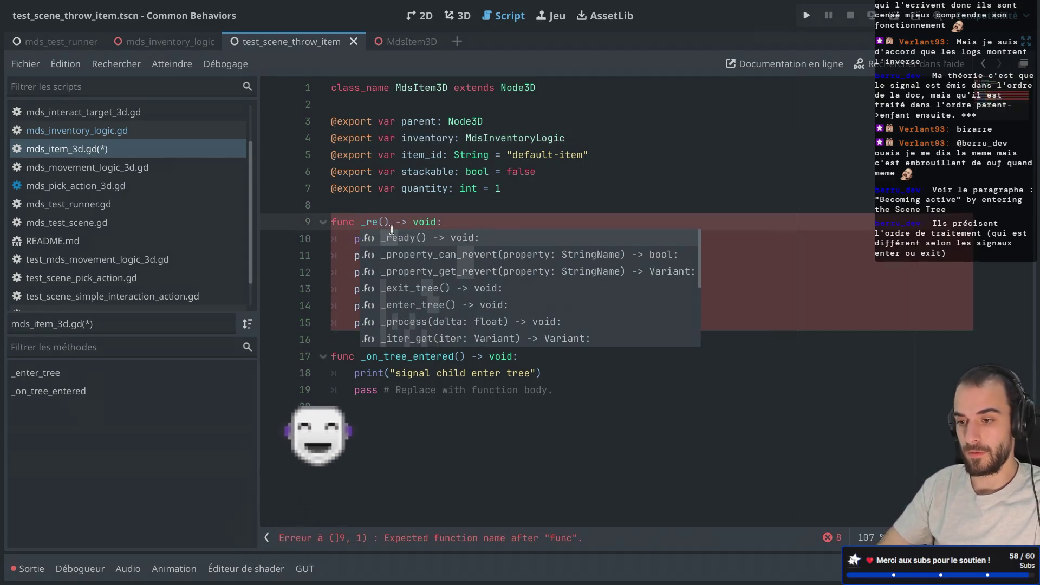
text(ady)
key(ctrl+s)
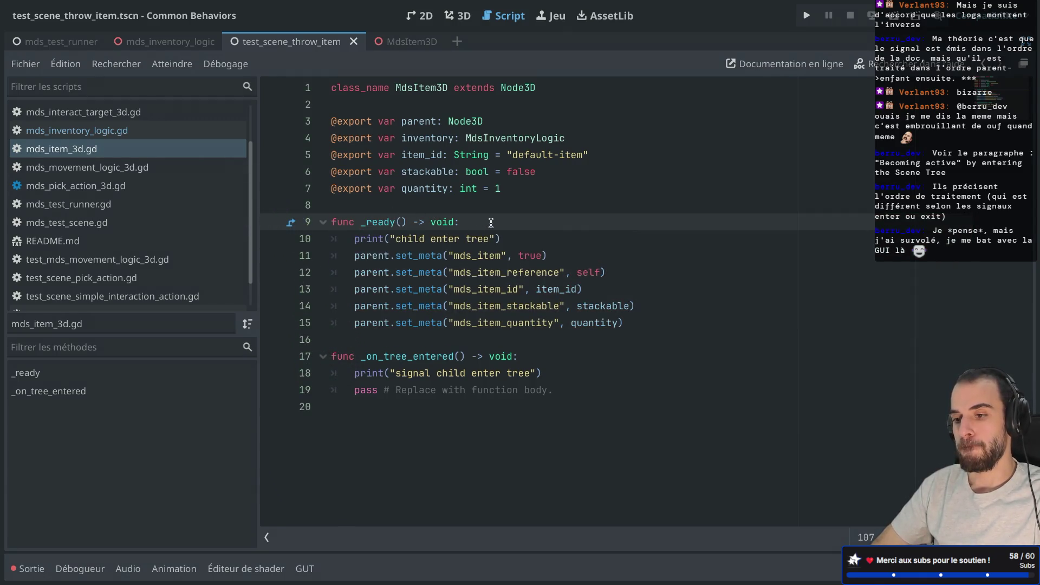
double_click(377, 355)
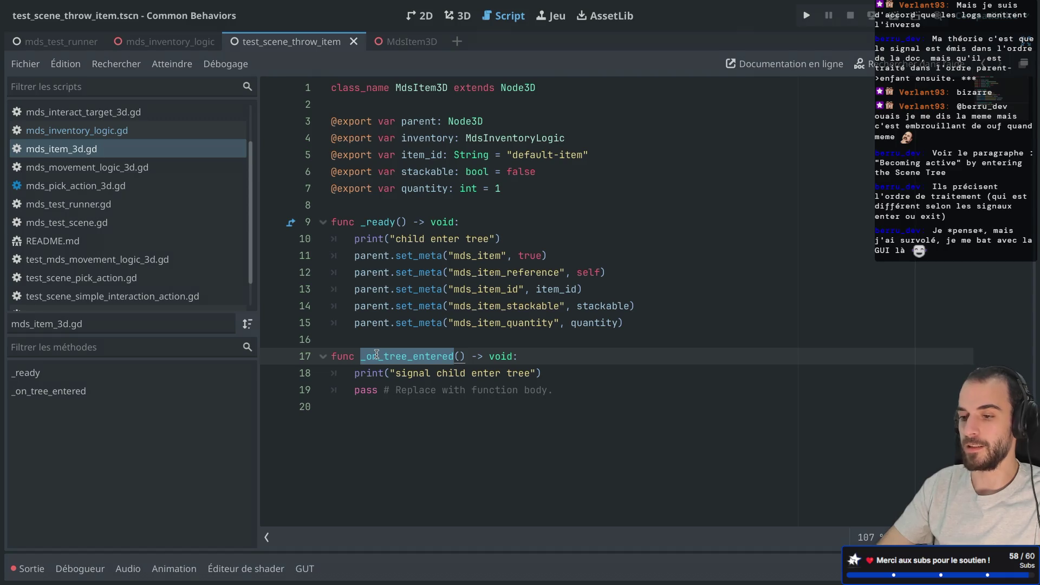
text(regist)
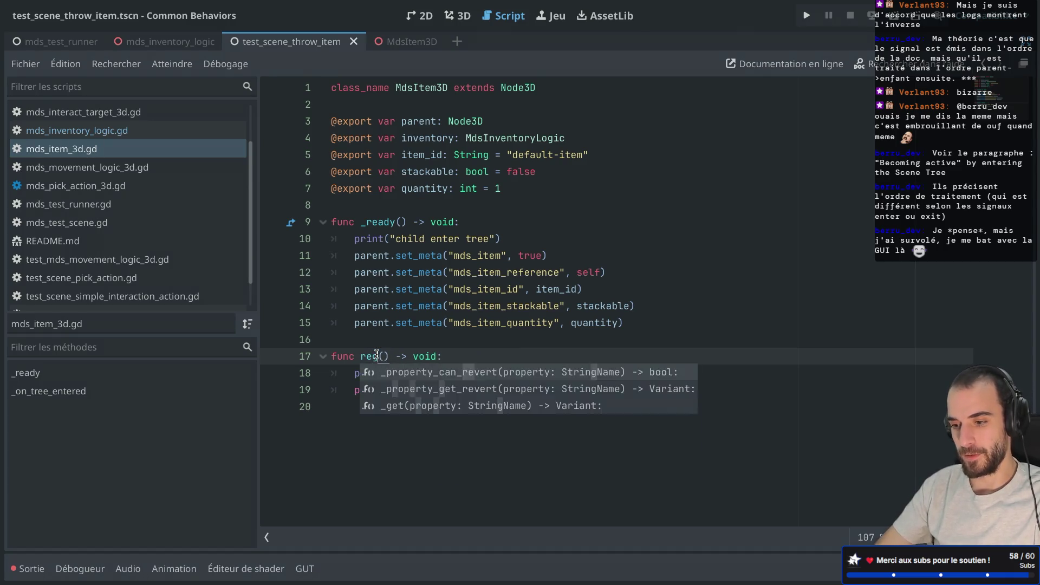
text(er_to_)
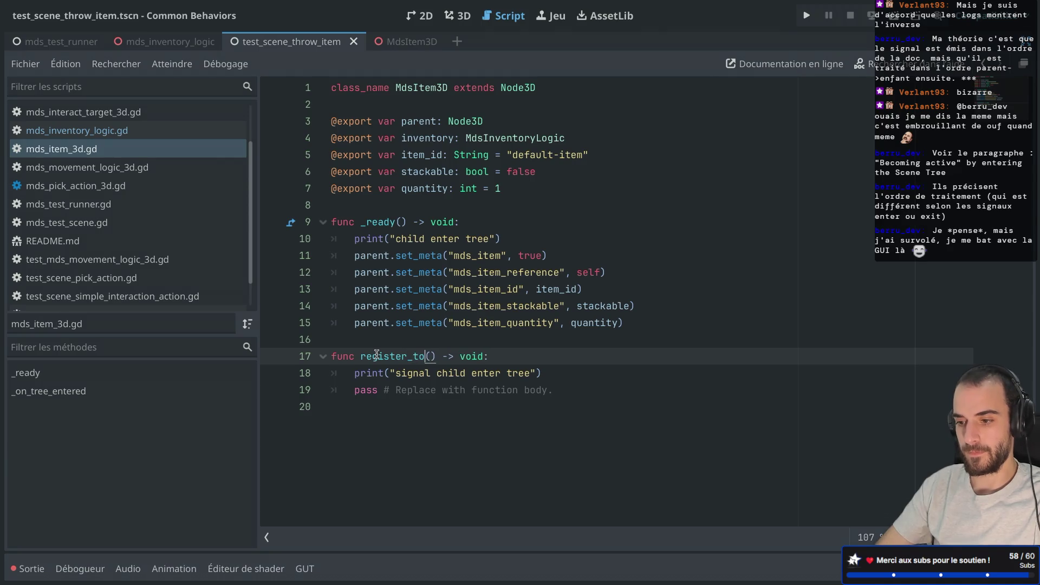
text(inventory)
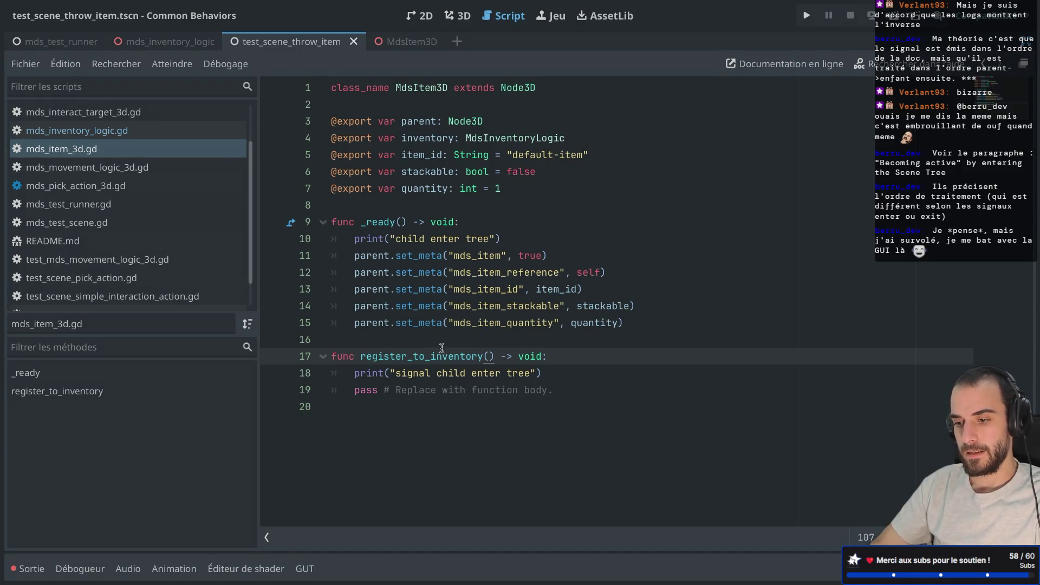
Step: Create func set_parent_metadata() and move the five set_meta lines from _ready into it
click(380, 341)
key(Return)
key(Return)
text(func )
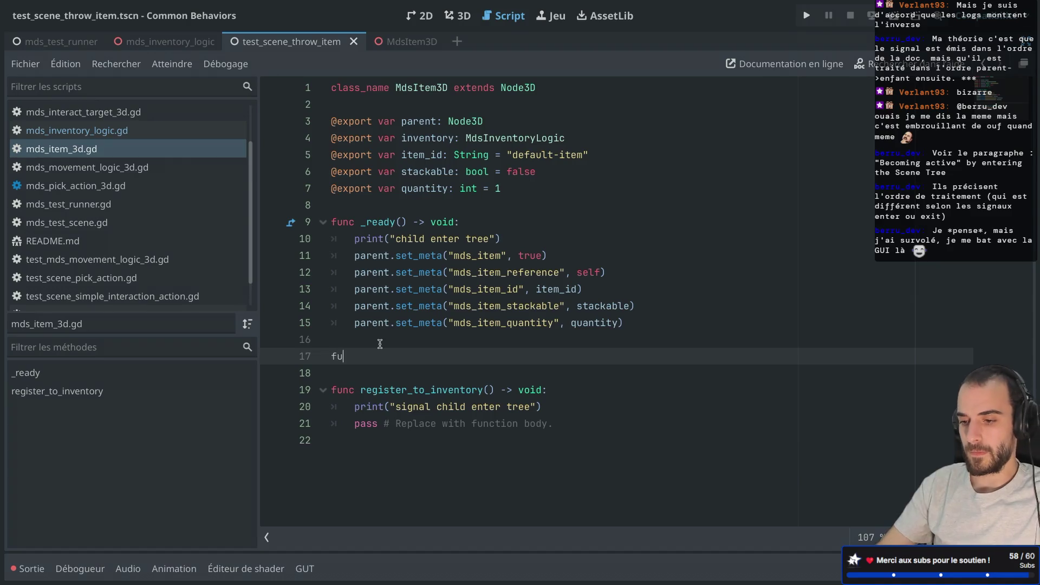
text(set_parent_metadata)
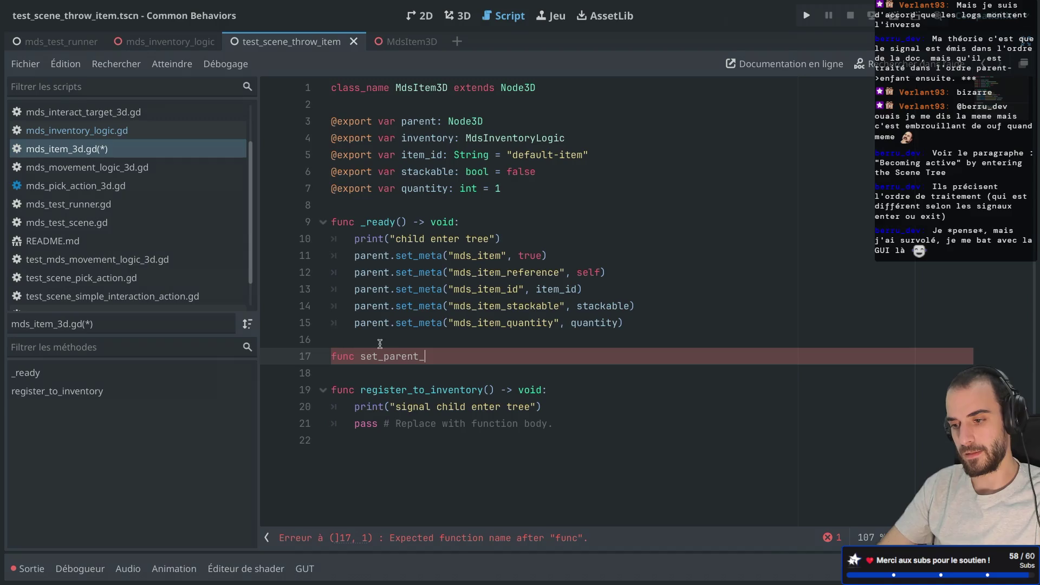
text(():)
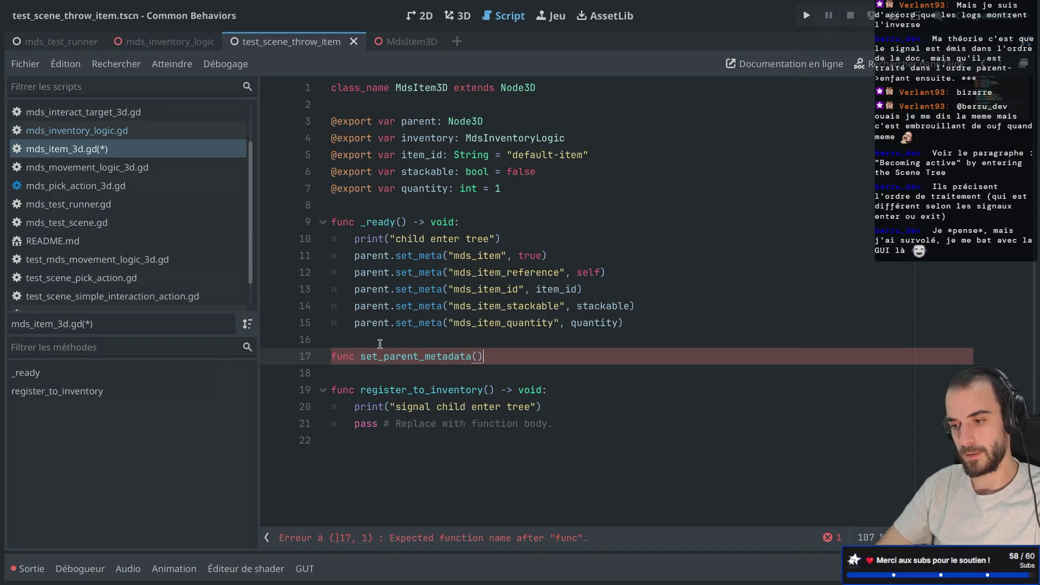
drag(636, 323, 603, 232)
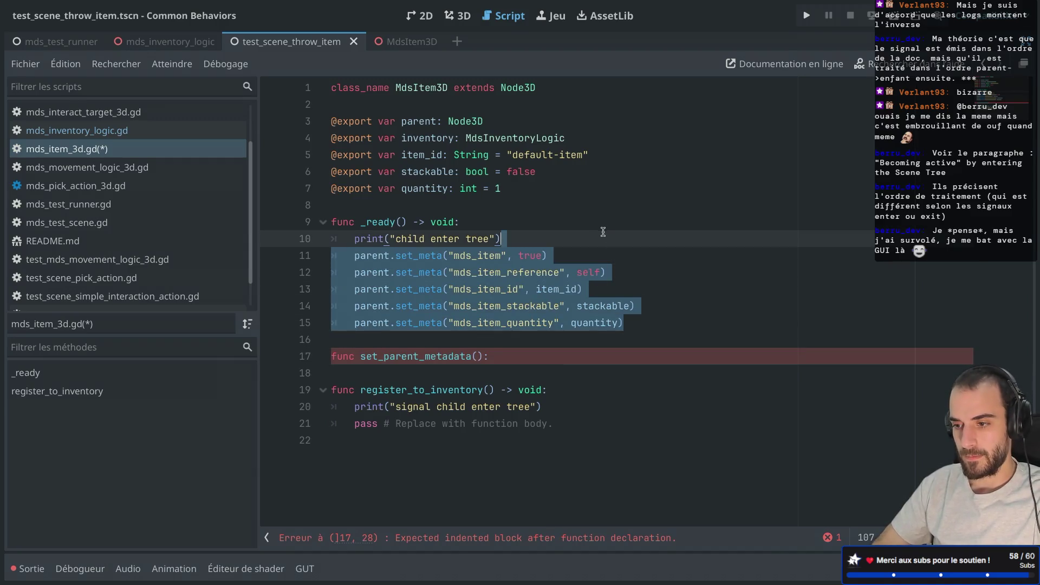
key(ctrl+x)
click(520, 275)
key(ctrl+v)
key(ctrl+s)
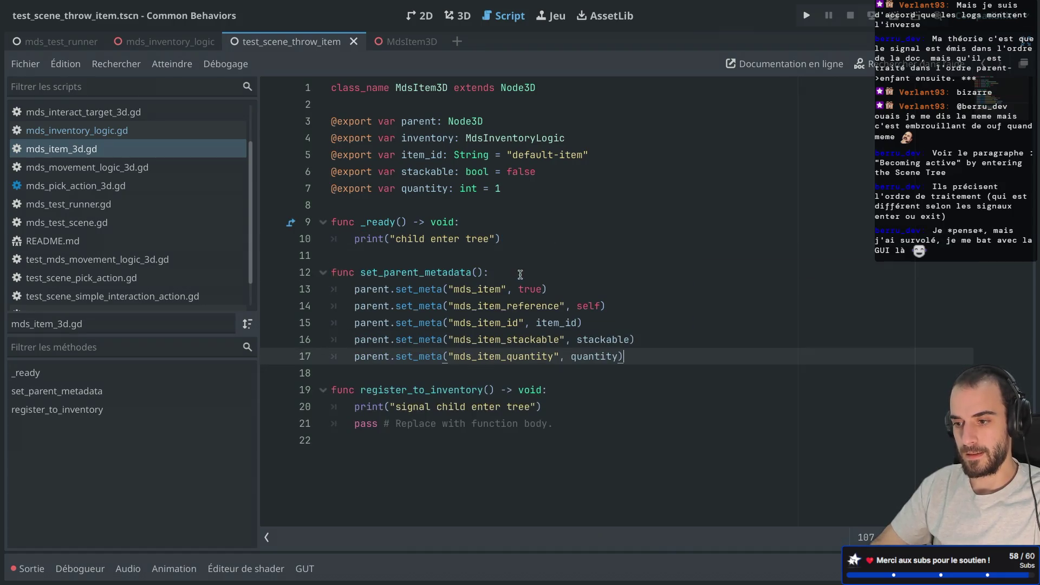
Step: Call set_parent_metadata() and register_to_inventory() from _ready, then switch to mds_inventory_logic.gd
click(510, 239)
key(Return)
text(set_p)
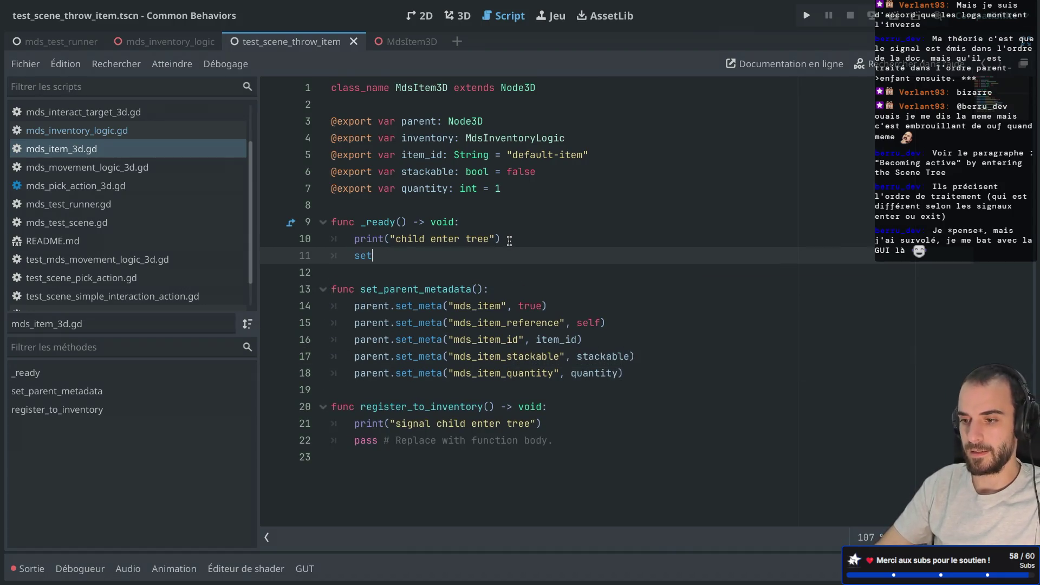
key(Return)
key(Return)
text(re)
key(Return)
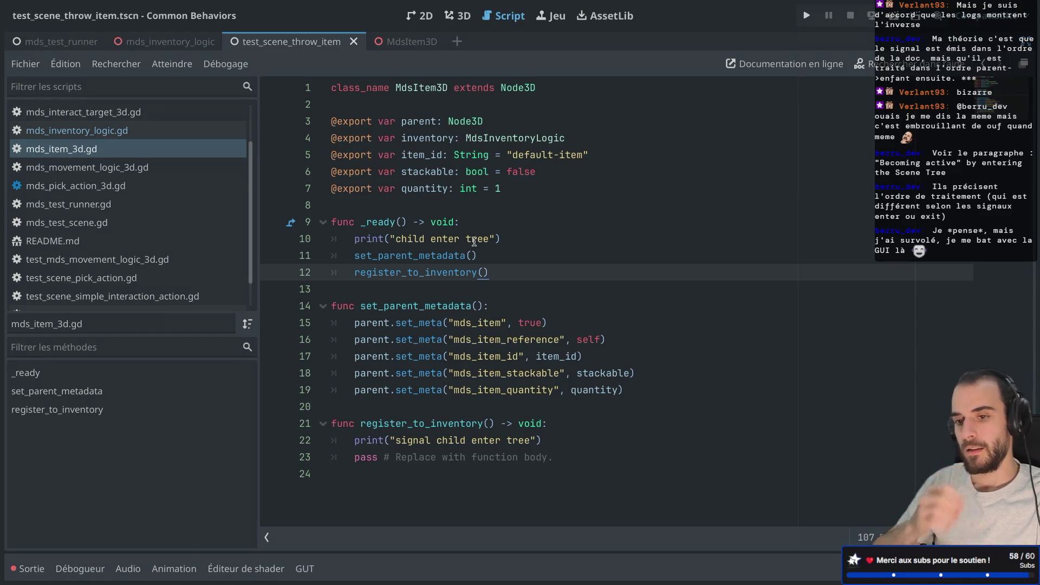
click(91, 132)
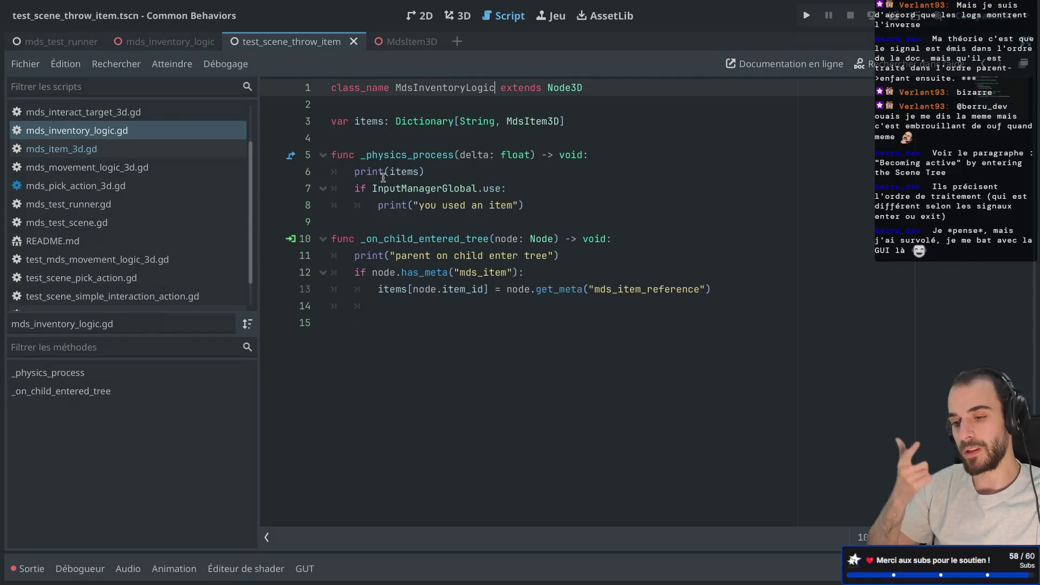
Step: Replace register_to_inventory's placeholder body with inventory.register_item(self) and save
mouse_move(383, 178)
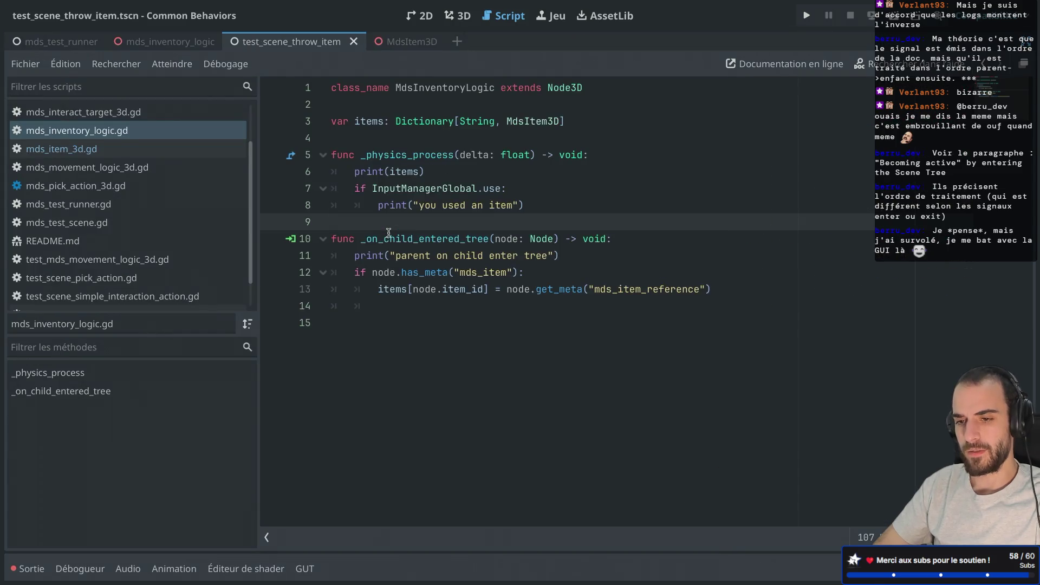
click(105, 150)
drag(355, 440, 581, 463)
key(BackSpace)
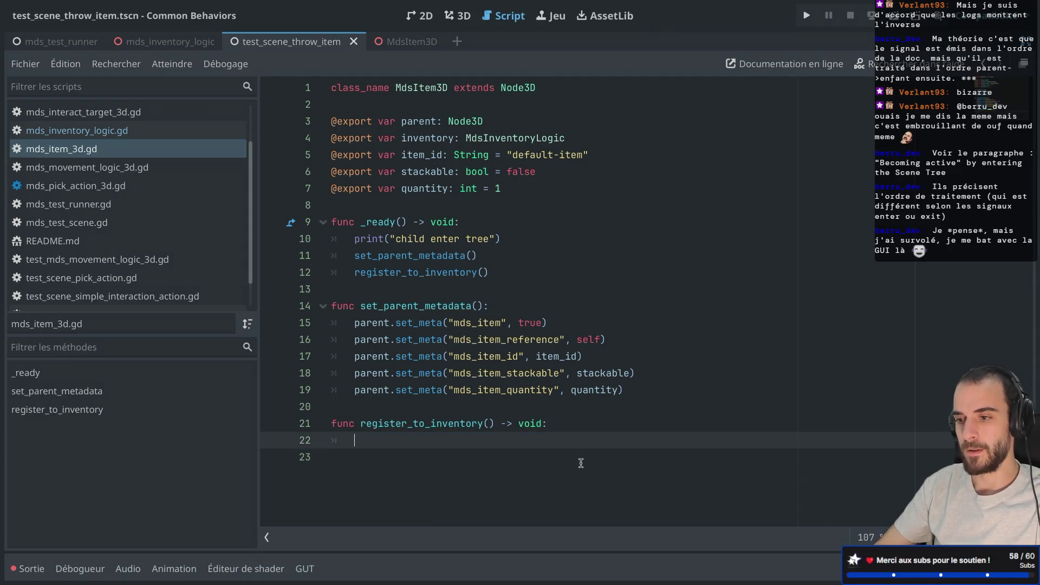
text(inv)
key(Return)
text(.re)
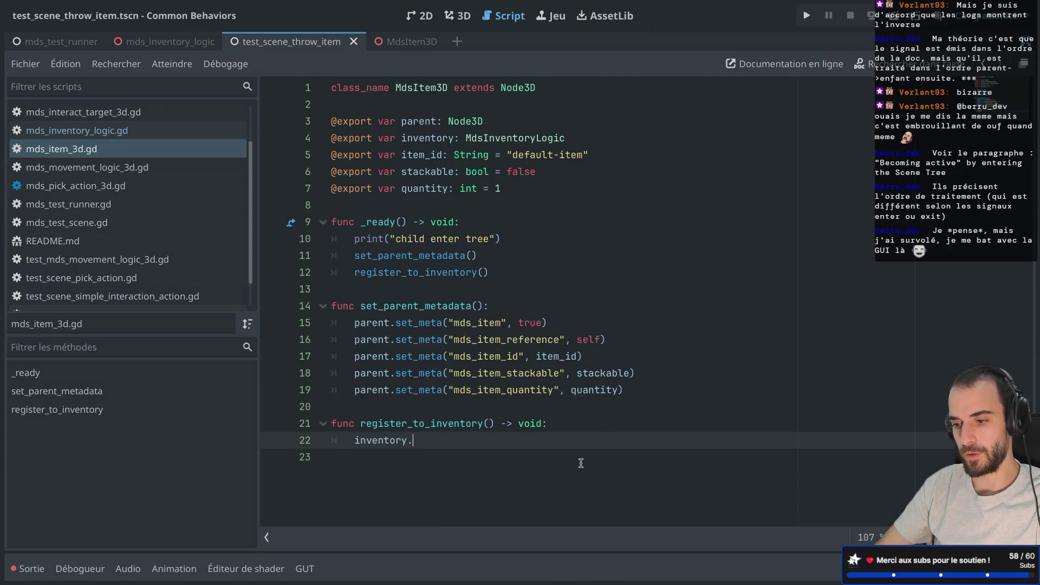
text(ge)
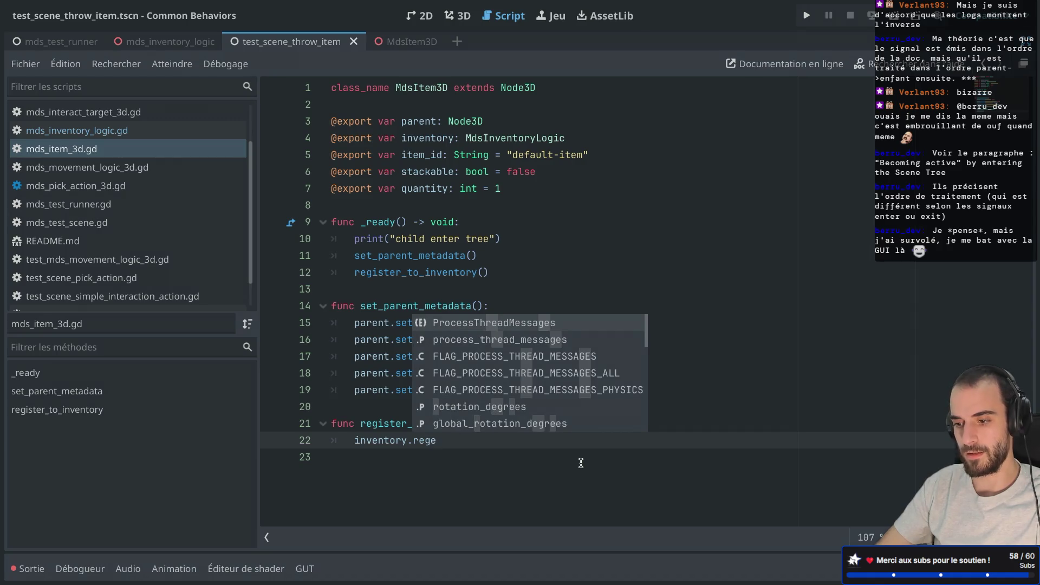
key(BackSpace)
text(is)
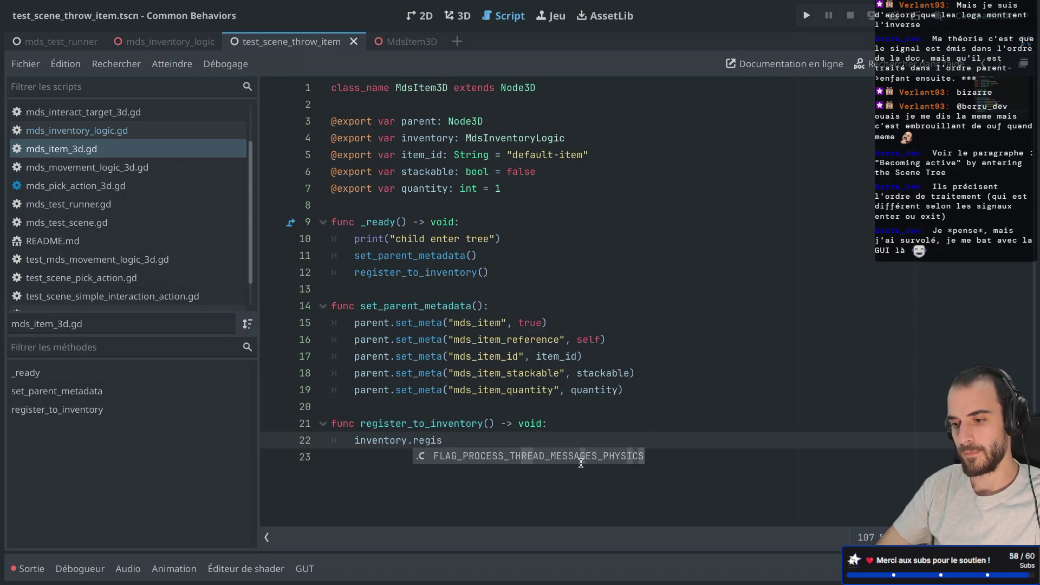
text(ter_item(self)
key(ctrl+s)
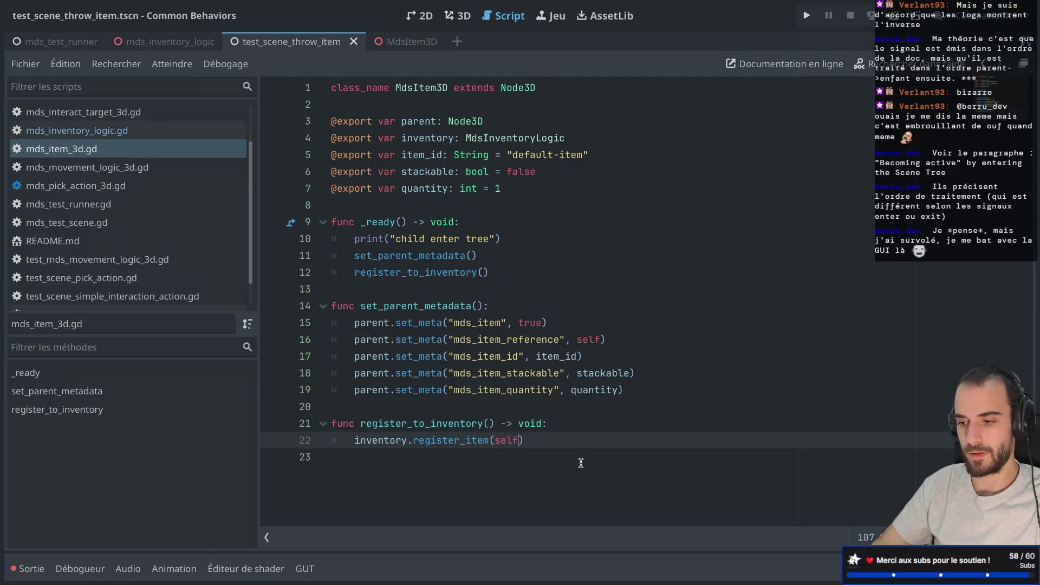
click(114, 136)
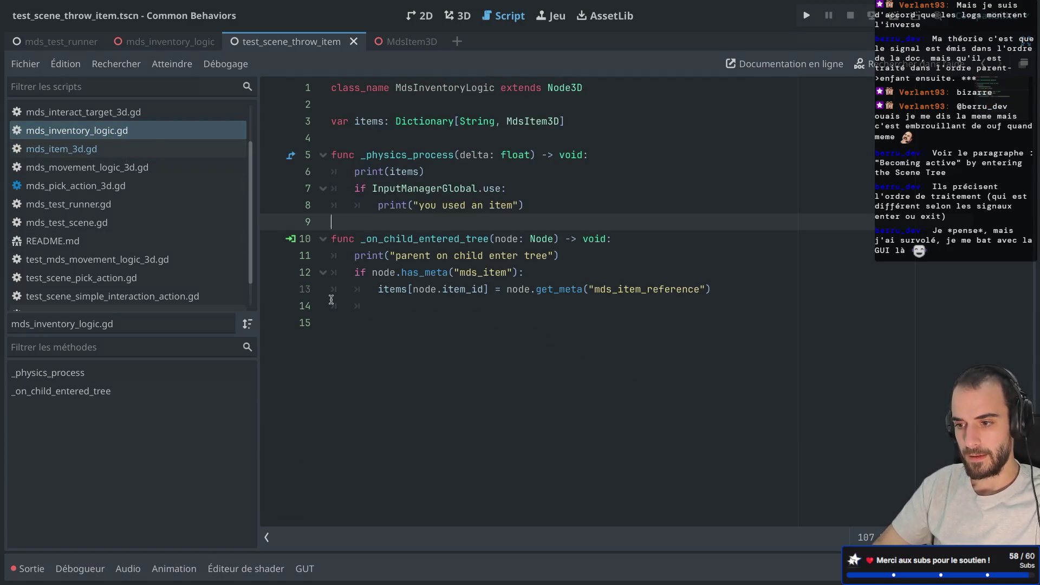
Step: Add a new func register_item(item: MdsItem3D) at the end of the inventory script
click(331, 319)
key(Return)
text(func register_item()
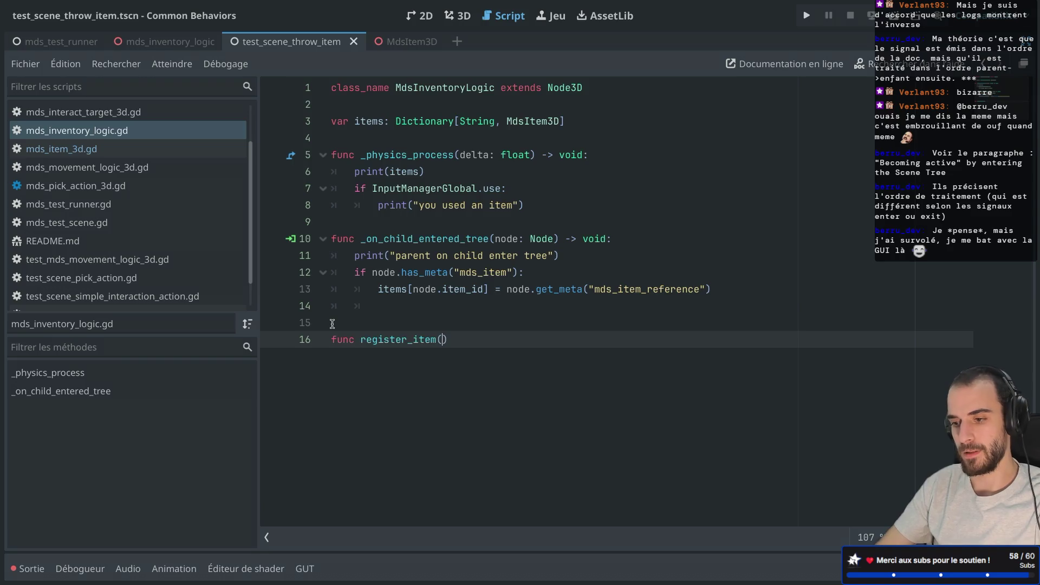
text(item: MdsIte)
key(Return)
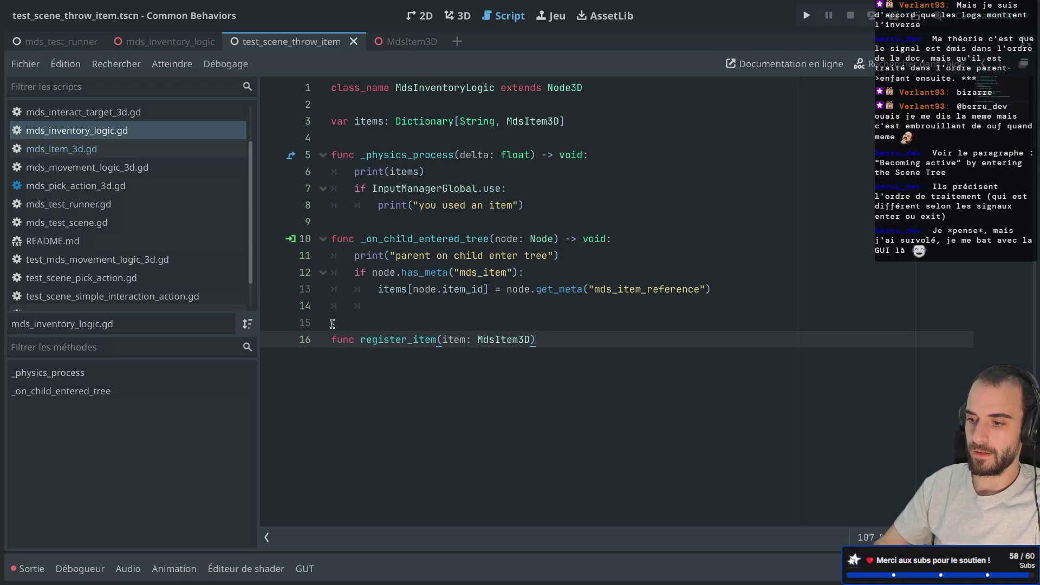
key(Return)
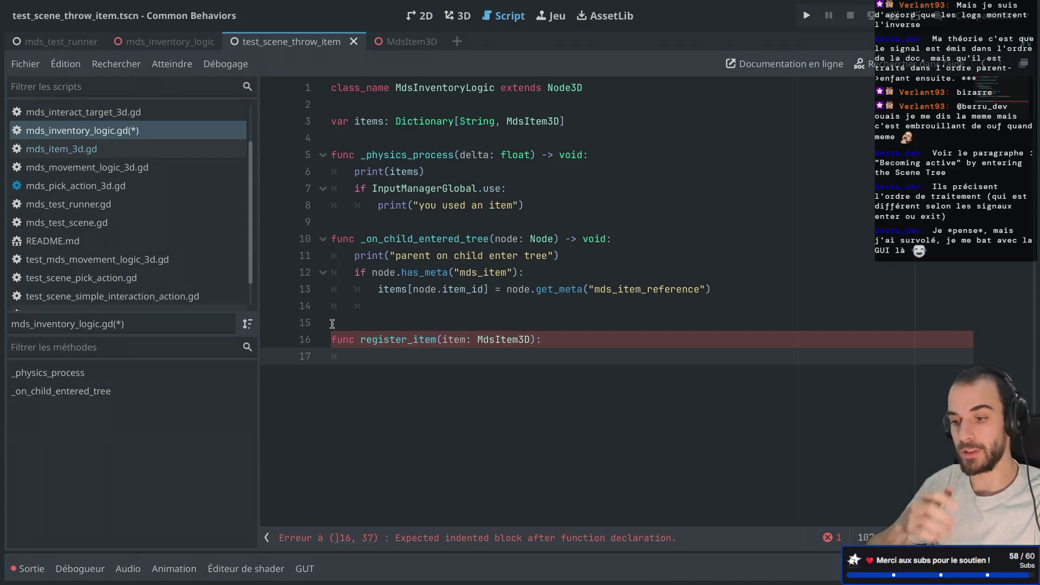
Step: Move the items[node.item_id] storing line from line 13 into register_item's body
key(ctrl+shift+F11)
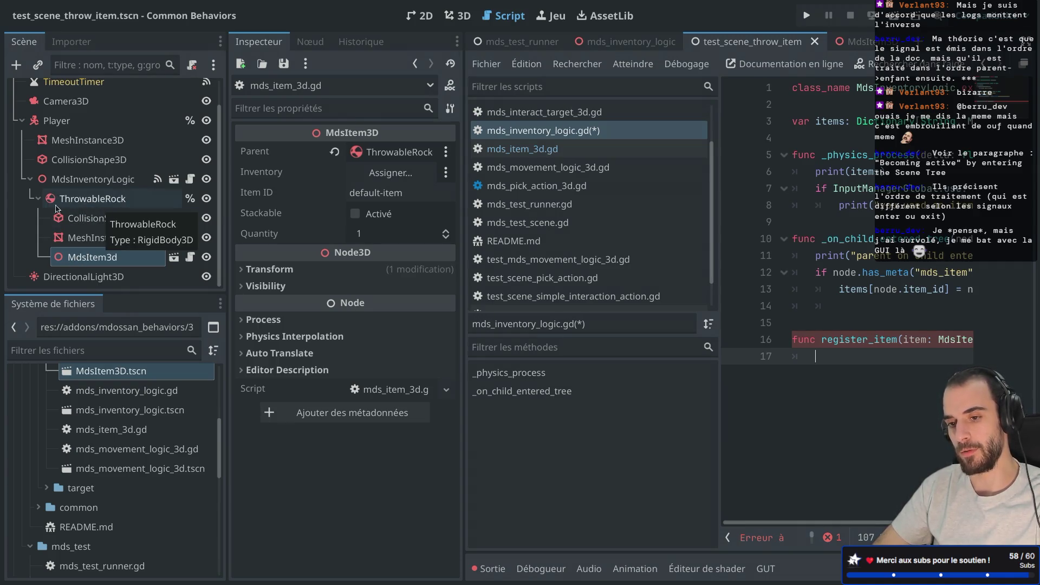
key(ctrl+shift+F11)
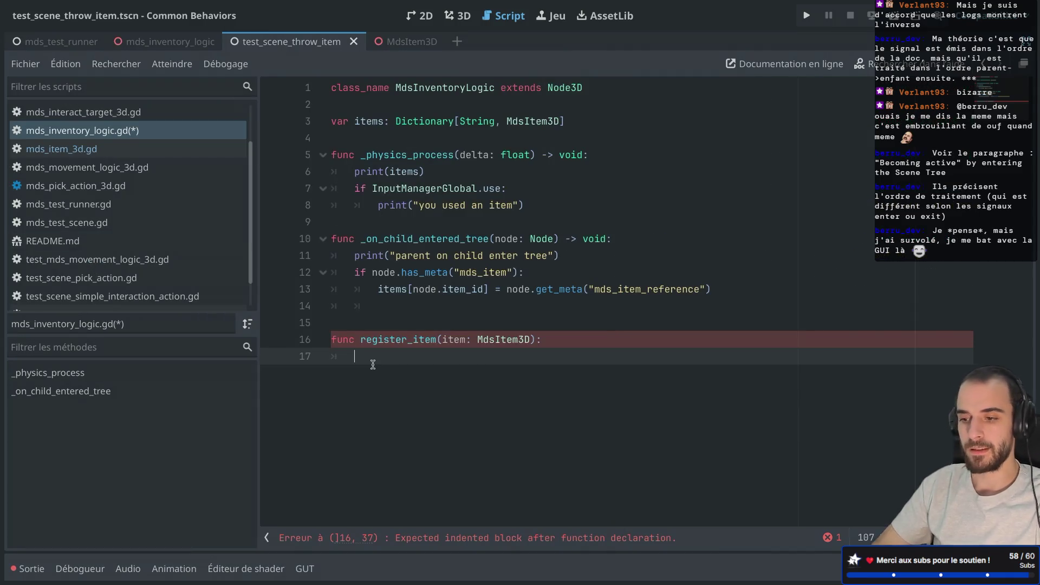
drag(379, 290, 735, 294)
key(ctrl+x)
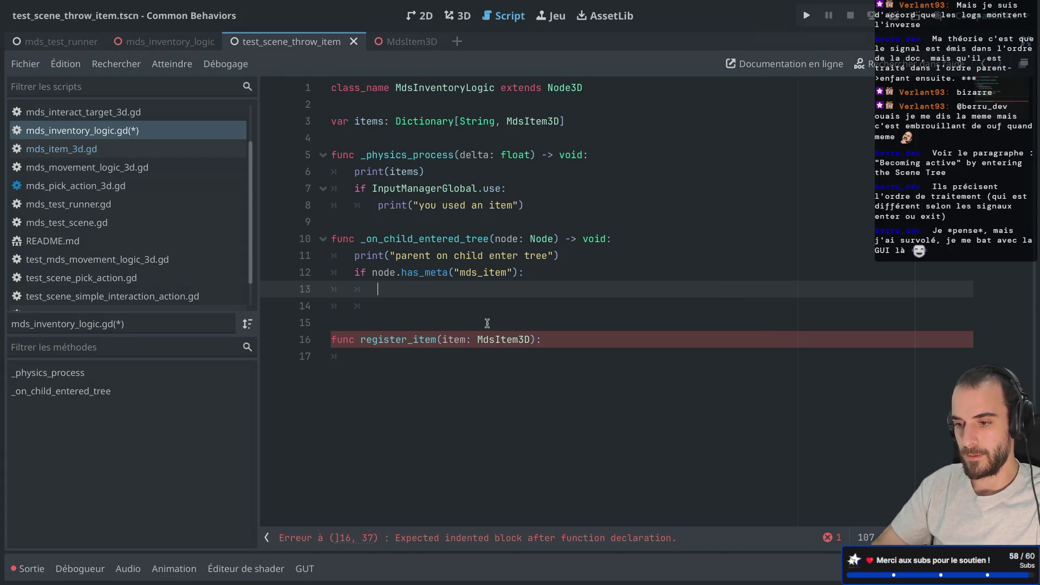
click(392, 354)
key(ctrl+v)
Step: Delete the whole _on_child_entered_tree function
mouse_move(347, 324)
mouse_down()
mouse_move(359, 307)
mouse_move(309, 234)
mouse_up()
key(BackSpace)
key(BackSpace)
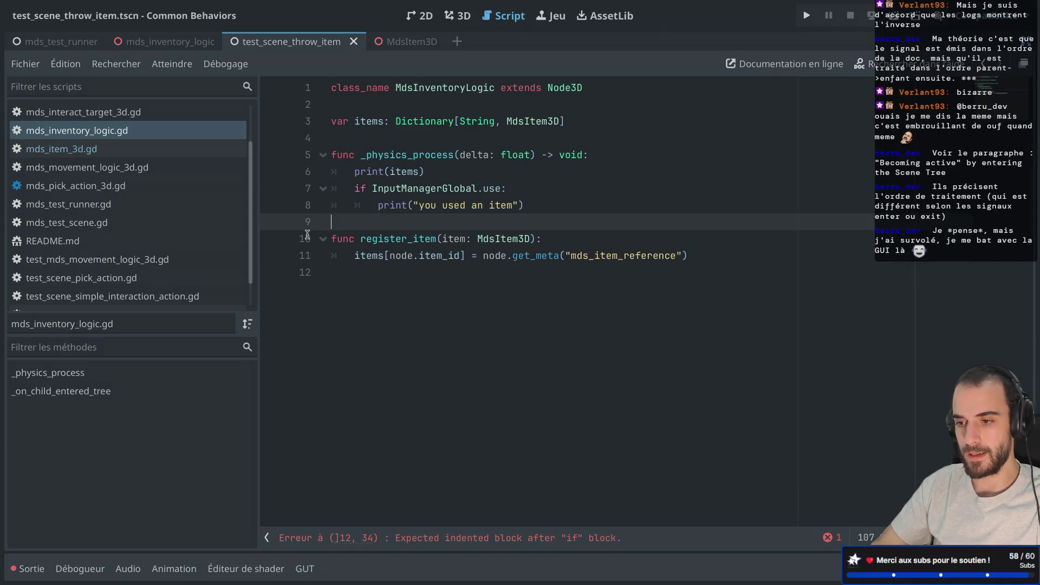
key(ctrl+shift+F11)
click(109, 181)
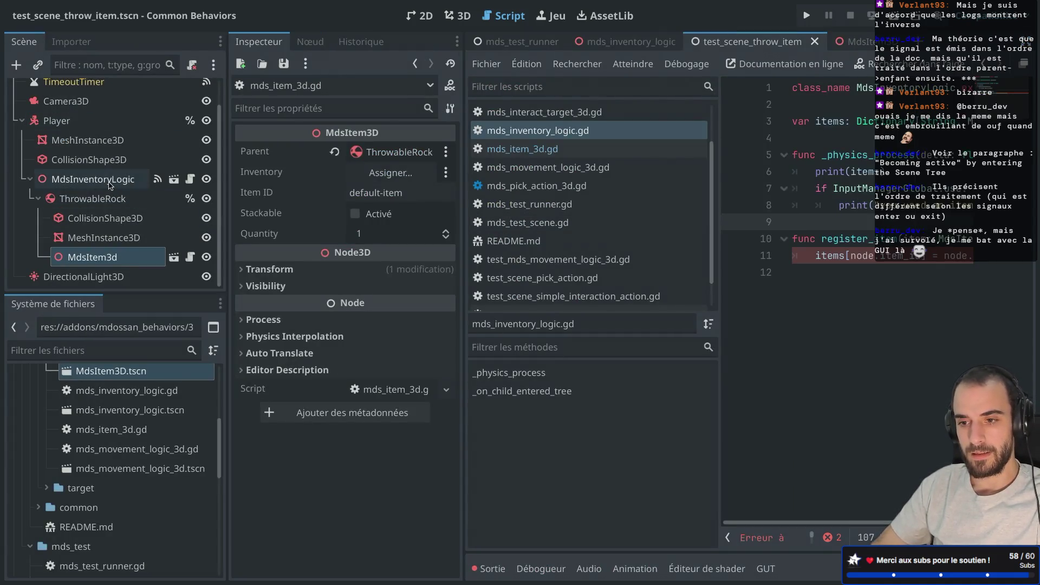
click(310, 42)
right_click(312, 193)
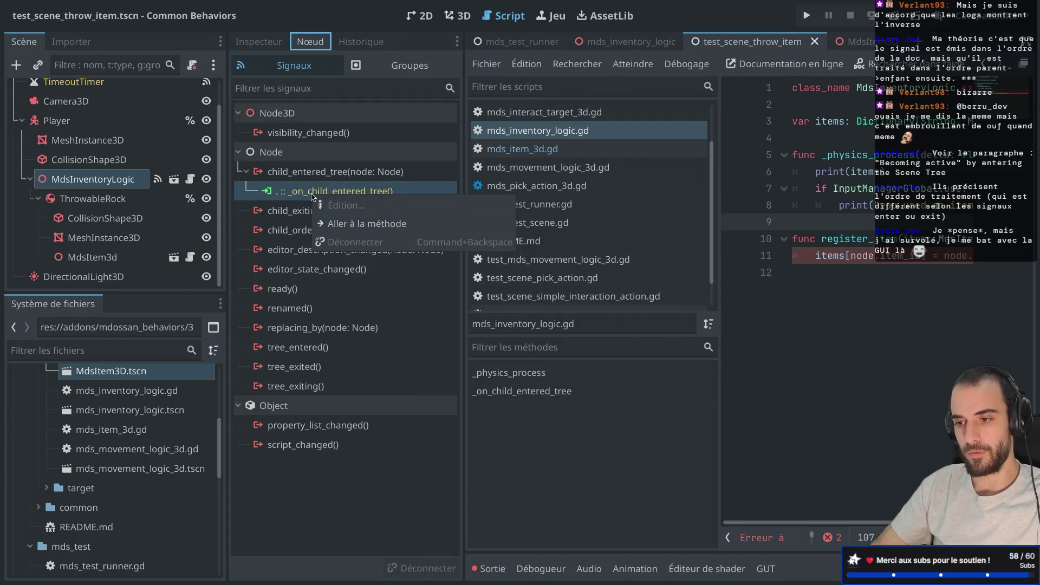
click(327, 179)
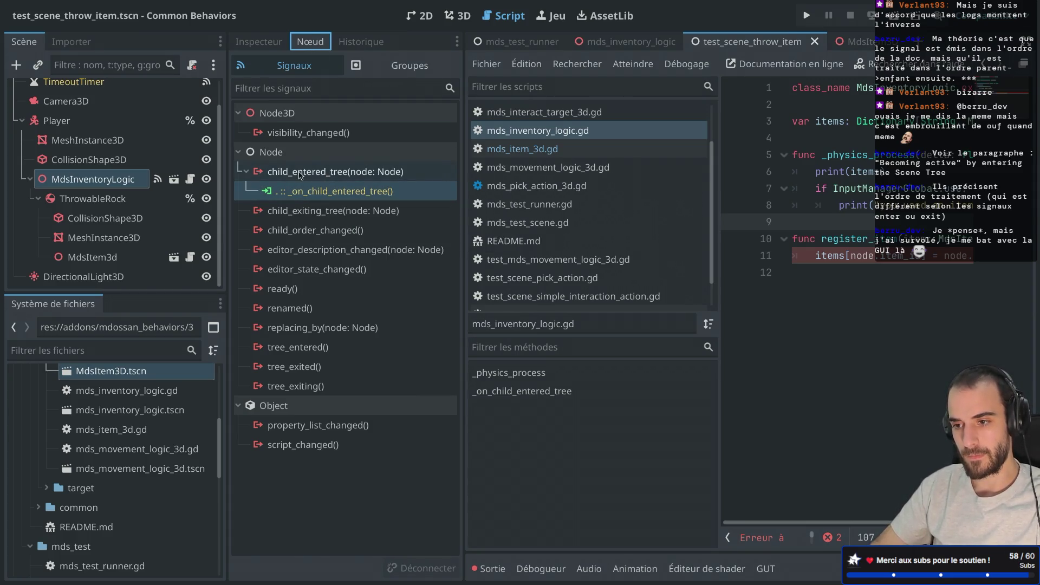
right_click(304, 188)
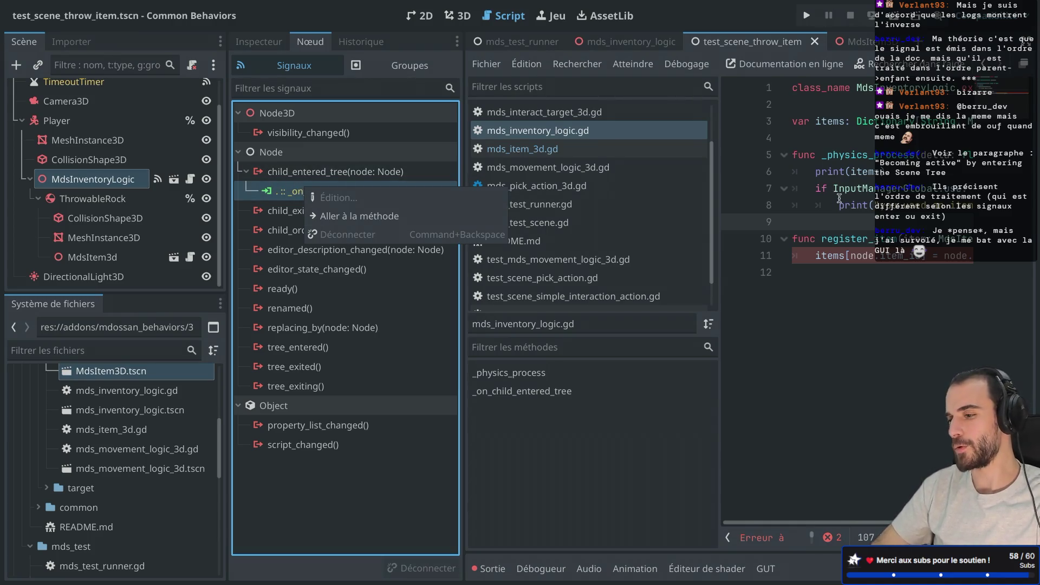
click(795, 239)
key(ctrl+shift+F11)
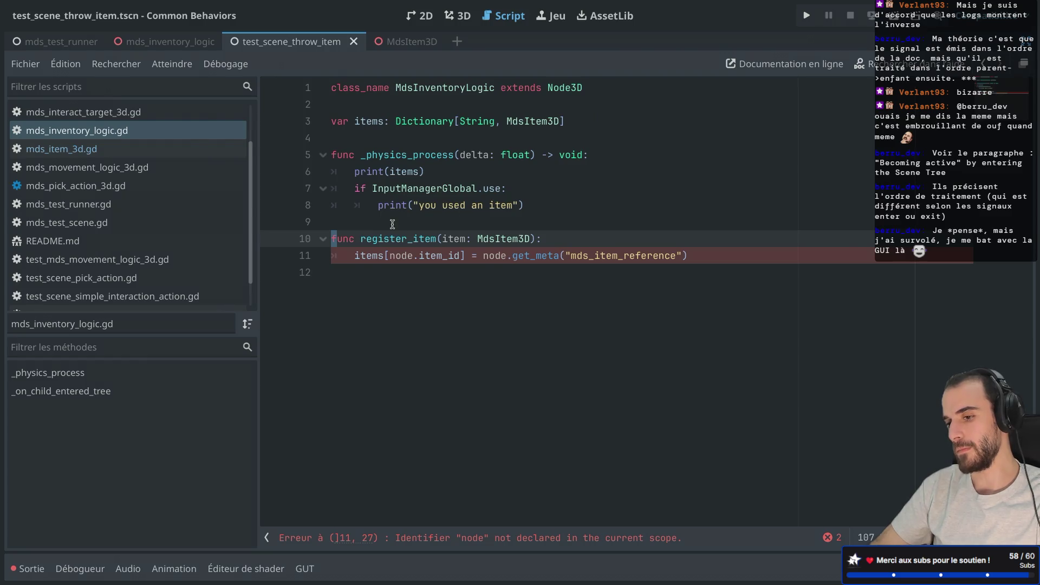
key(ctrl+shift+F11)
right_click(312, 193)
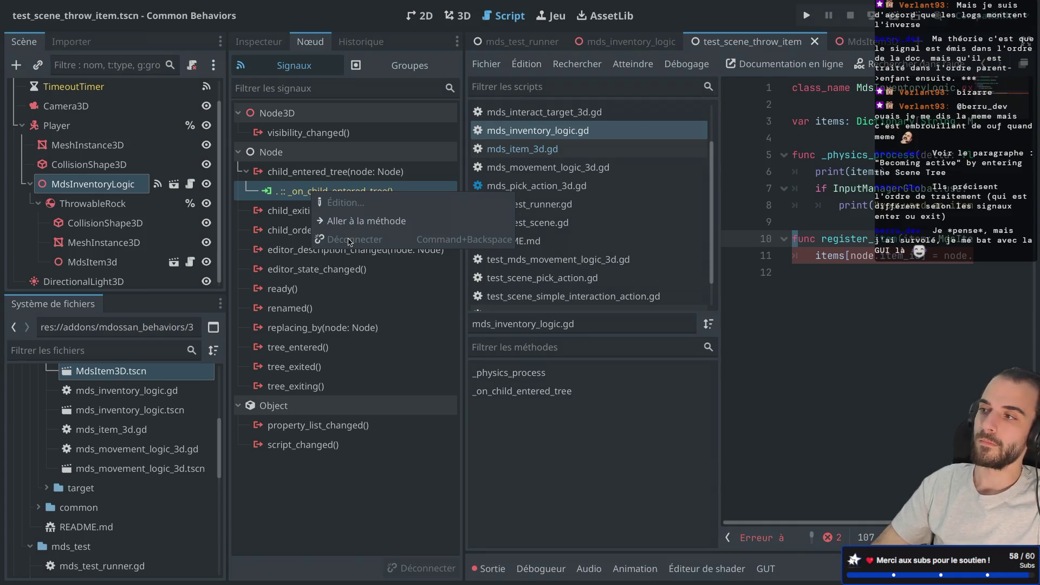
click(534, 238)
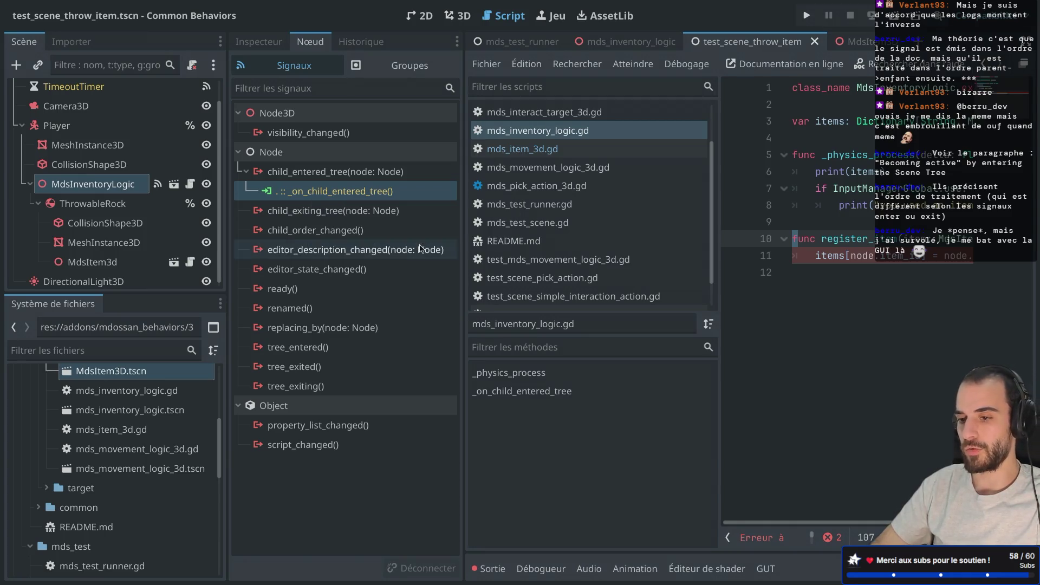
key(ctrl+shift+F11)
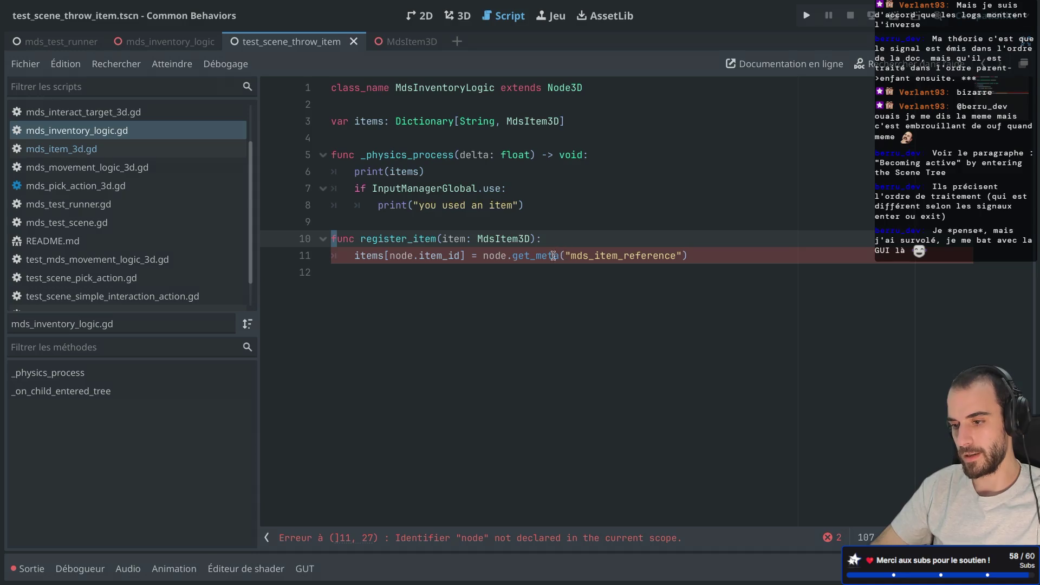
double_click(499, 256)
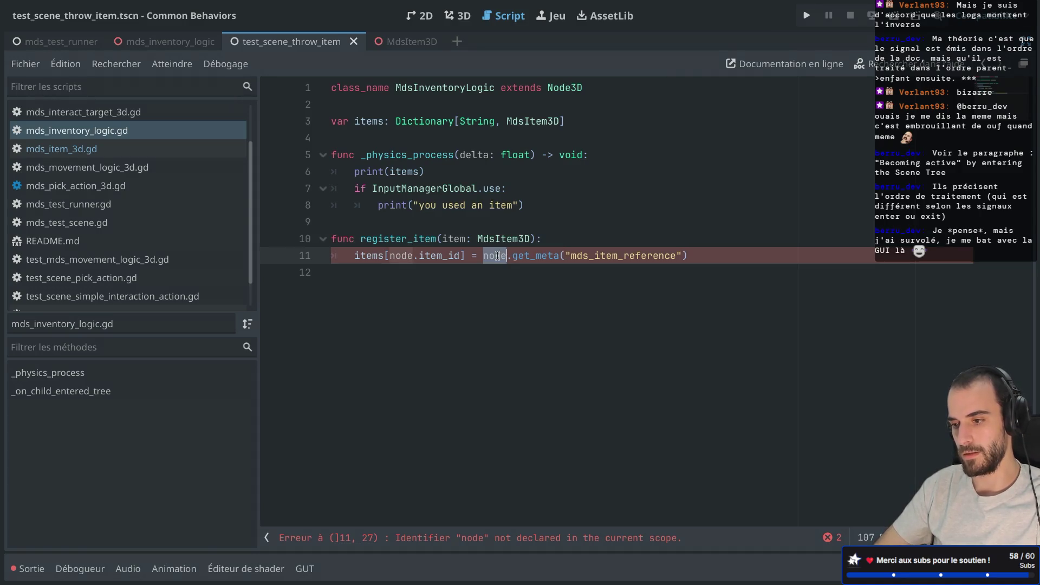
Step: On line 11, replace node.get_meta("mds_item_reference") and node.item_id with item references, then save
click(481, 259)
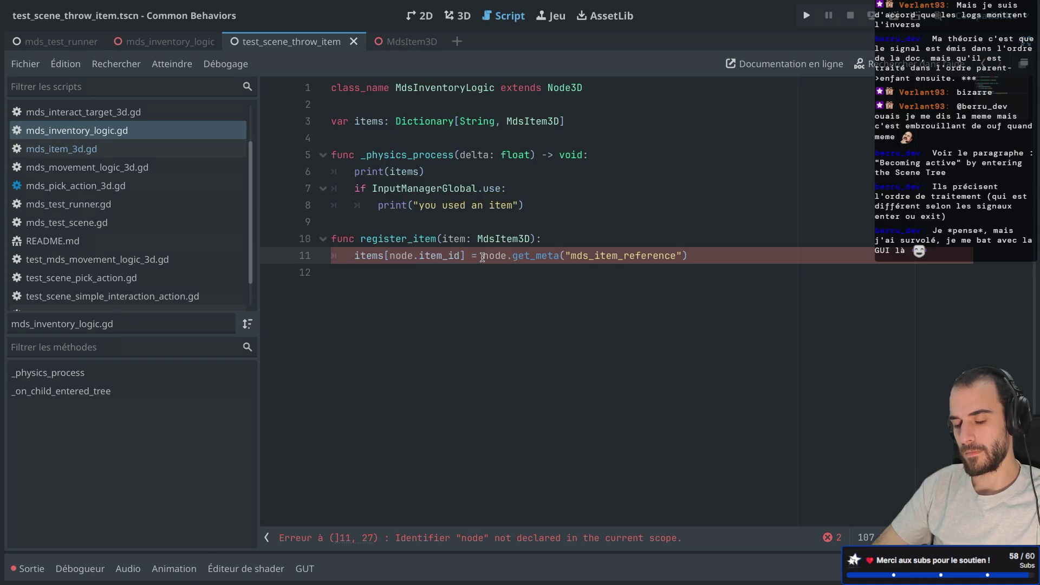
drag(483, 258, 725, 253)
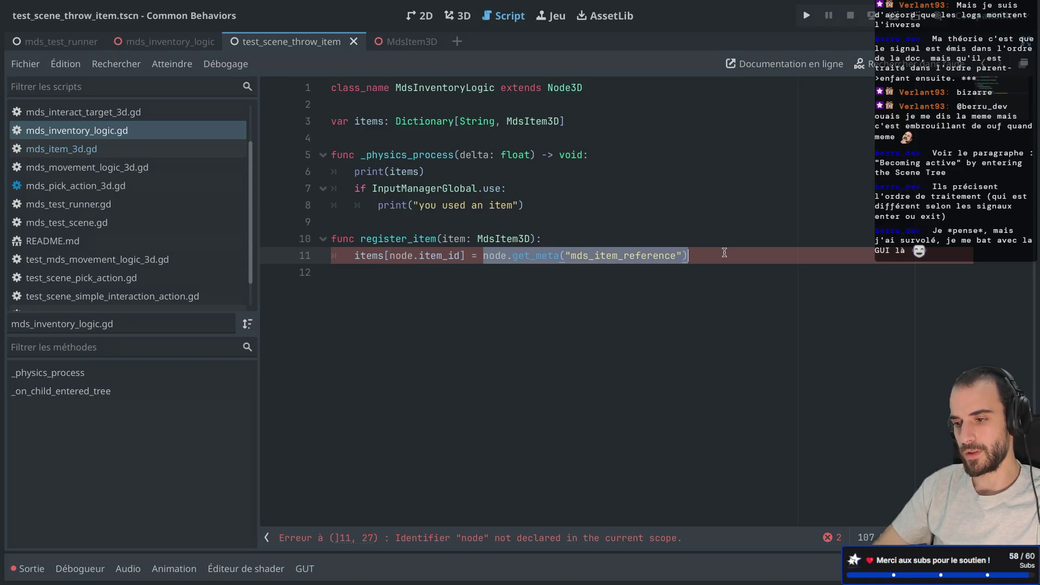
key(BackSpace)
text(item)
click(573, 223)
key(ctrl+s)
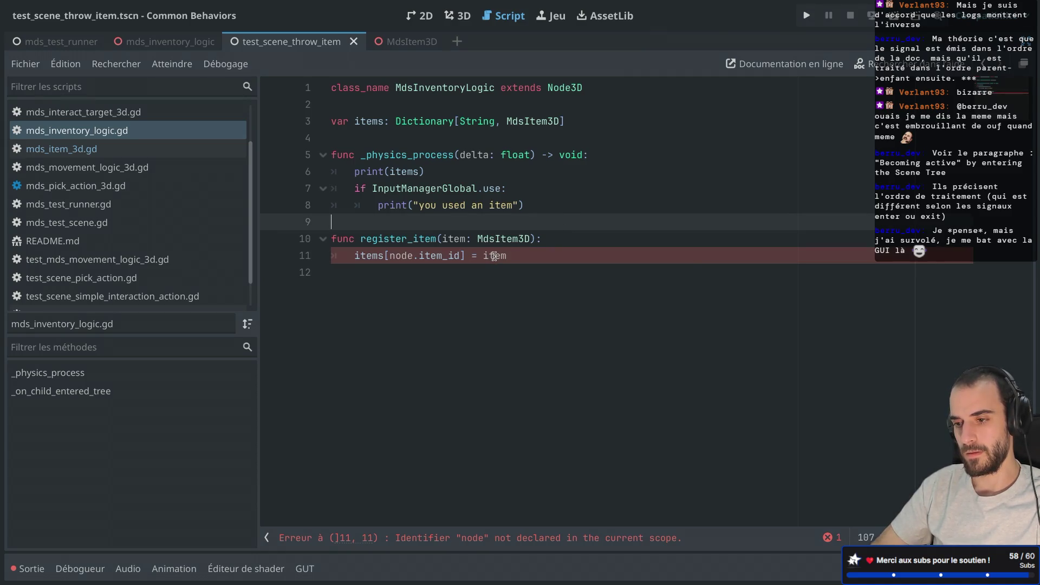
double_click(401, 255)
text(item)
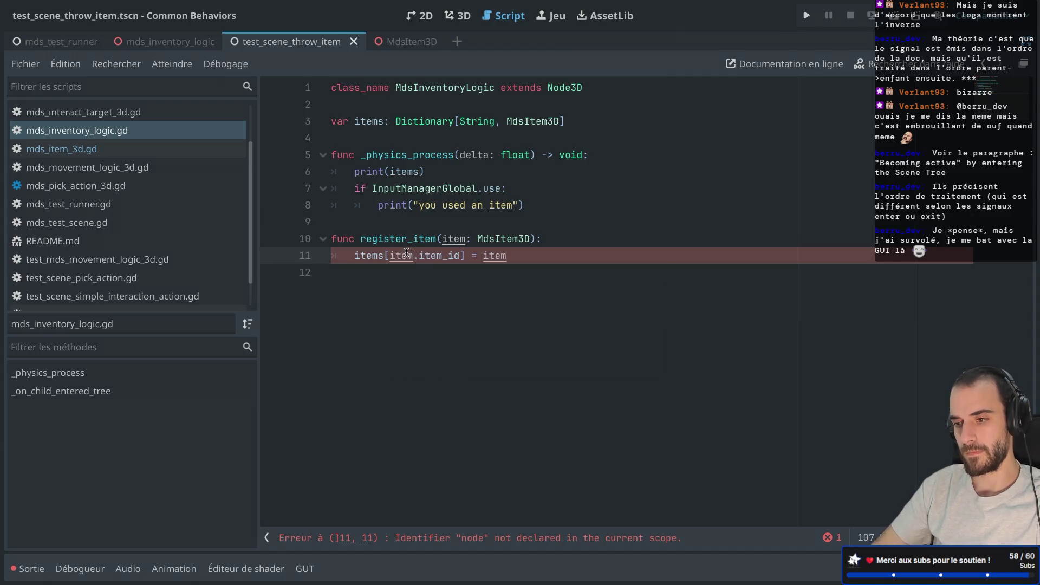
key(ctrl+s)
key(ctrl+shift+F11)
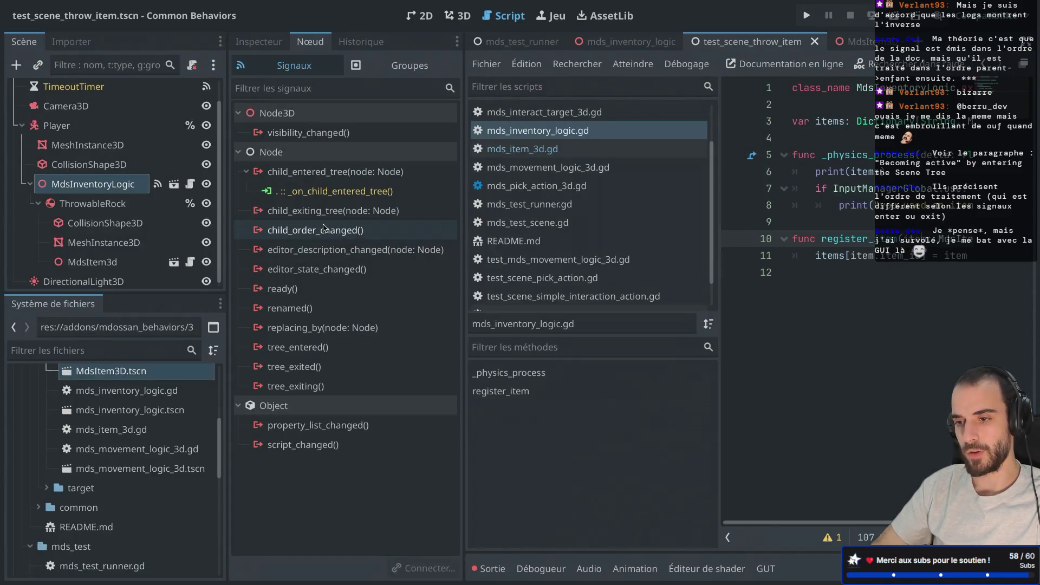
Step: Inspect the child_entered_tree connection's options in the Signals dock, then run the current scene with F6
right_click(310, 191)
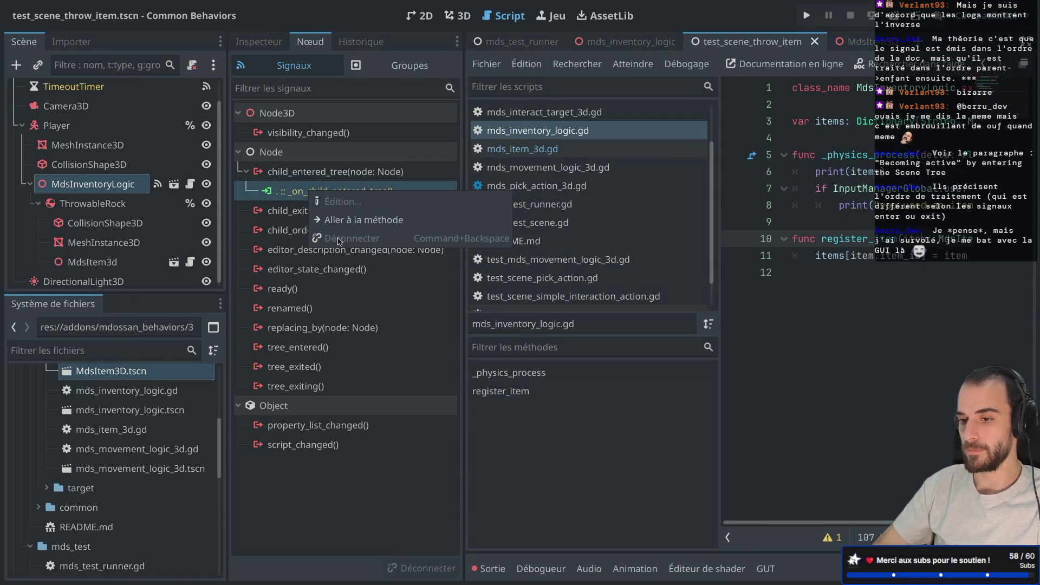
click(338, 241)
right_click(306, 194)
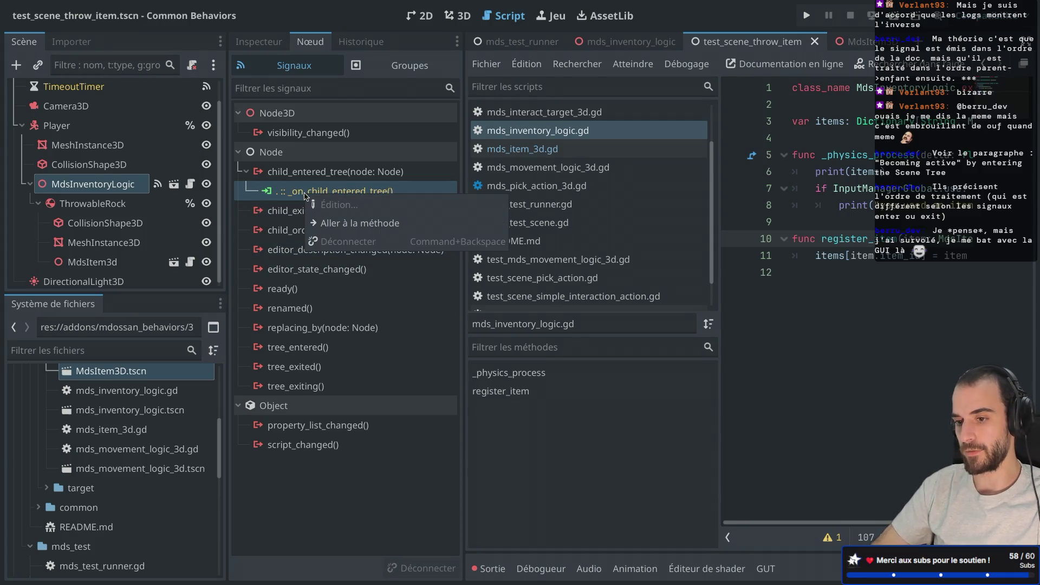
click(328, 241)
right_click(311, 192)
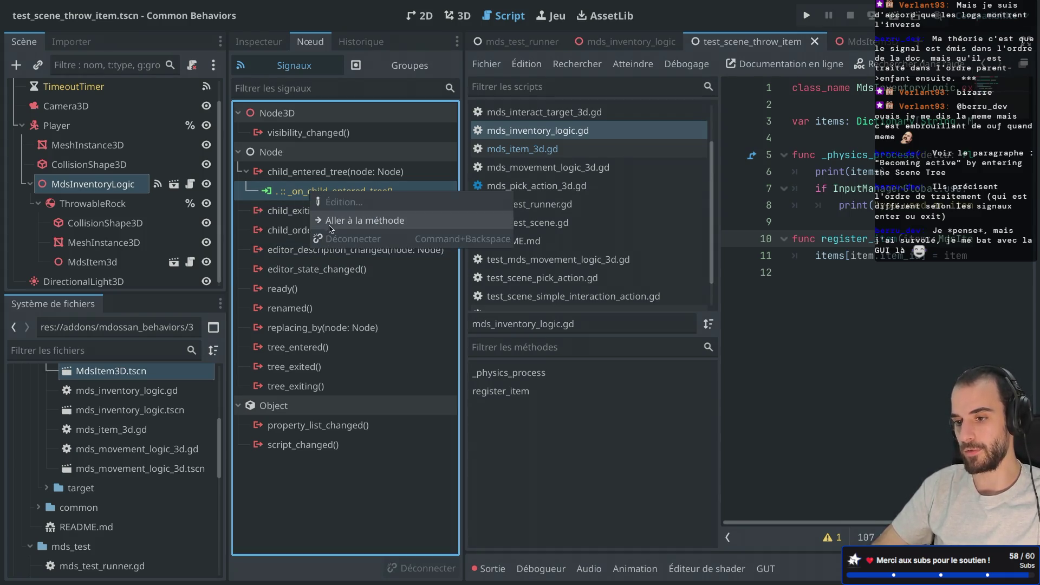
click(318, 191)
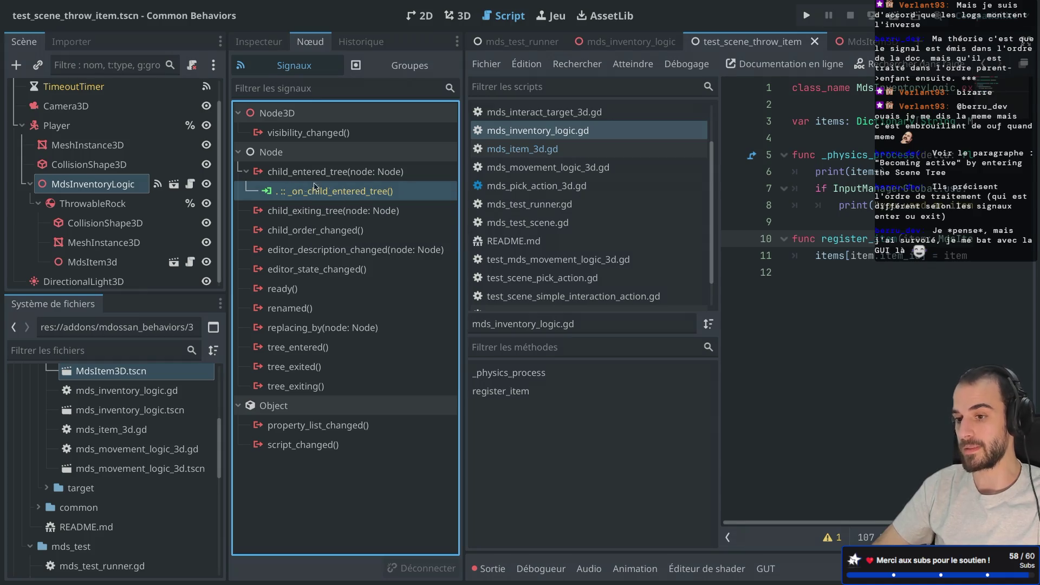
right_click(364, 196)
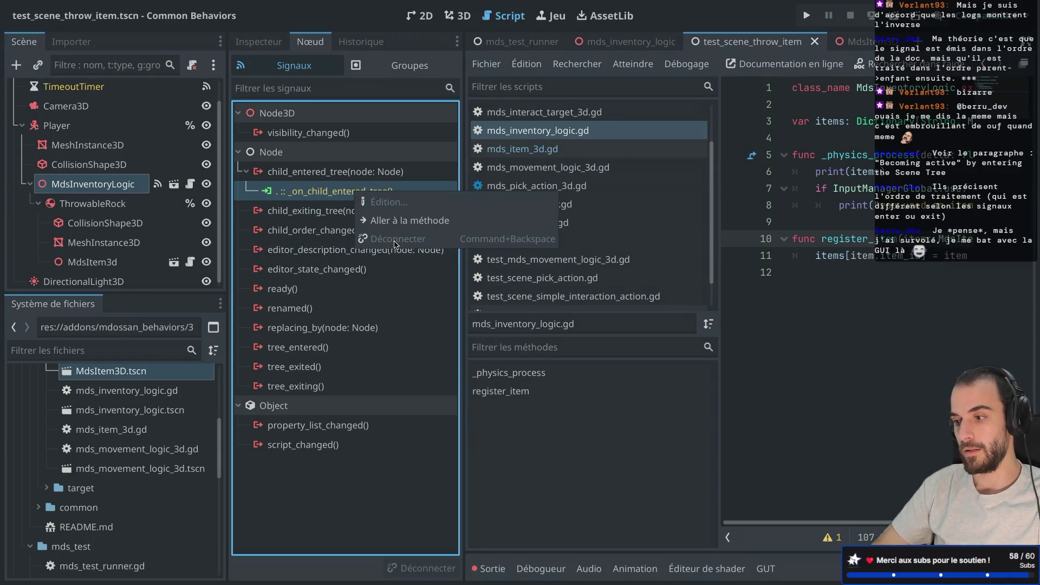
key(Escape)
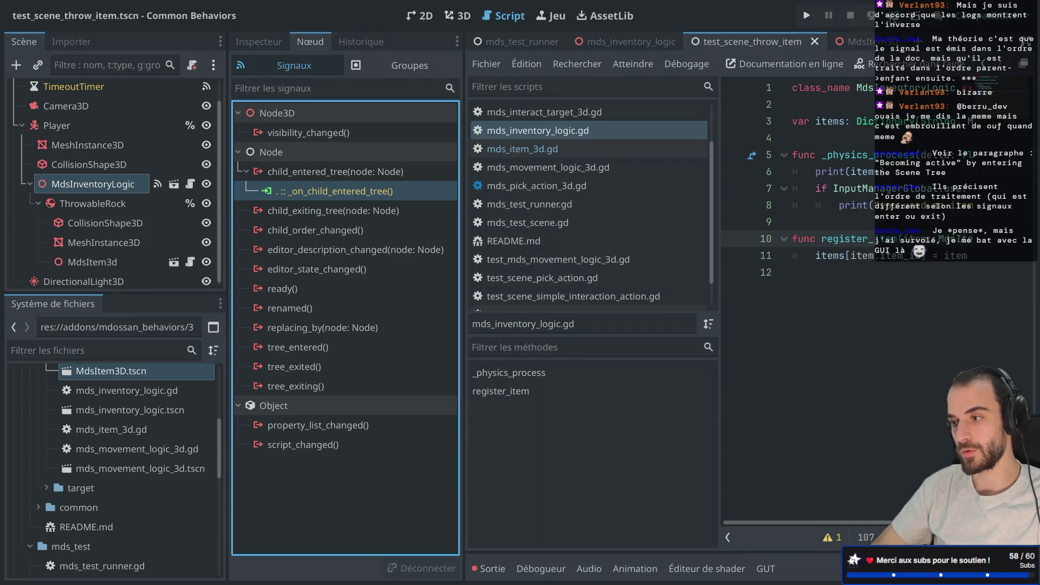
key(F6)
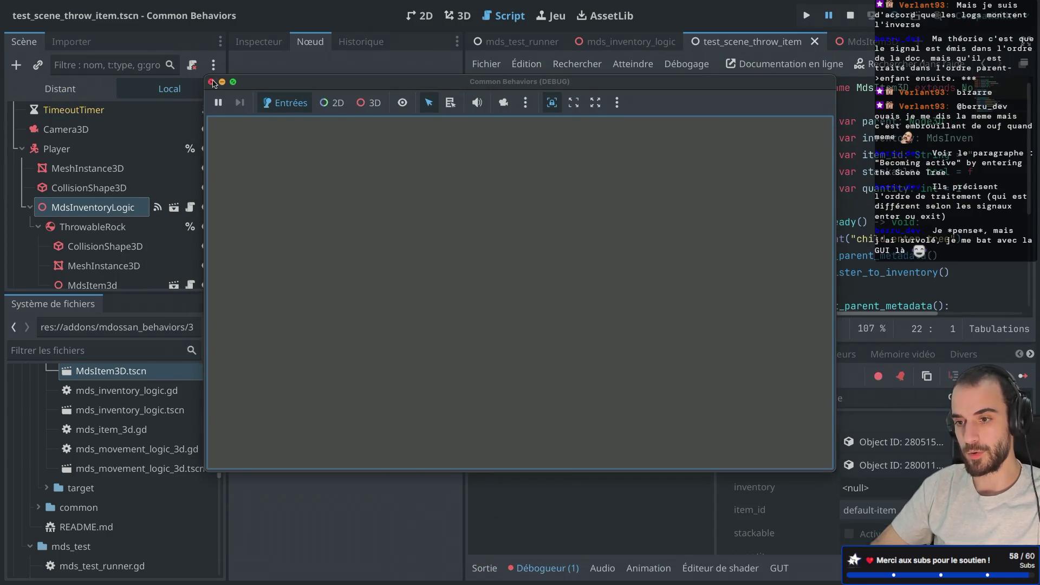
click(211, 81)
click(578, 354)
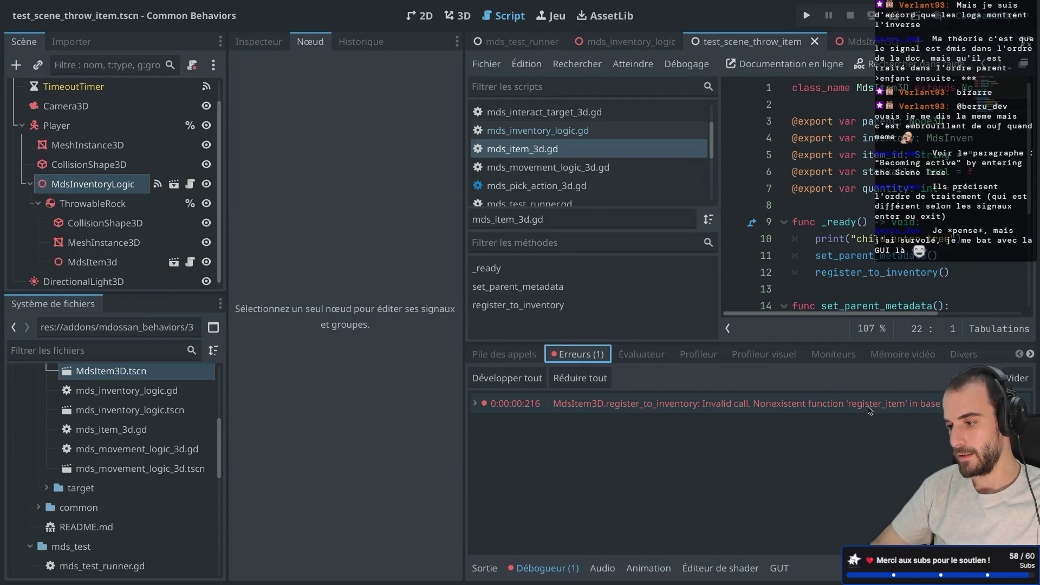
mouse_move(869, 410)
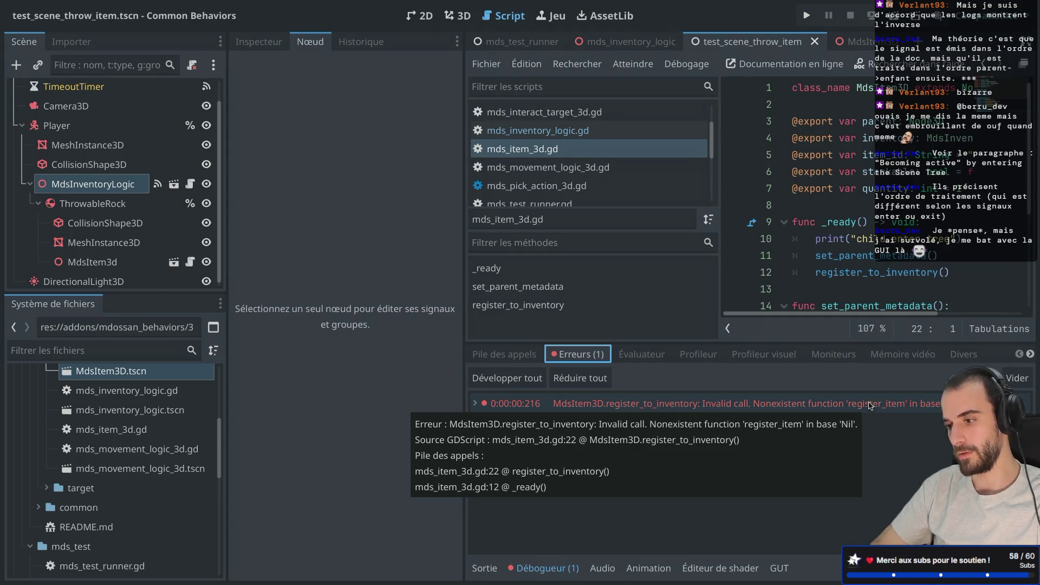
click(869, 405)
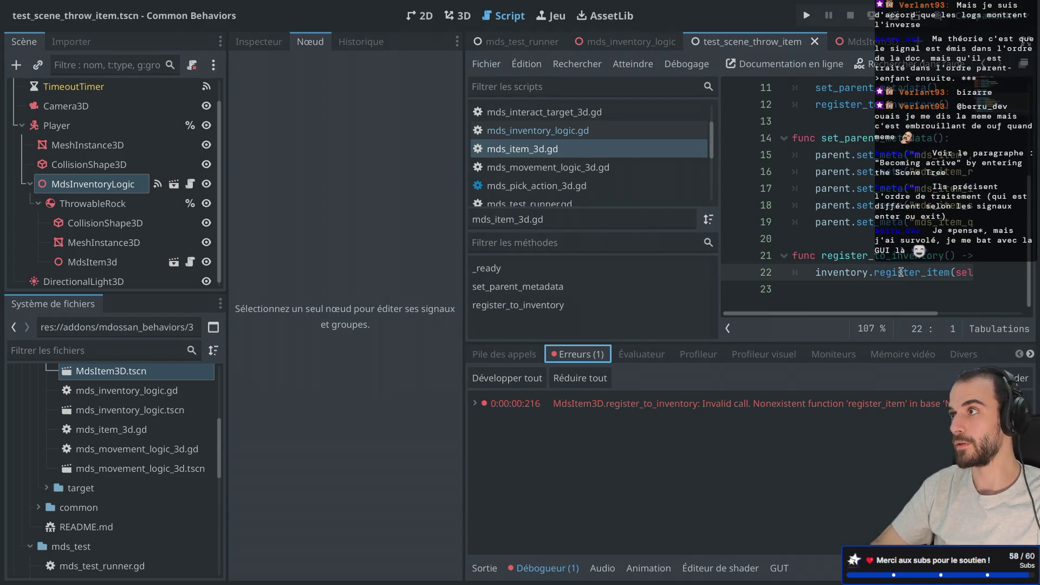
key(ctrl+d)
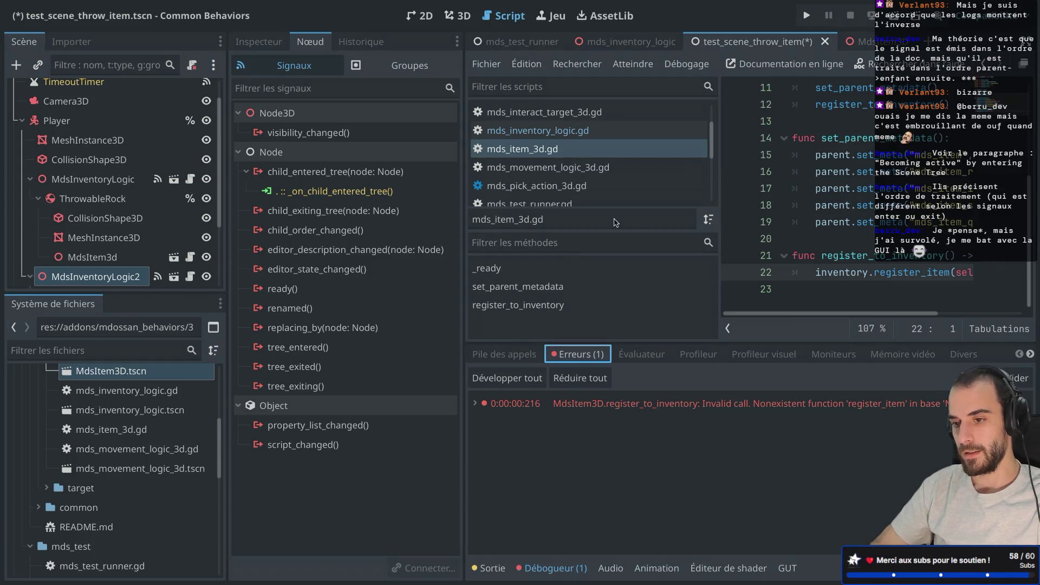
click(328, 192)
mouse_move(263, 208)
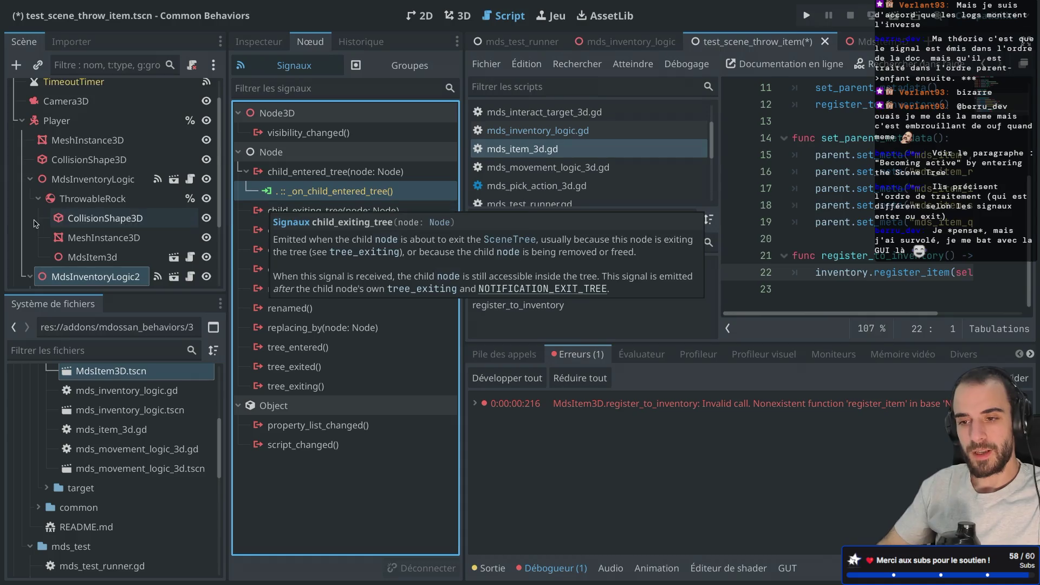
scroll(82, 217, down, 3)
click(83, 226)
Step: Delete the duplicate MdsInventoryLogic2 node from the scene tree
right_click(106, 234)
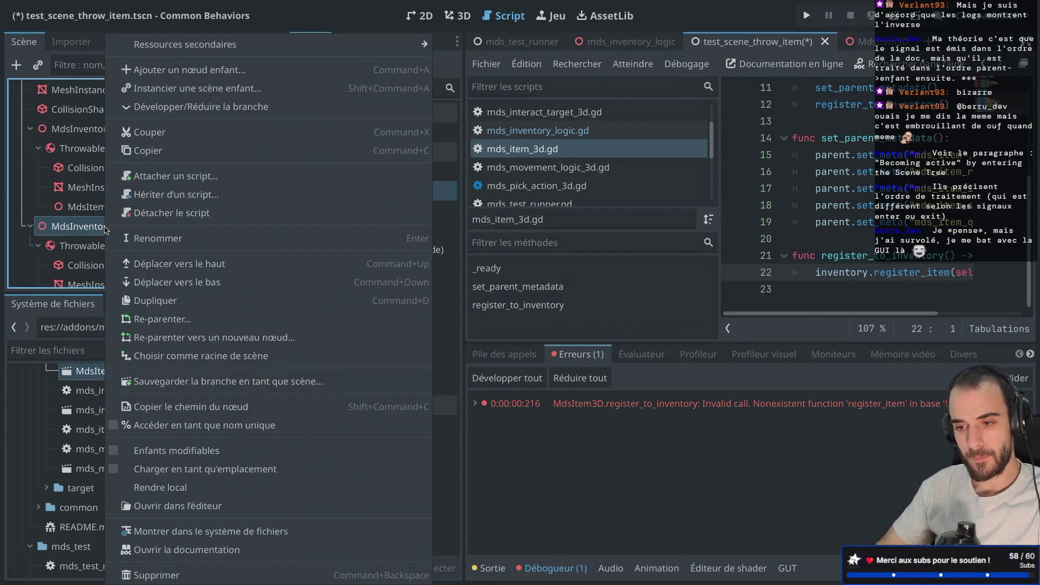
click(161, 576)
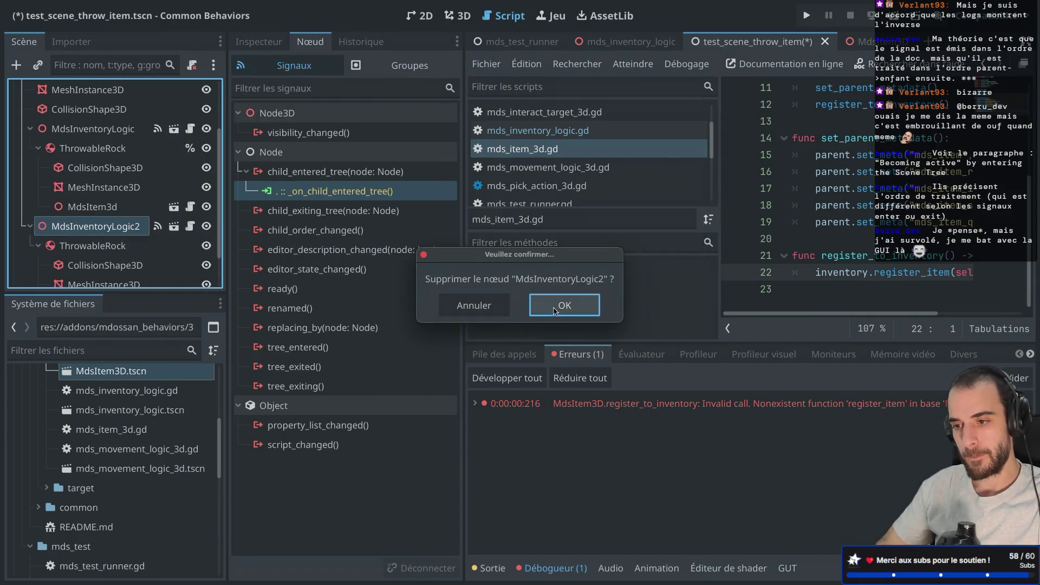
click(565, 305)
Step: Select MdsInventoryLogic's _on_child_entered_tree connection, then open mds_inventory_logic.gd in the script editor
click(93, 178)
click(346, 191)
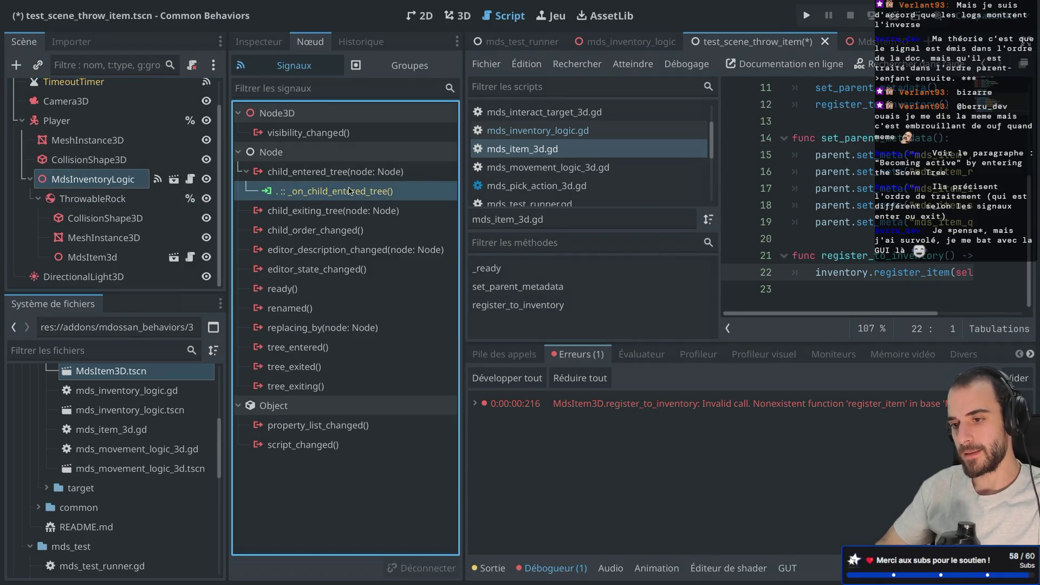
right_click(350, 191)
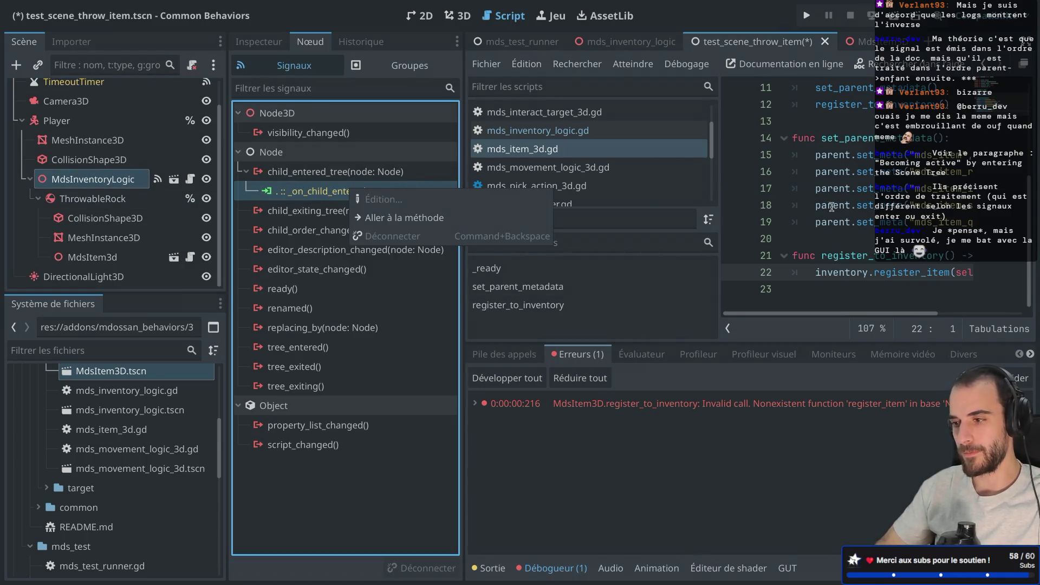
click(596, 135)
click(596, 132)
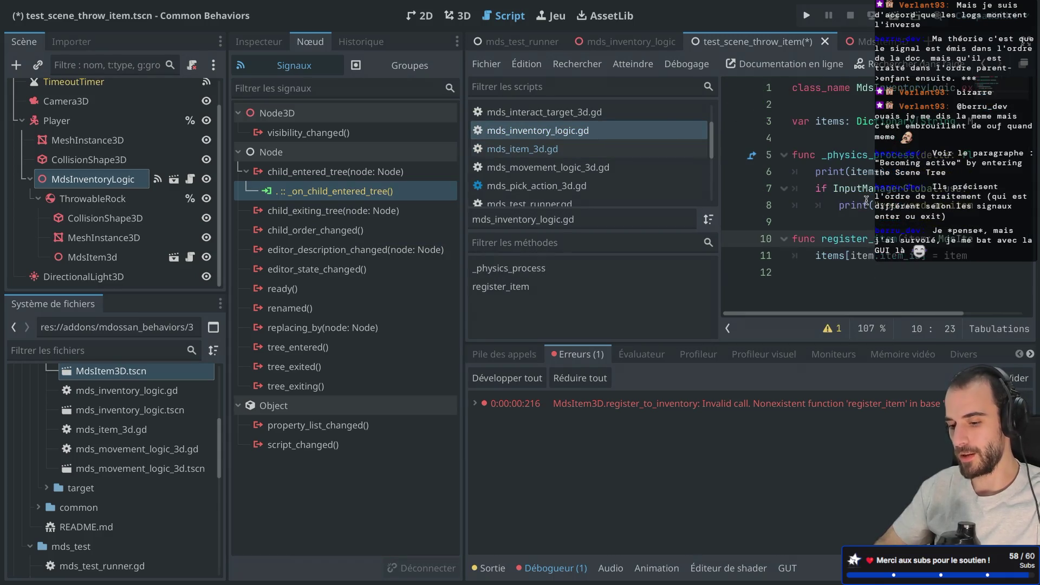
Step: Undo the register_item edit to restore the earlier handler code, then save
key(ctrl+shift+F11)
drag(343, 273, 332, 236)
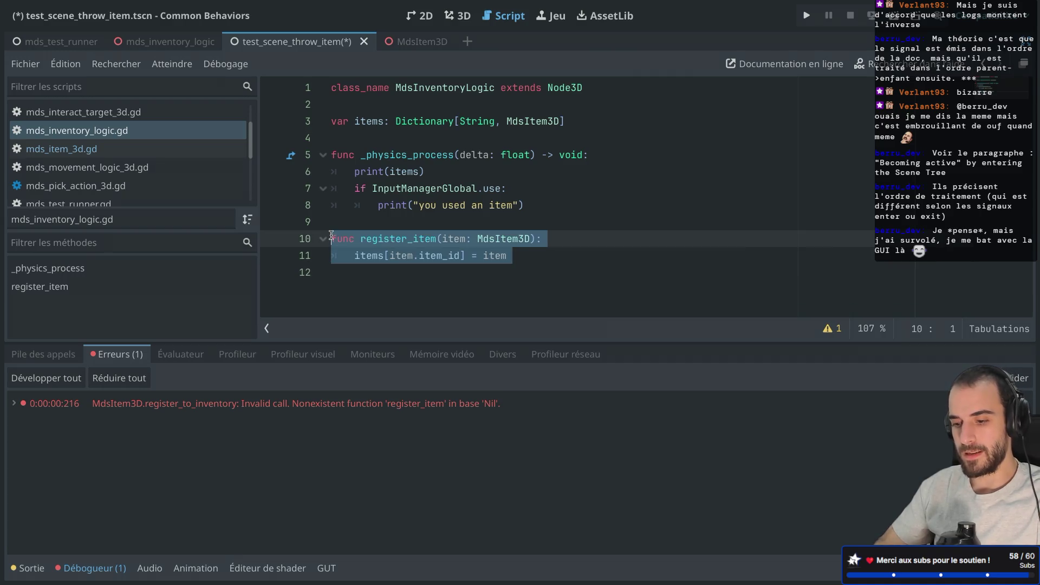
key(ctrl+z)
key(ctrl+z)
click(382, 251)
key(ctrl+s)
key(ctrl+shift+F11)
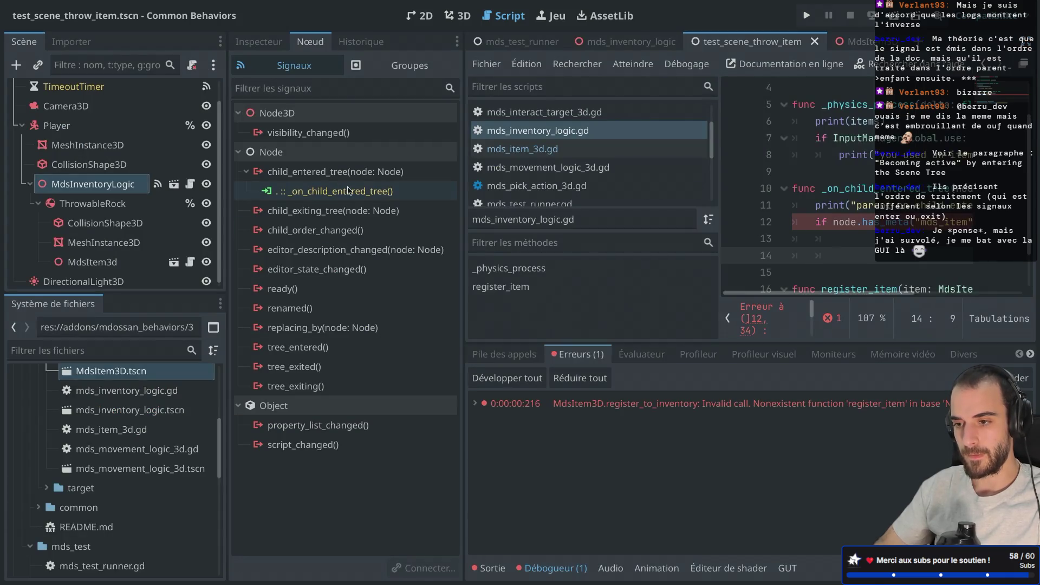
Step: Go to the _on_child_entered_tree method and cut its leftover lines 12 to 14
right_click(349, 191)
click(403, 216)
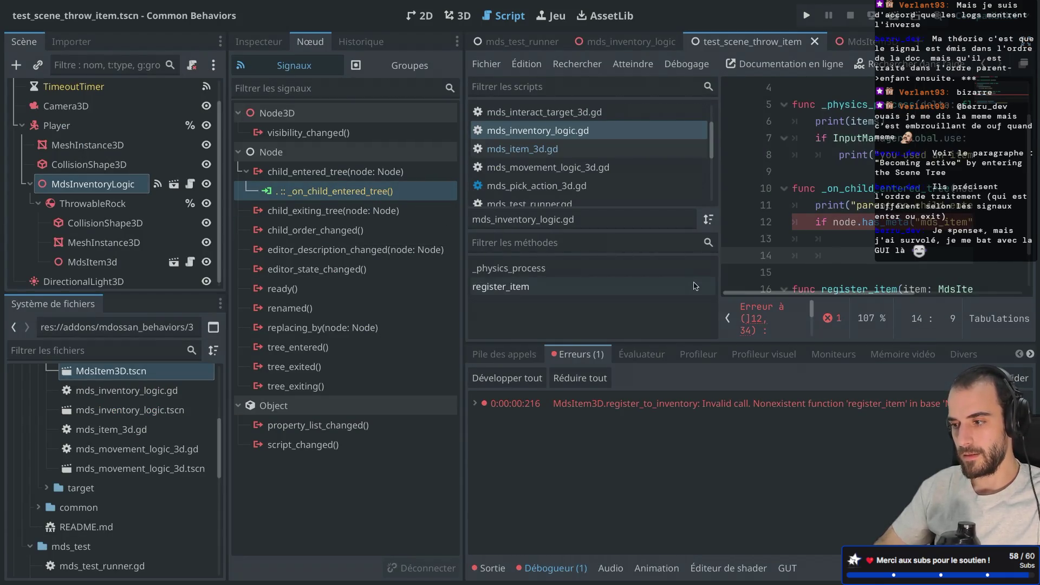
drag(839, 255, 772, 227)
key(ctrl+x)
key(BackSpace)
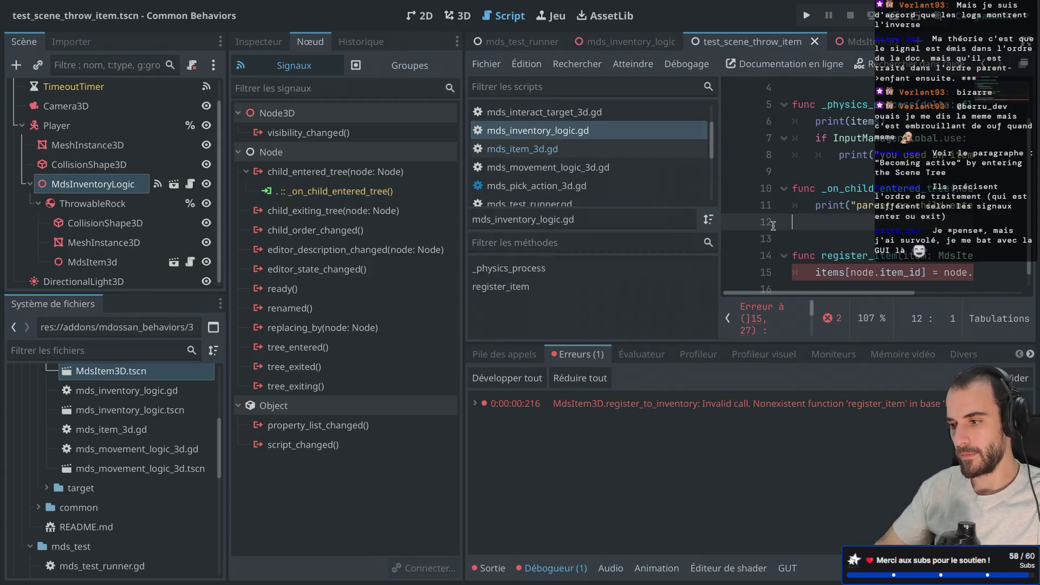
Step: Replace the broken register_item with the corrected version, preceded by a blank line, and save
key(ctrl+shift+F11)
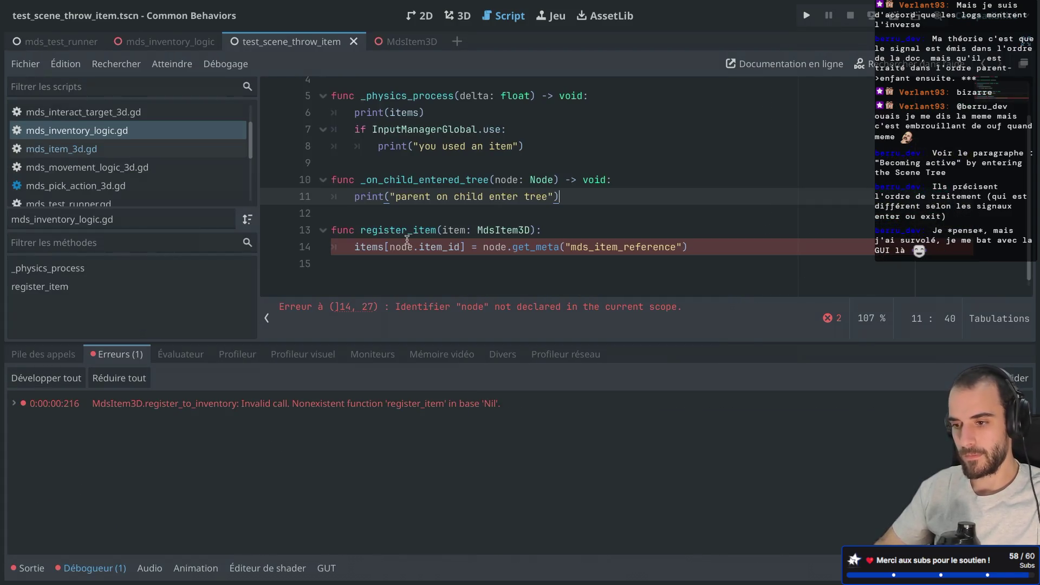
drag(382, 264, 332, 224)
key(ctrl+v)
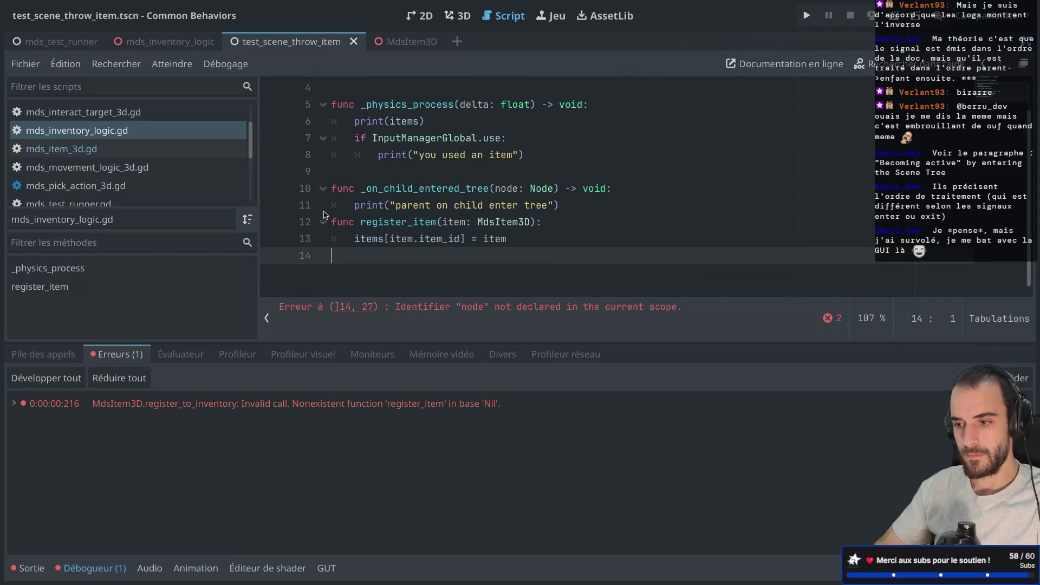
click(328, 261)
key(Return)
key(ctrl+s)
Step: Show the signal connections to _on_child_entered_tree and select the child_entered_tree connection
right_click(298, 223)
click(291, 222)
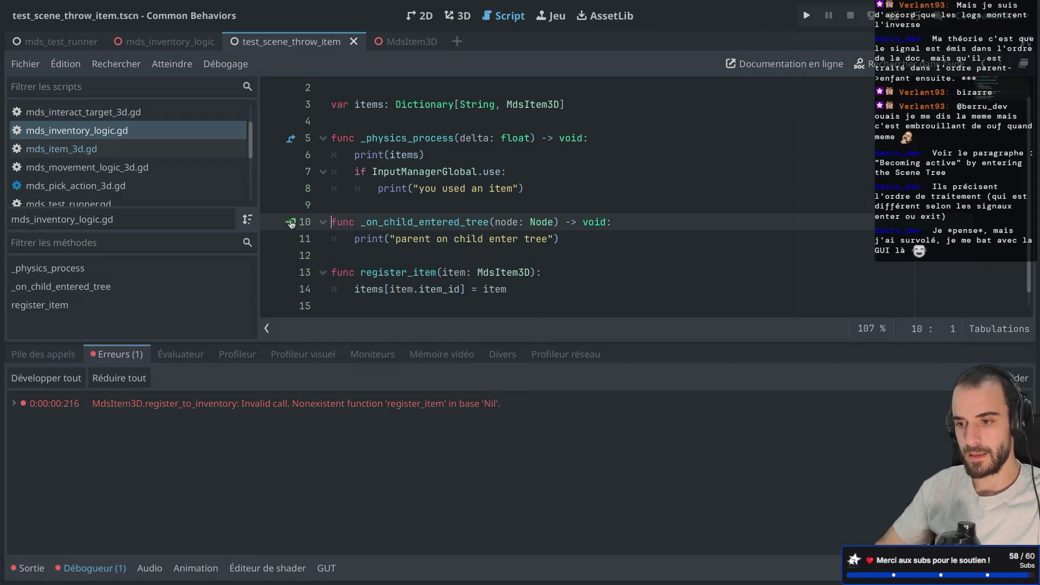
click(291, 222)
click(520, 251)
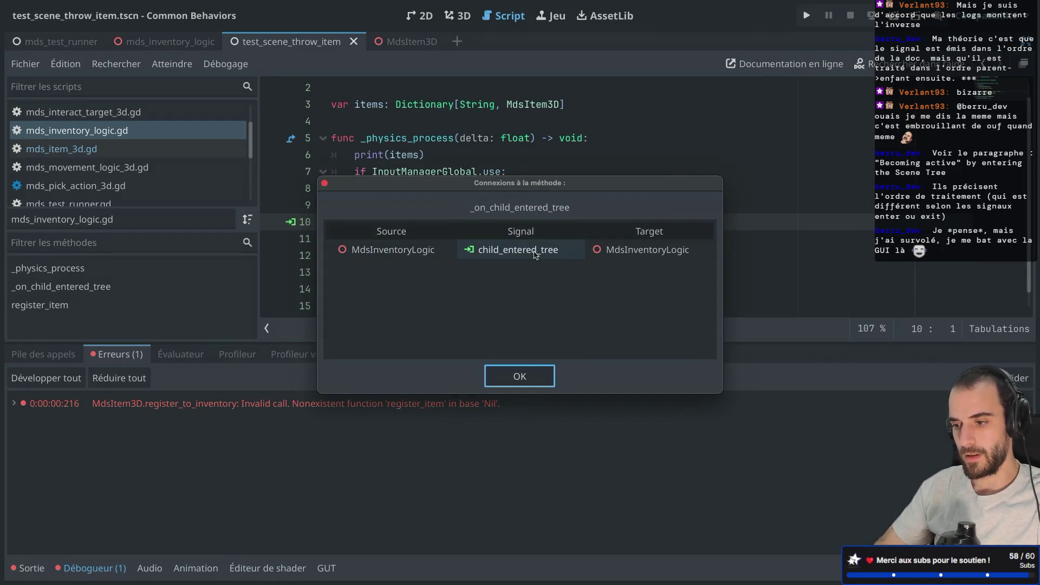
Step: Inspect the _on_child_entered_tree connection in MdsInventoryLogic's Node dock Signals list
double_click(534, 253)
right_click(355, 192)
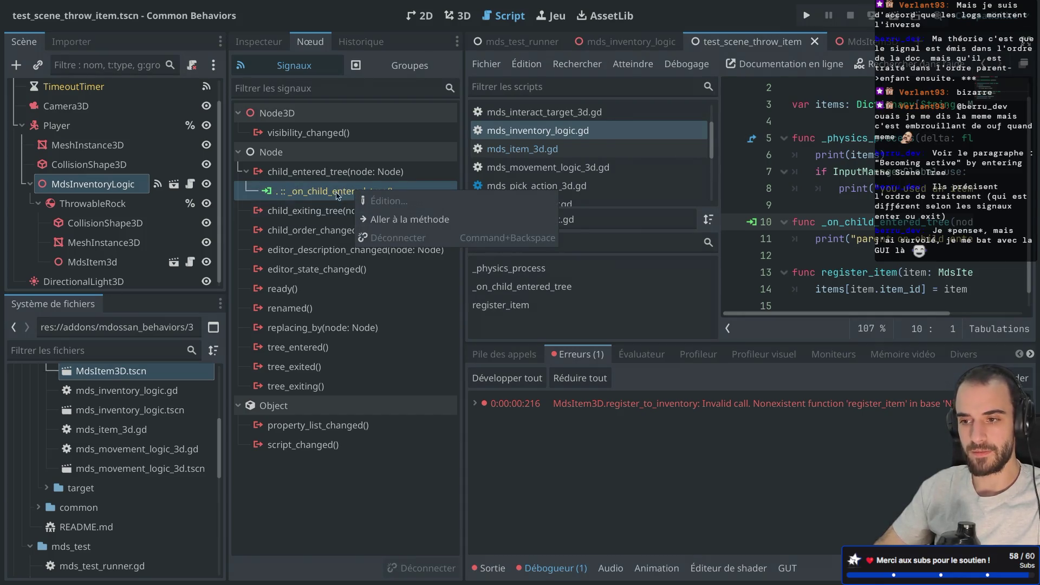
click(278, 53)
click(278, 52)
click(314, 47)
right_click(307, 198)
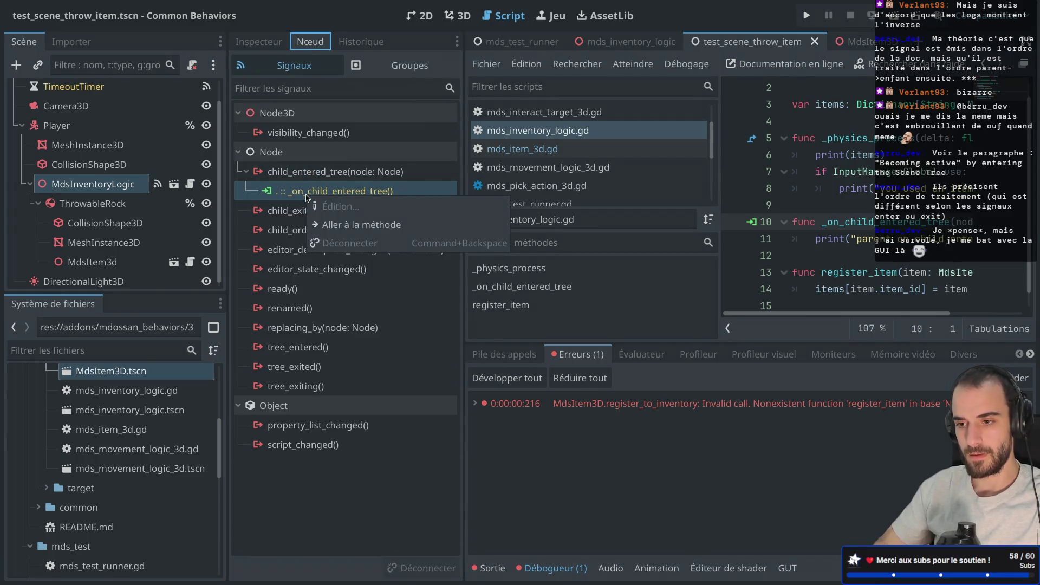
key(Escape)
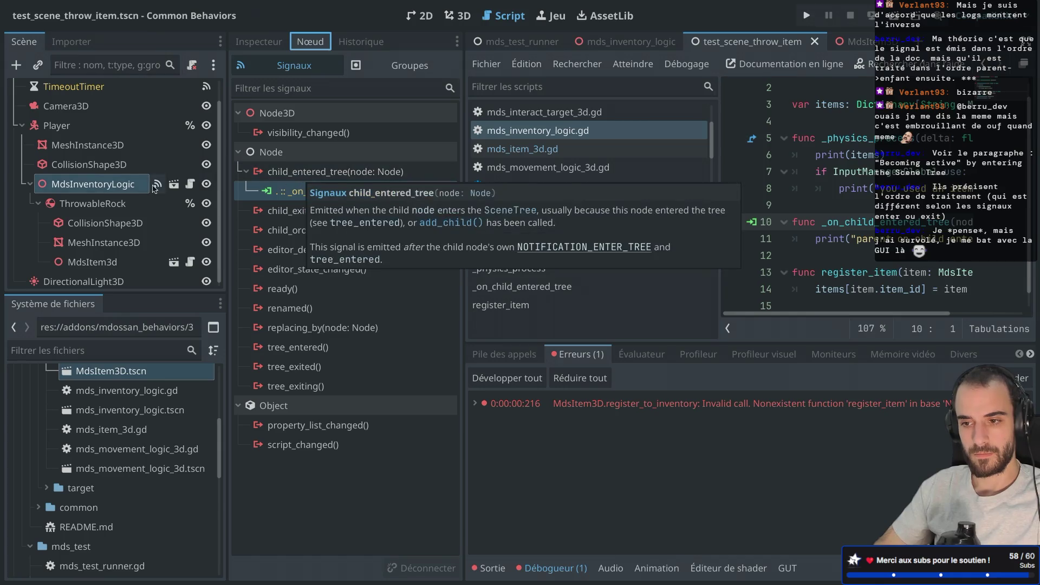
click(156, 186)
right_click(323, 190)
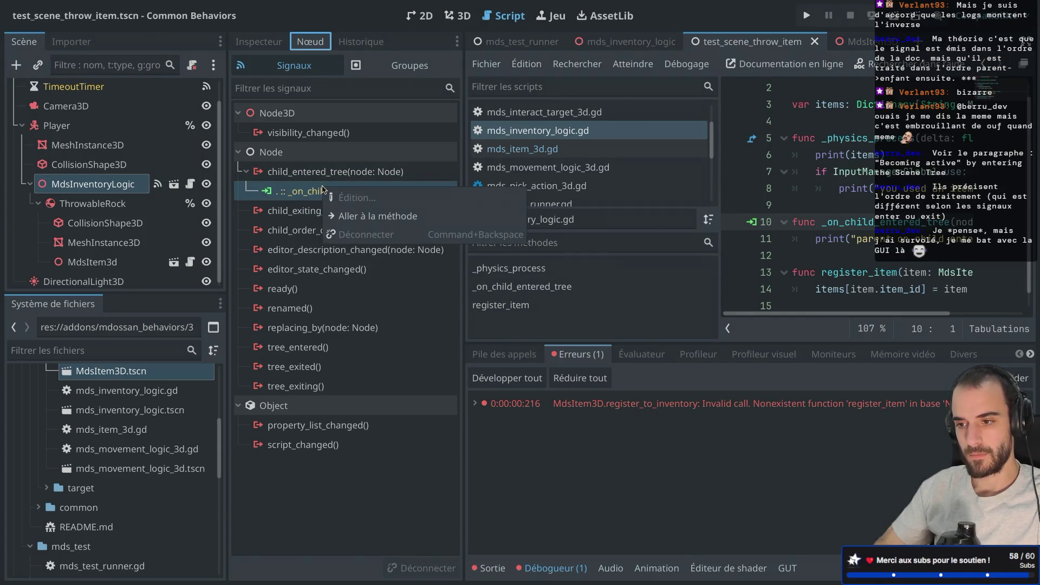
key(Escape)
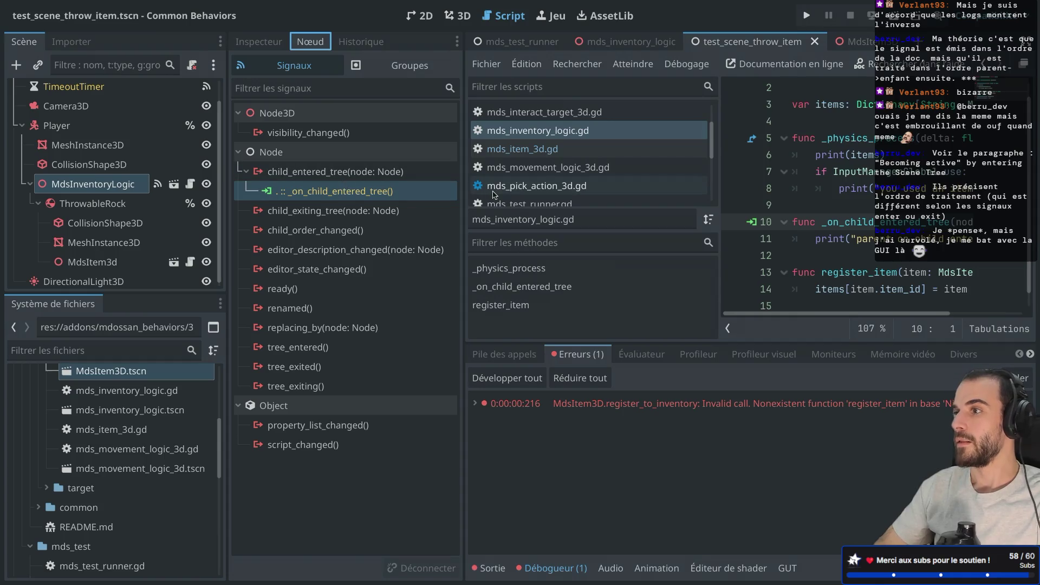
Step: Fold and unfold the InputManagerGlobal.use if block in the script
click(786, 172)
click(787, 172)
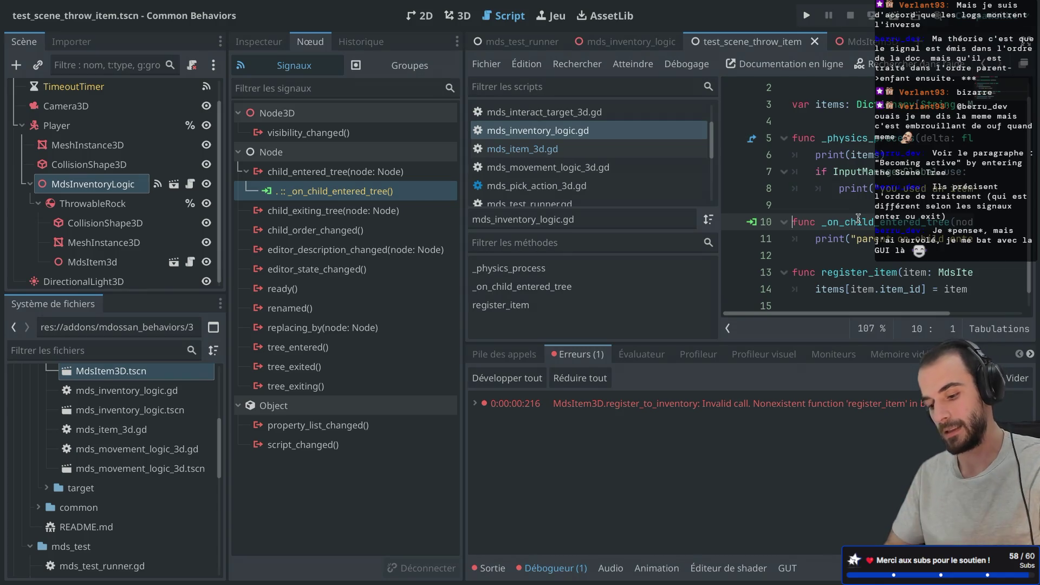
key(ctrl+shift+F11)
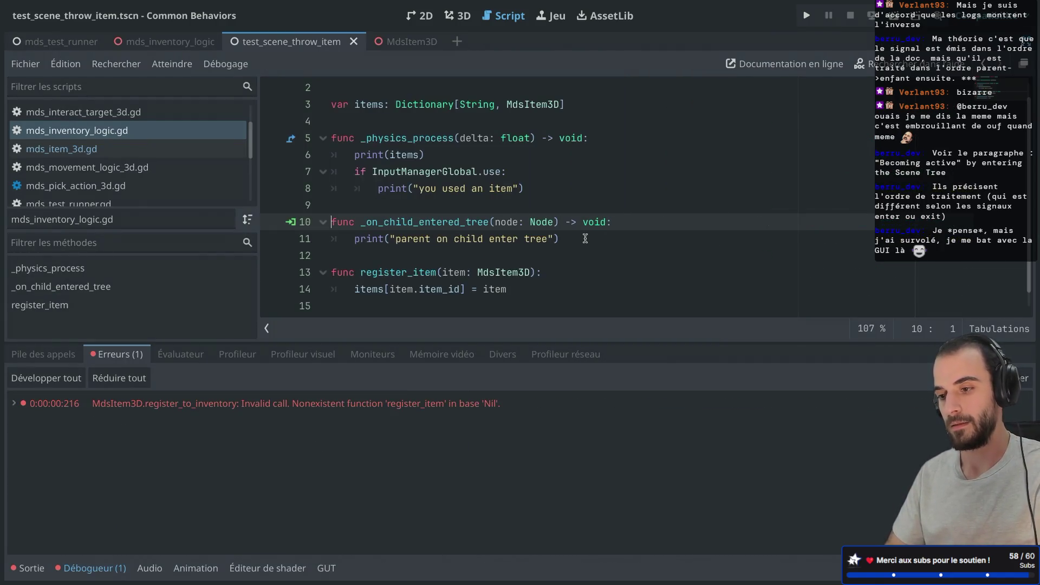
Step: Quit Godot, relaunch it from the terminal, and reopen the Common Behaviors project
click(581, 192)
key(super+q)
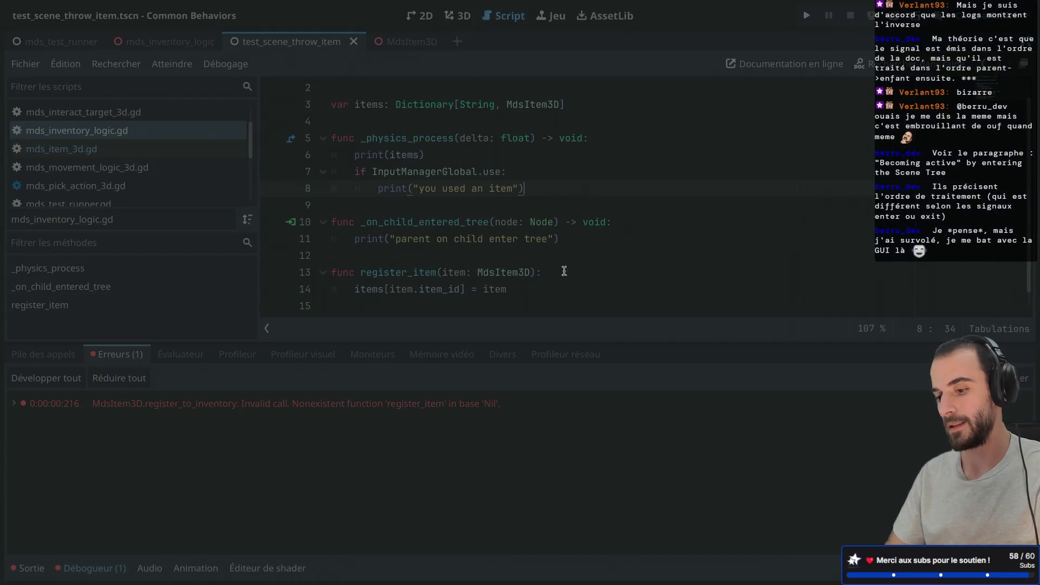
click(496, 425)
key(Up)
key(Return)
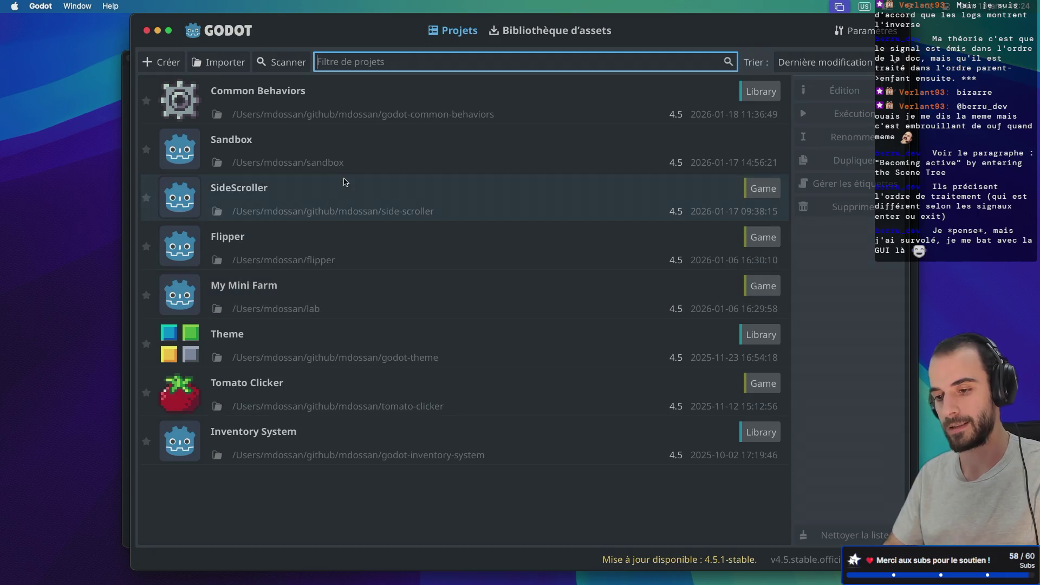
double_click(370, 106)
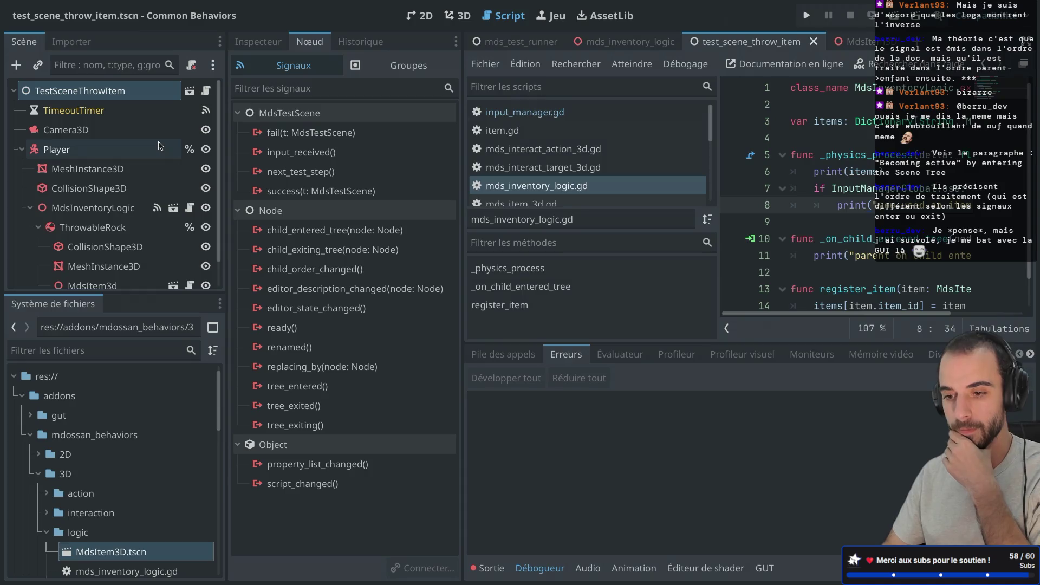
Step: Jump from MdsInventoryLogic's child_entered_tree connection to the _on_child_entered_tree method with Aller à la méthode
click(108, 209)
click(319, 192)
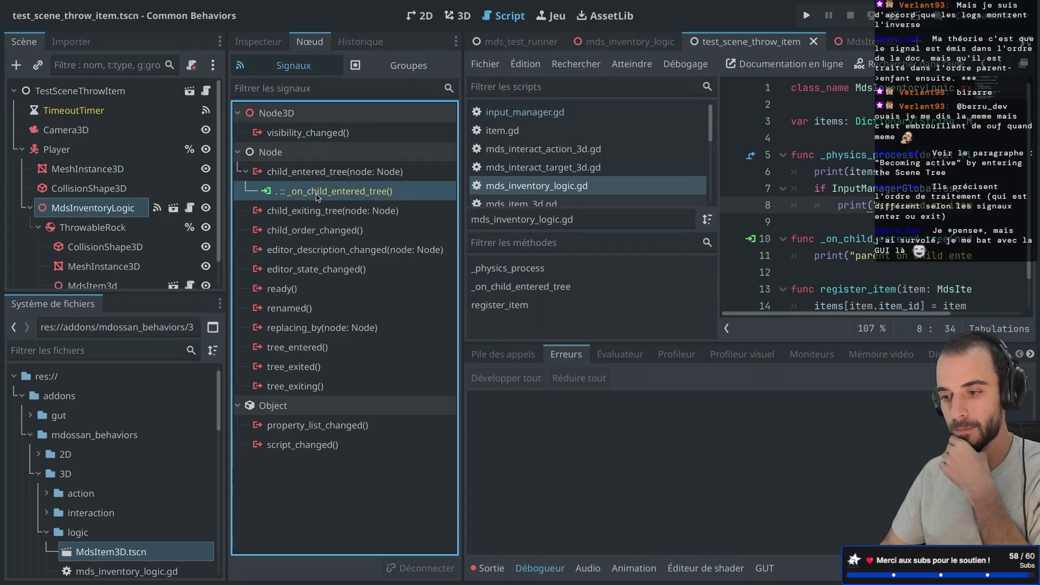
right_click(319, 195)
click(372, 223)
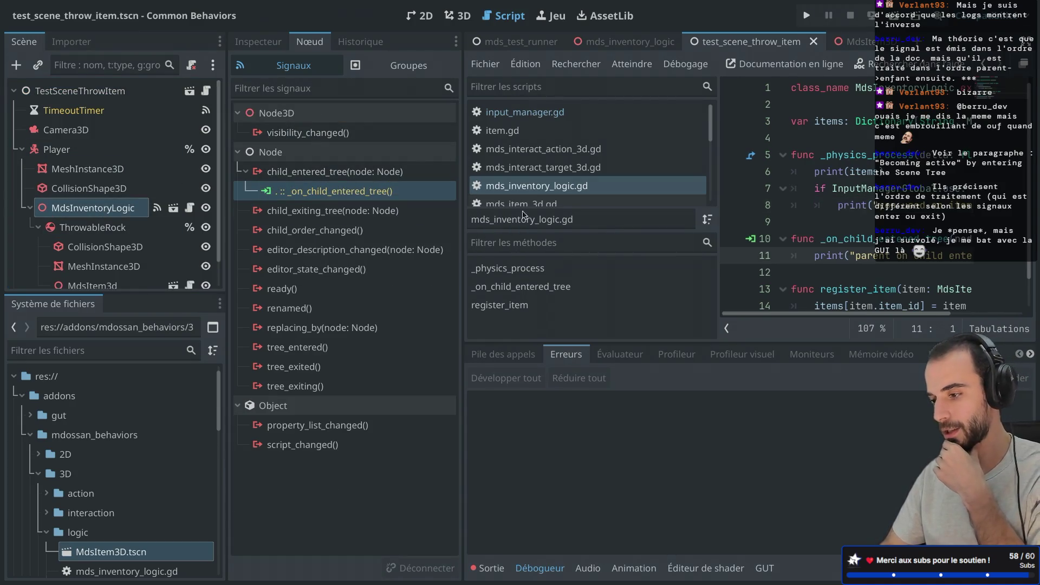
key(ctrl+shift+F11)
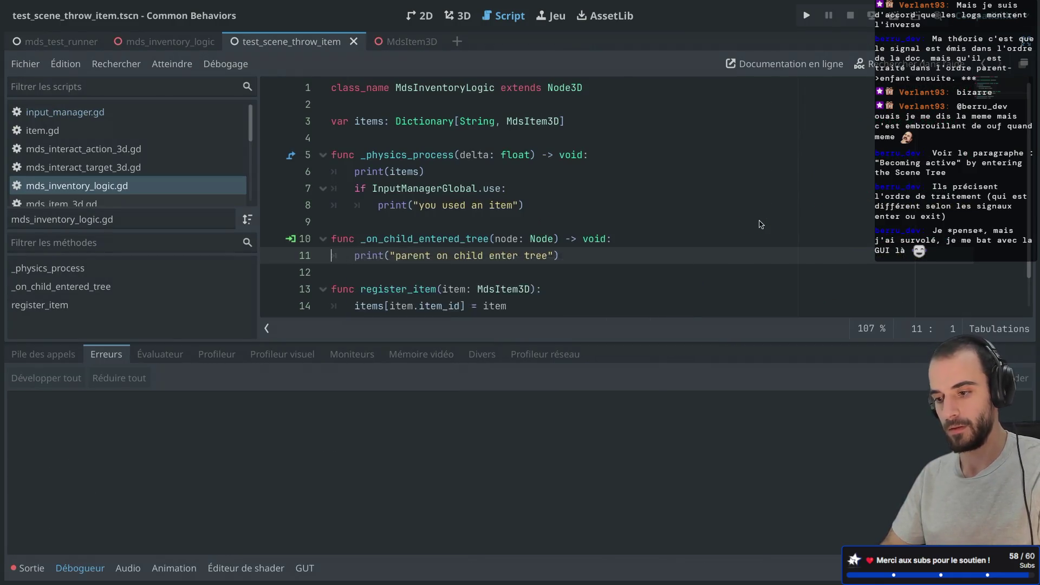
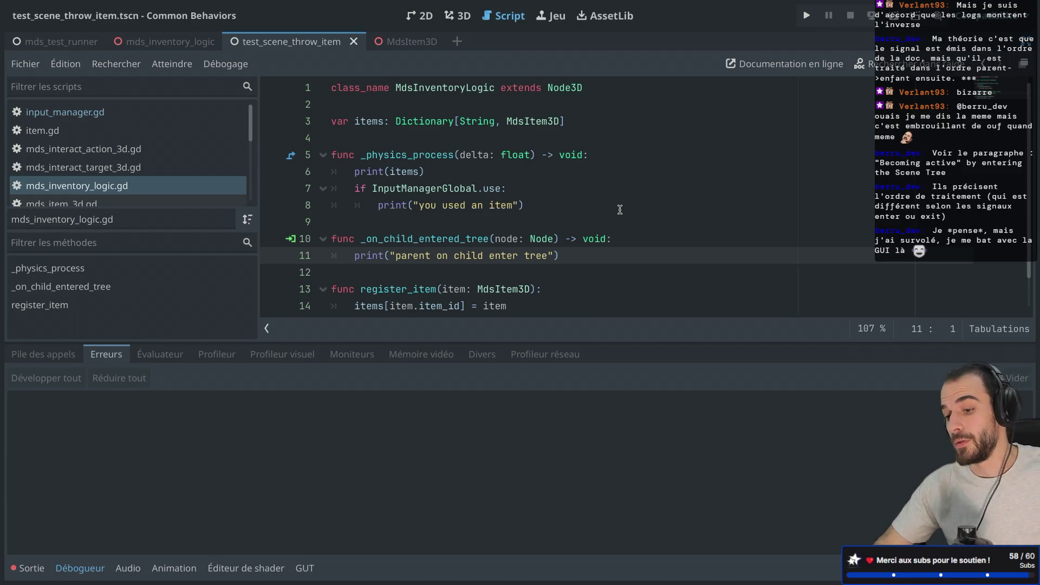
Step: Review the existing connections to _on_child_entered_tree and restore the scene and node docks
click(291, 239)
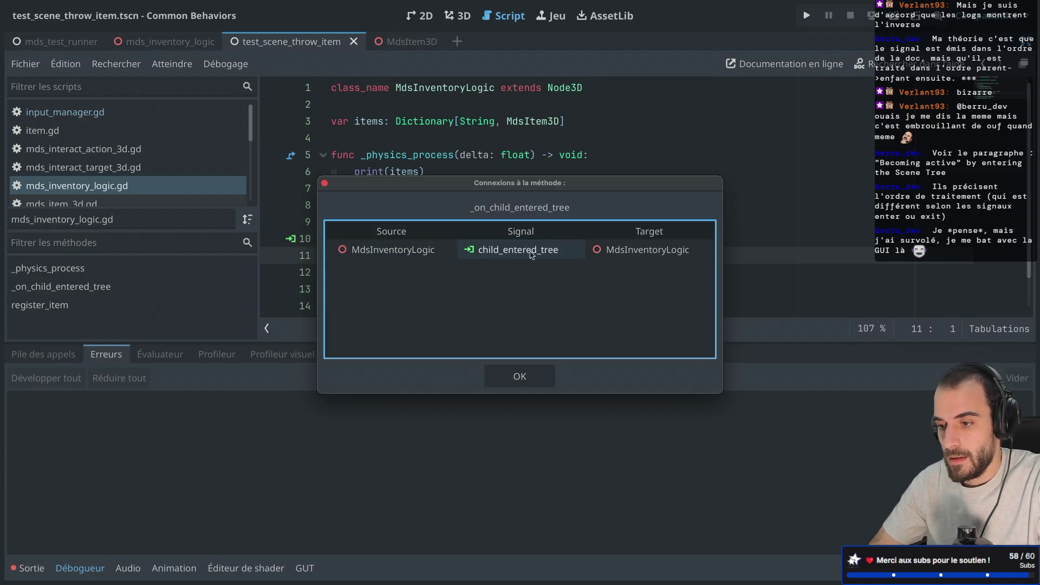
click(518, 376)
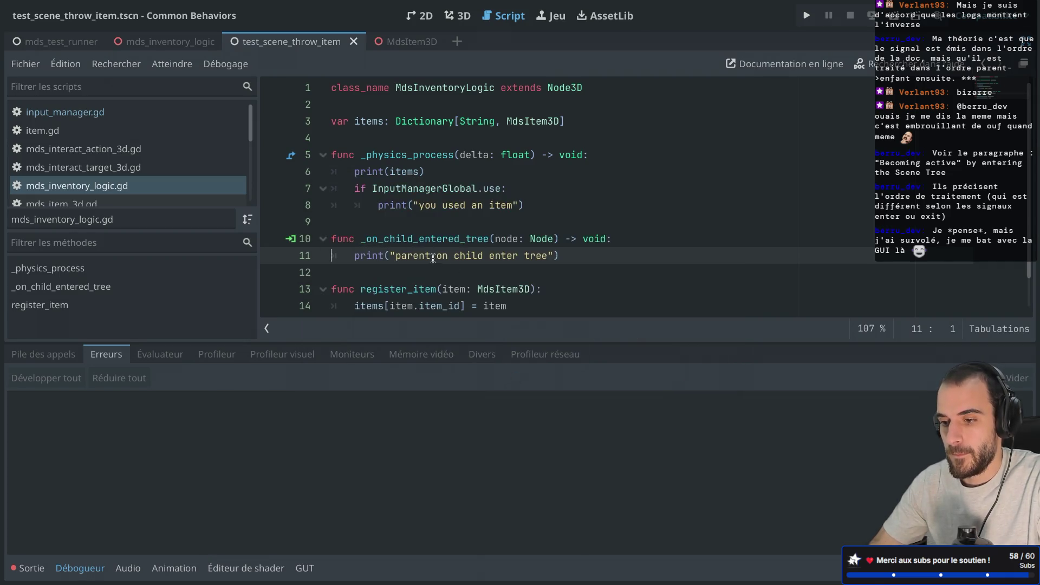
key(ctrl+shift+F11)
Step: Connect MdsInventoryLogic's child_entered_tree signal to its own _on_child_entered_tree method
click(314, 179)
right_click(314, 179)
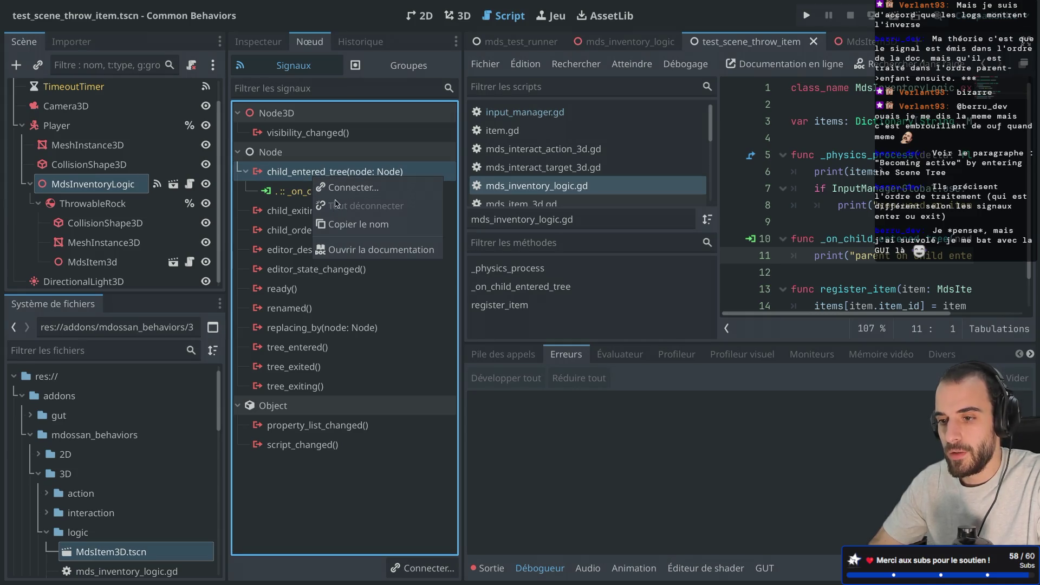
click(338, 189)
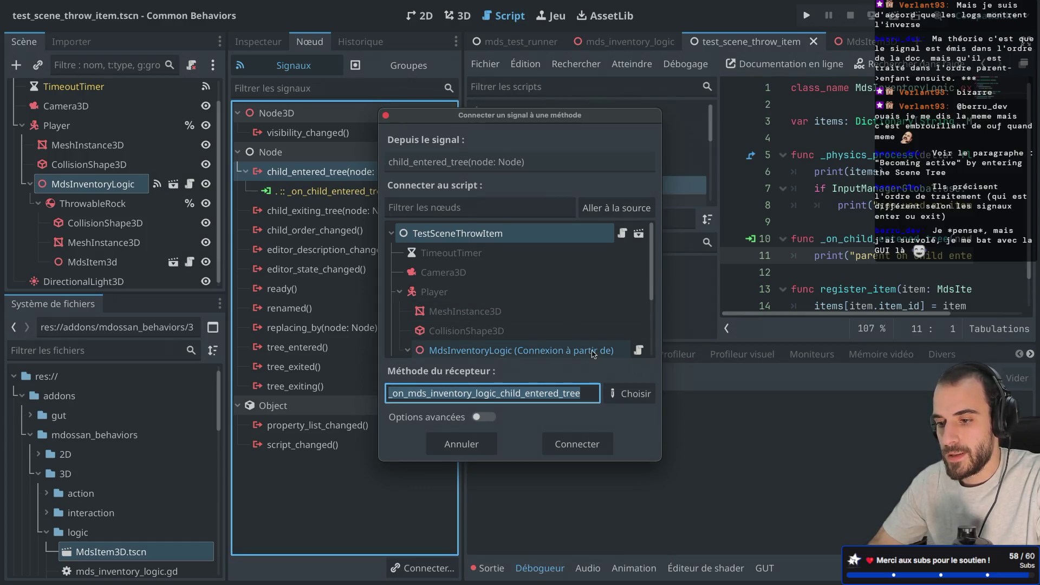
scroll(596, 303, down, 4)
click(600, 250)
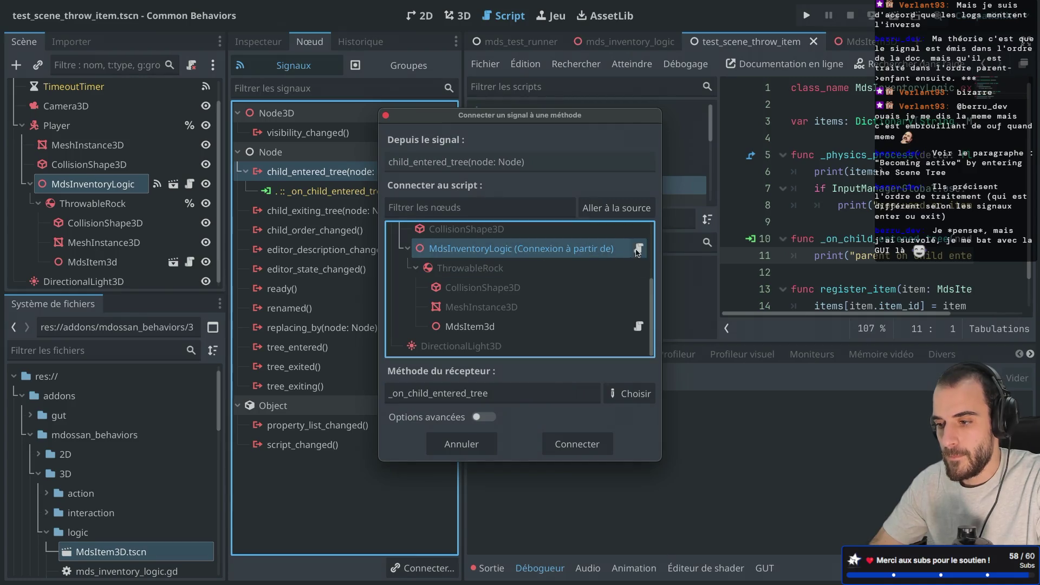
click(631, 394)
double_click(509, 152)
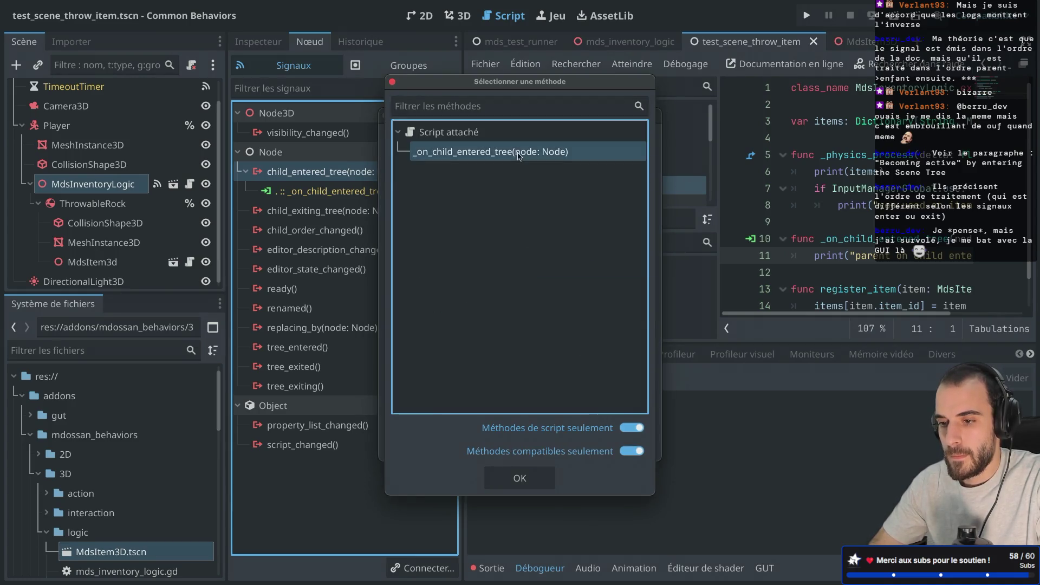
click(577, 447)
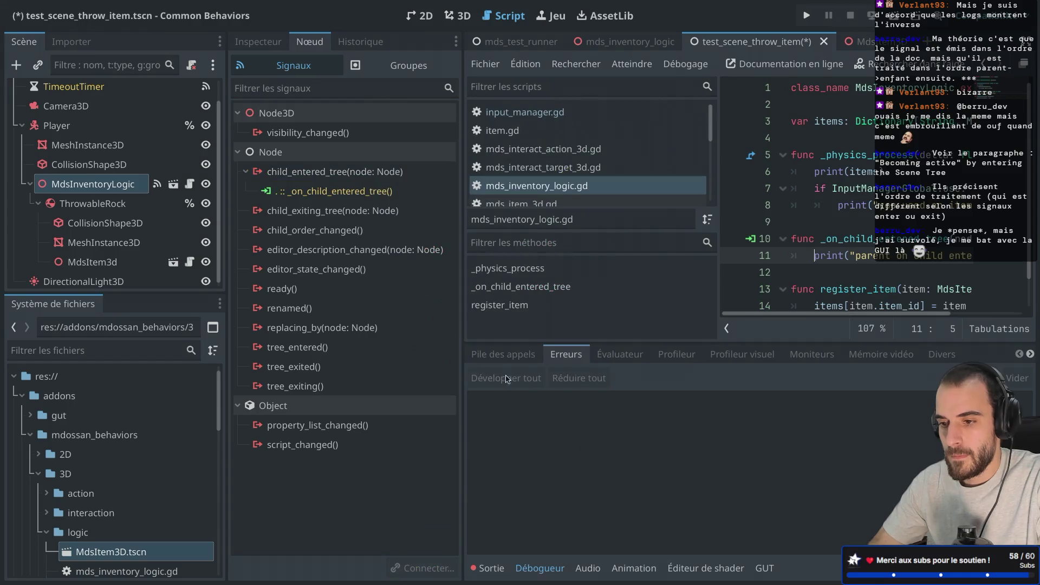
right_click(353, 191)
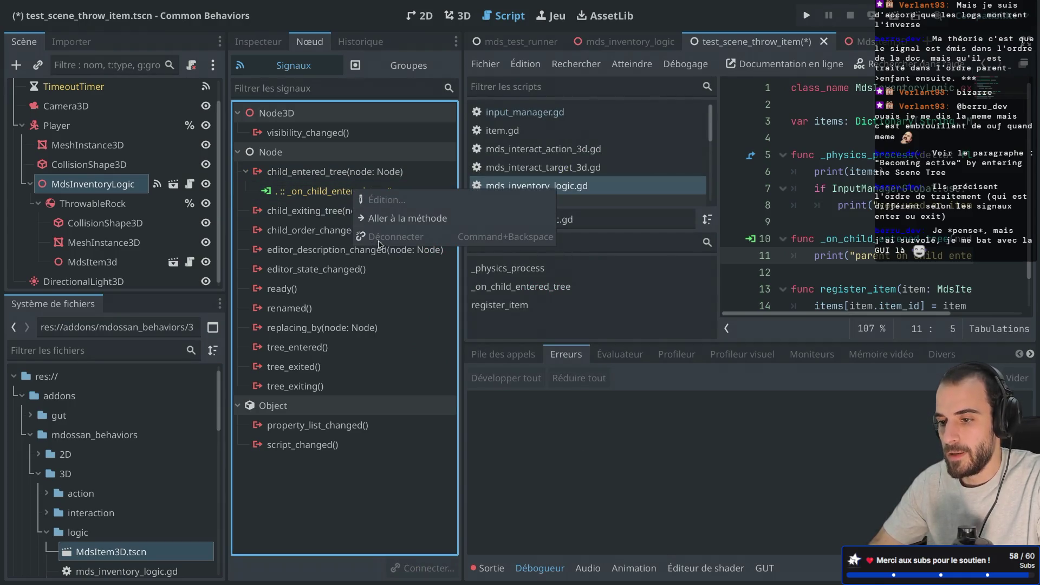
click(780, 252)
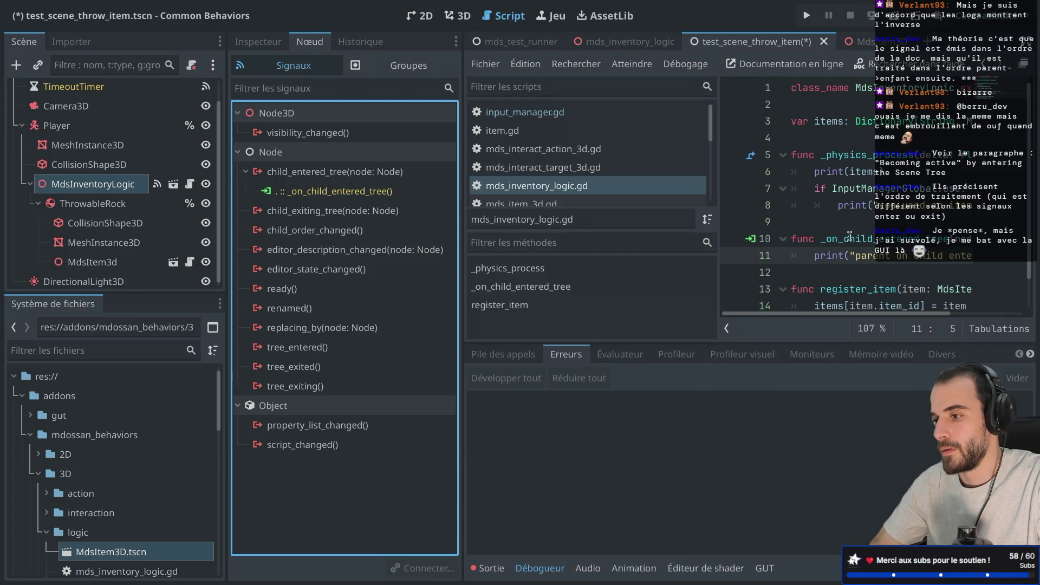
Step: Delete the _on_child_entered_tree function from mds_inventory_logic.gd and save
key(ctrl+super+d)
click(363, 270)
key(shift+Up)
key(shift+Up)
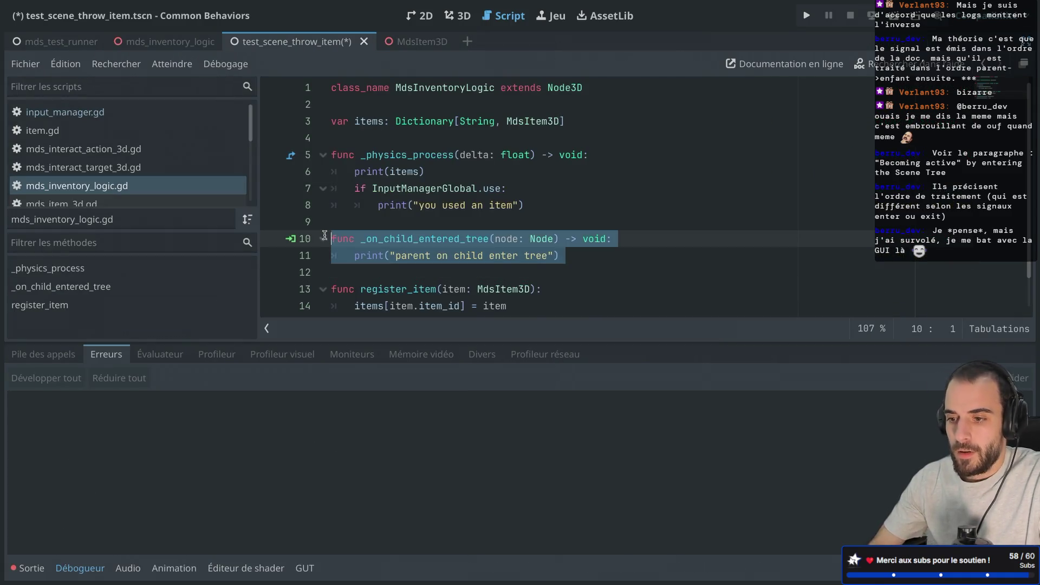
key(BackSpace)
key(BackSpace)
key(ctrl+s)
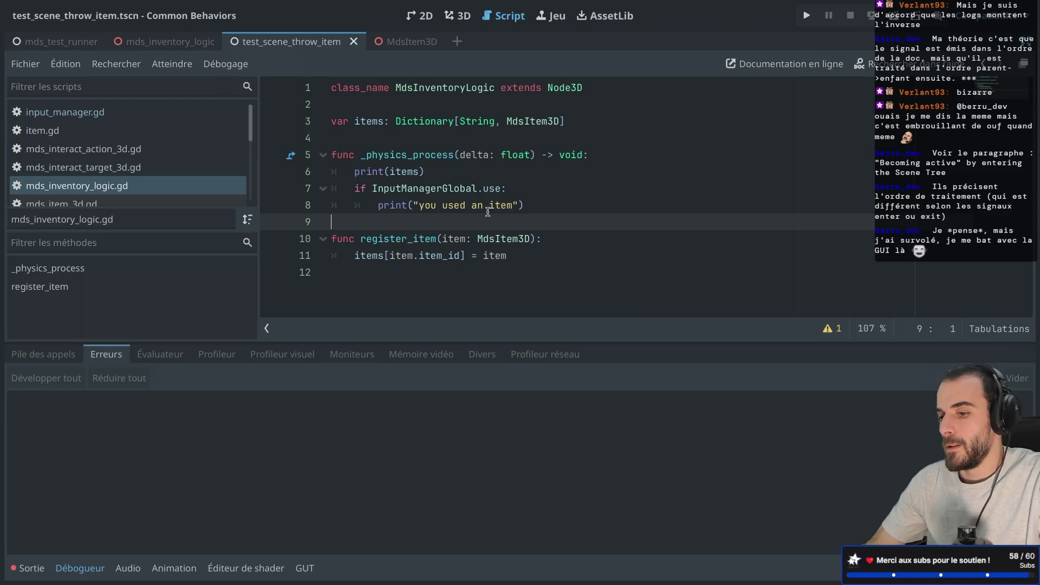
key(ctrl+shift+F11)
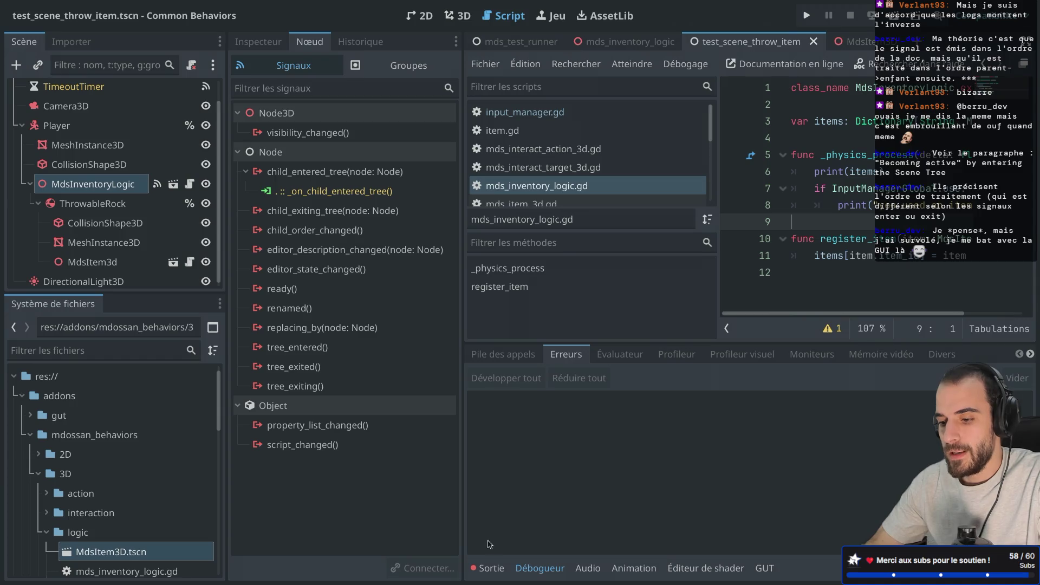
Step: Check the output log errors and run the test scene once before stopping it
click(490, 568)
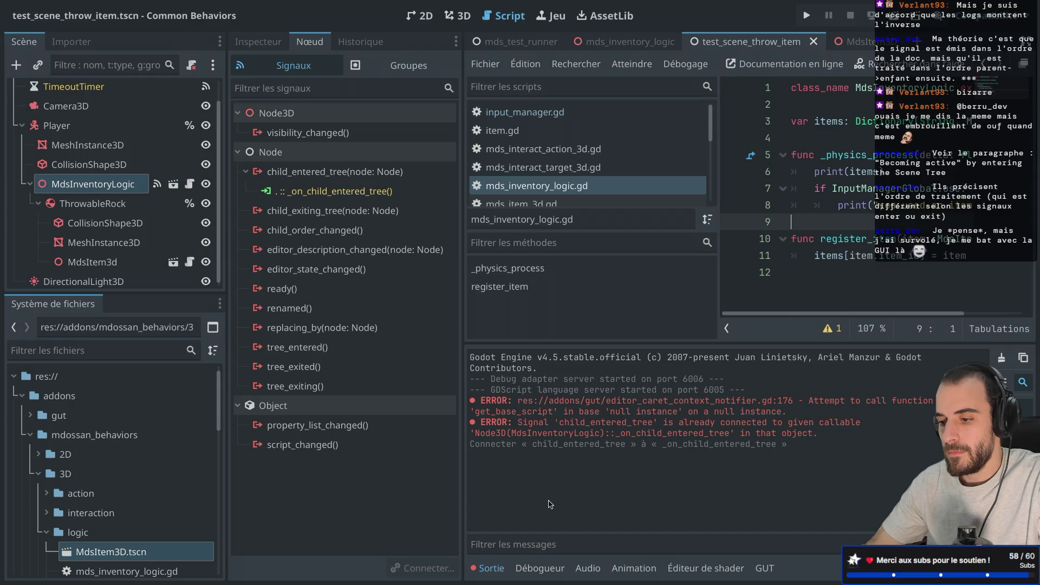
key(ctrl+shift+F11)
click(893, 22)
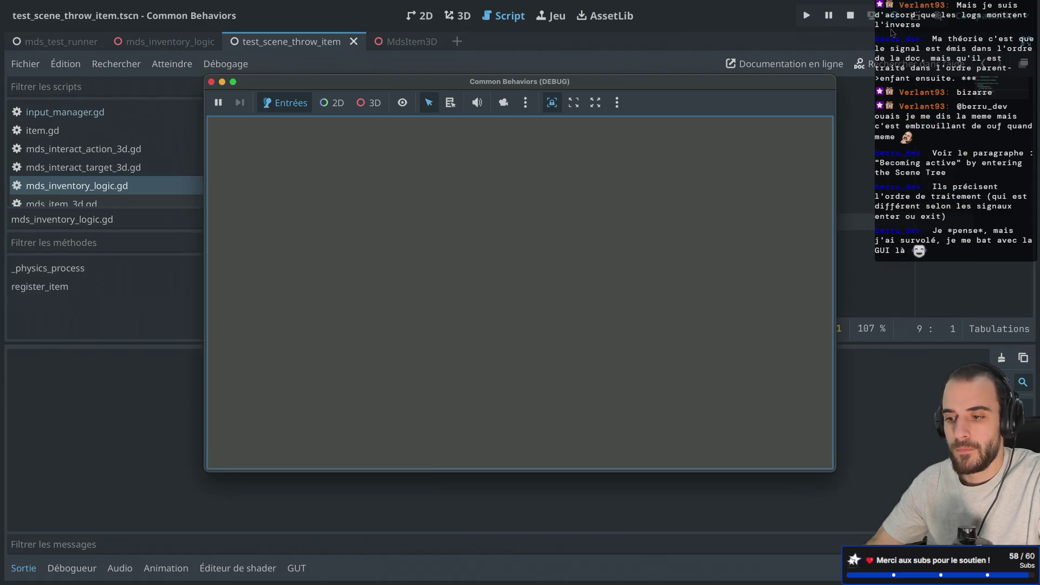
click(212, 82)
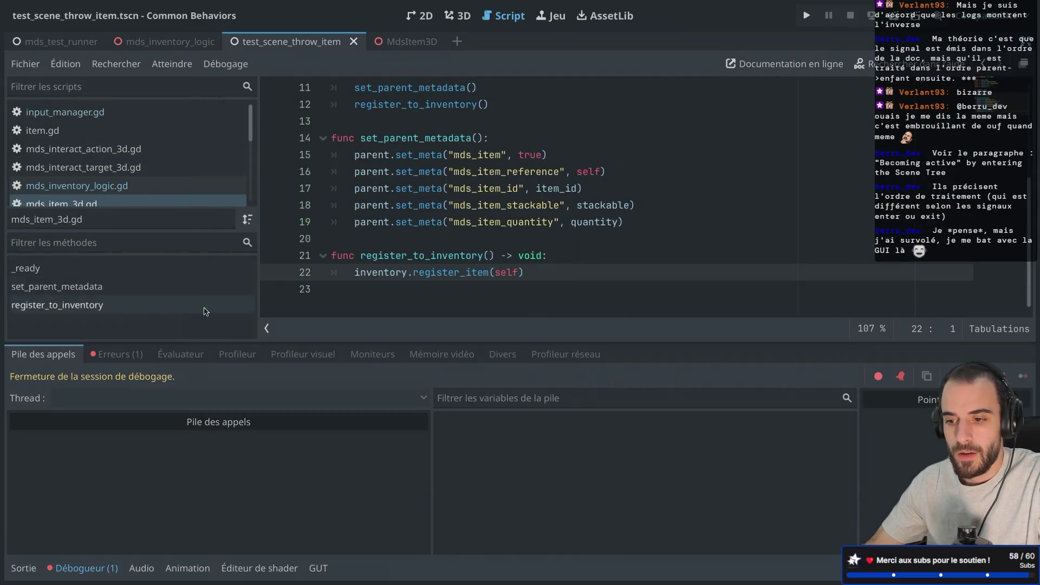
key(ctrl+shift+F11)
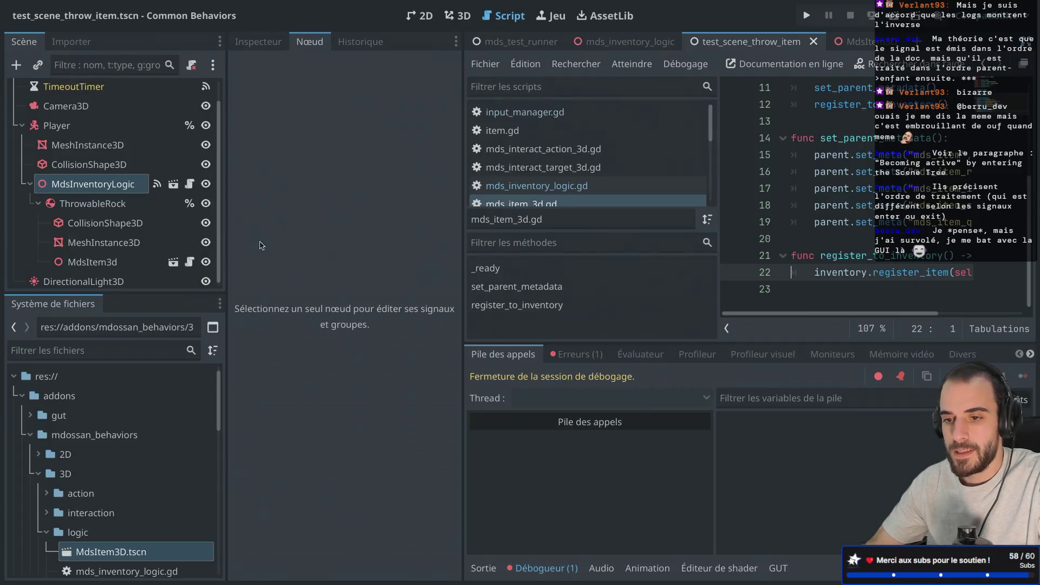
Step: Set MdsItem3d's Inventory to MdsInventoryLogic, save, and rerun the scene to test it
click(103, 261)
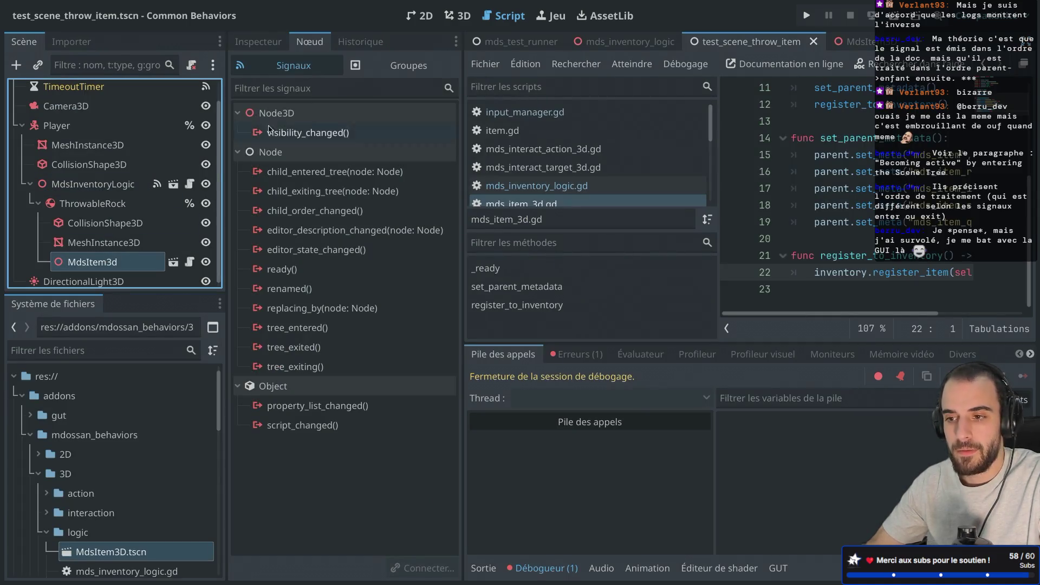
click(266, 43)
click(358, 174)
double_click(479, 255)
key(ctrl+s)
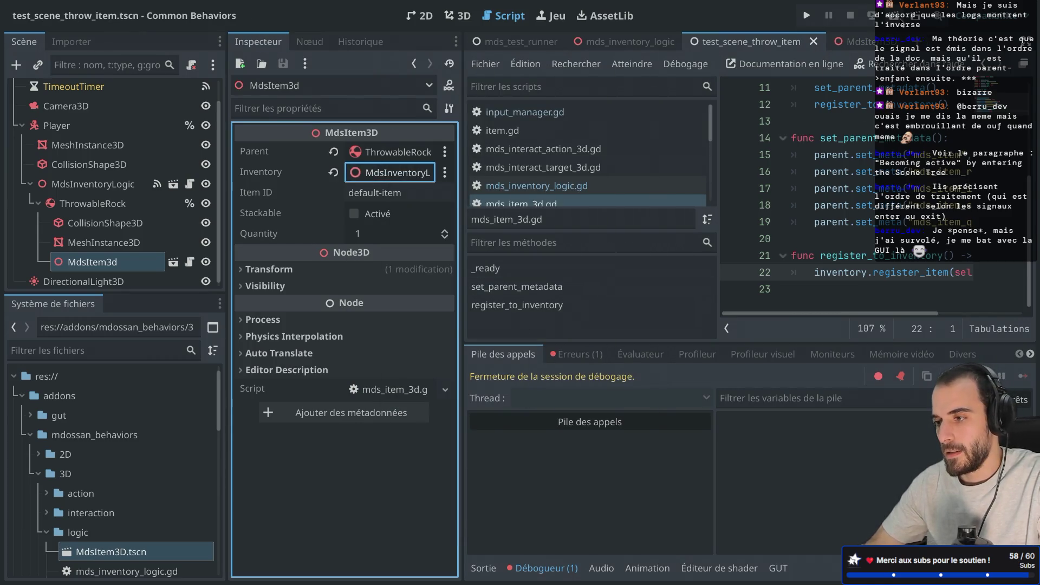
key(F6)
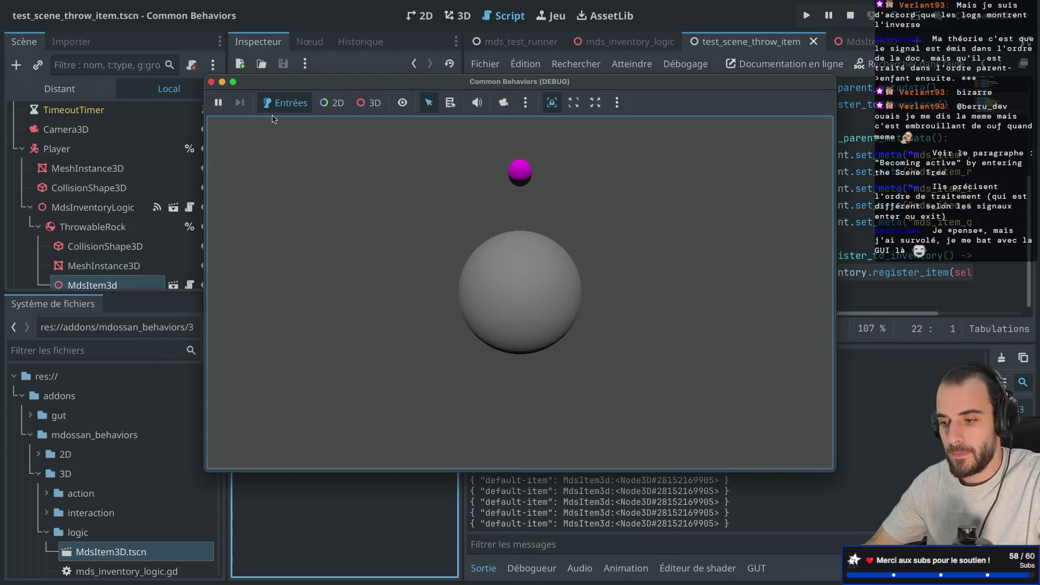
click(212, 82)
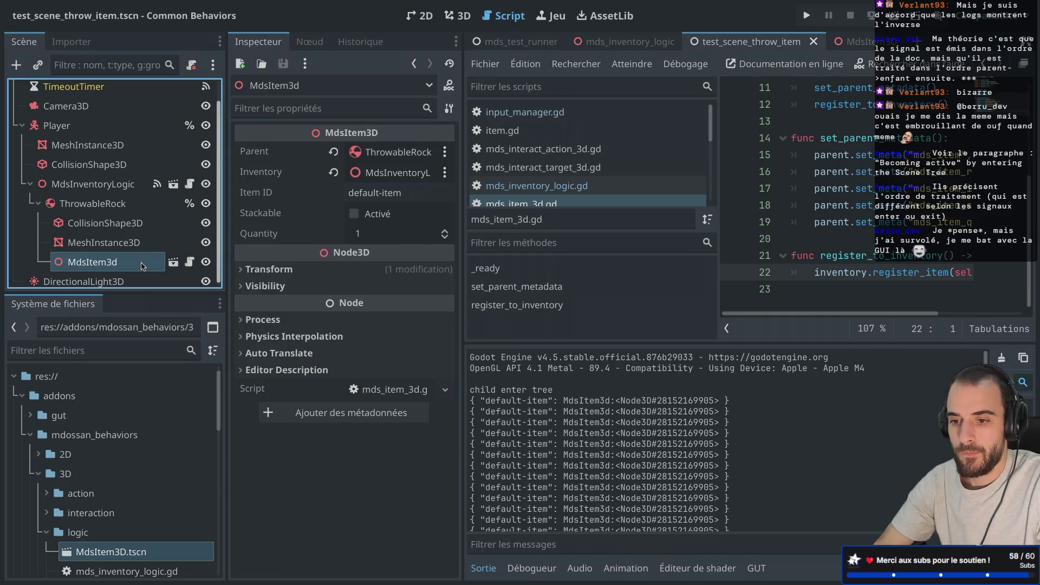
click(189, 261)
Step: Add a 'signal used' line below the class_name declaration in mds_item_3d.gd and save
key(ctrl+super+d)
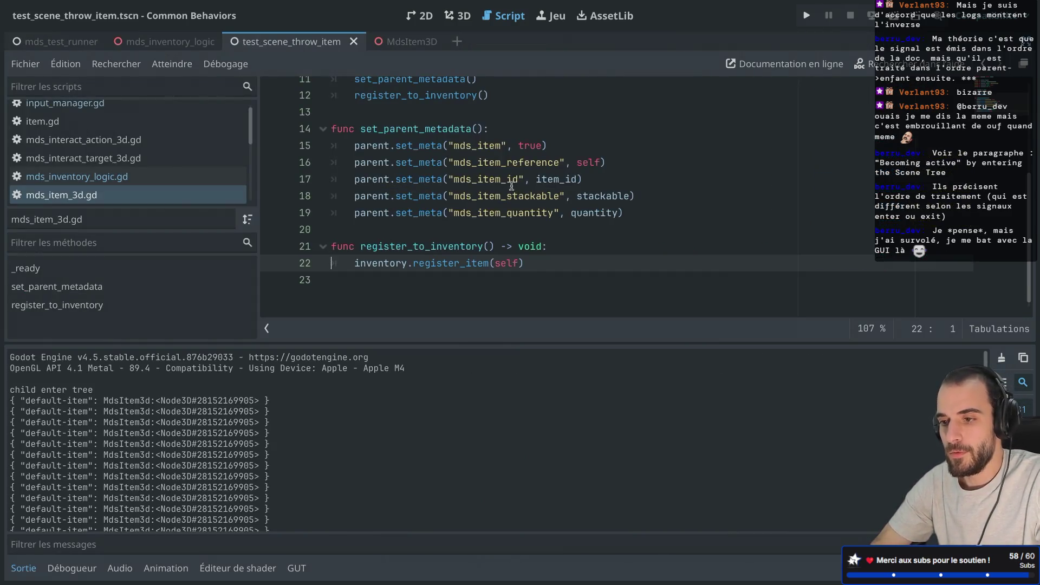
click(400, 111)
key(Return)
click(400, 111)
key(Return)
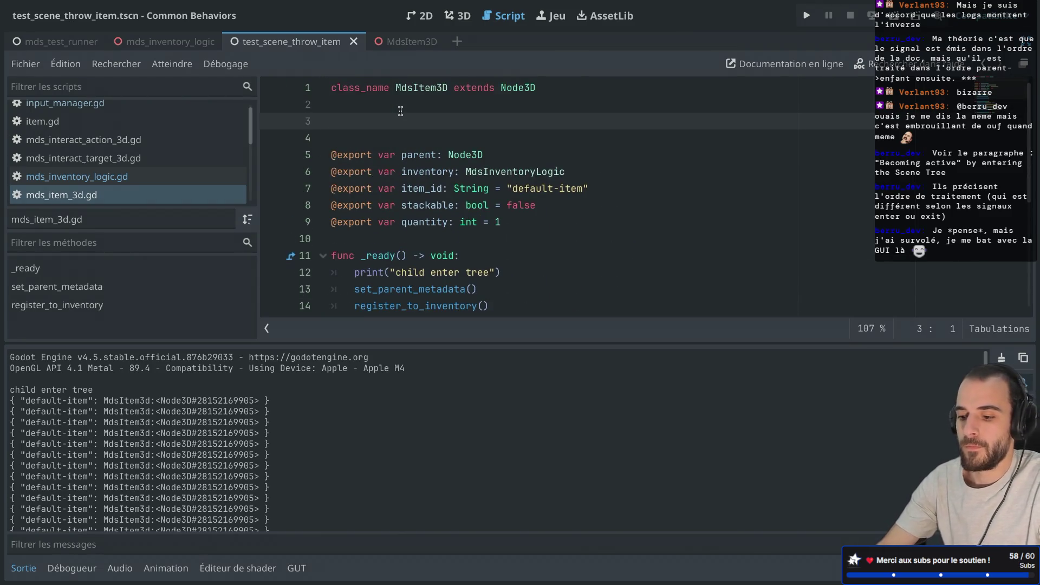
text(signal used)
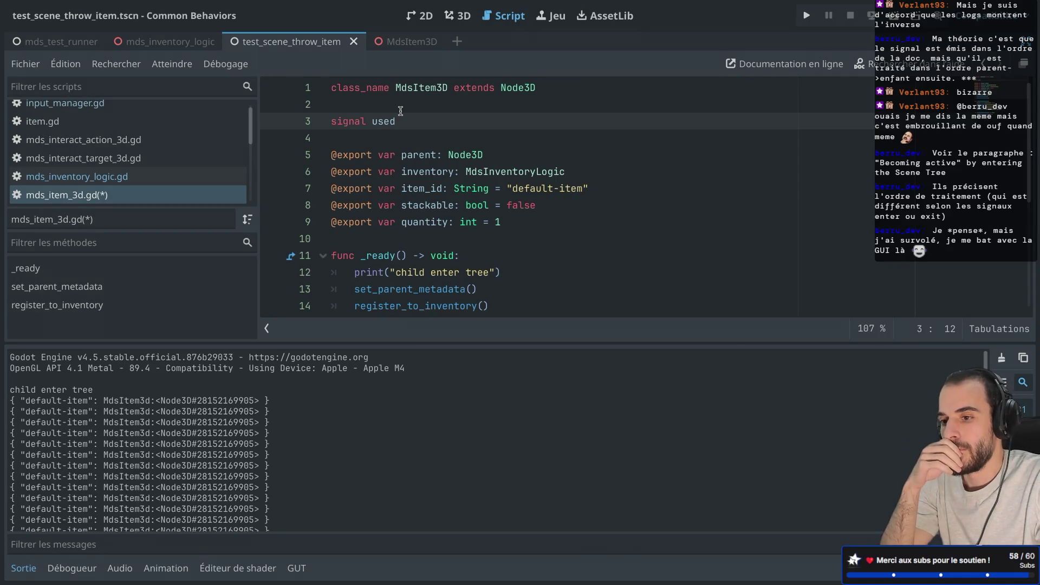
key(ctrl+s)
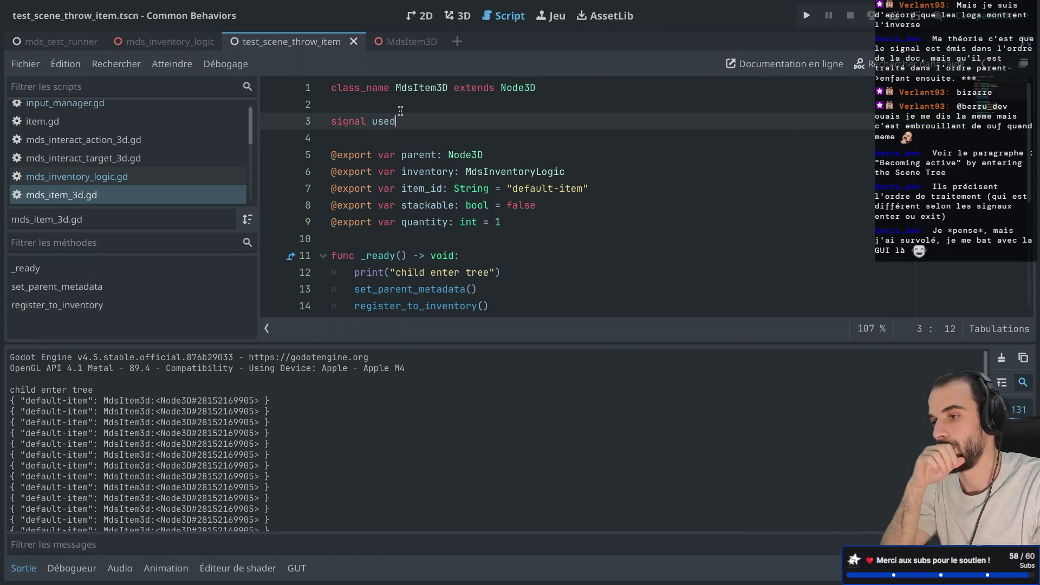
key(ctrl+shift+F11)
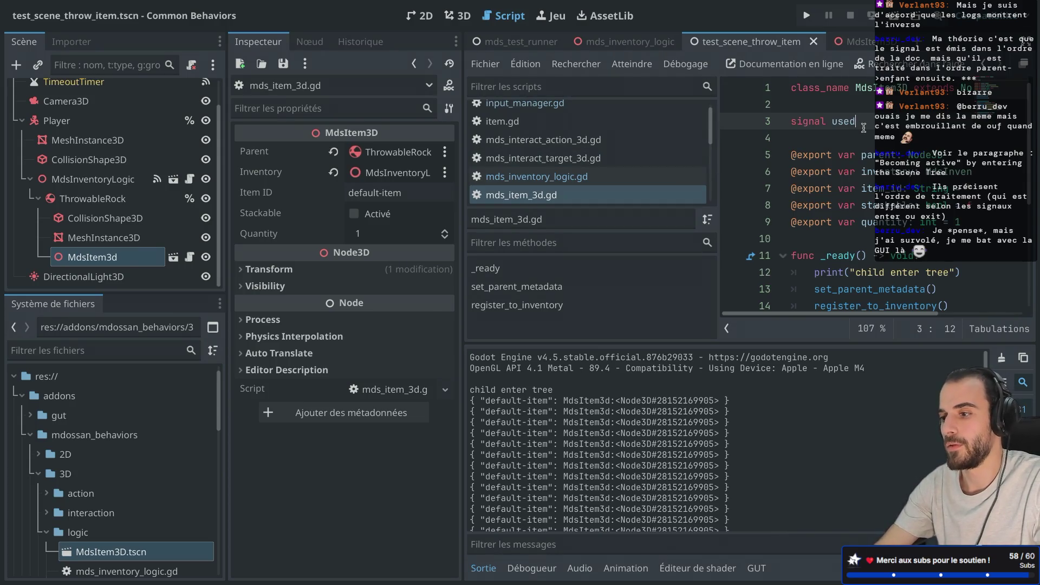
Step: Complete the declaration as signal used(item: MdsItem3D), fixing the autocompleted type, and save
text((item: Md)
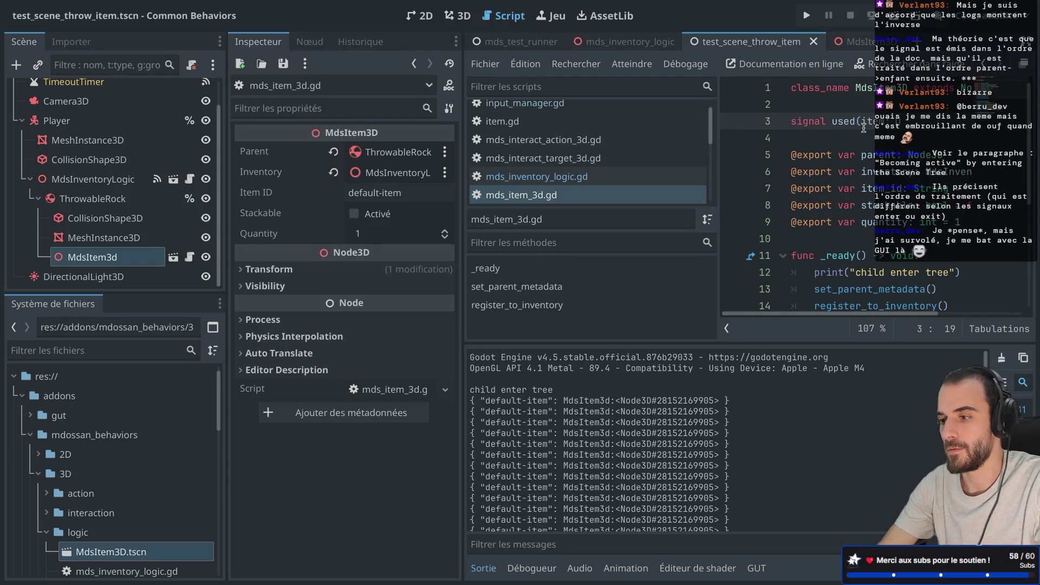
text(s)
key(Return)
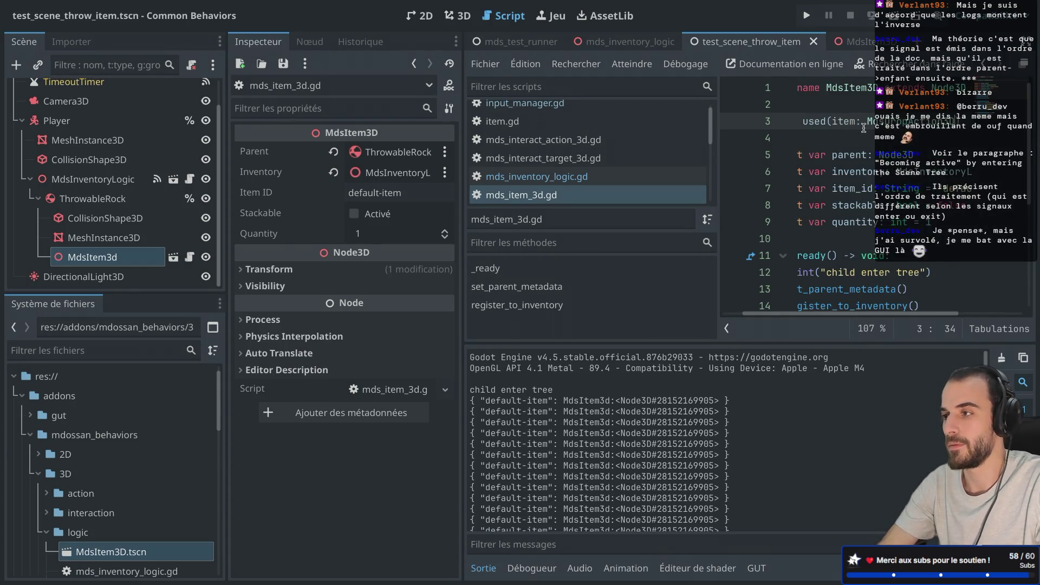
key(super+ctrl+d)
double_click(466, 122)
text(MdsIte)
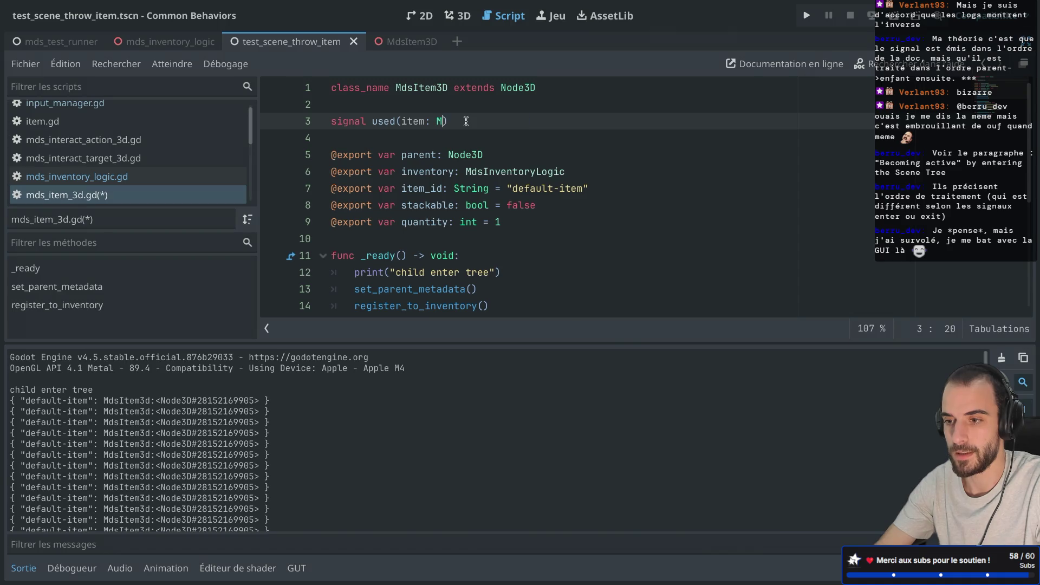
key(Return)
key(super+s)
key(super+ctrl+d)
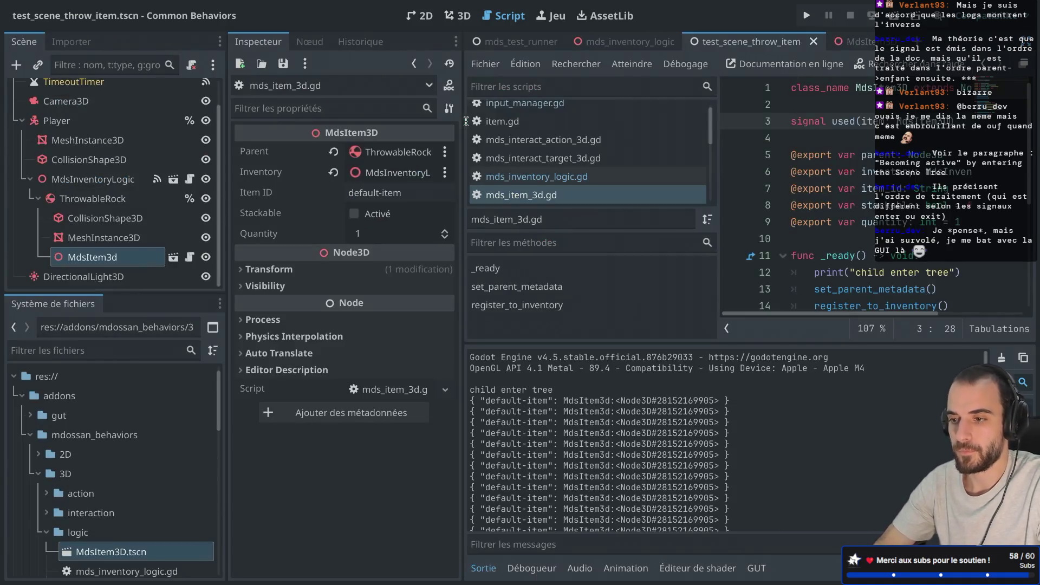
key(super+ctrl+d)
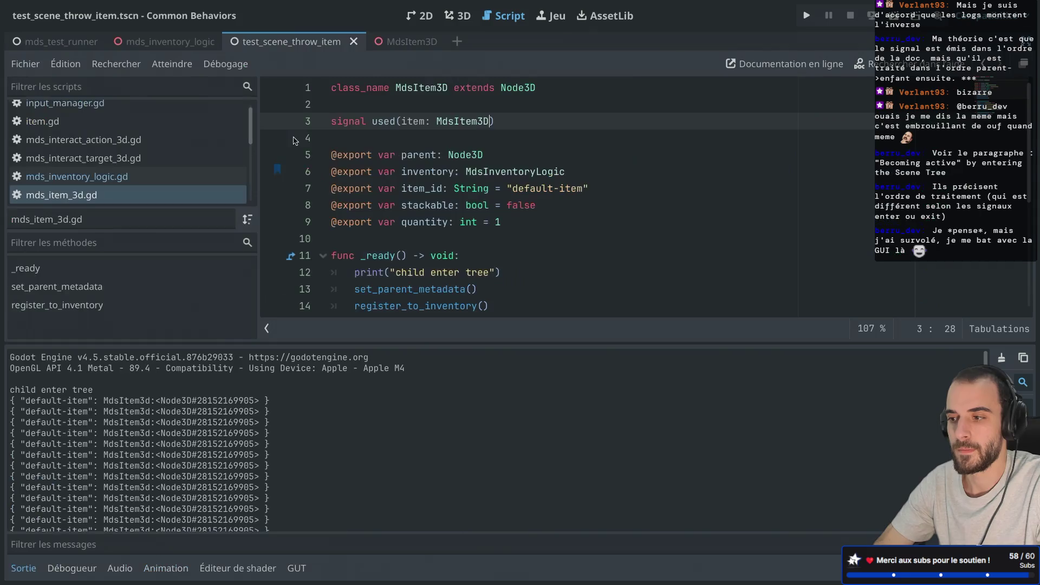
key(super+ctrl+d)
click(103, 198)
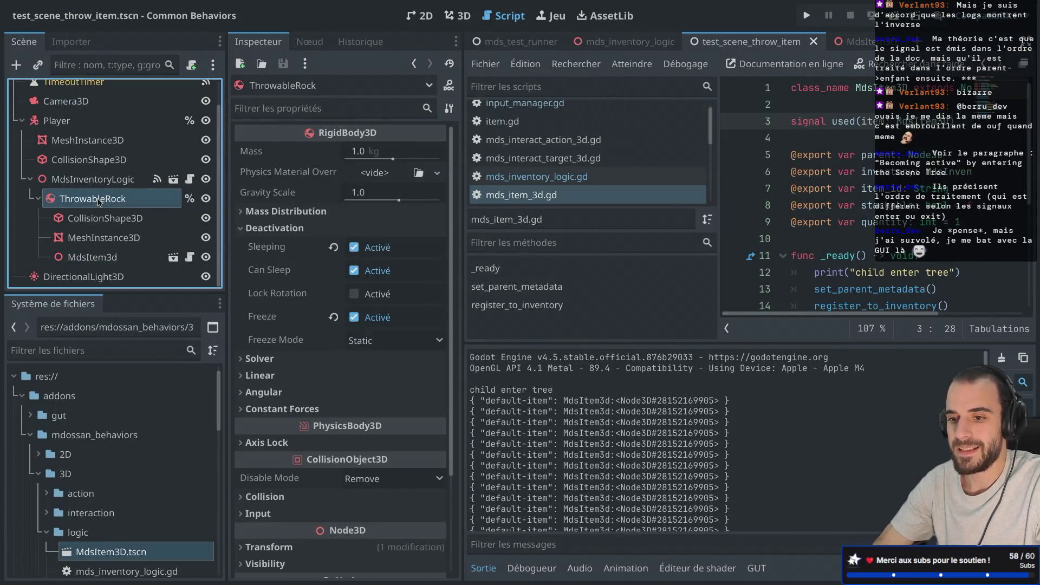
Step: Inspect the ThrowableRock node, its collision shape and the MdsItem3d node
right_click(187, 217)
click(99, 201)
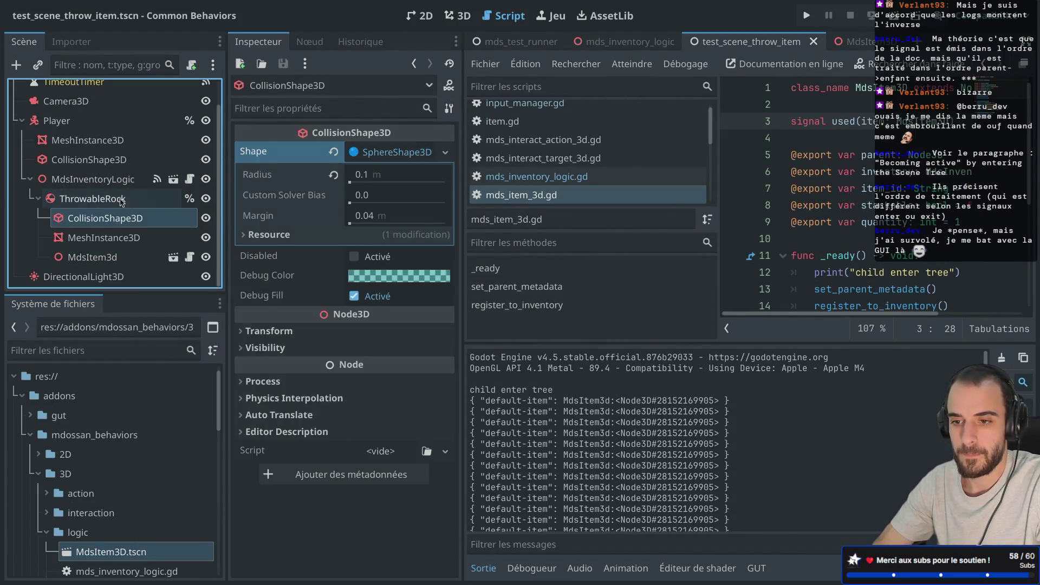
click(122, 202)
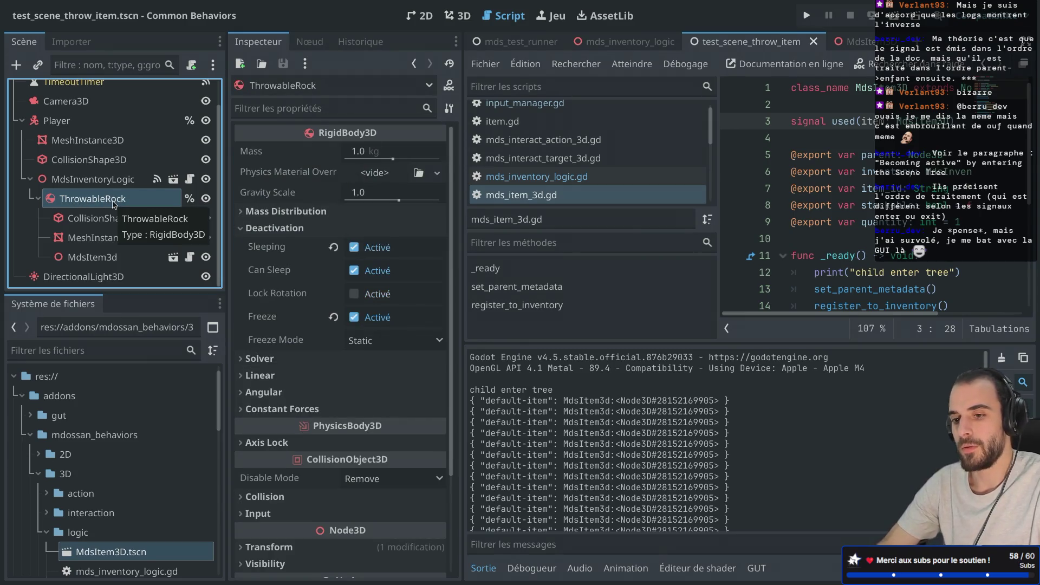
right_click(112, 201)
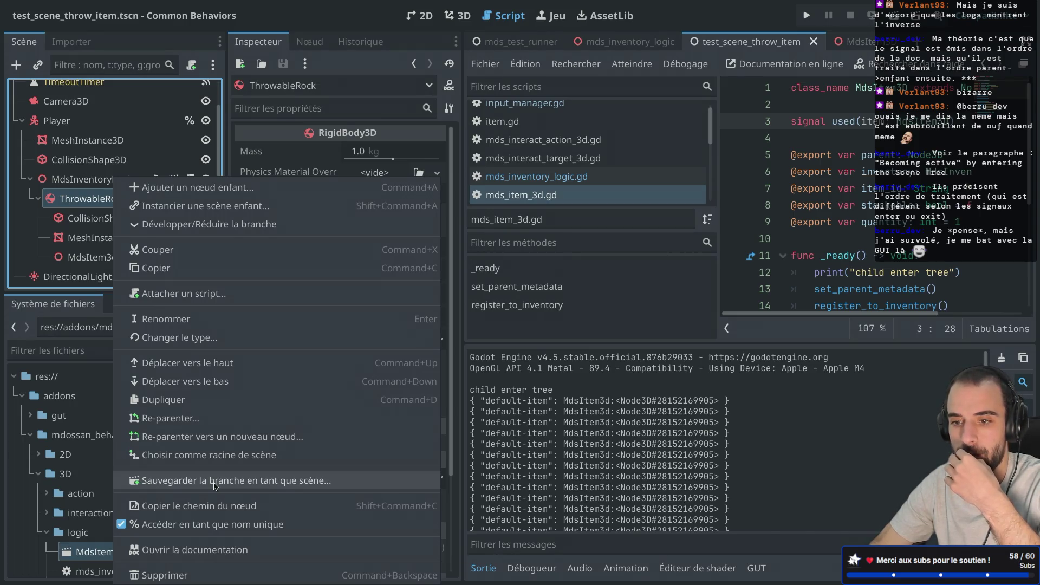
click(81, 218)
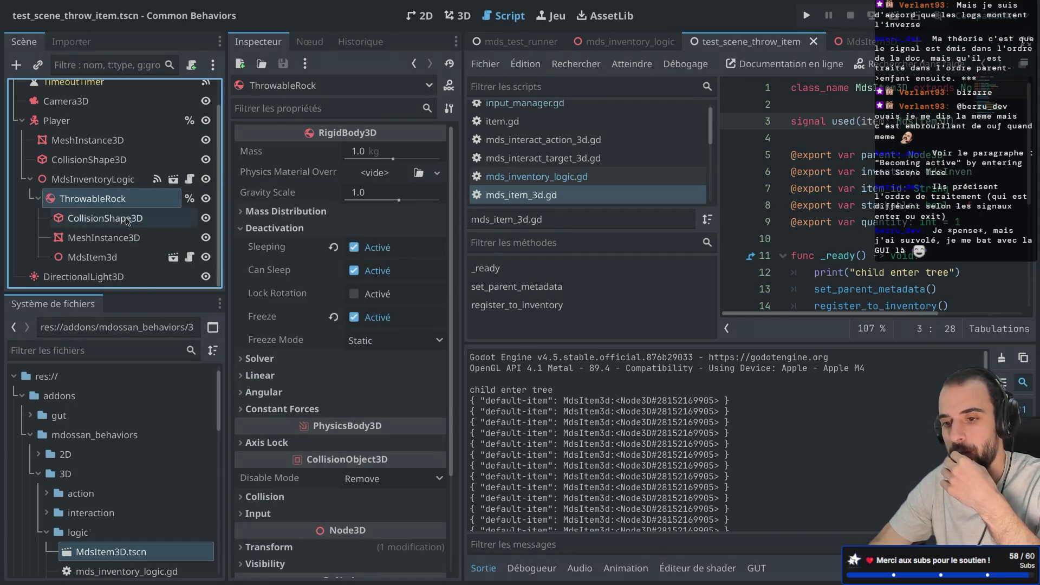
click(100, 261)
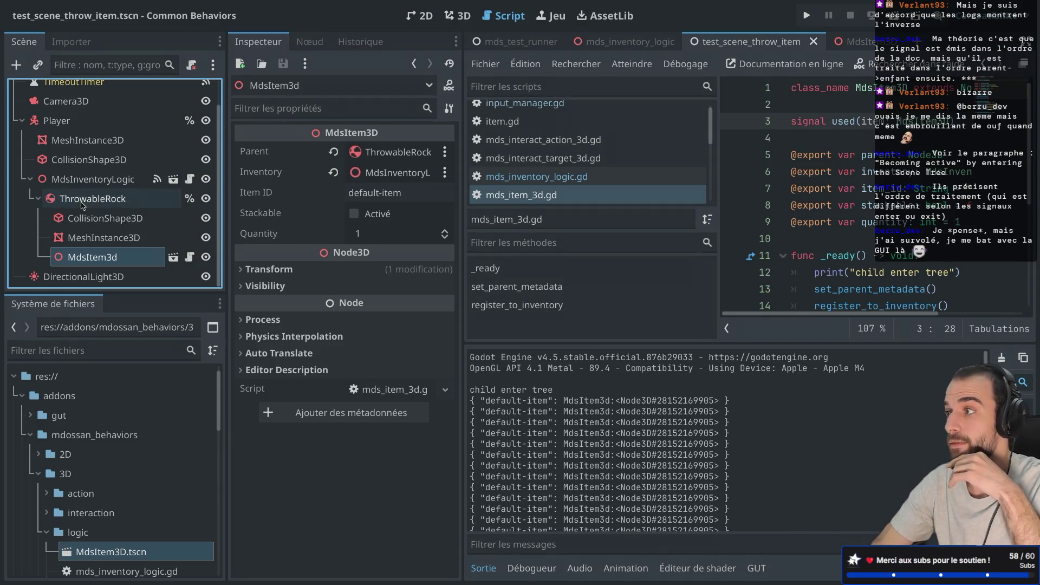
scroll(99, 411, down, 10)
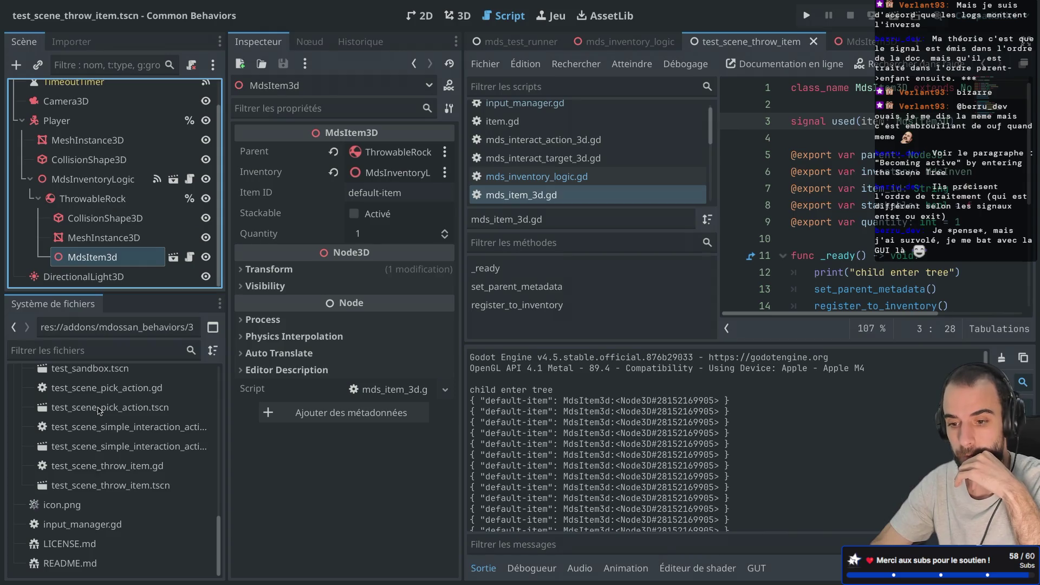
scroll(99, 410, down, 5)
Step: Select the tests folder and start saving the ThrowableRock branch as a separate scene
click(65, 400)
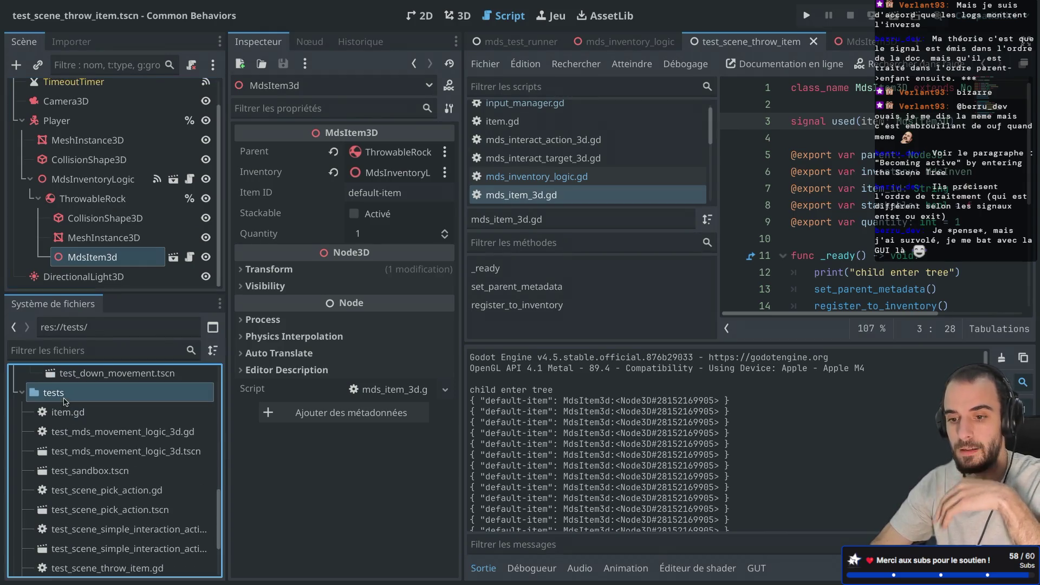
right_click(64, 400)
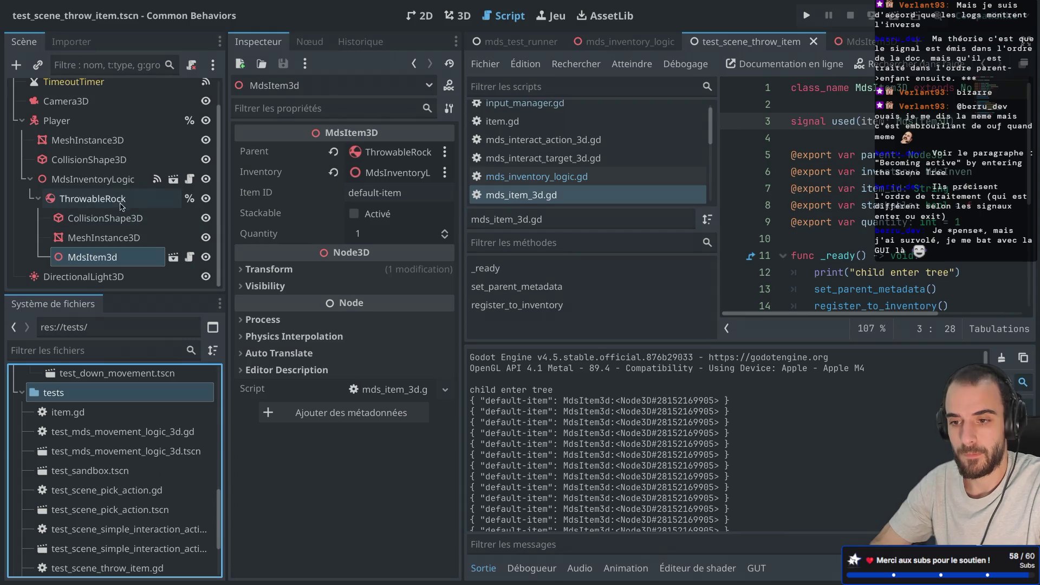
click(103, 200)
right_click(103, 201)
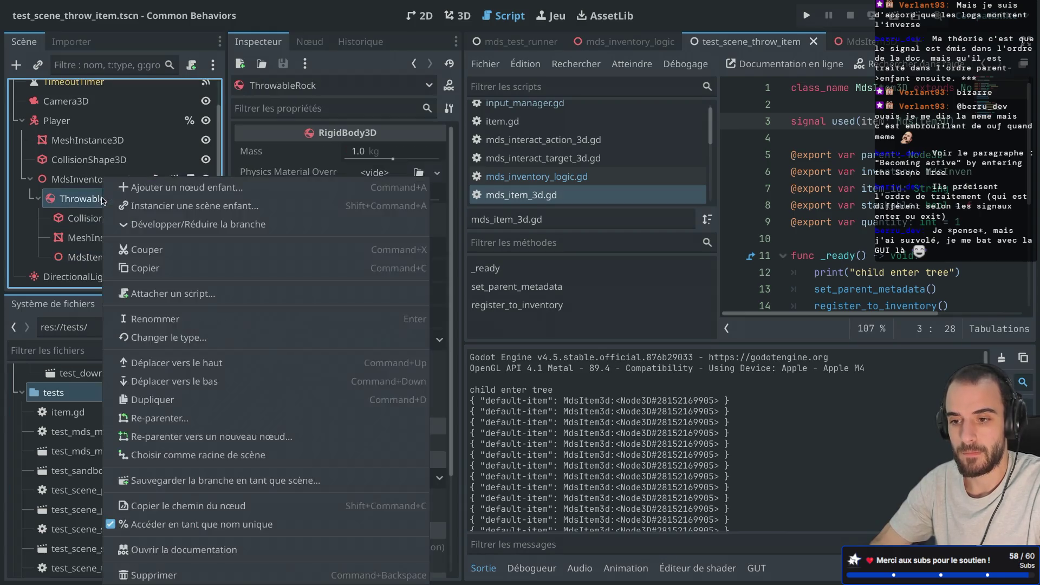
click(187, 480)
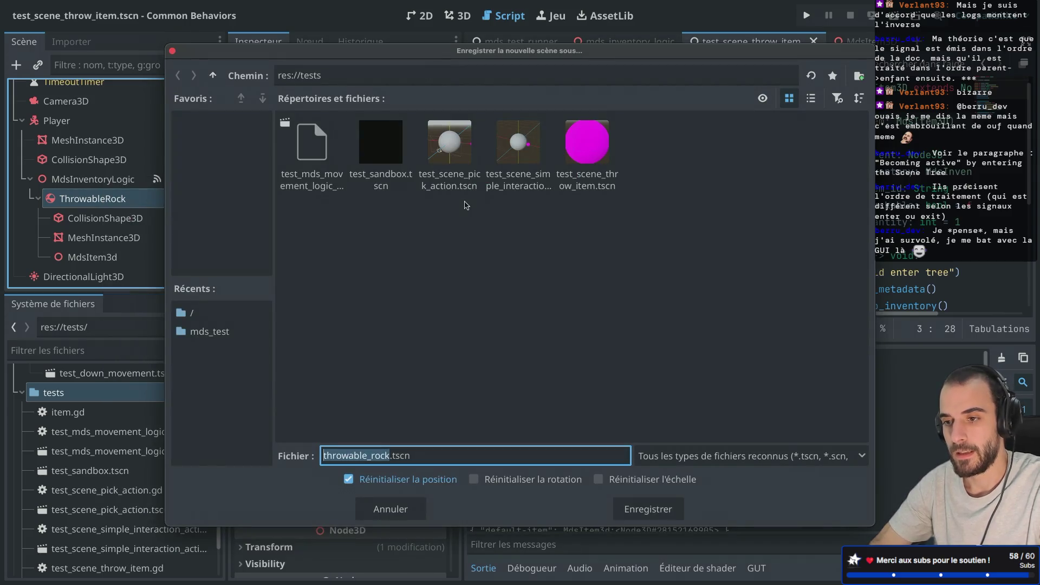
Step: Save the branch as throwable_rock.tscn inside a new props folder under tests
right_click(538, 332)
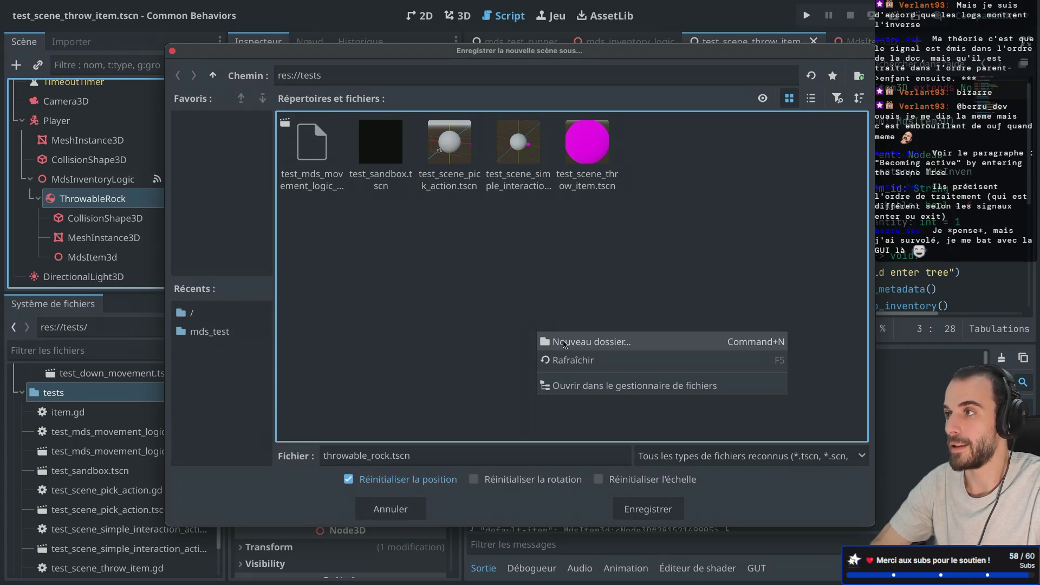
click(564, 344)
text(props)
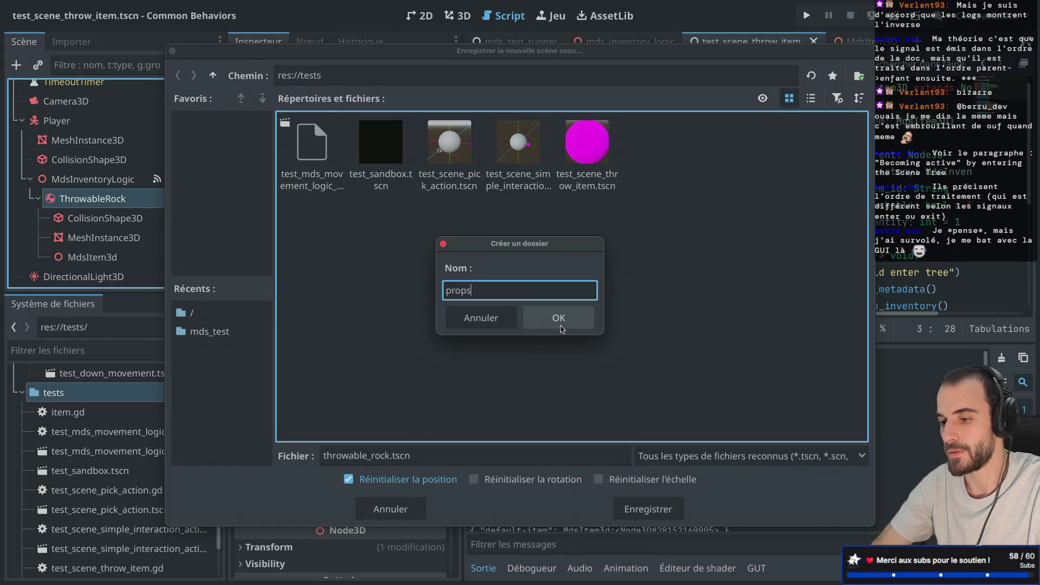
click(561, 329)
click(674, 514)
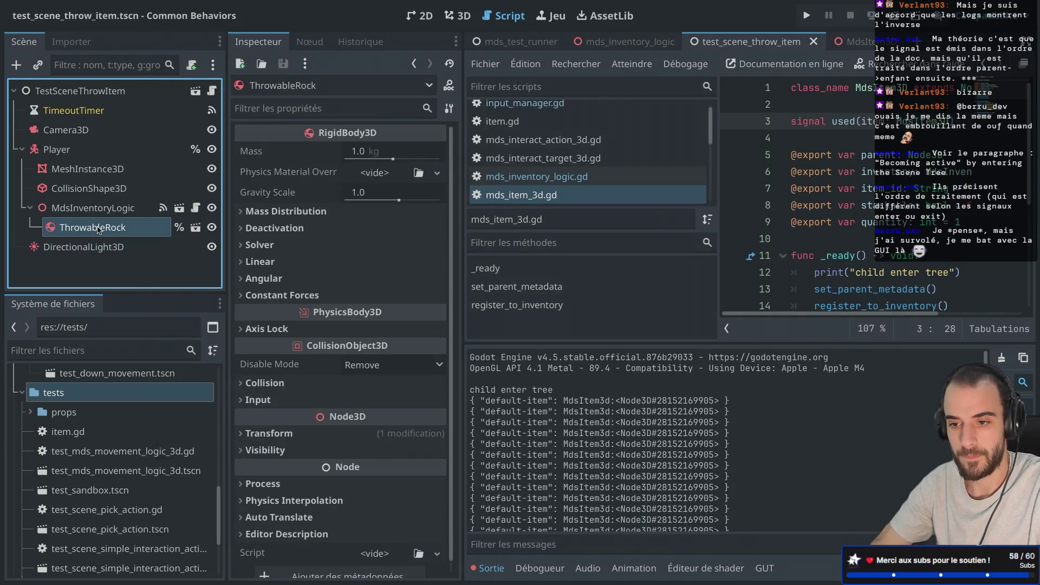
Step: Open throwable_rock.tscn from the FileSystem dock for editing
scroll(110, 503, down, 5)
scroll(110, 503, up, 6)
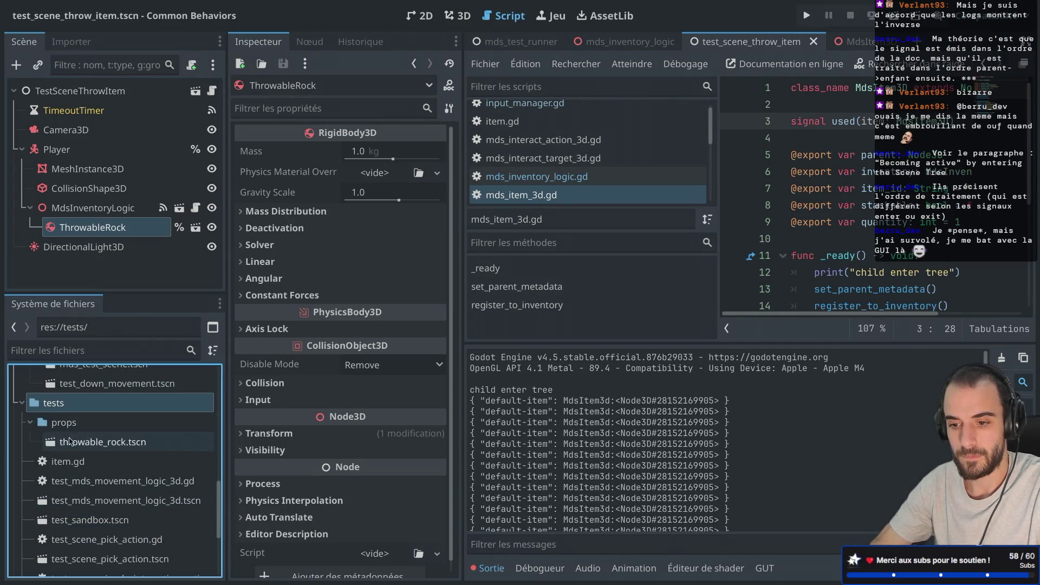
click(68, 441)
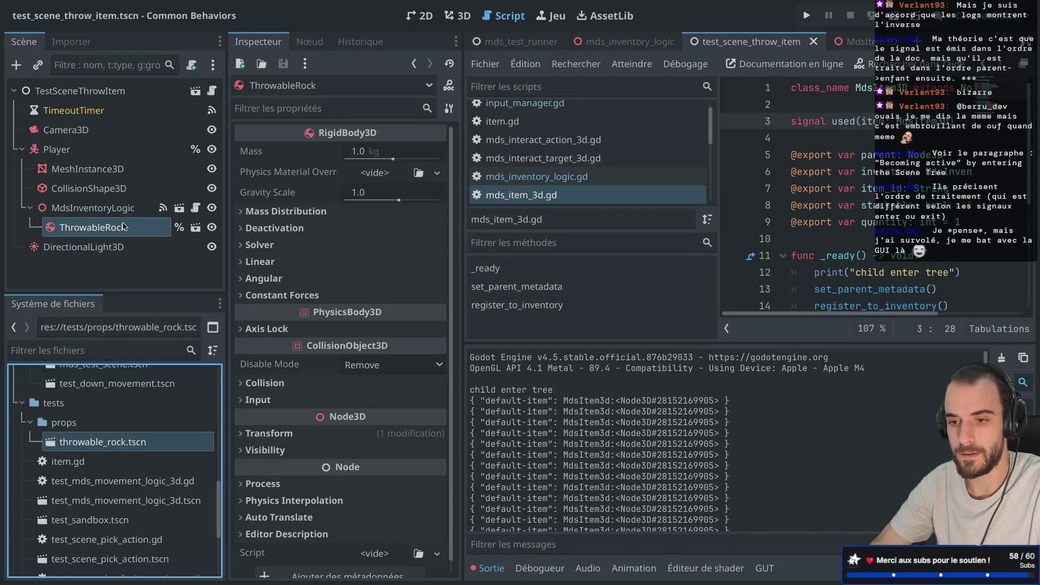
click(196, 228)
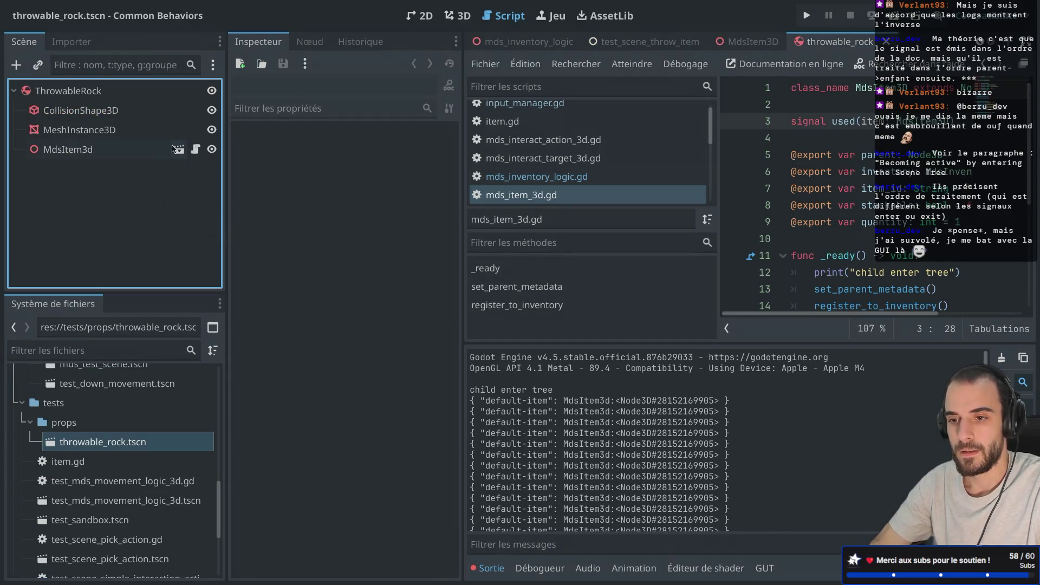
Step: Replace the rock's MdsItem3d Item ID 'default-item' with 'trowable-rock' and save
click(99, 150)
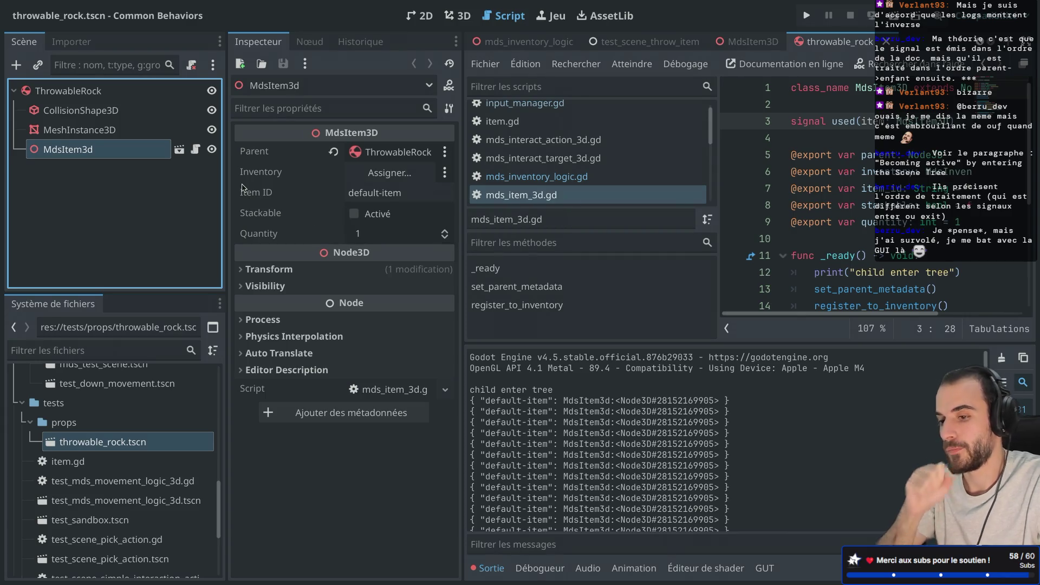
double_click(399, 198)
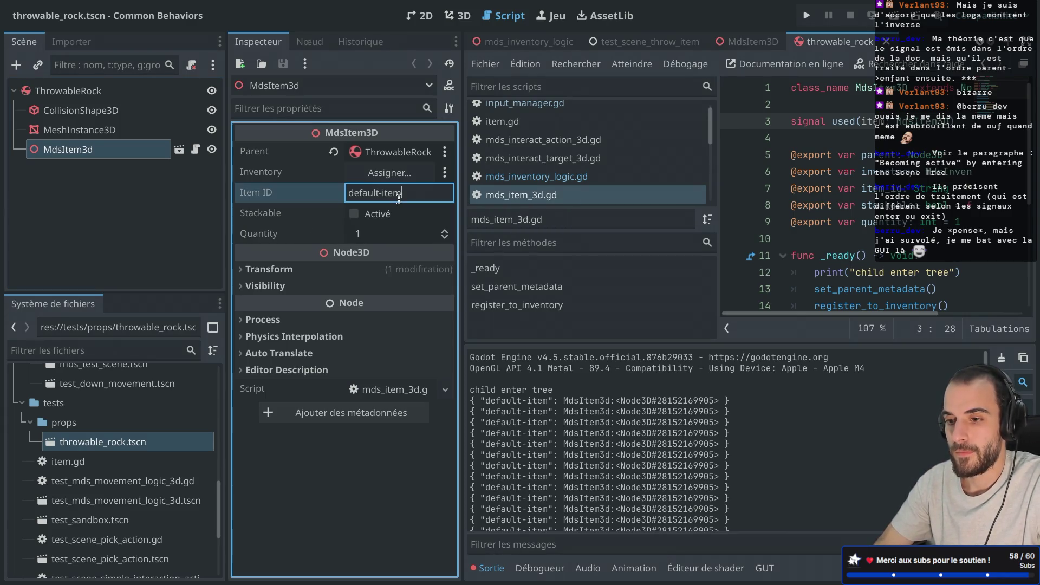
triple_click(399, 198)
key(BackSpace)
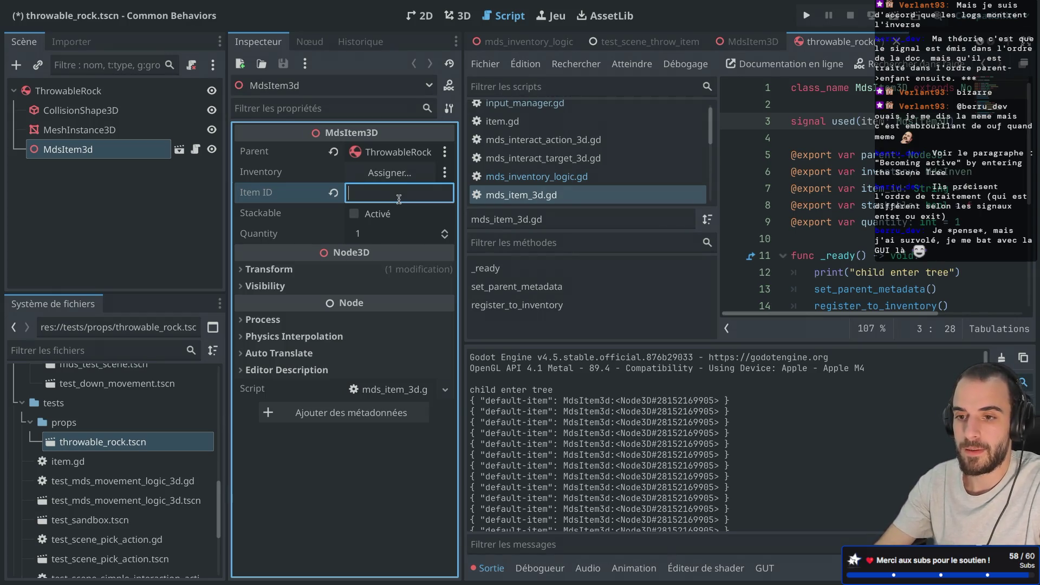
text(trowable)
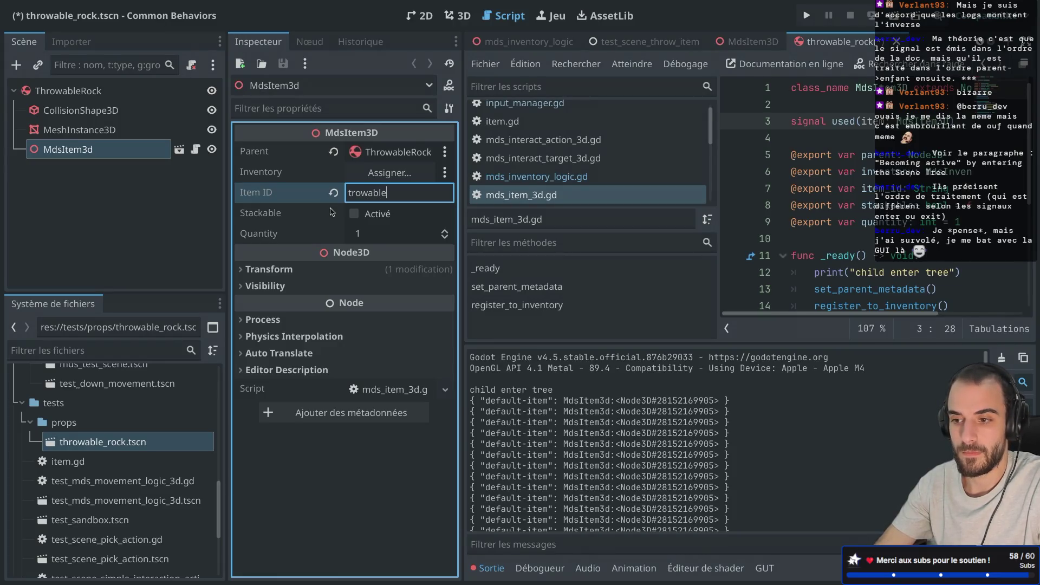
text(-rock)
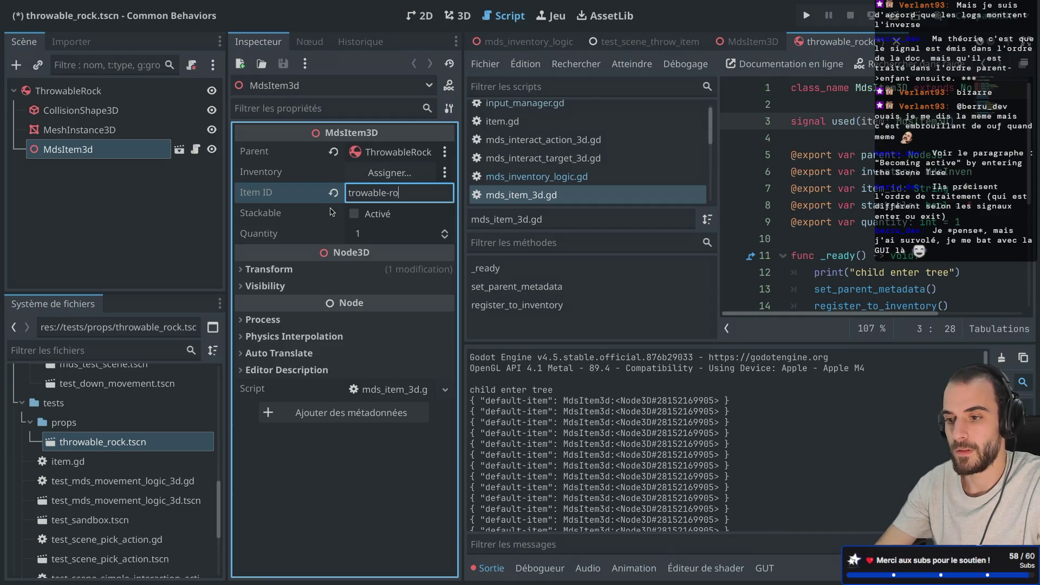
key(ctrl+s)
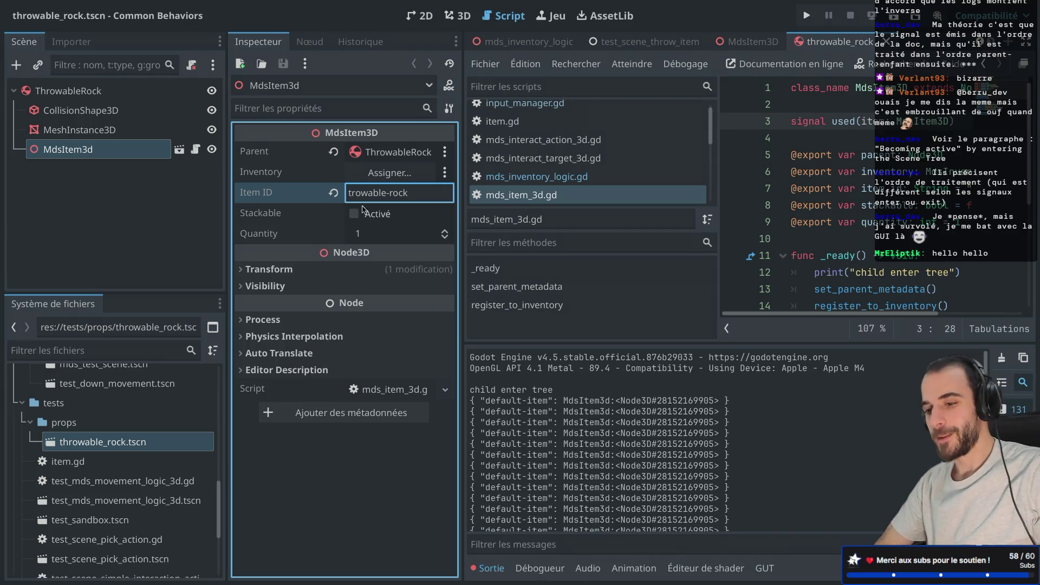
scroll(850, 228, down, 1)
key(ctrl+super+d)
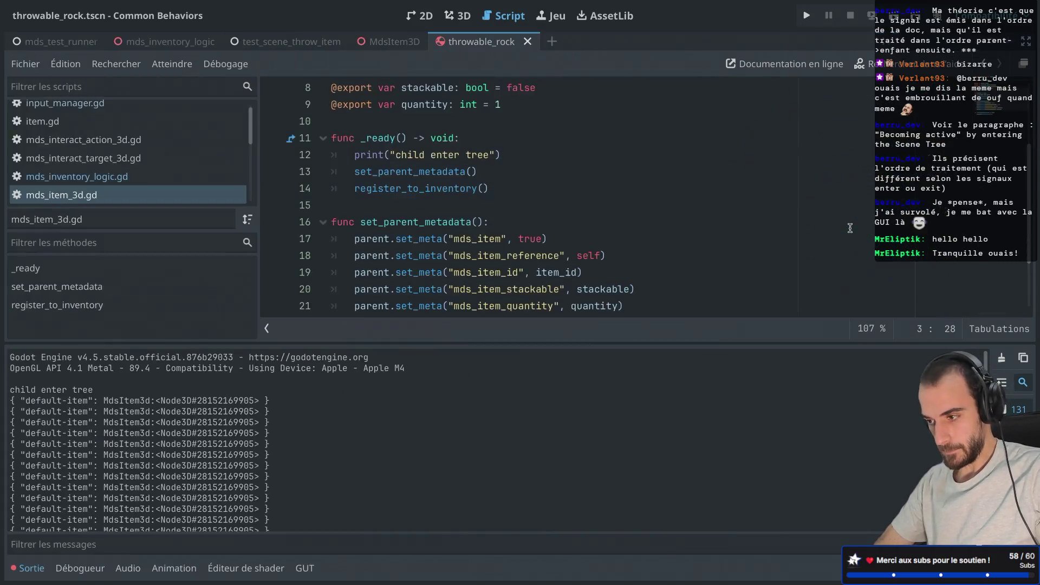
scroll(382, 233, down, 3)
double_click(473, 156)
double_click(483, 171)
double_click(482, 155)
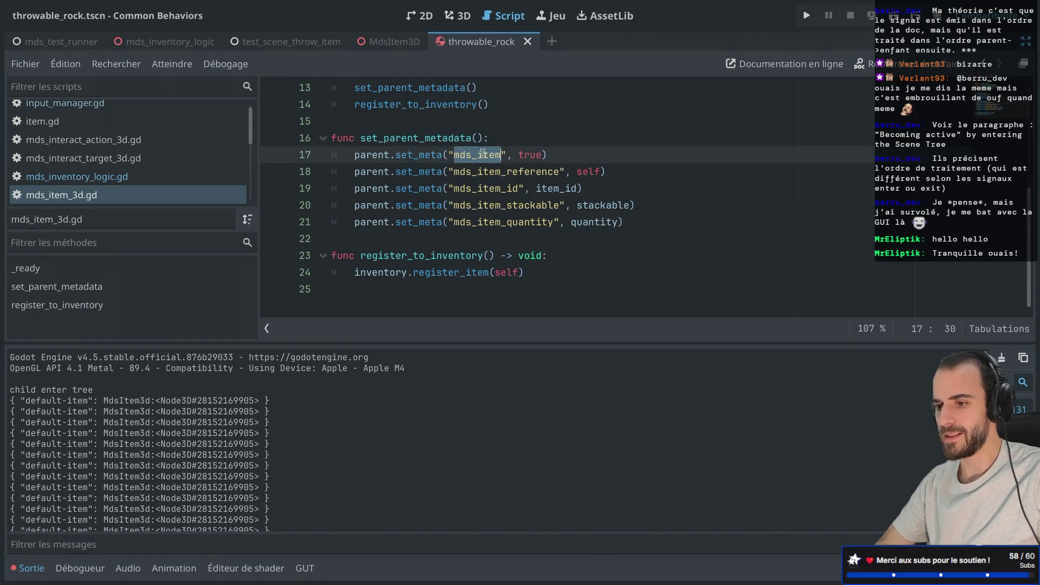
scroll(466, 182, up, 3)
scroll(466, 180, up, 1)
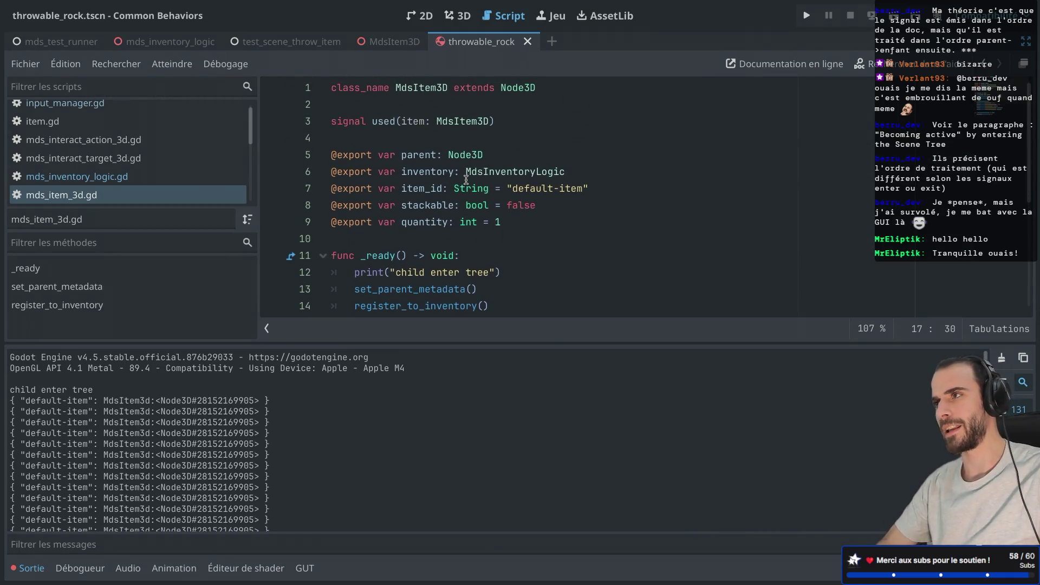
key(ctrl+super+d)
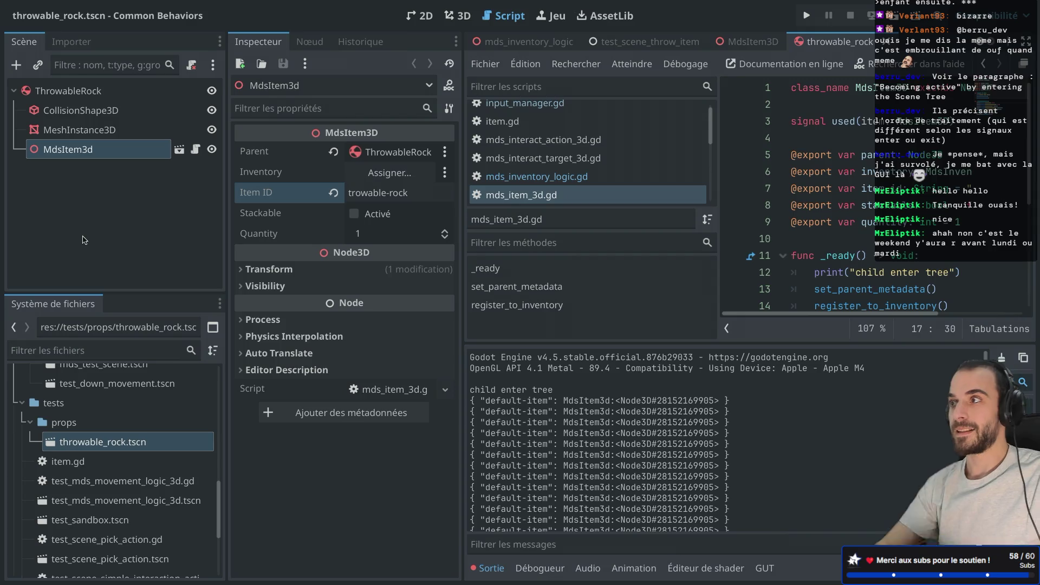
Step: Open test_scene_simple_interaction_action.gd in a full-width script editor with the output panel collapsed
scroll(564, 151, up, 1)
scroll(564, 152, down, 5)
scroll(563, 152, down, 1)
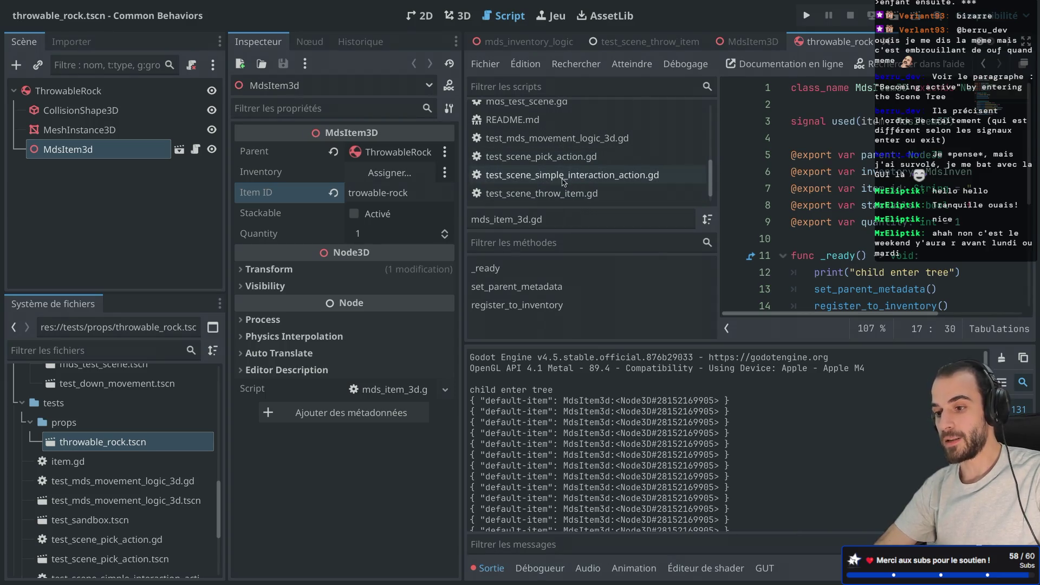
click(543, 177)
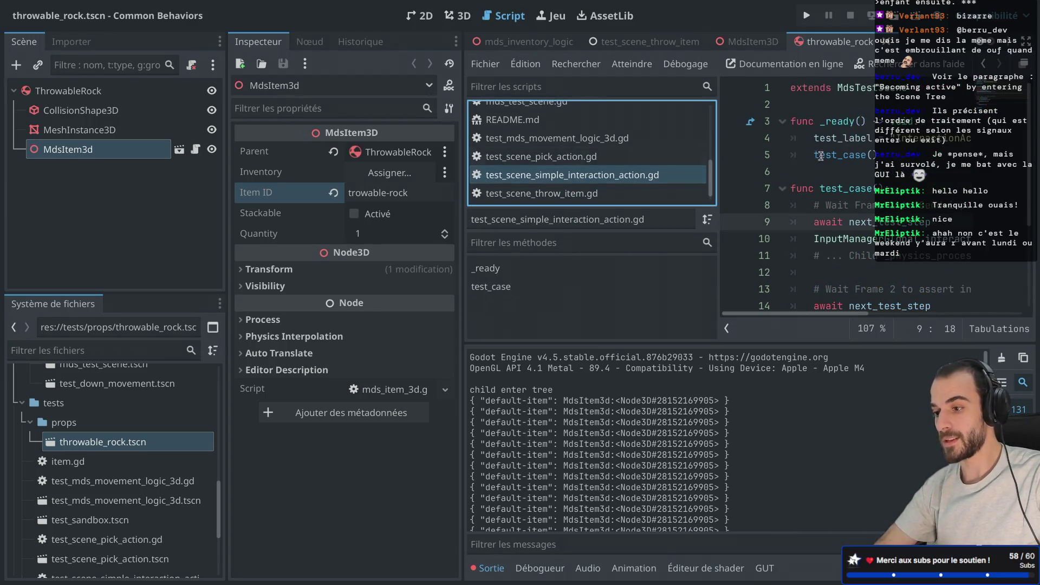
key(ctrl+super+d)
click(38, 570)
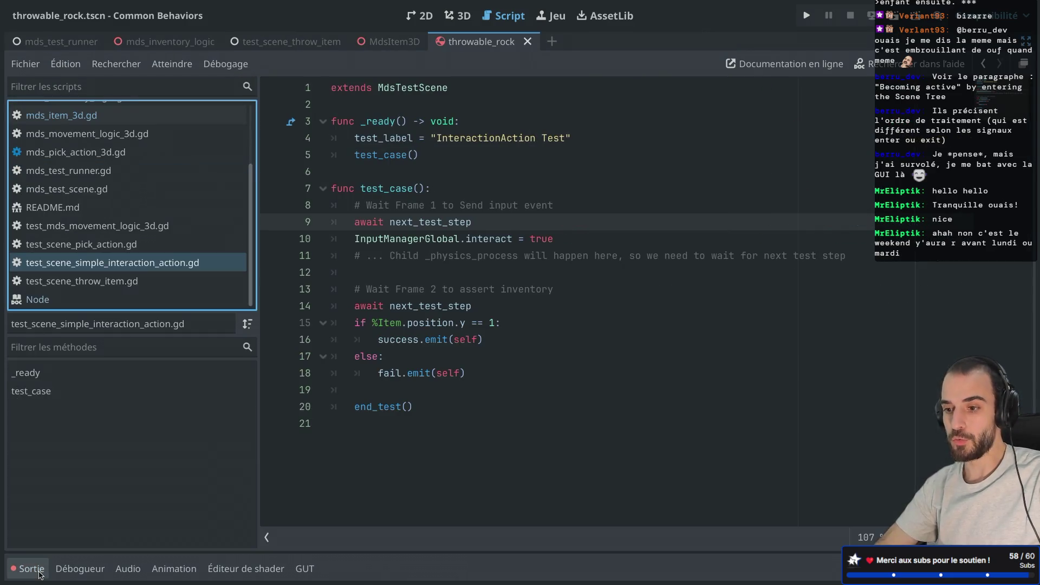
Step: Make line 9 use await next_test_step, then select MdsTestScene on line 1
click(367, 222)
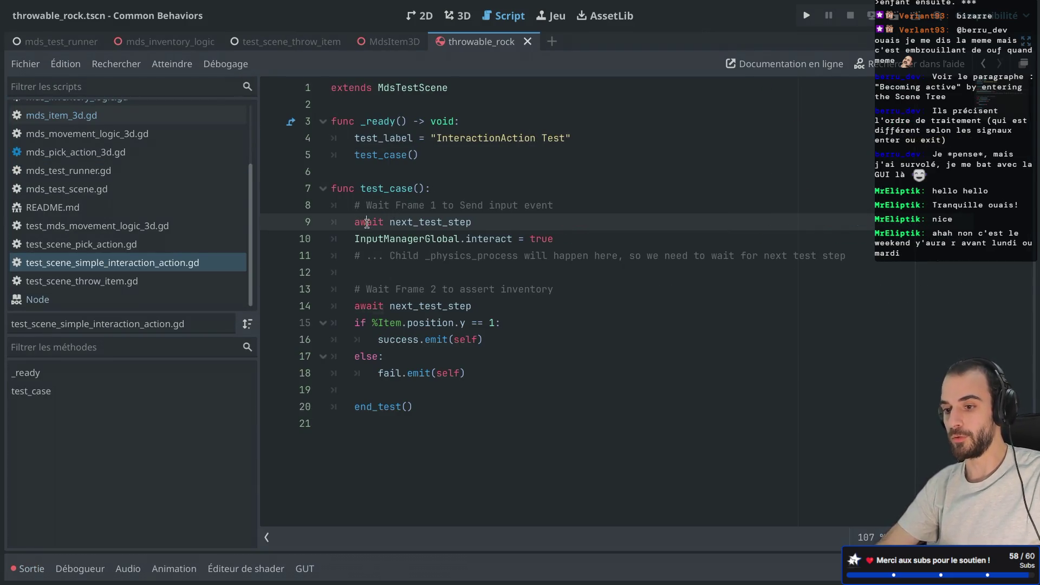
double_click(367, 222)
text(yield)
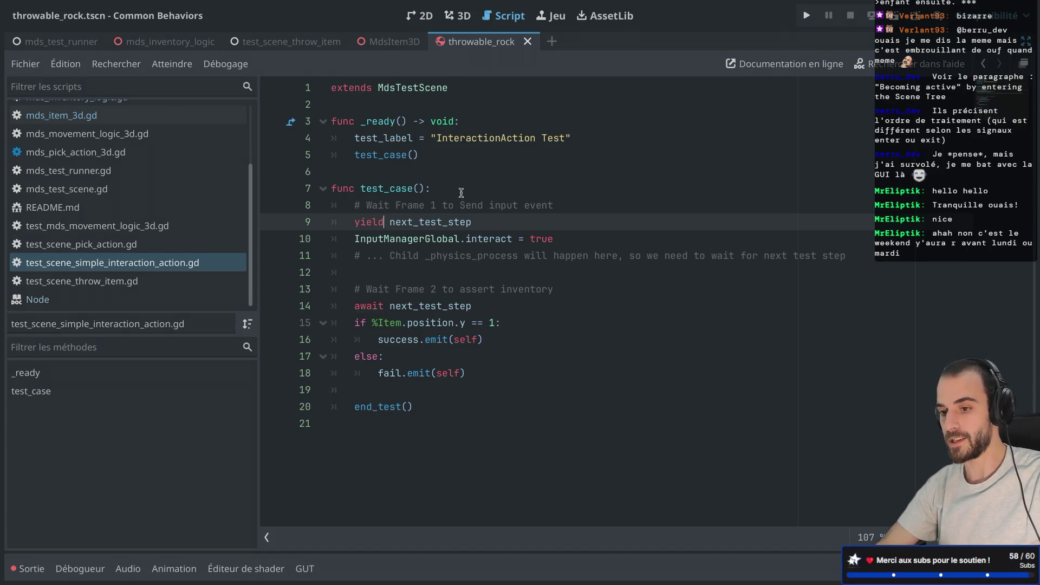
double_click(369, 222)
text(awa)
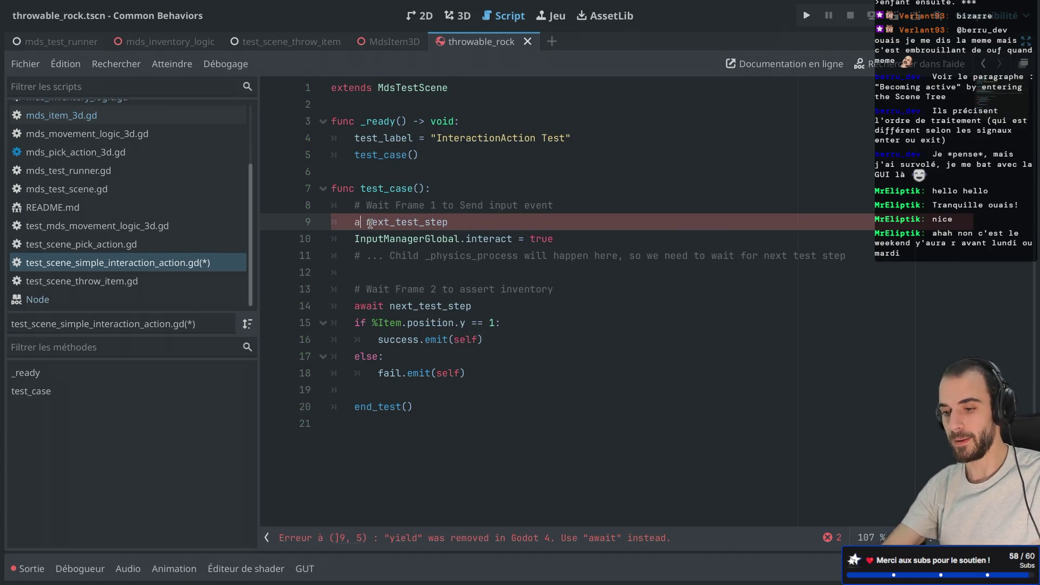
text(it)
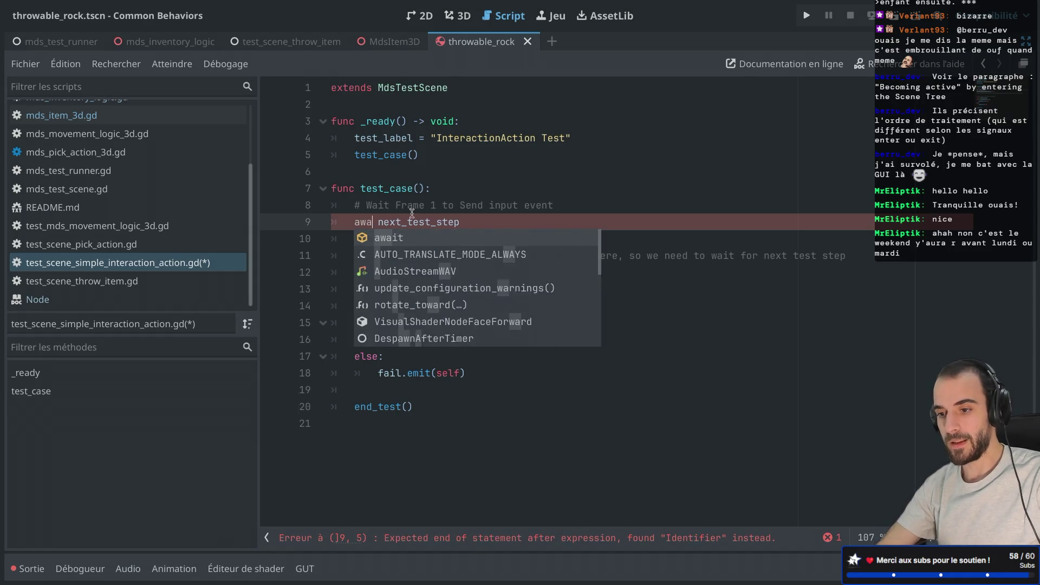
click(402, 101)
click(399, 87)
double_click(399, 87)
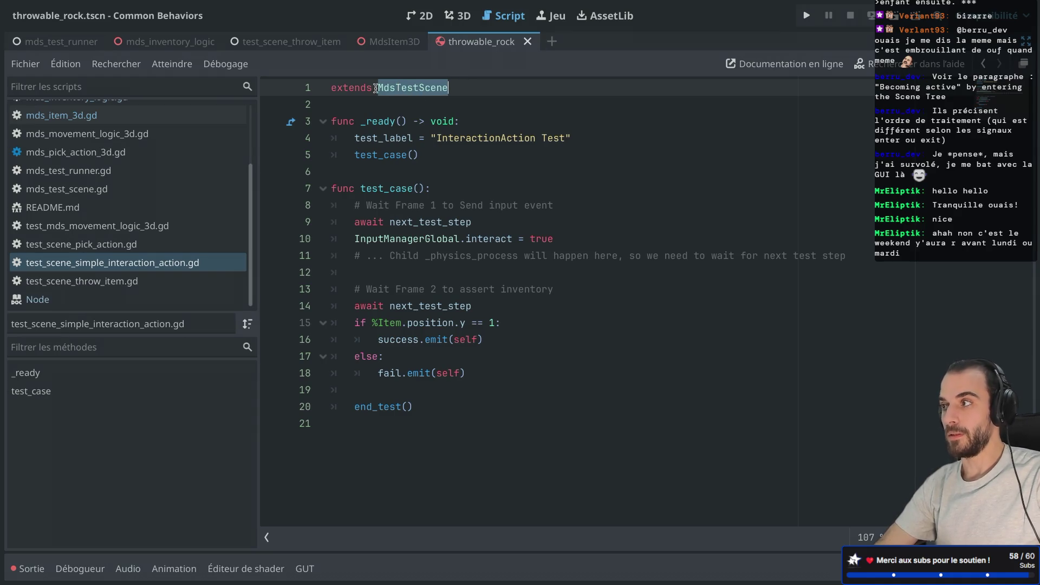
ctrl+click(400, 87)
scroll(424, 276, down, 1)
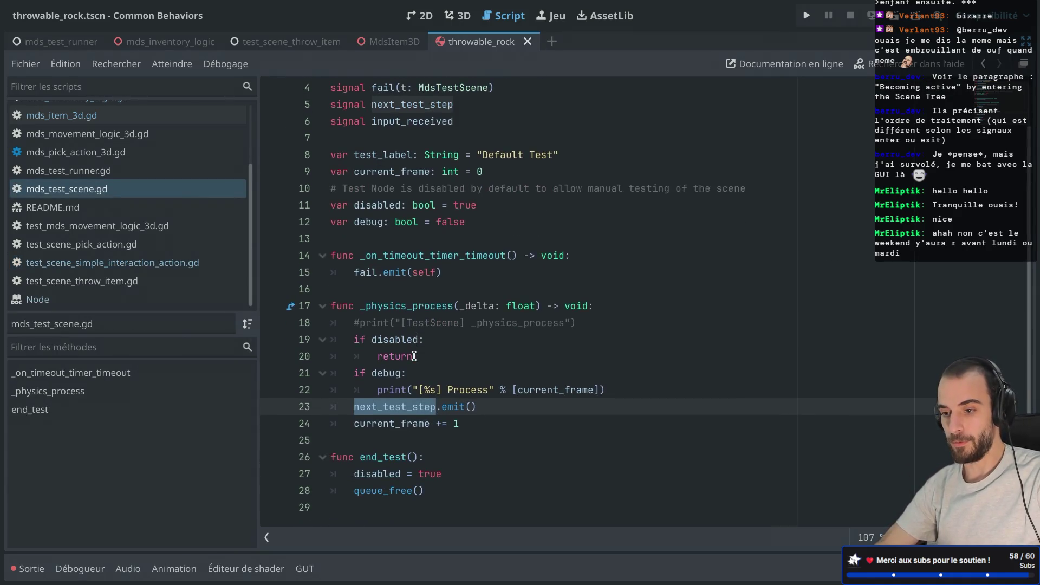
scroll(401, 285, up, 1)
drag(337, 155, 454, 155)
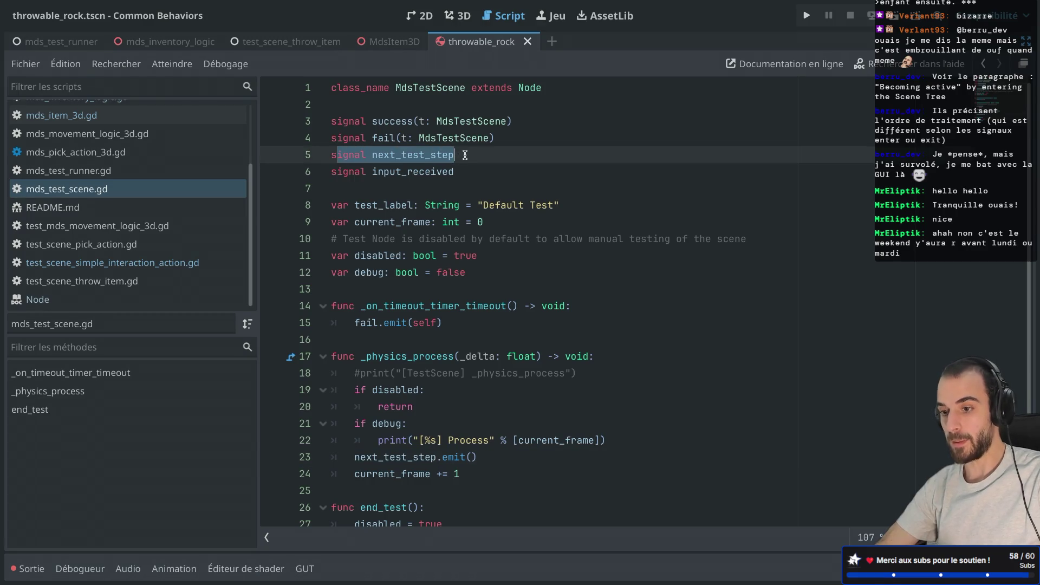
scroll(397, 238, down, 1)
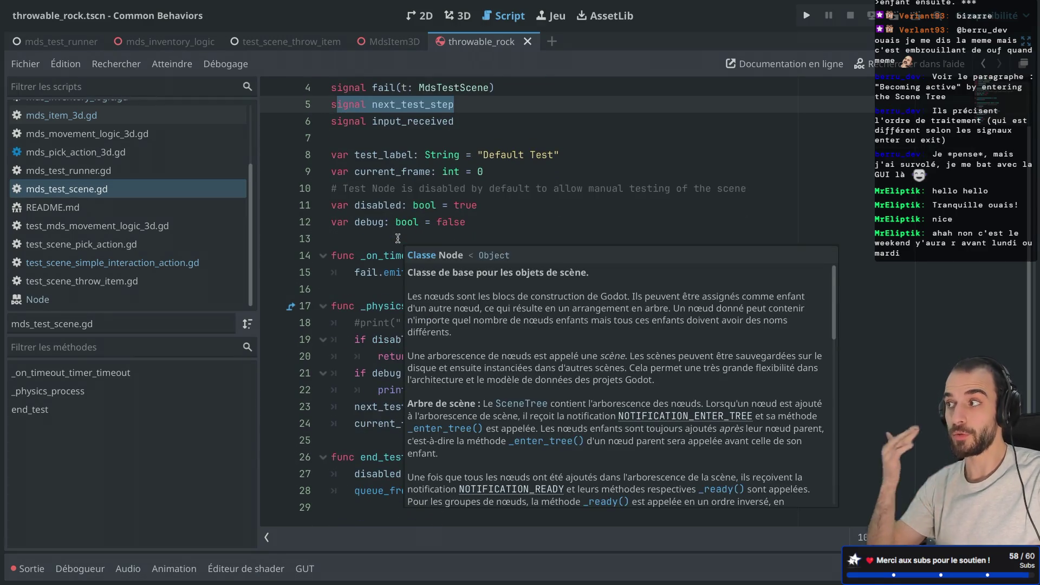
click(386, 220)
scroll(386, 219, up, 1)
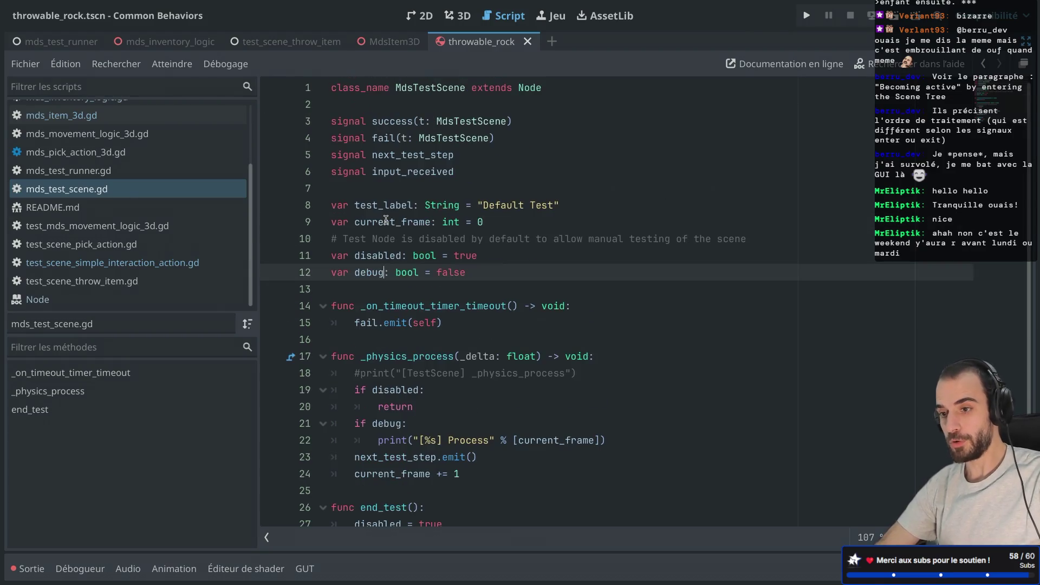
key(alt+Left)
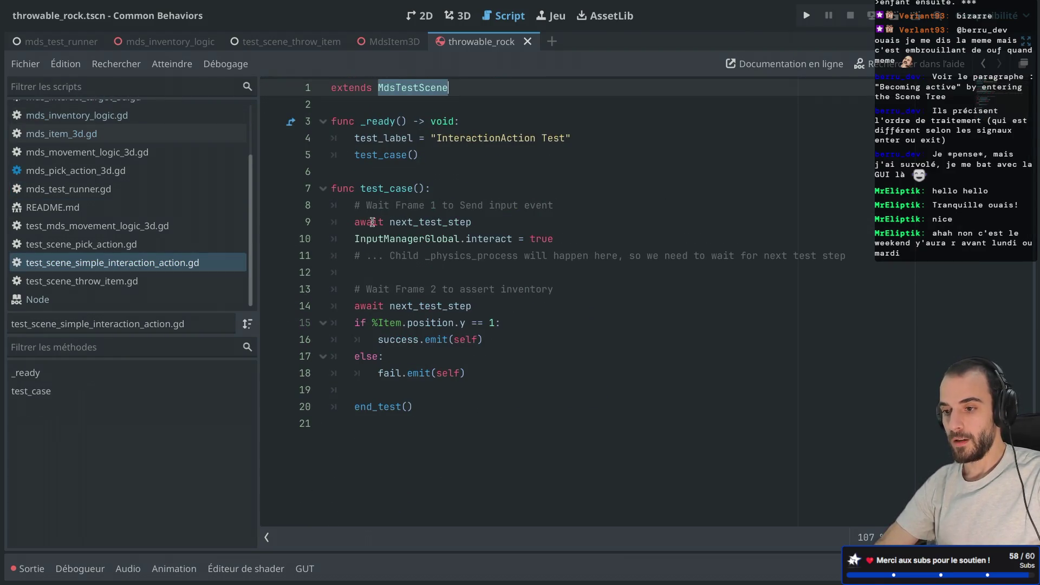
Step: Highlight the first await, the interact = true line, and the second await's assertion block
drag(352, 222, 519, 228)
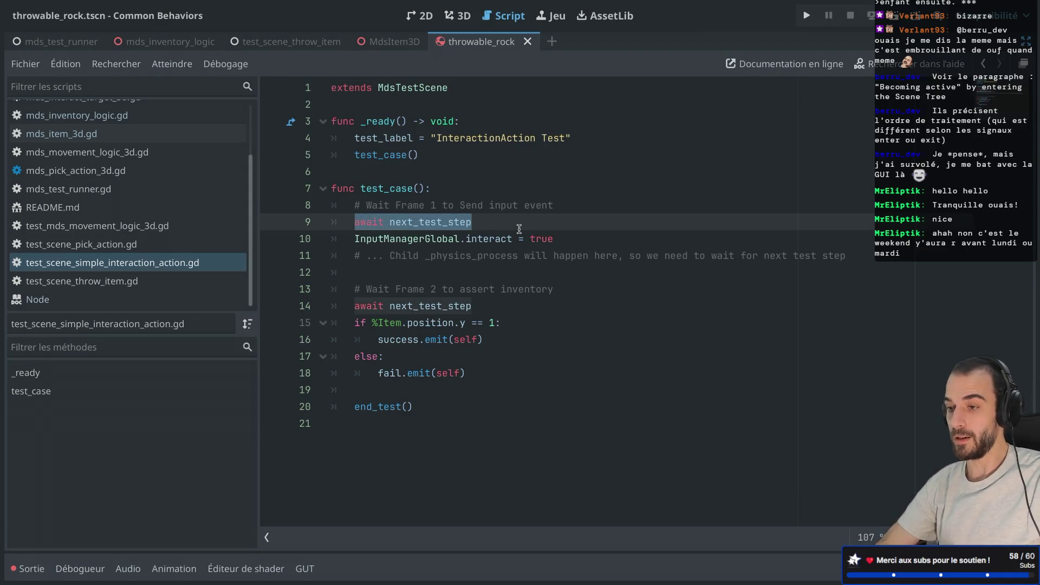
drag(356, 223, 507, 225)
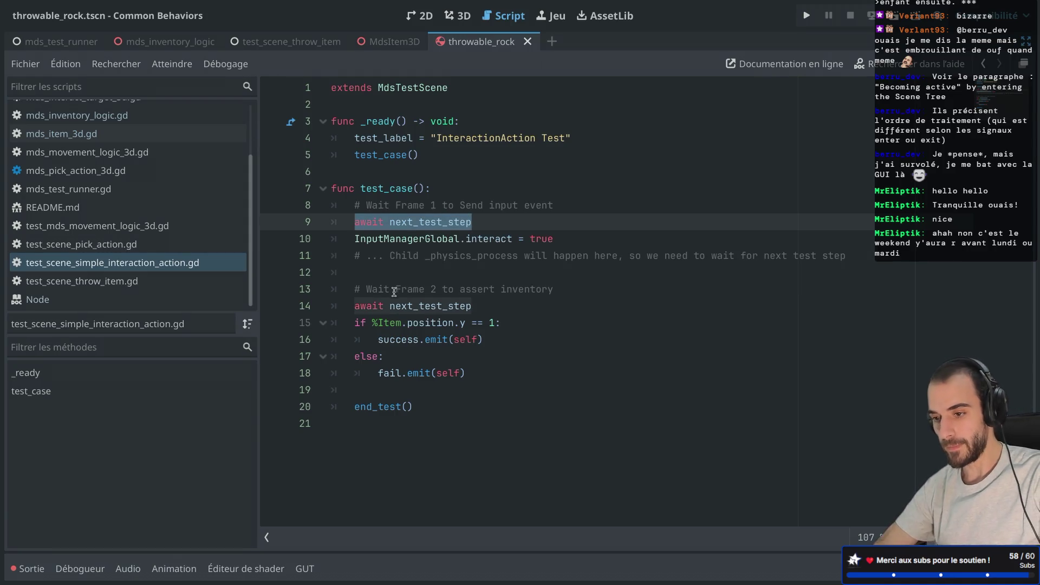
click(394, 275)
drag(352, 239, 670, 239)
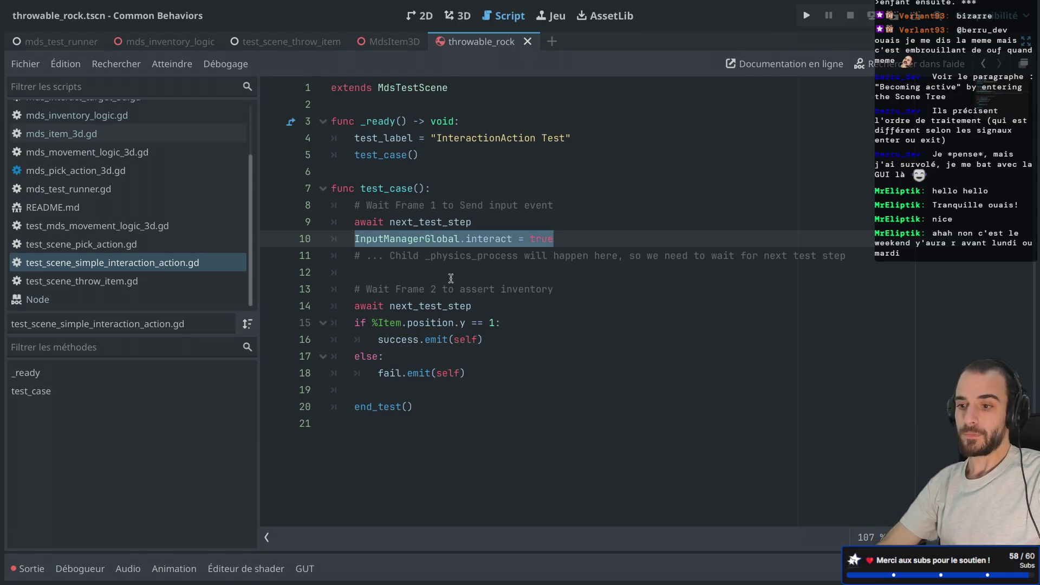
click(372, 271)
drag(349, 259, 430, 276)
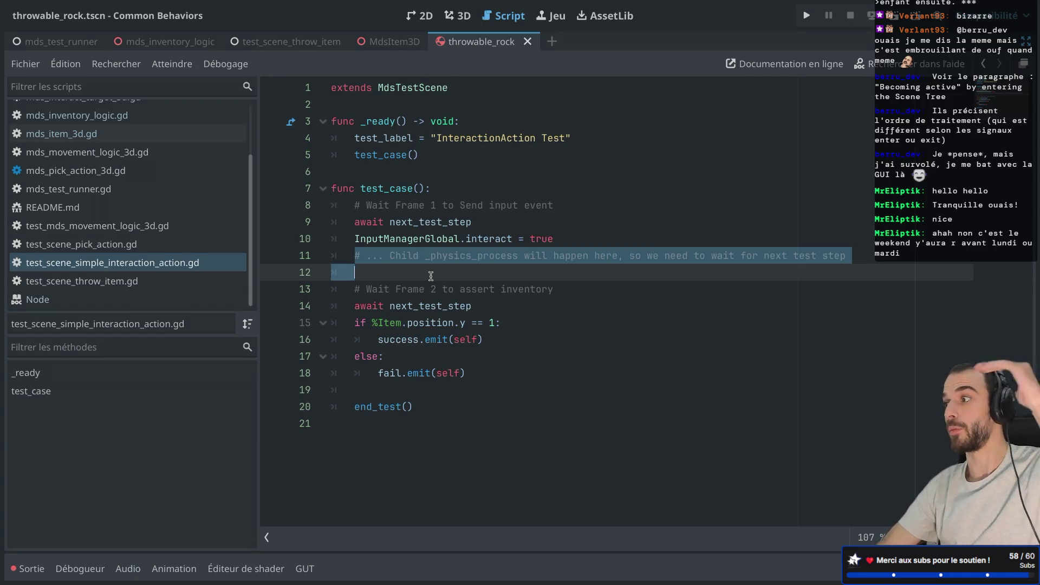
click(346, 309)
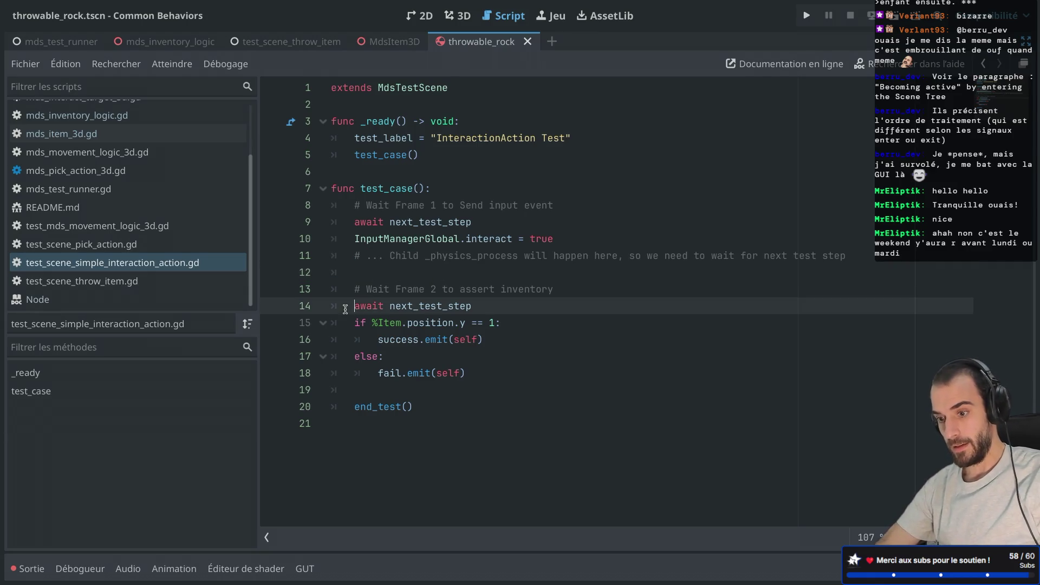
drag(349, 307, 511, 308)
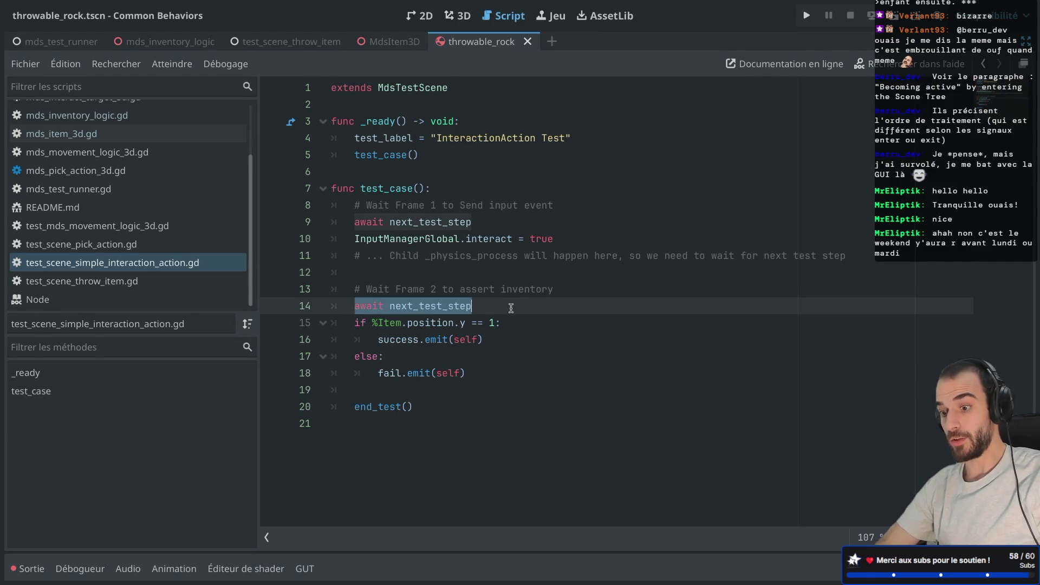
click(425, 340)
mouse_move(354, 323)
mouse_down()
mouse_move(482, 342)
mouse_move(441, 377)
mouse_up()
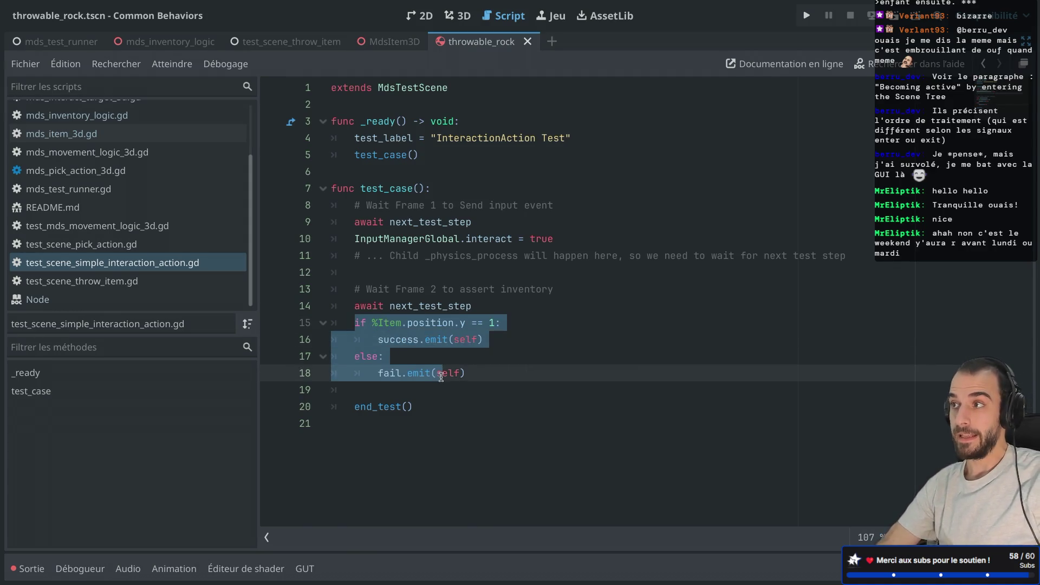
Step: Reselect the Wait Frame 1 and Wait Frame 2 blocks to review both test steps
click(444, 306)
drag(355, 207, 441, 275)
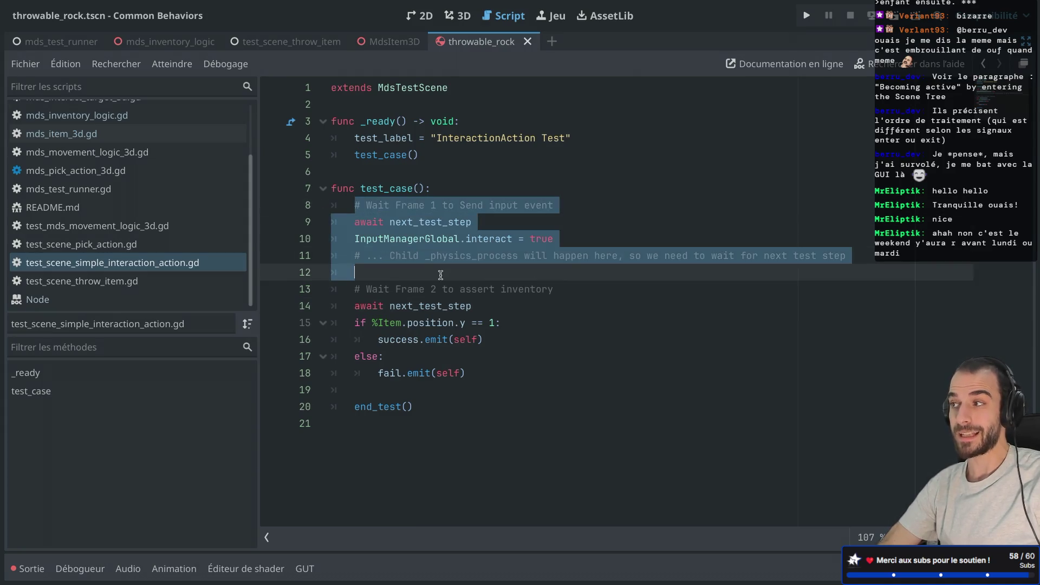
click(433, 323)
drag(353, 306, 450, 308)
click(388, 306)
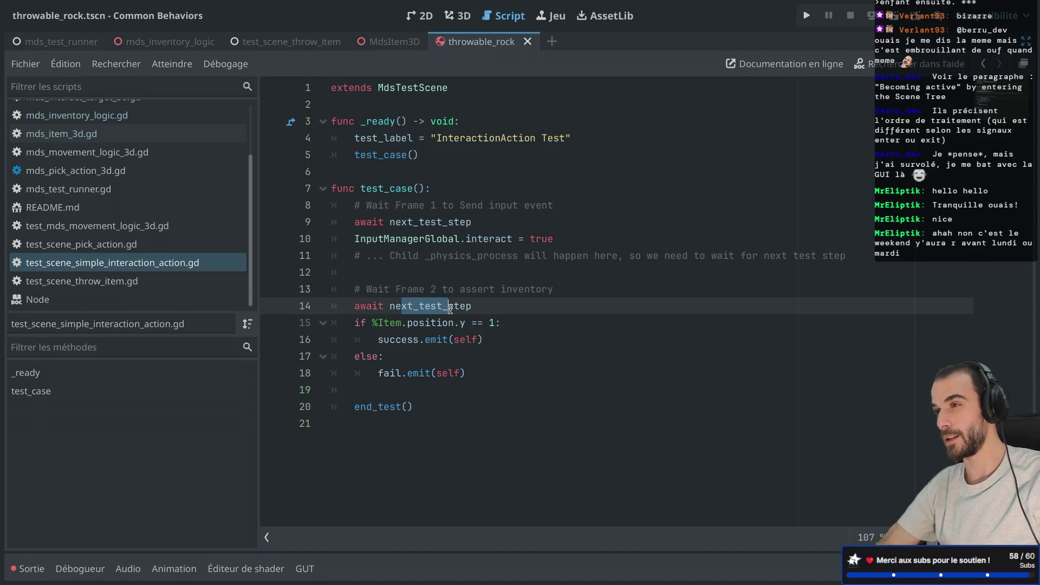
drag(355, 205, 519, 260)
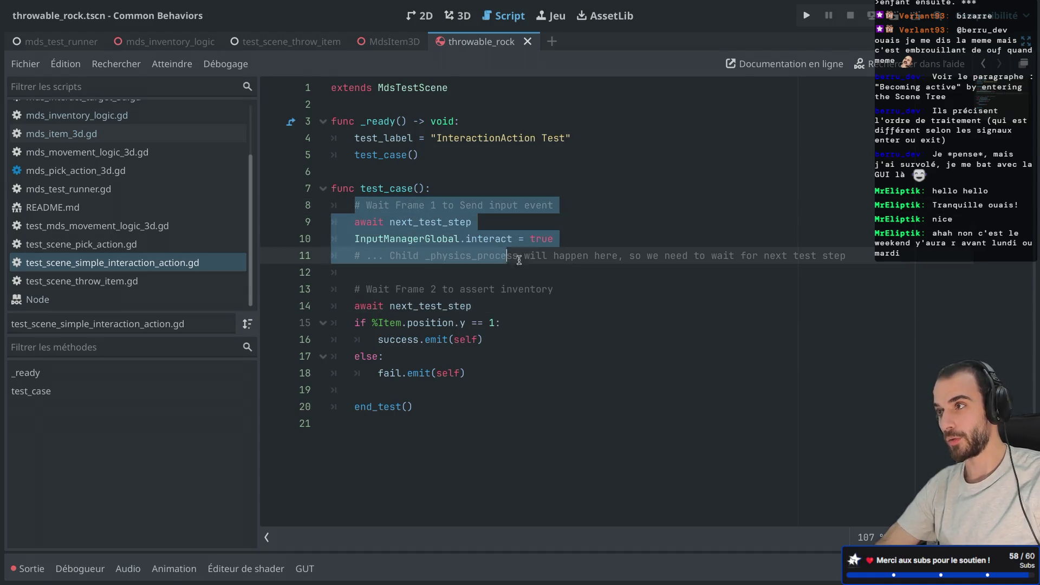
click(445, 273)
drag(354, 272, 439, 385)
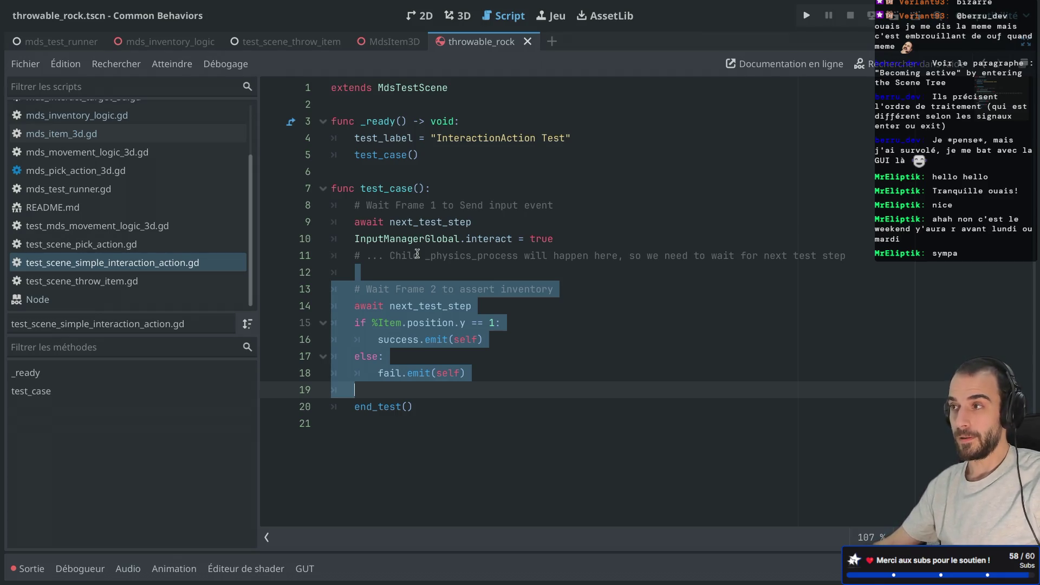
drag(355, 255, 383, 267)
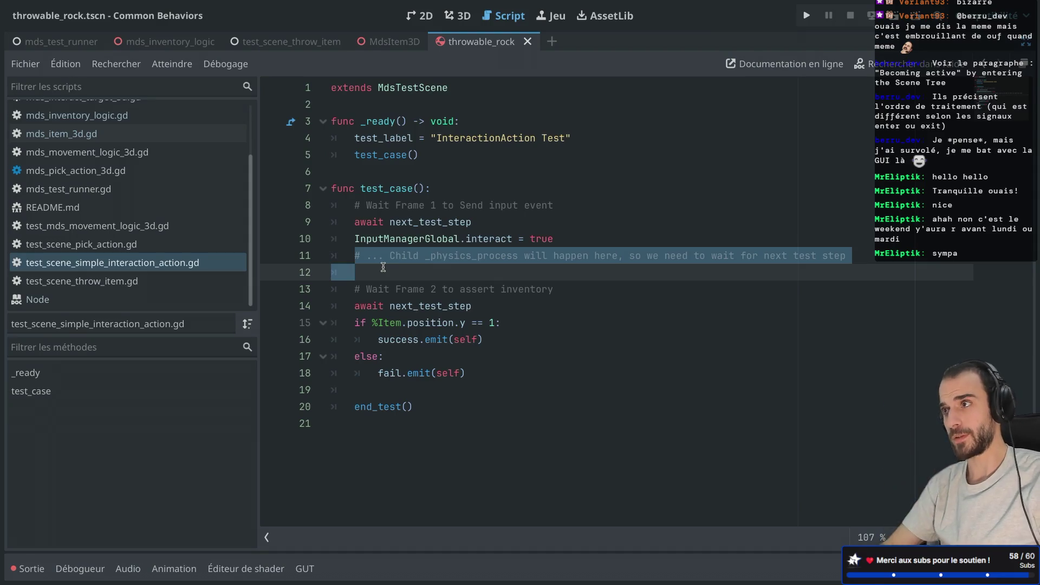
Step: Try adding a func _input line after _ready, undo it, and open InputManagerGlobal's script
click(397, 240)
double_click(397, 240)
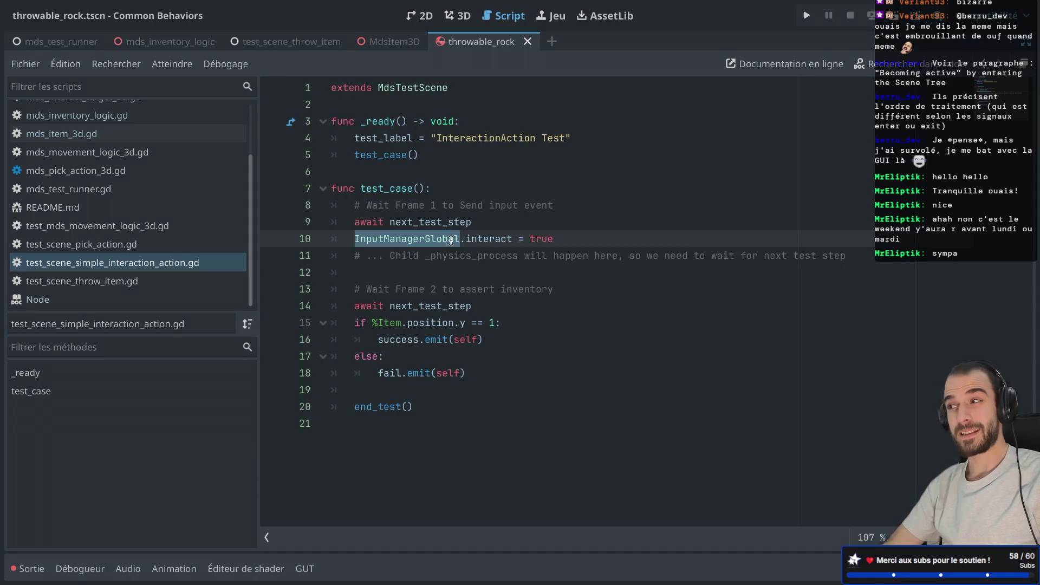
click(406, 171)
key(Return)
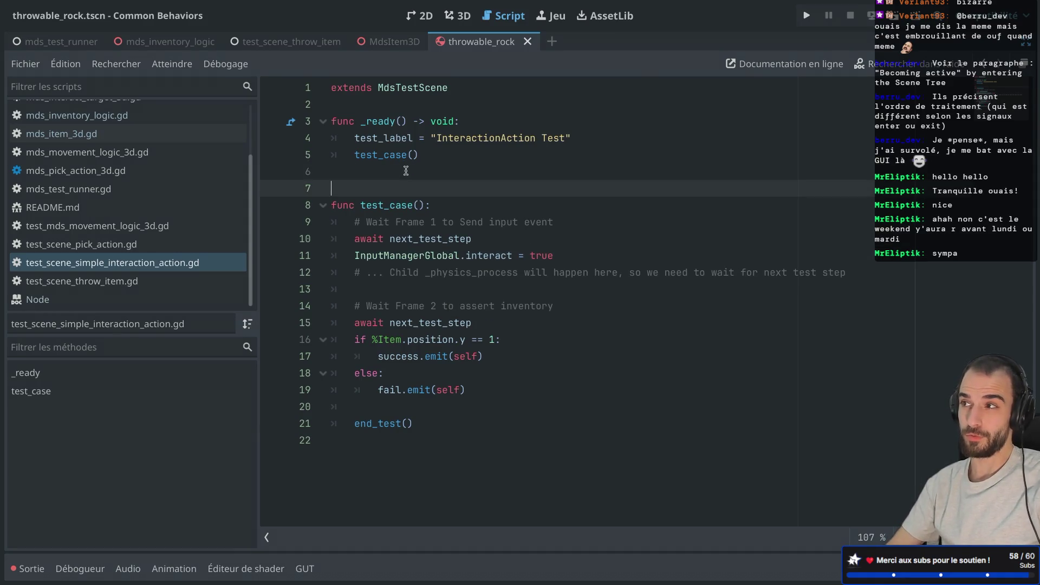
key(Up)
key(Return)
text(func _input)
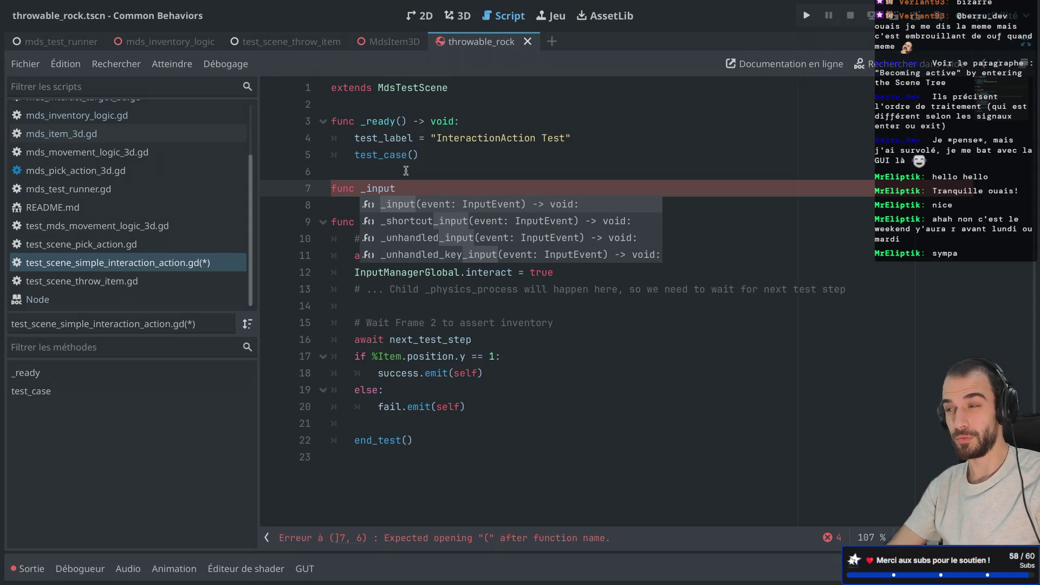
key(ctrl+z)
key(ctrl+z)
key(ctrl+z)
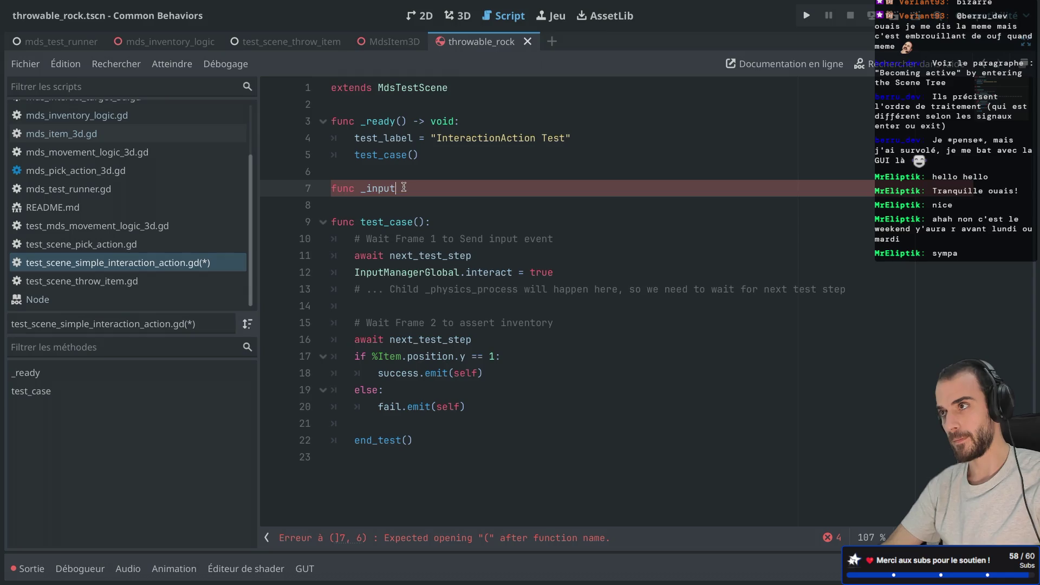
ctrl+click(379, 255)
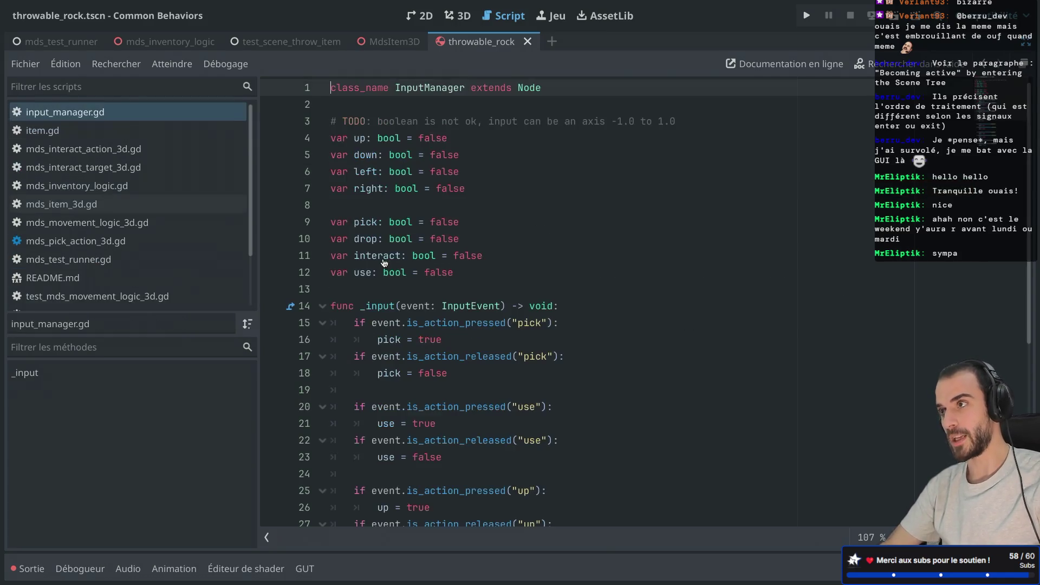
Step: Look over the _input handler body in input_manager.gd
scroll(355, 195, down, 3)
drag(341, 177, 447, 429)
click(484, 383)
scroll(483, 383, down, 3)
scroll(483, 382, up, 6)
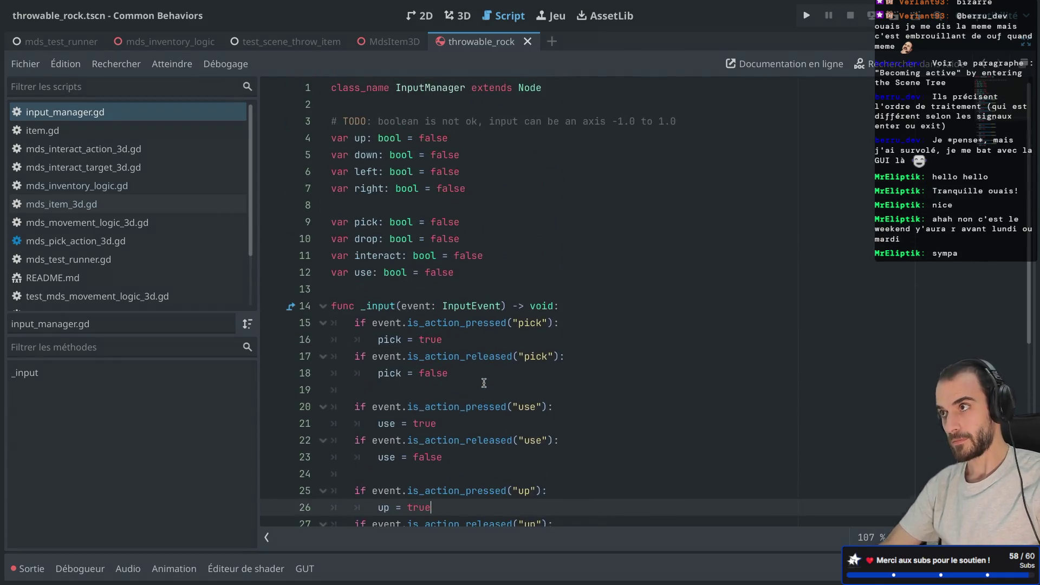
mouse_move(375, 120)
mouse_down()
mouse_move(555, 122)
mouse_move(380, 138)
mouse_move(466, 188)
mouse_up()
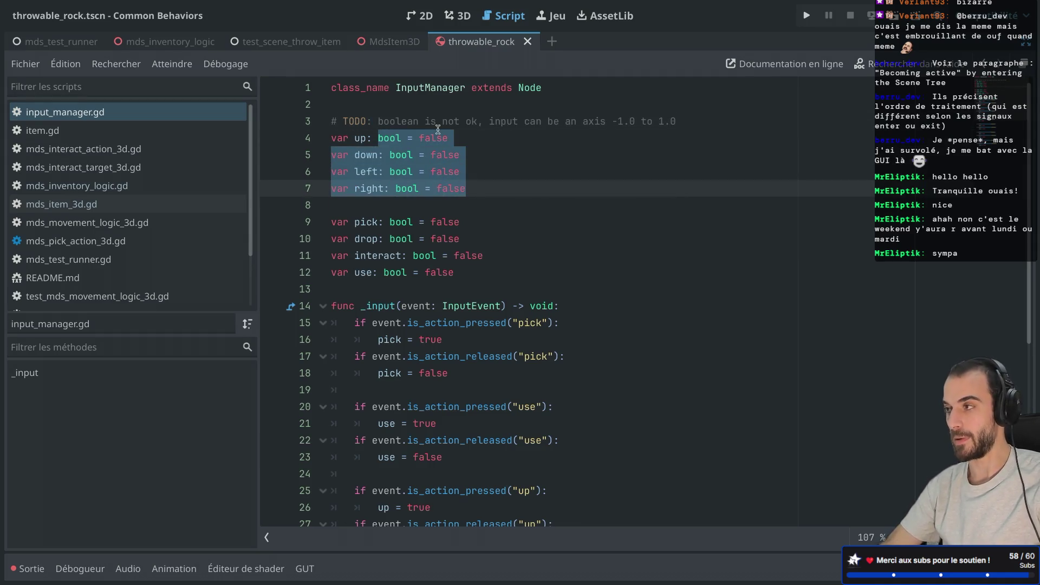
Step: Review the input flag variables from up to use, then open mds_interact_action_3d.gd
scroll(449, 261, down, 5)
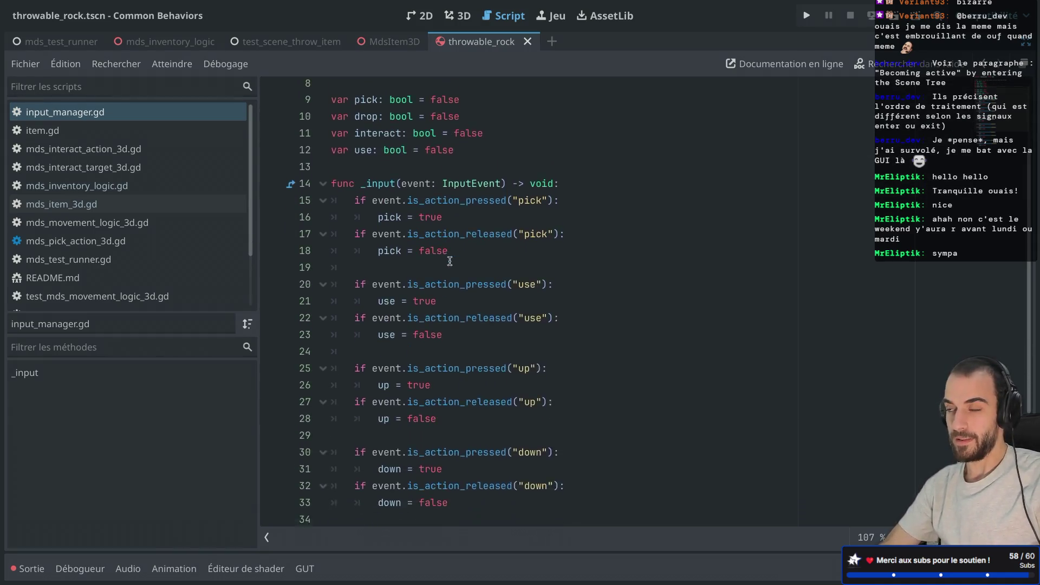
scroll(450, 260, up, 2)
scroll(450, 261, up, 3)
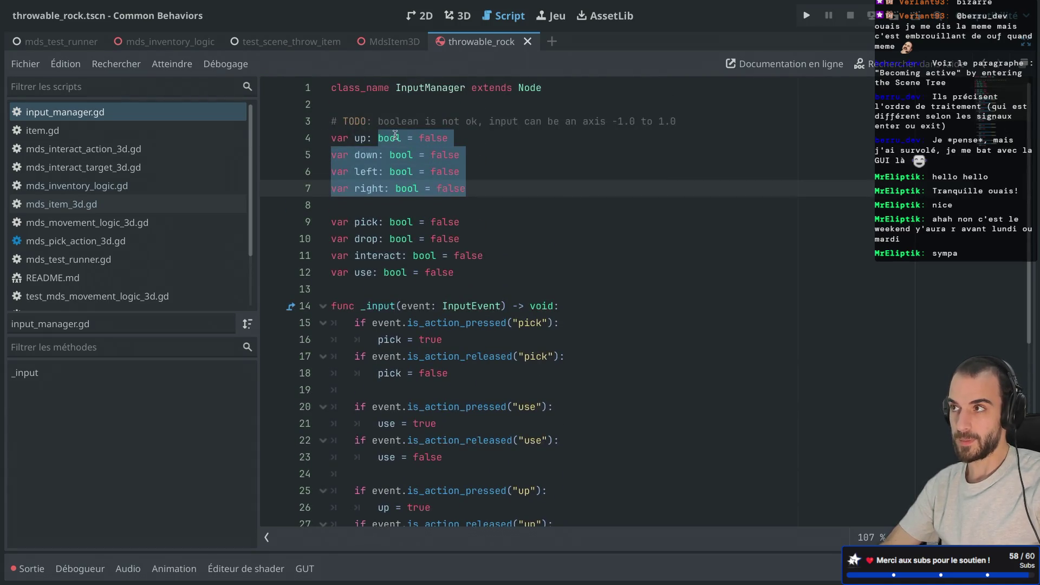
click(376, 138)
mouse_move(348, 138)
mouse_down()
mouse_move(428, 260)
mouse_move(424, 272)
mouse_up()
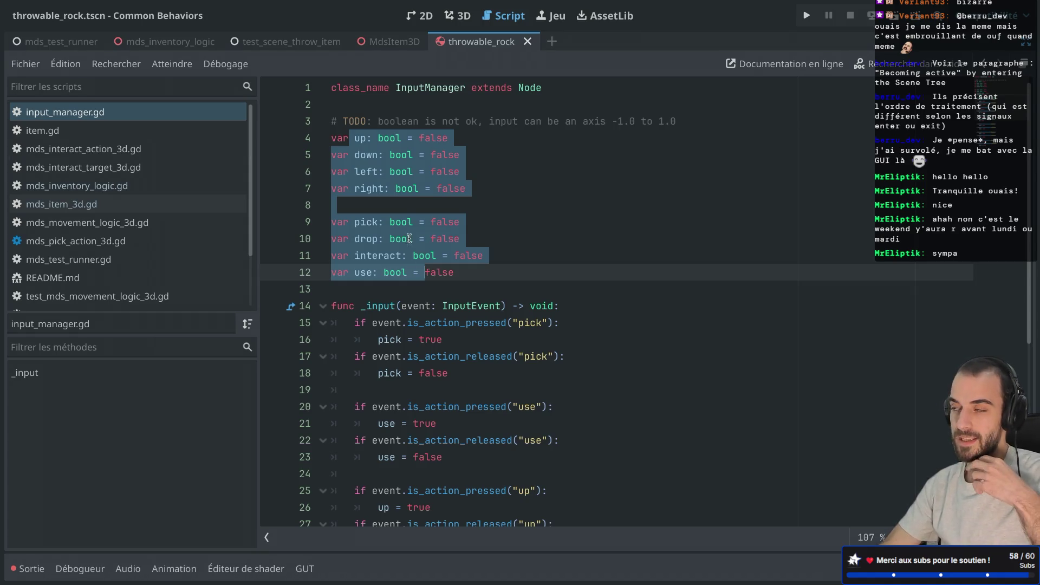
mouse_move(406, 196)
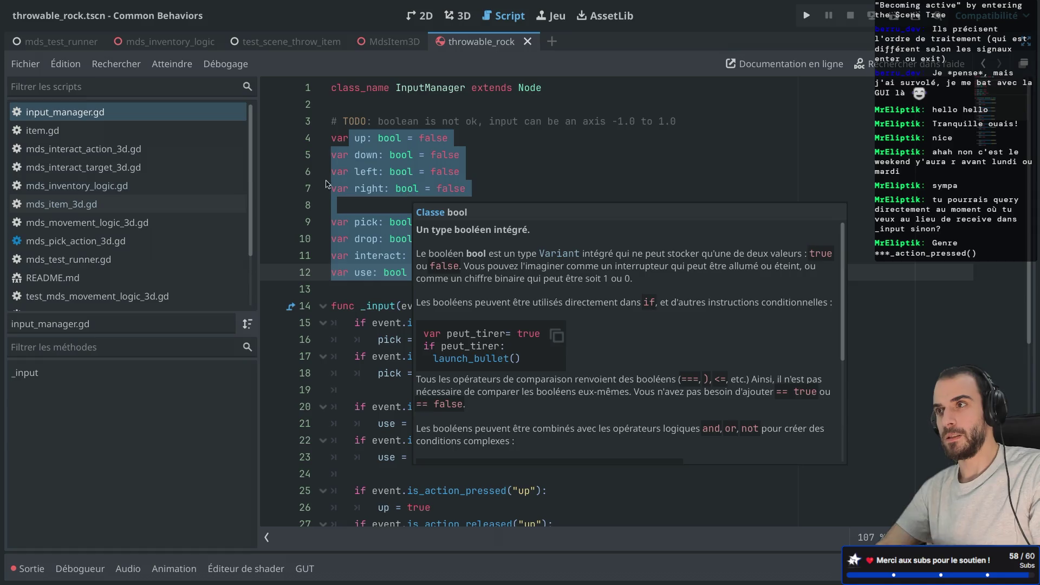
click(132, 152)
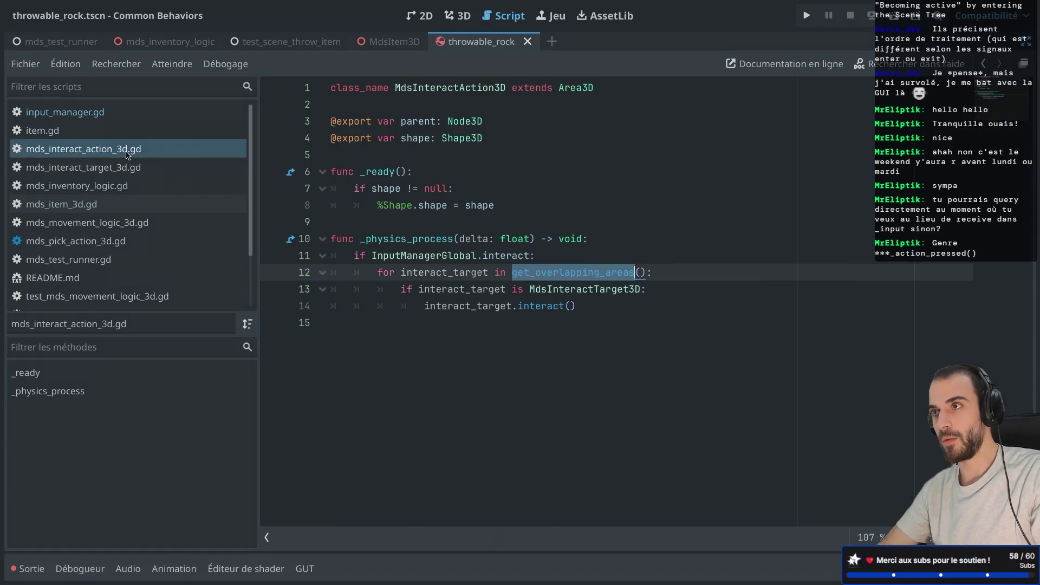
Step: Review the interact action's _physics_process code, especially the InputManagerGlobal block on lines 11–14
click(424, 277)
double_click(371, 239)
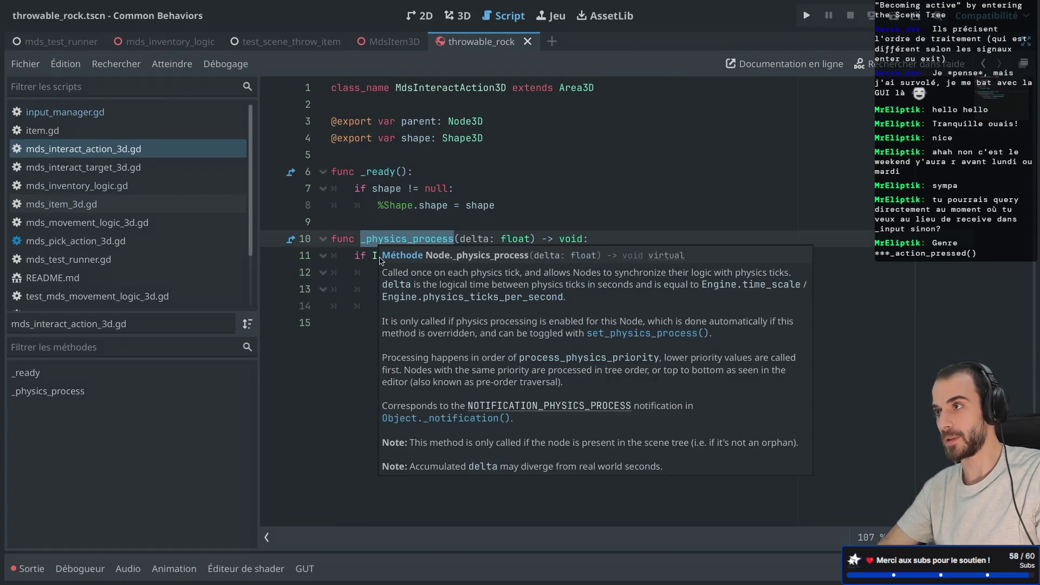
drag(372, 255, 483, 258)
click(483, 258)
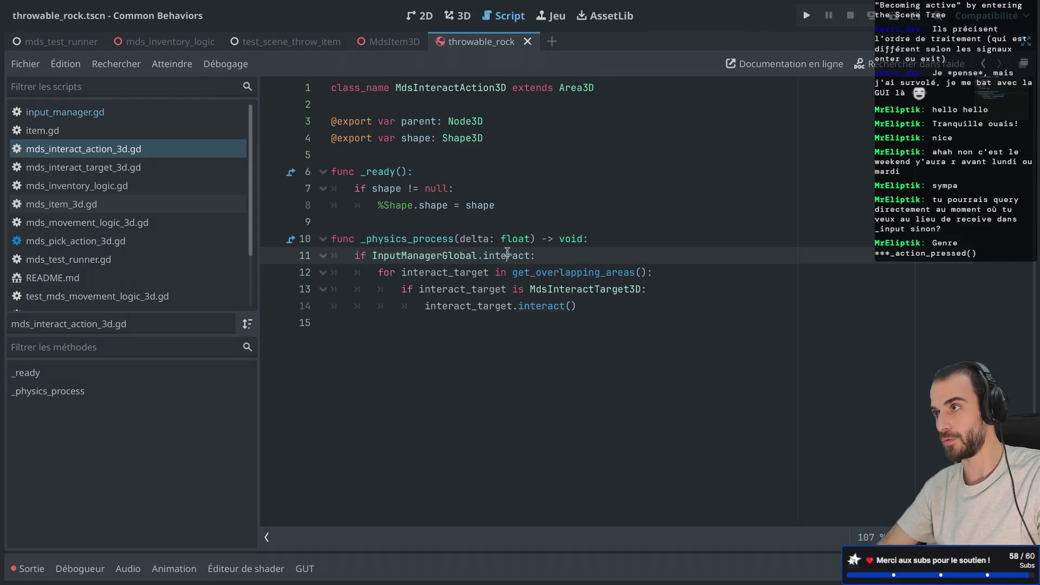
drag(378, 273, 497, 308)
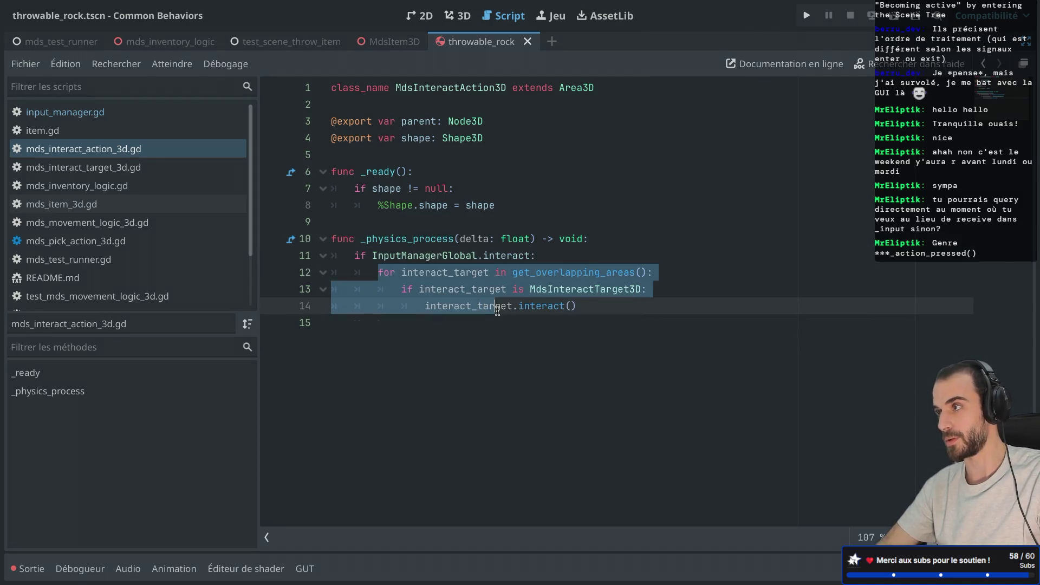
click(543, 242)
drag(355, 256, 475, 304)
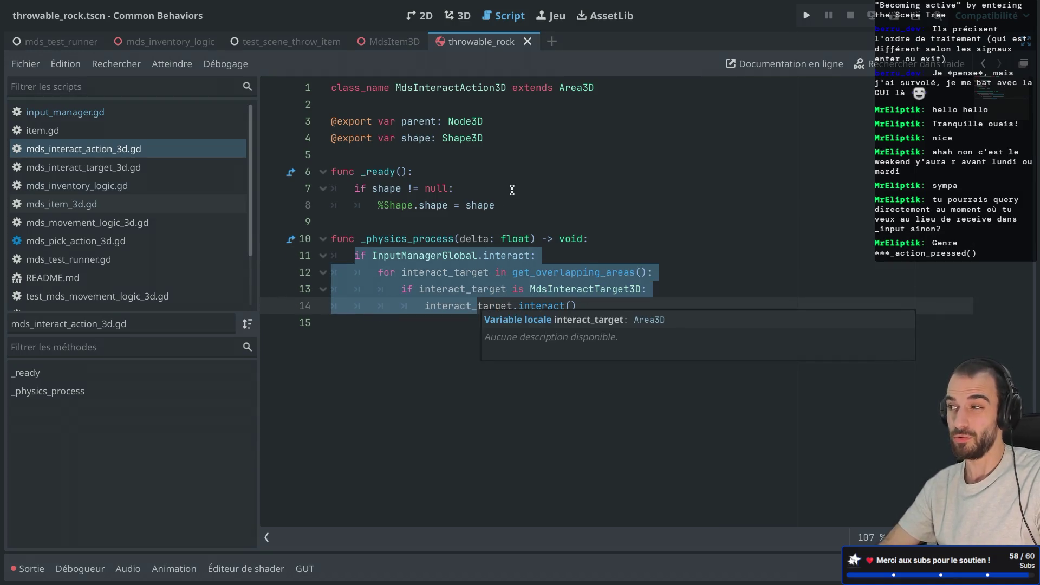
click(527, 208)
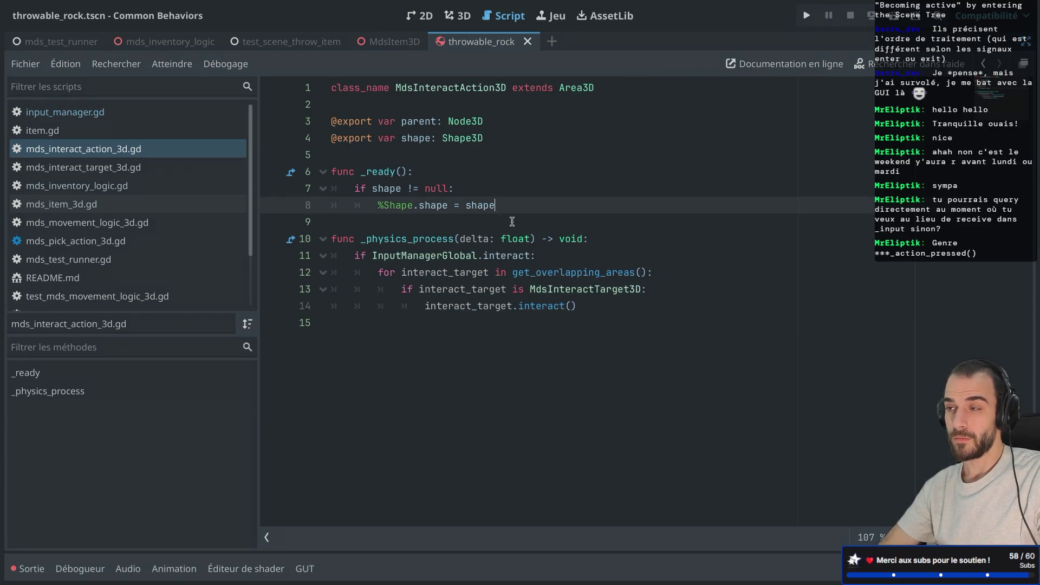
Step: Open test_scene_simple_interaction_action.gd from the script list
mouse_move(445, 242)
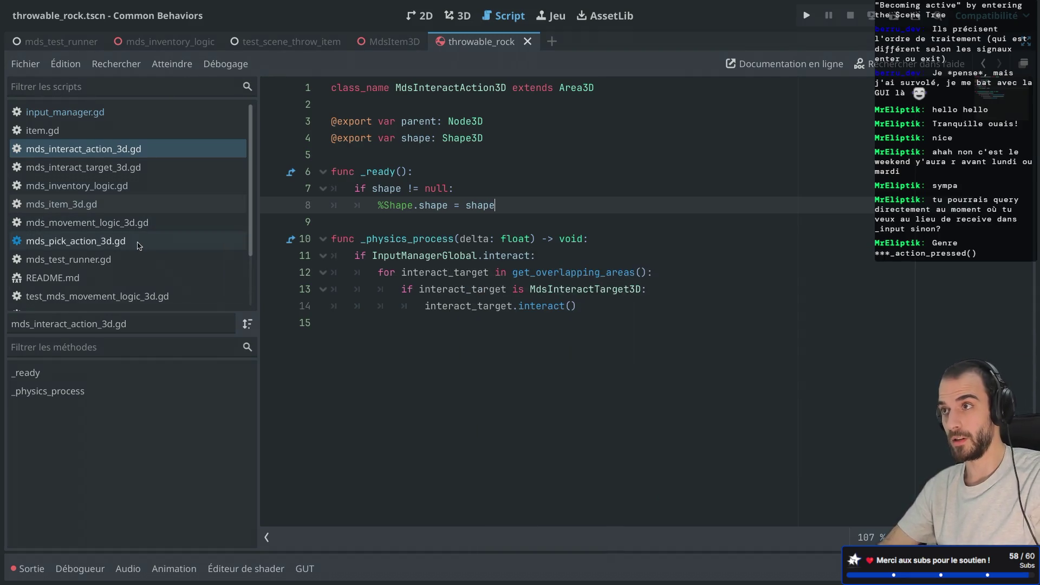
scroll(138, 244, down, 2)
click(130, 262)
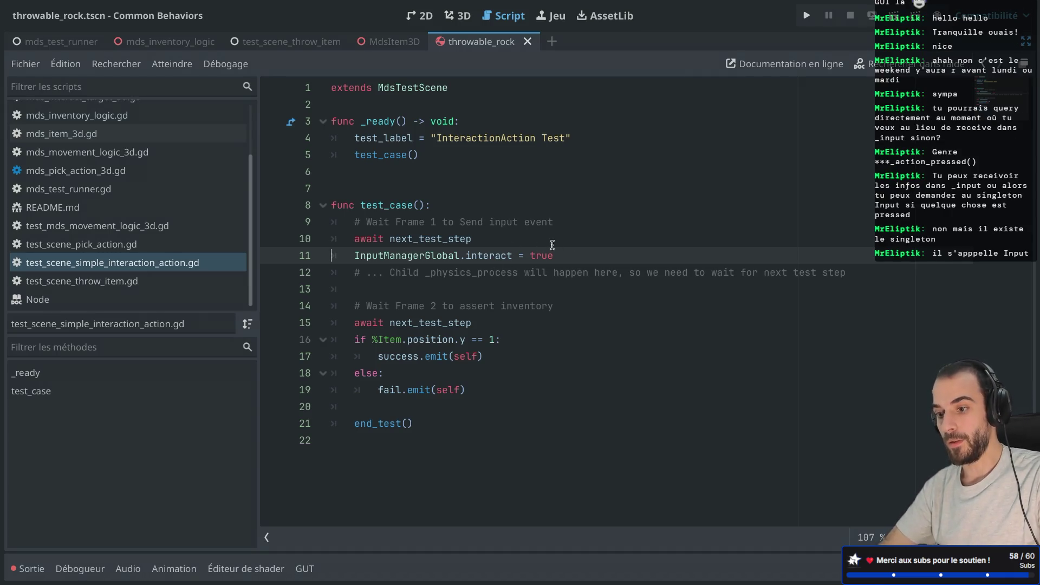
Step: Add a new line after line 10 and try Input.parse_input_event via autocomplete
click(528, 239)
key(Return)
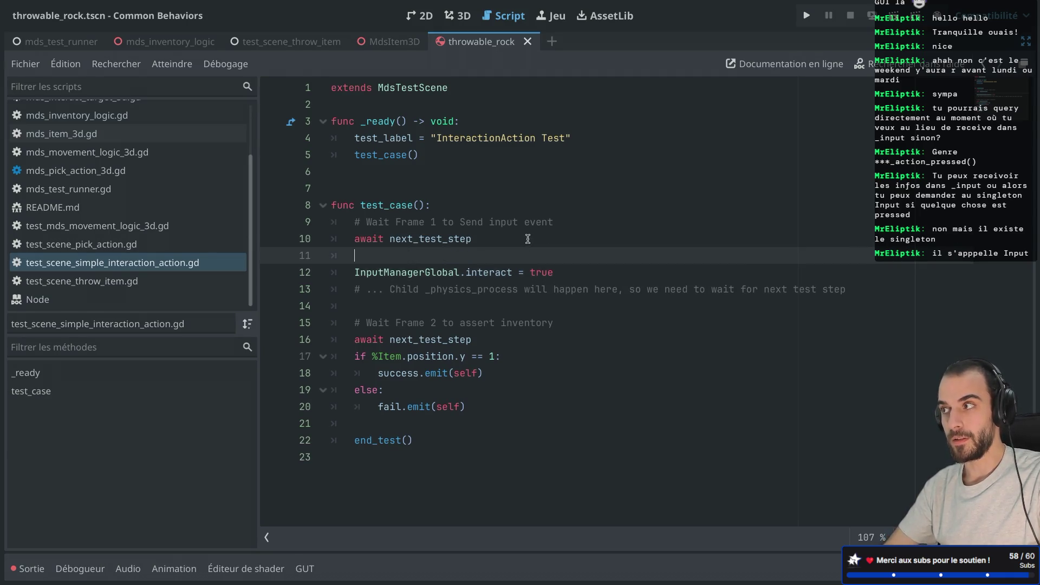
text(Input.)
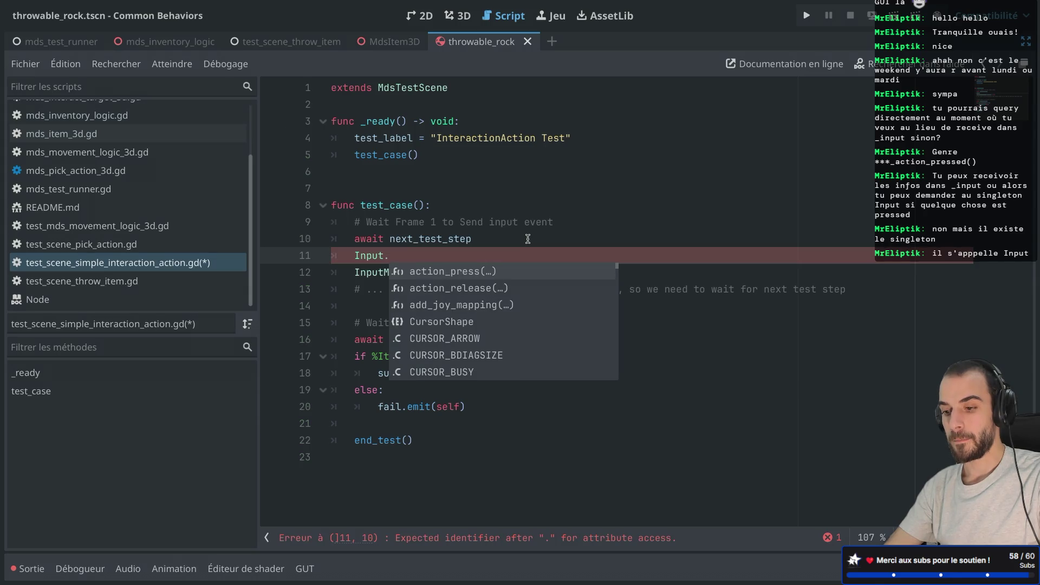
text(parse)
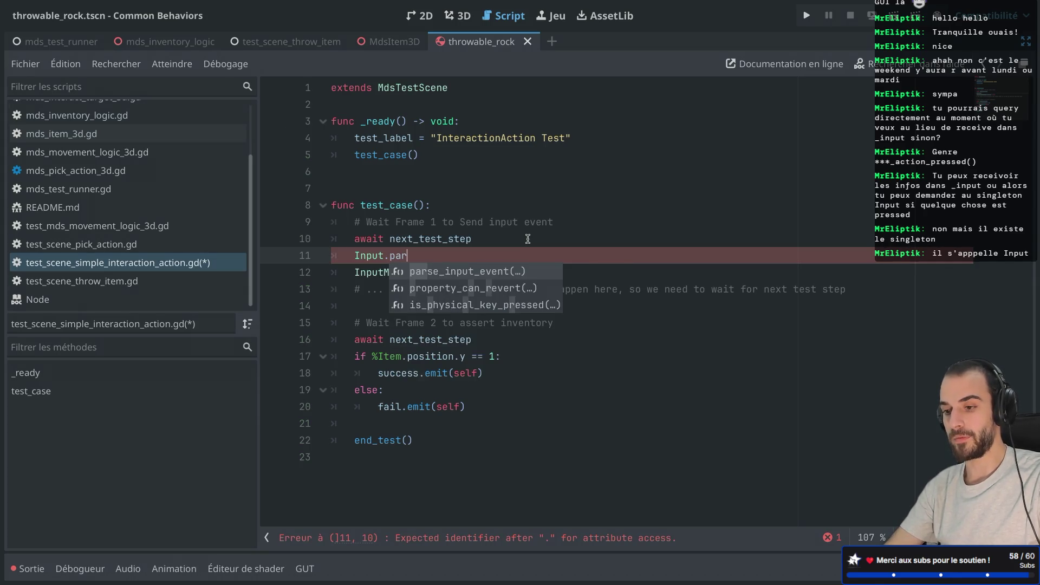
key(Return)
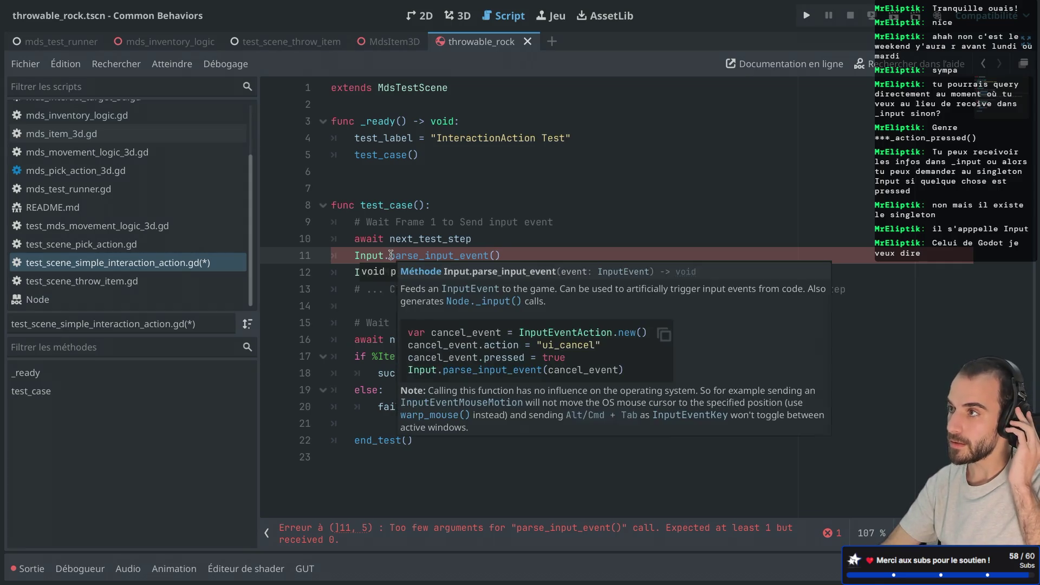
Step: Replace it with Input.action_press and open the documentation for action_press
drag(390, 256, 543, 255)
key(Return)
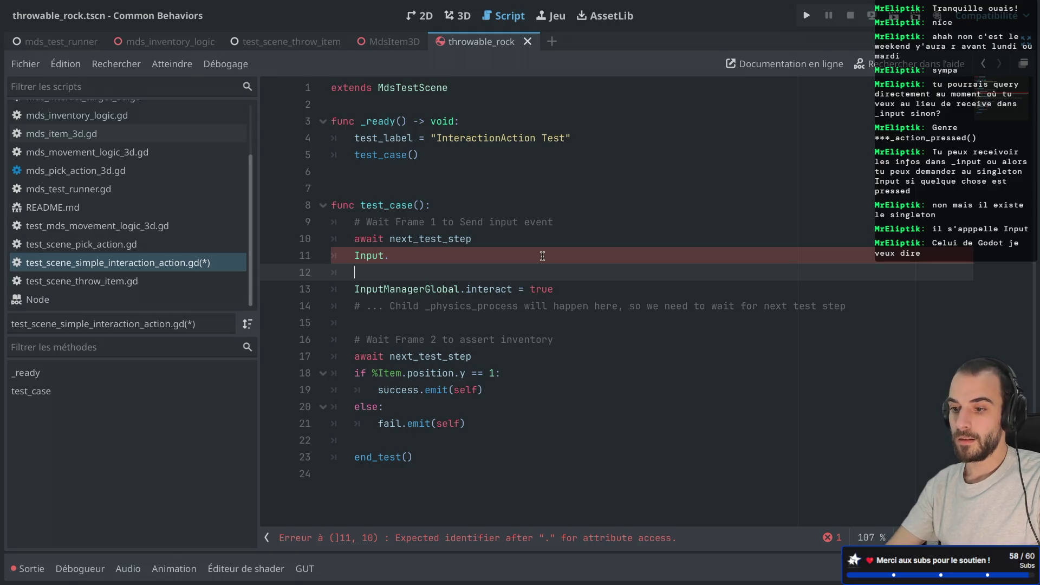
key(BackSpace)
text(action)
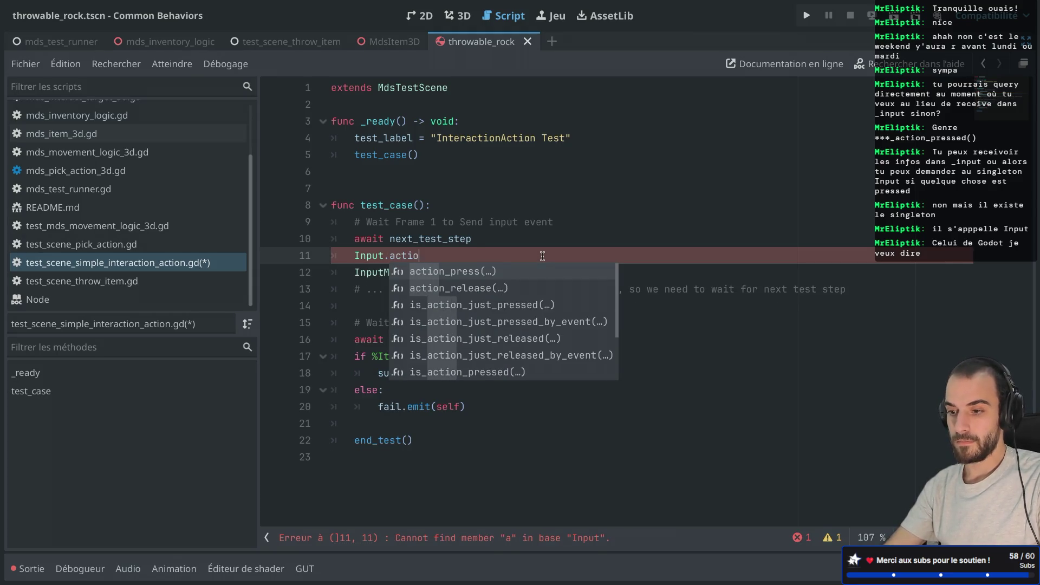
key(Return)
key(alt+F1)
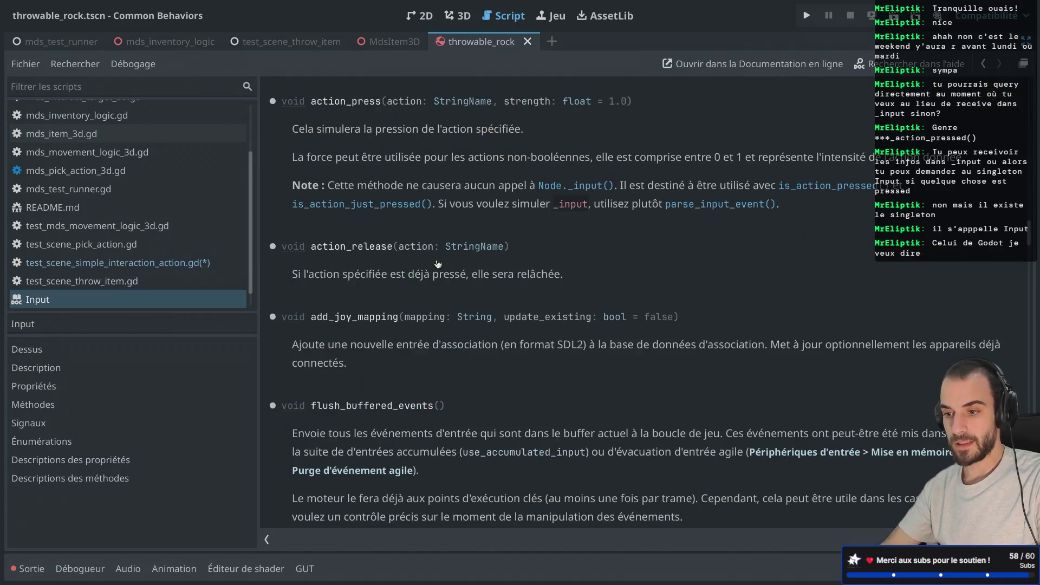
scroll(508, 219, up, 1)
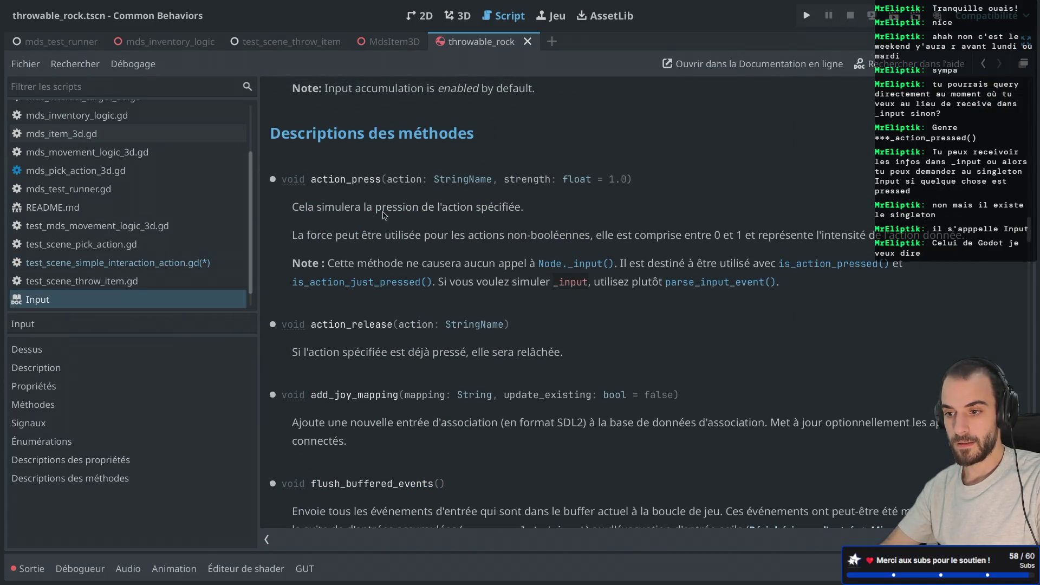
scroll(443, 220, down, 1)
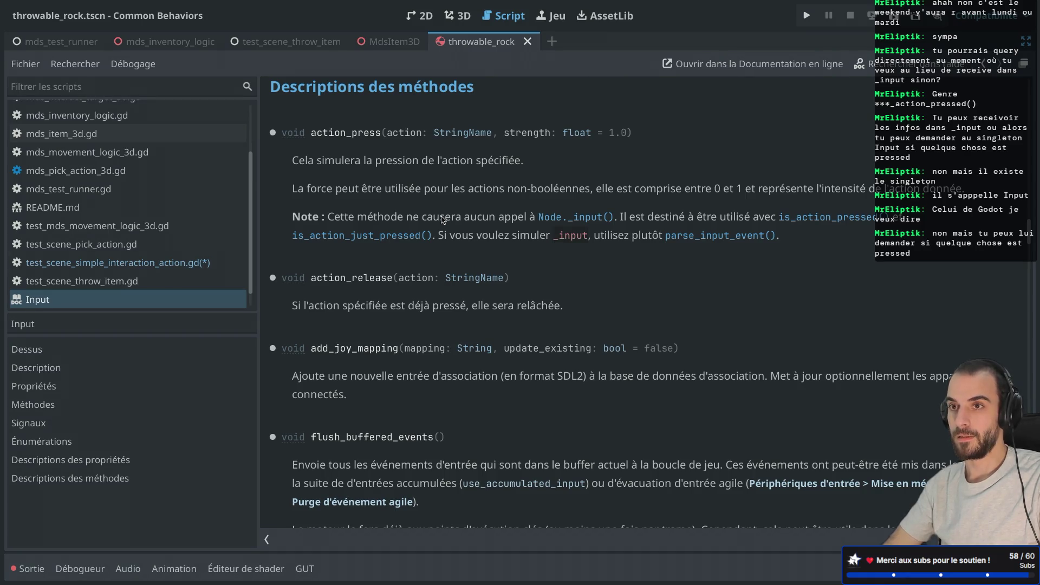
key(alt+Left)
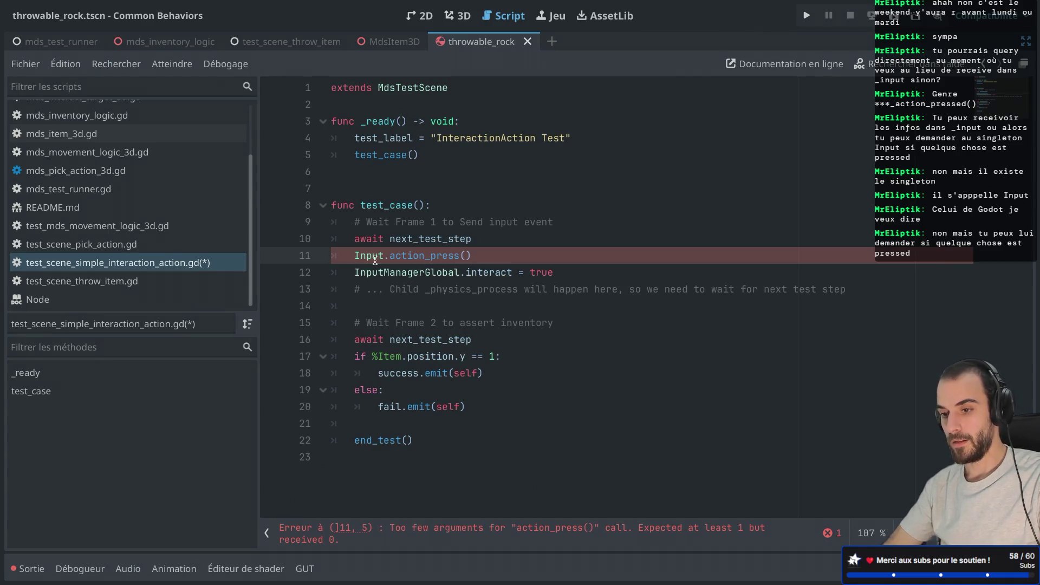
Step: Insert a var e = InputEventAction.new() line above the Input.action_press() call
drag(354, 255, 474, 258)
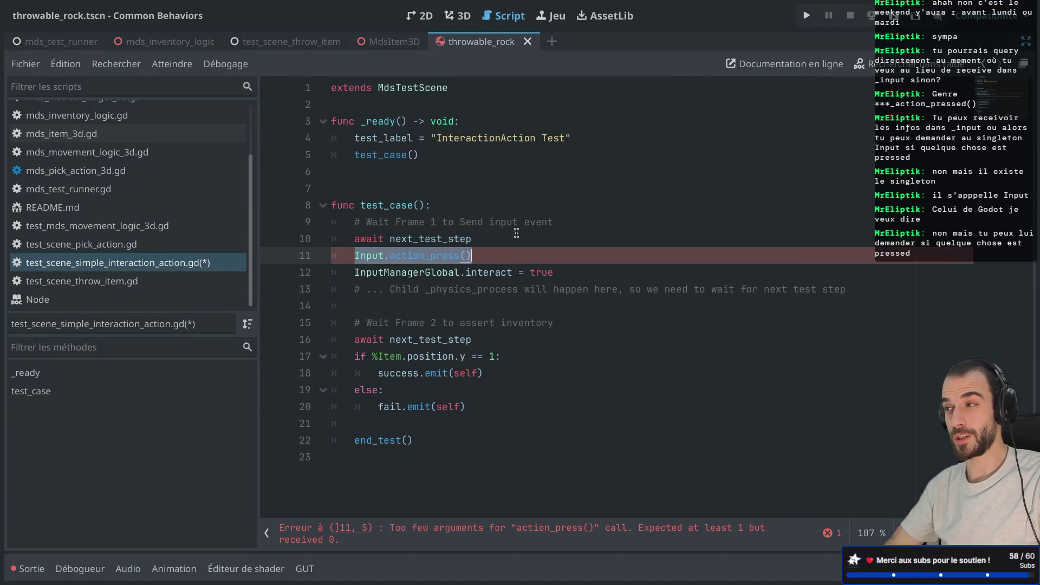
click(402, 254)
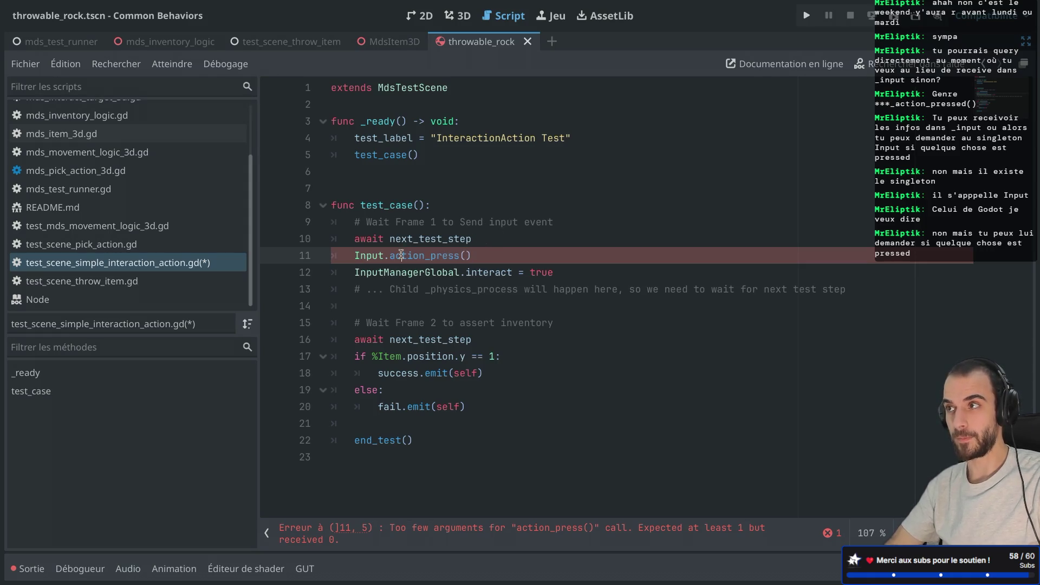
drag(353, 254, 510, 252)
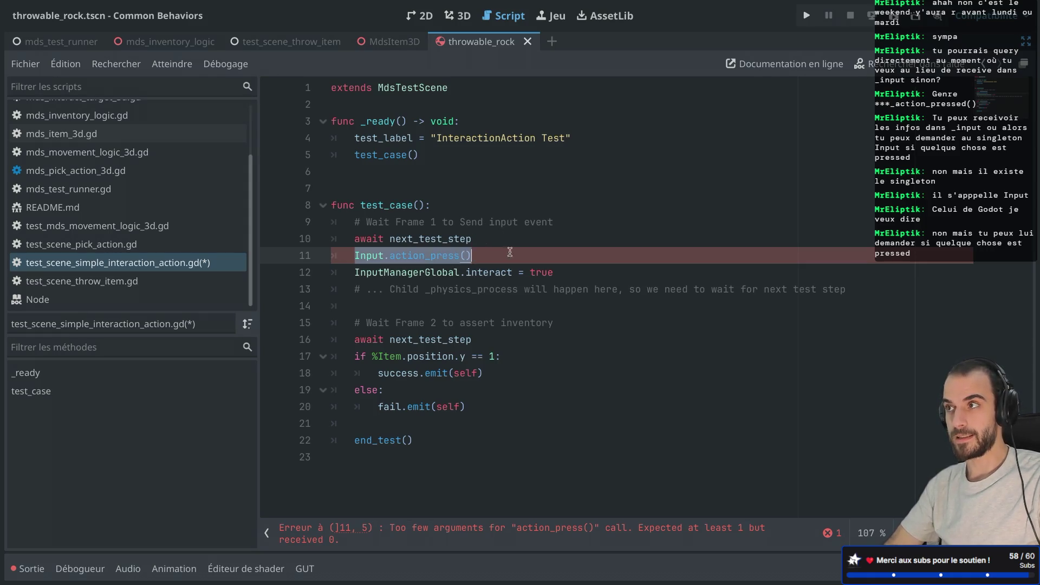
double_click(426, 256)
key(ctrl+shift+Return)
text(Input.)
key(BackSpace)
text(EventA)
key(Return)
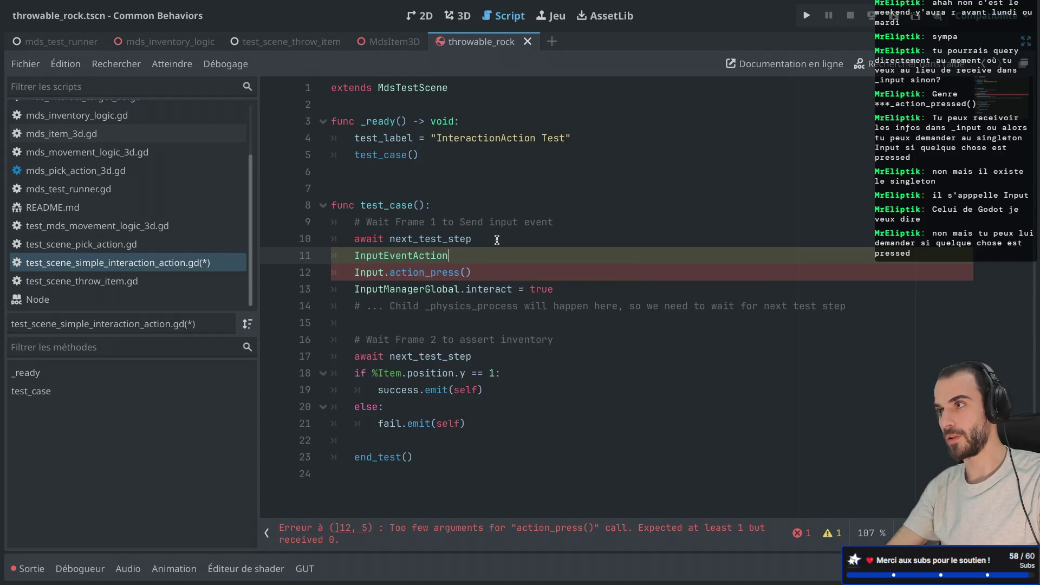
key(Return)
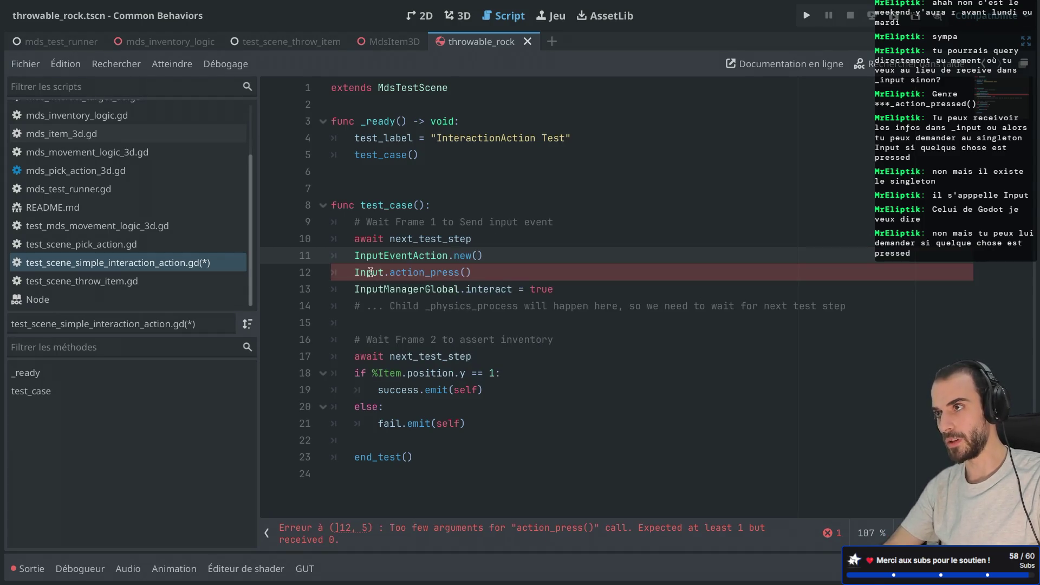
text(var e =)
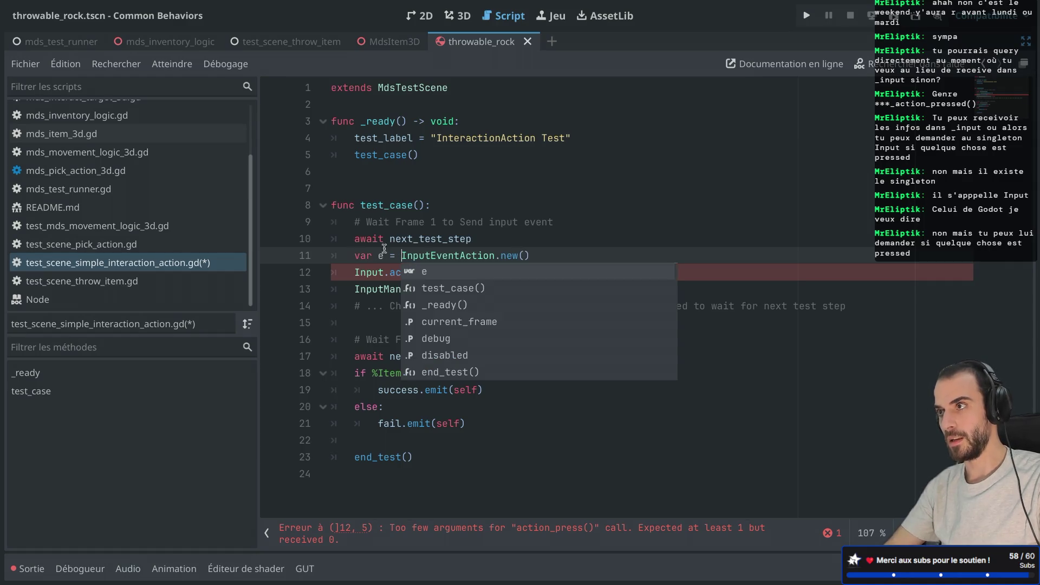
Step: Begin an e.action line, then delete experimental lines 11–13, keeping InputManagerGlobal.interact = true
click(555, 259)
key(Return)
text(e.ac)
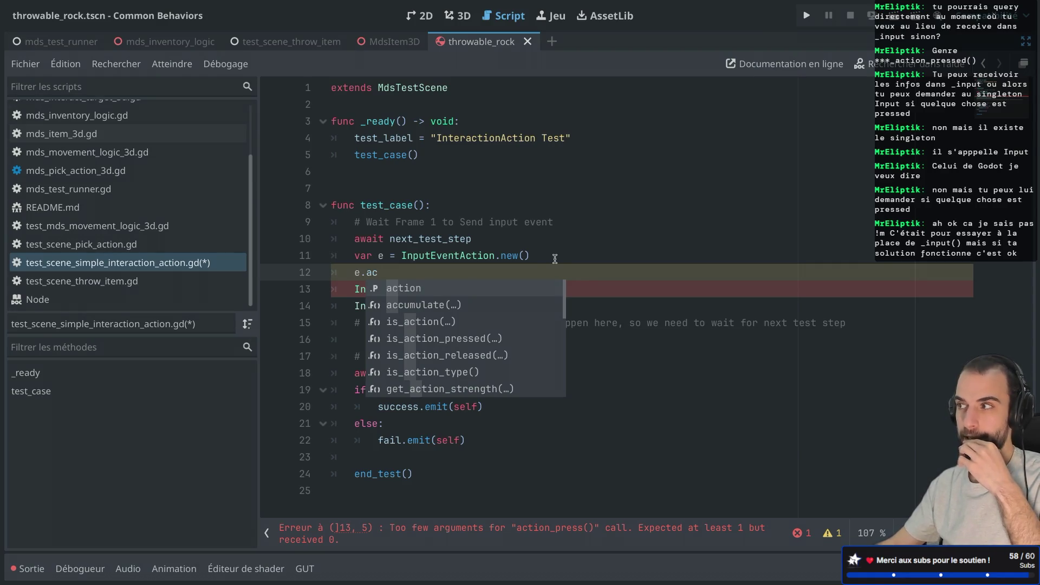
drag(431, 256, 477, 256)
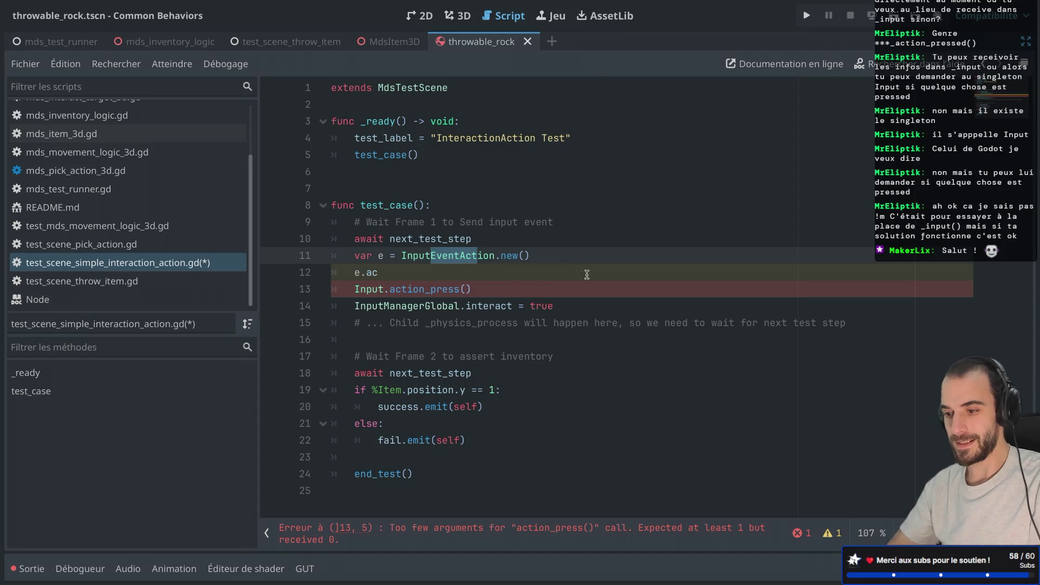
drag(378, 306, 573, 307)
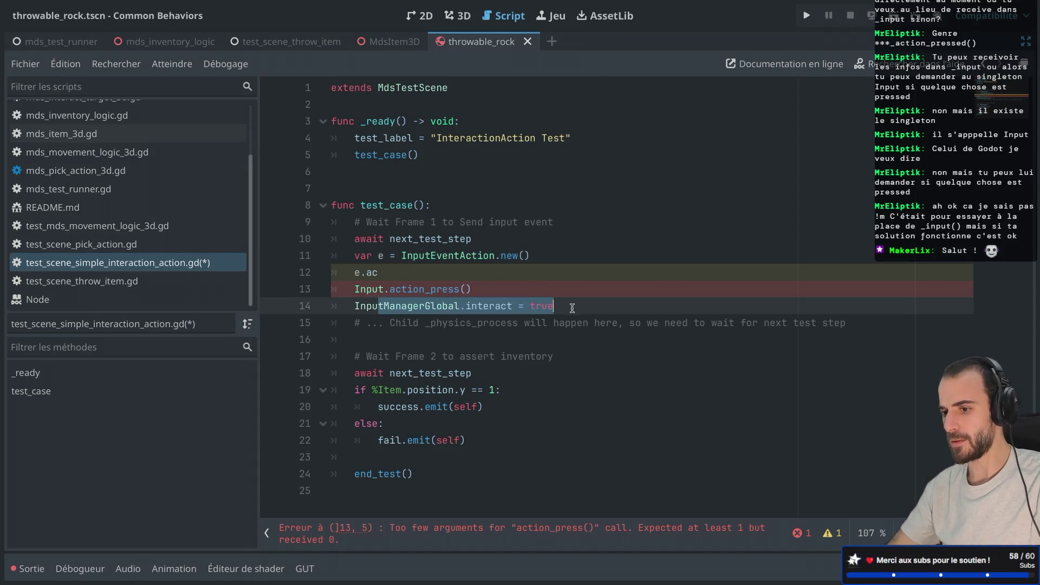
mouse_move(513, 282)
mouse_down()
mouse_move(491, 255)
mouse_move(500, 241)
mouse_up()
key(BackSpace)
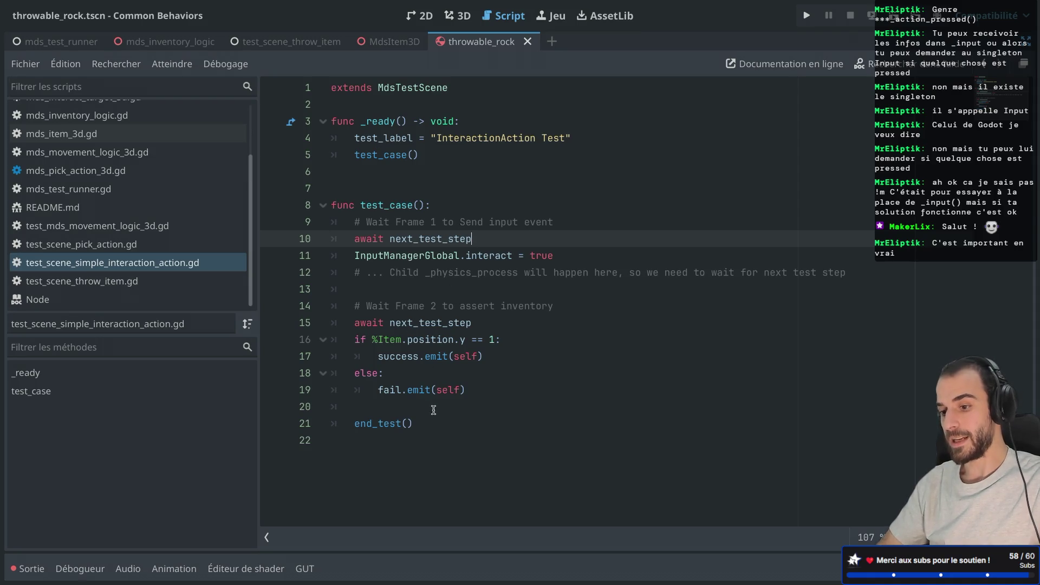
Step: Review the test_case body and switch to the mds_test_runner scene
drag(434, 410, 359, 184)
click(483, 189)
double_click(412, 88)
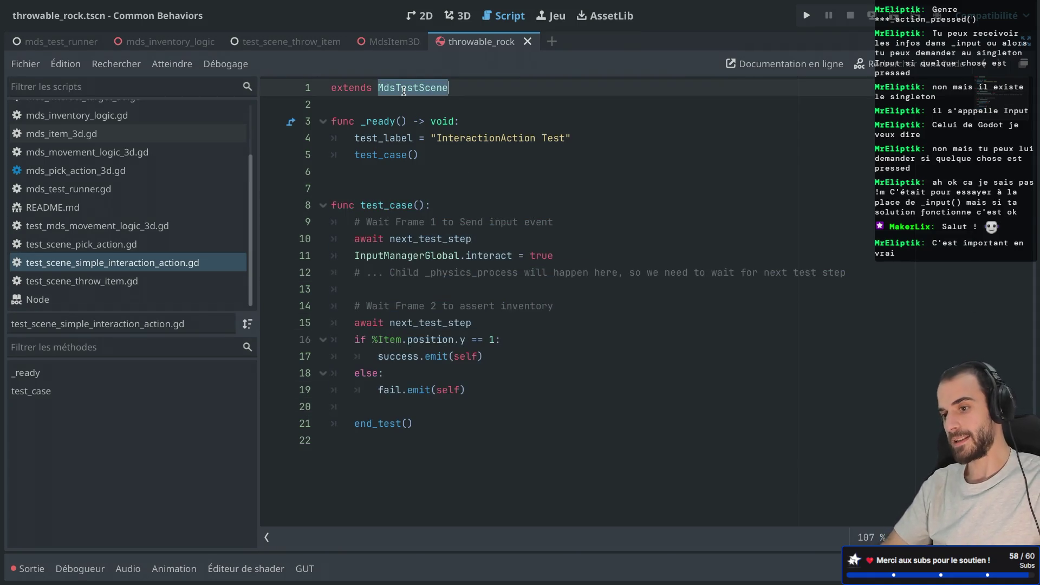
click(70, 41)
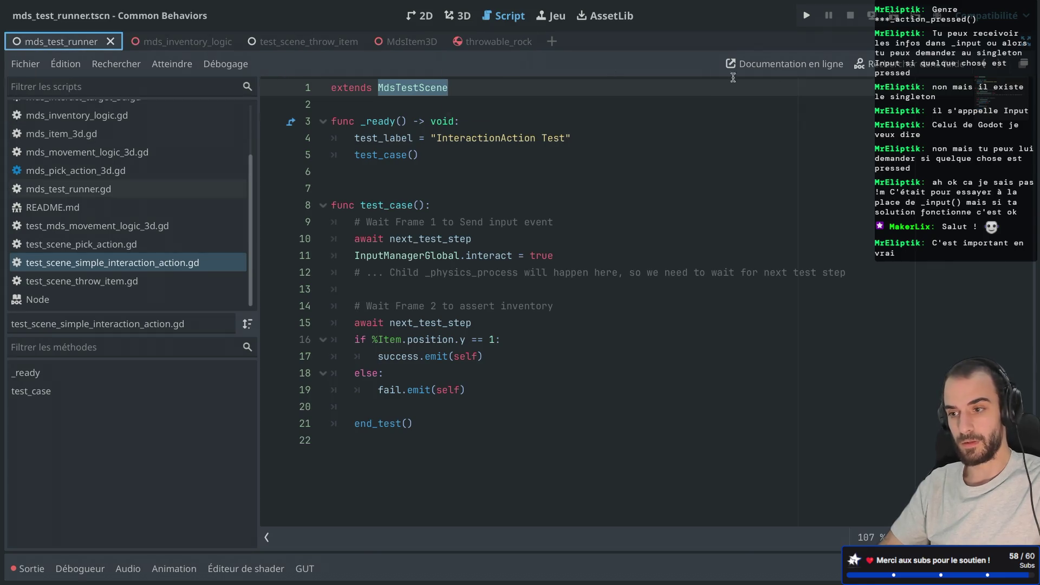
Step: Run the test runner, confirm all three tests pass, and stop the game
key(super+r)
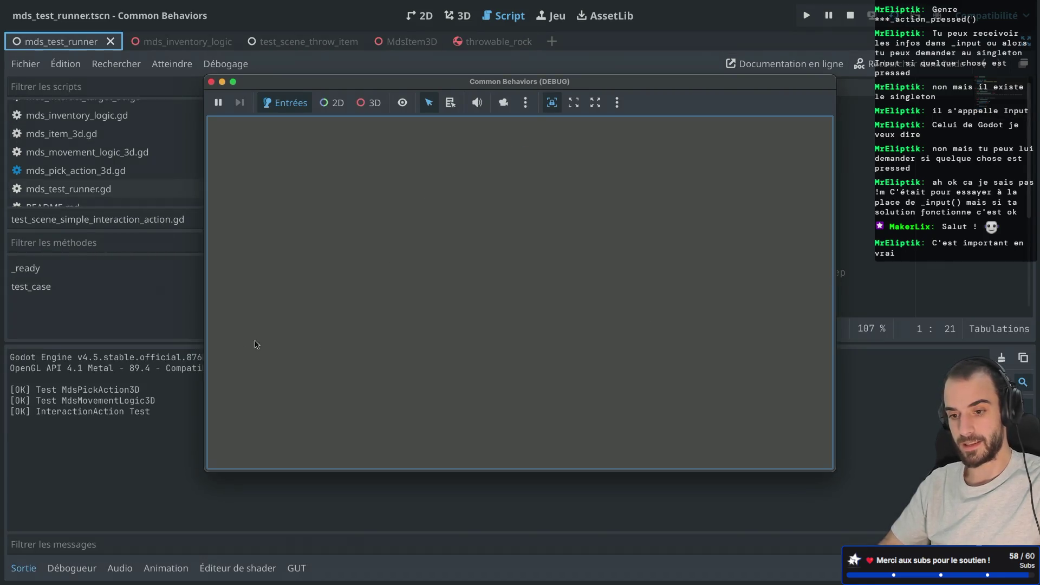
drag(10, 389, 150, 413)
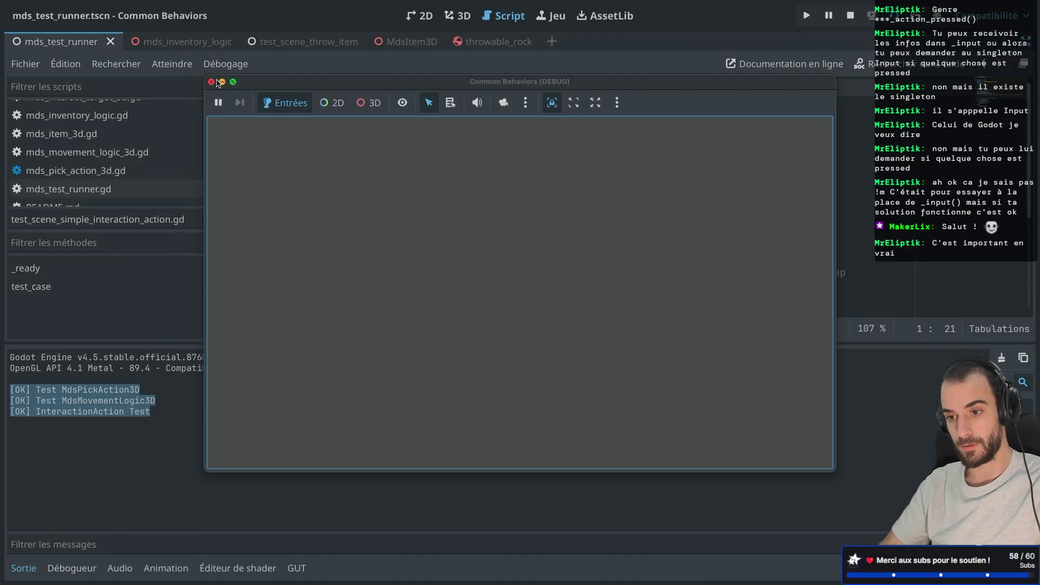
click(212, 81)
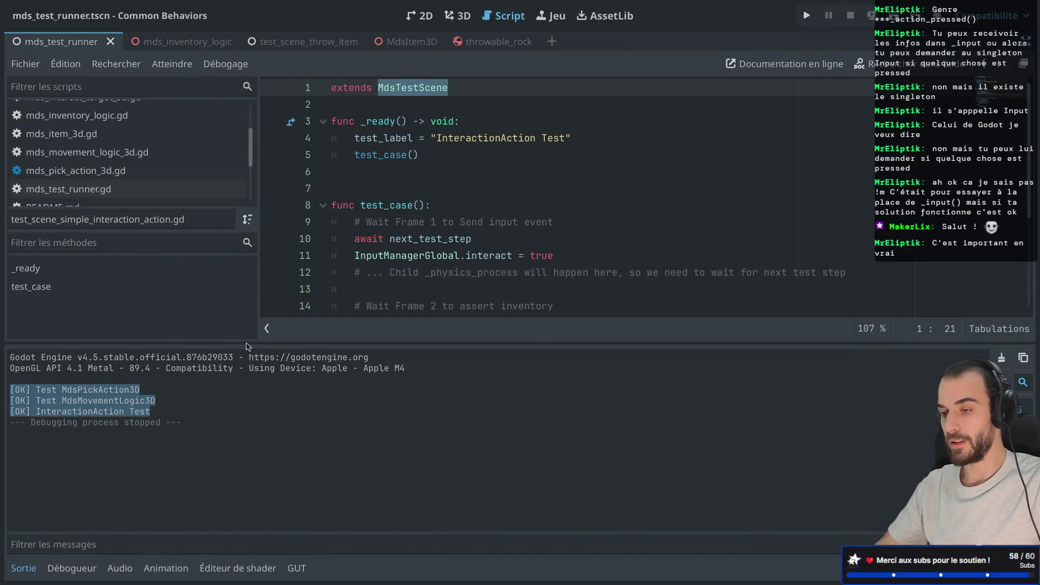
Step: Restore the docks and open test_scene_throw_item in the 3D view
key(ctrl+super+d)
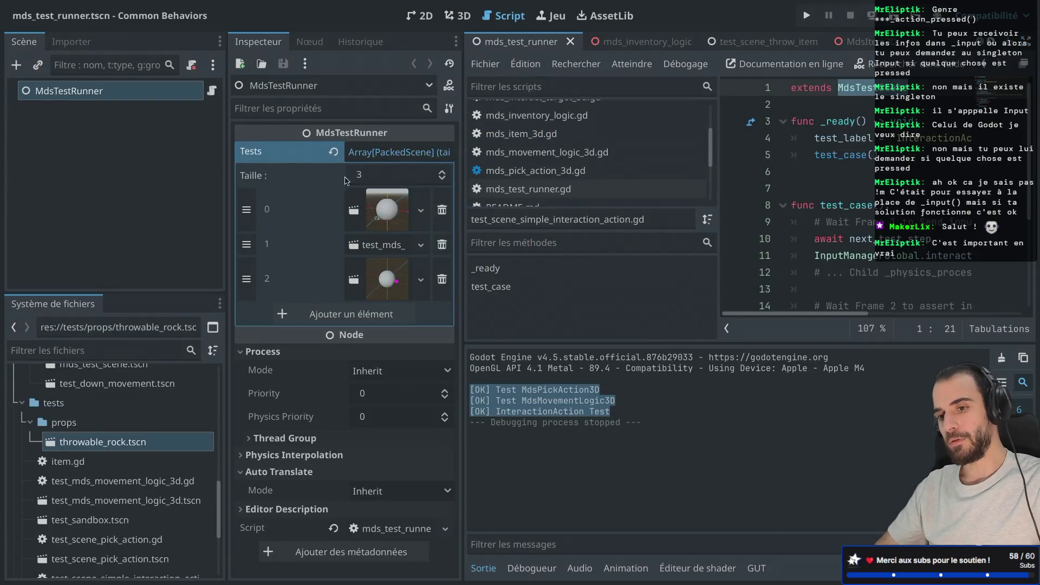
click(720, 42)
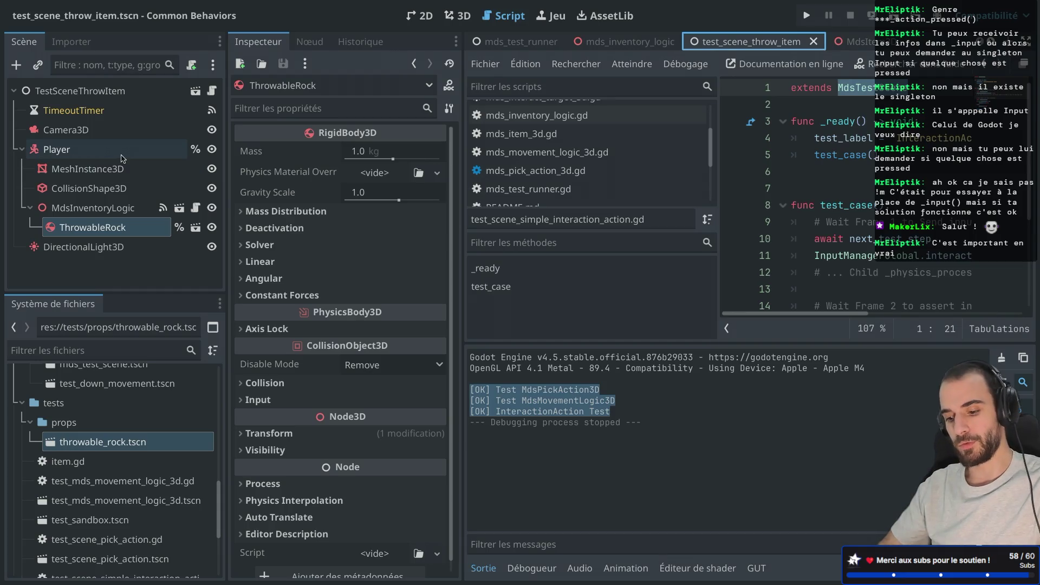
key(ctrl+super+d)
key(ctrl+super+d)
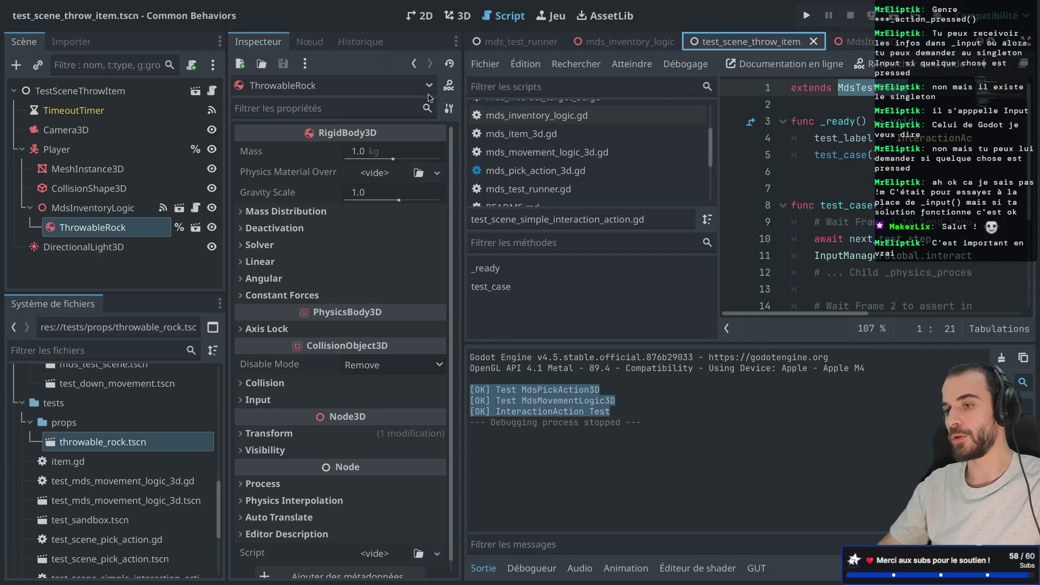
click(457, 15)
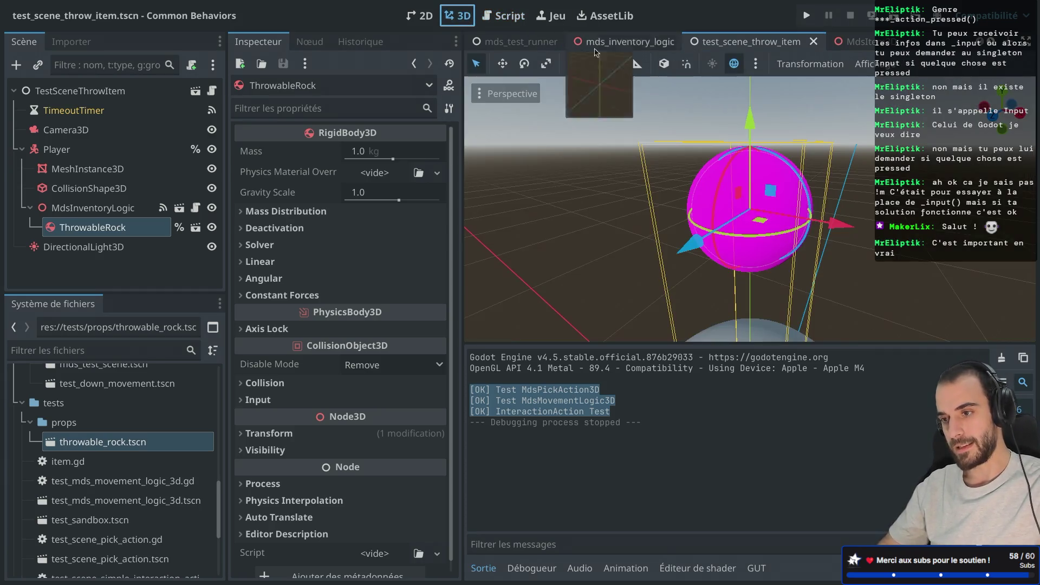
Step: Run the throw-item scene and view its register_item error on a Nil base in the errors list
key(super+r)
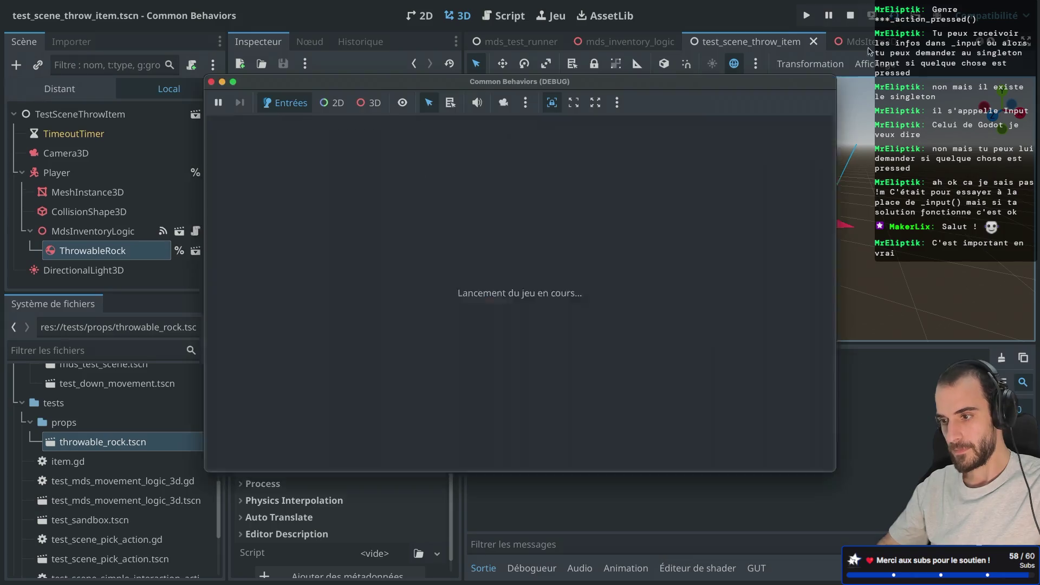
click(211, 82)
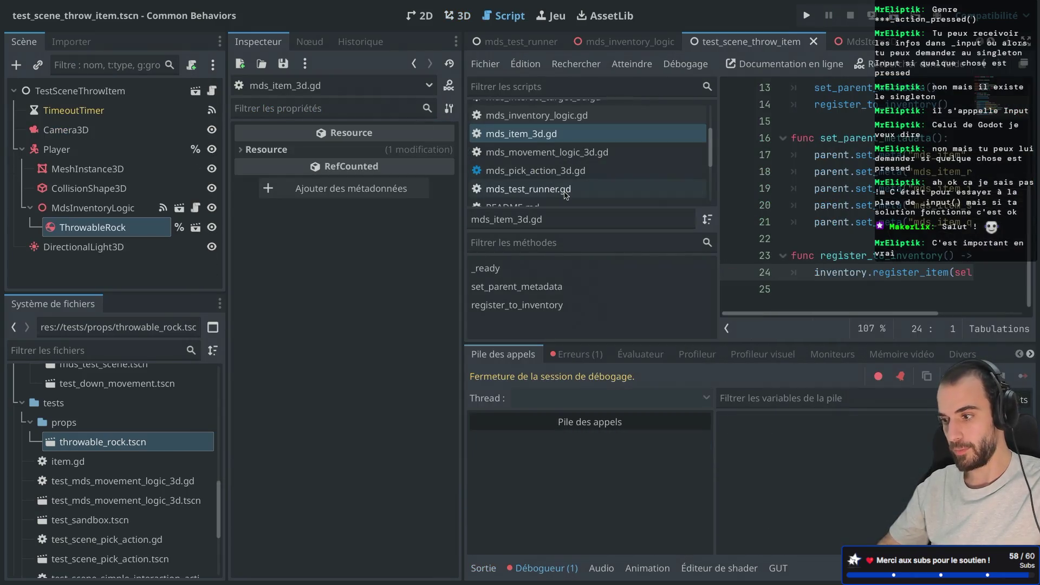
key(ctrl+shift+F11)
double_click(429, 264)
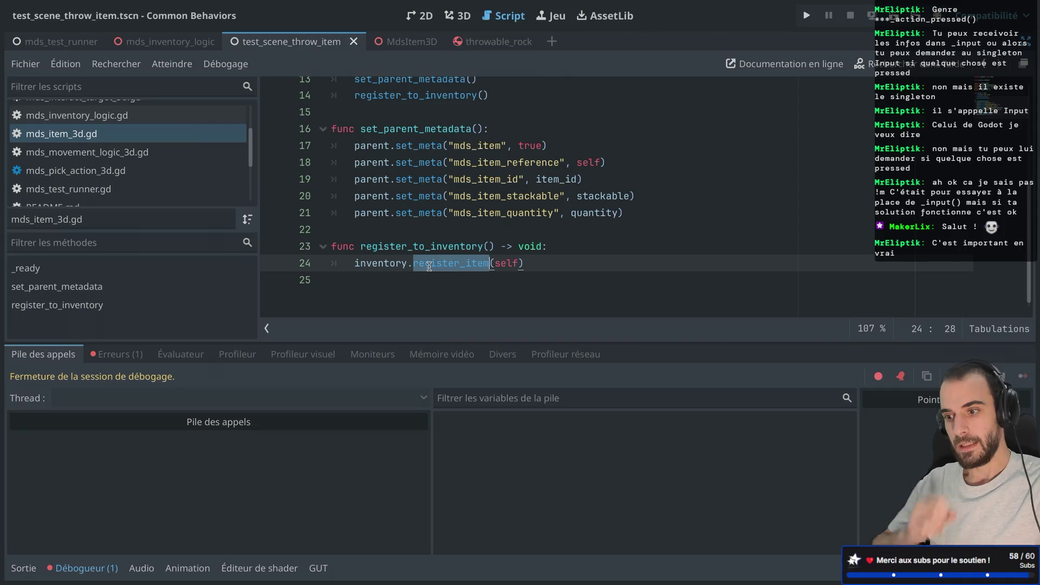
mouse_move(429, 266)
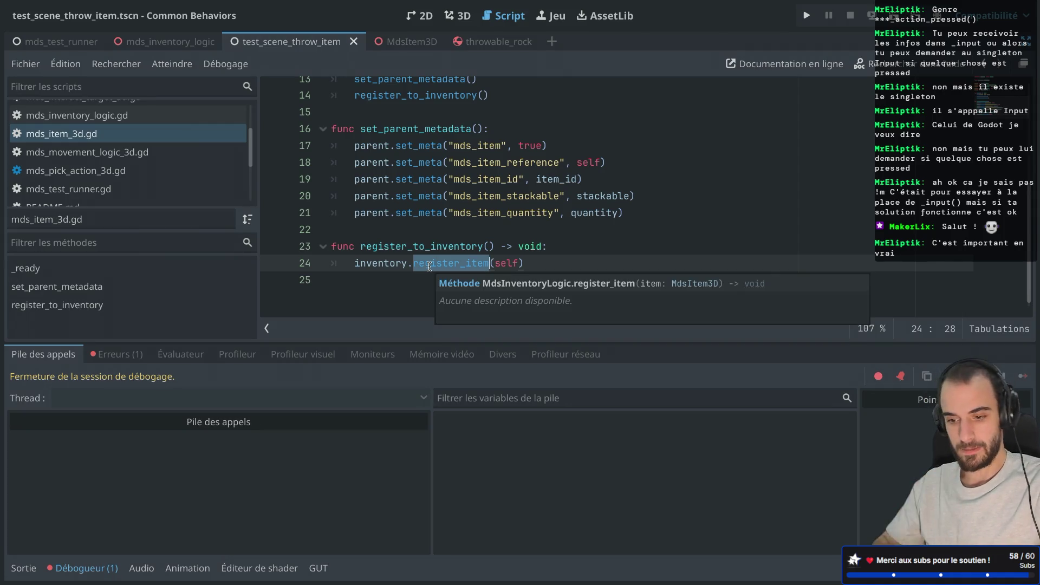
click(116, 355)
key(ctrl+shift+F11)
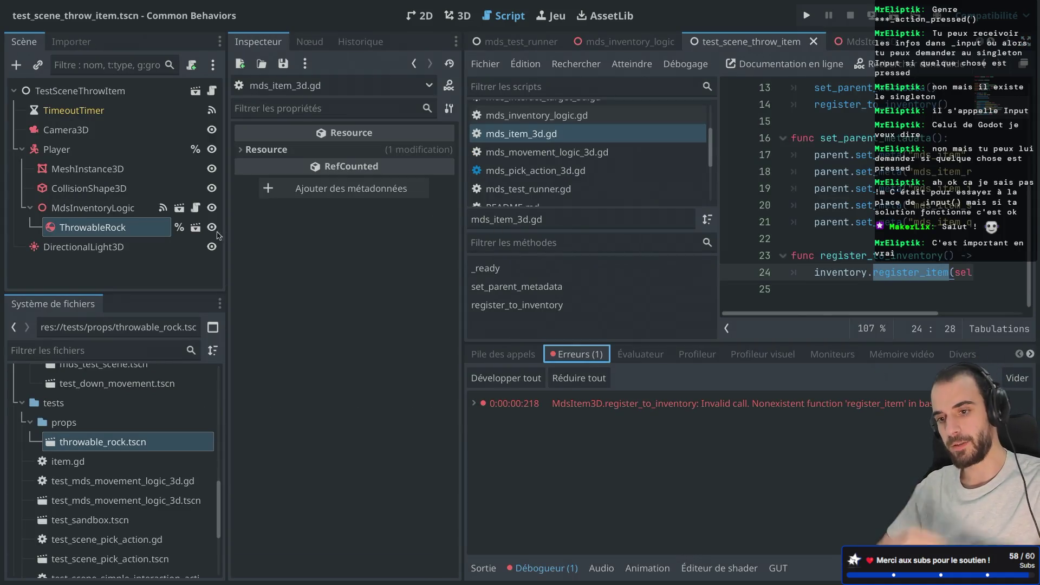
Step: Select the ThrowableRock node and open throwable_rock.tscn from the FileSystem dock
click(103, 235)
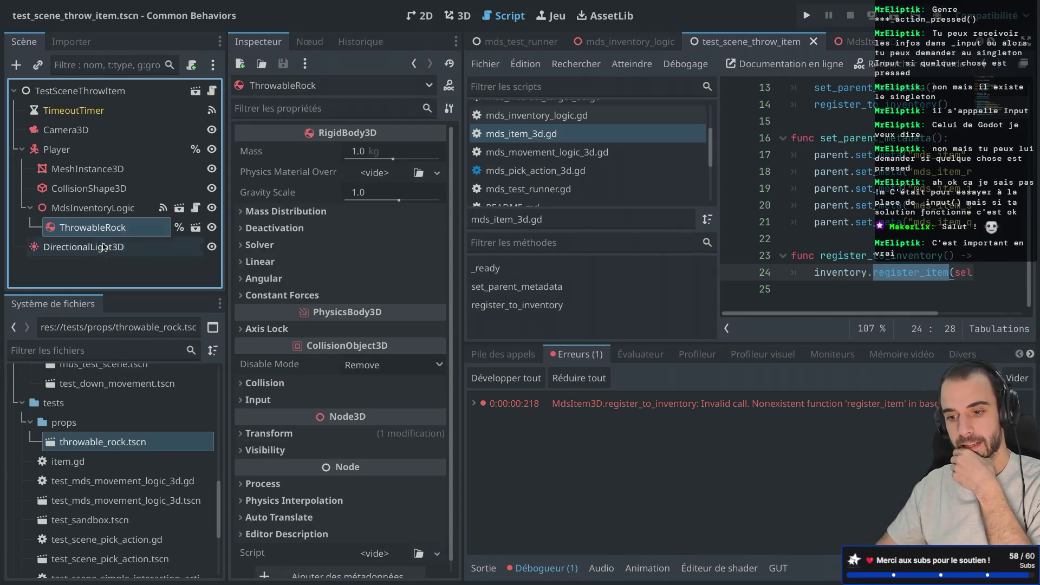
scroll(91, 482, down, 5)
scroll(91, 486, up, 4)
scroll(90, 486, up, 1)
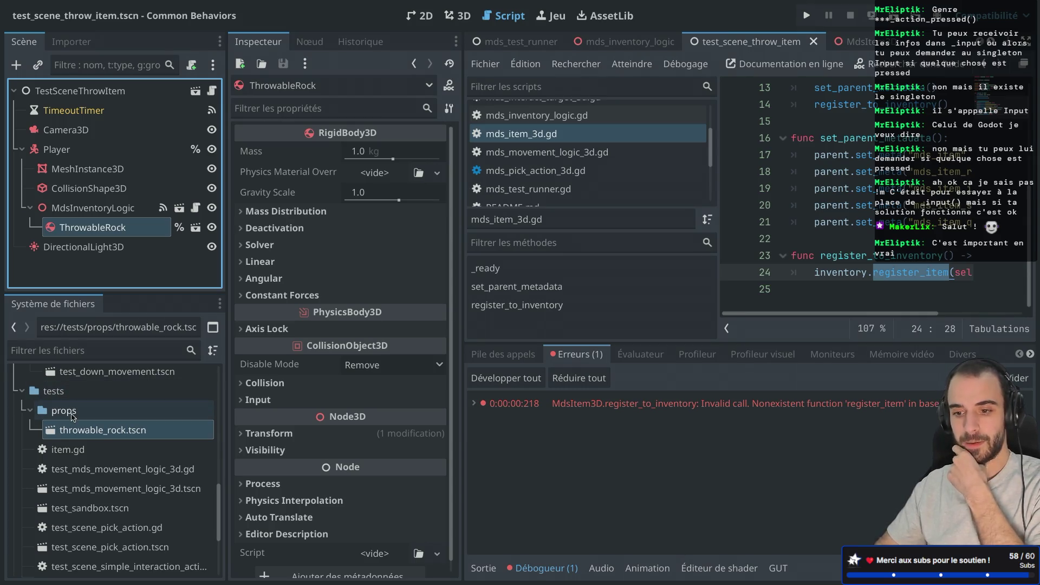
double_click(102, 431)
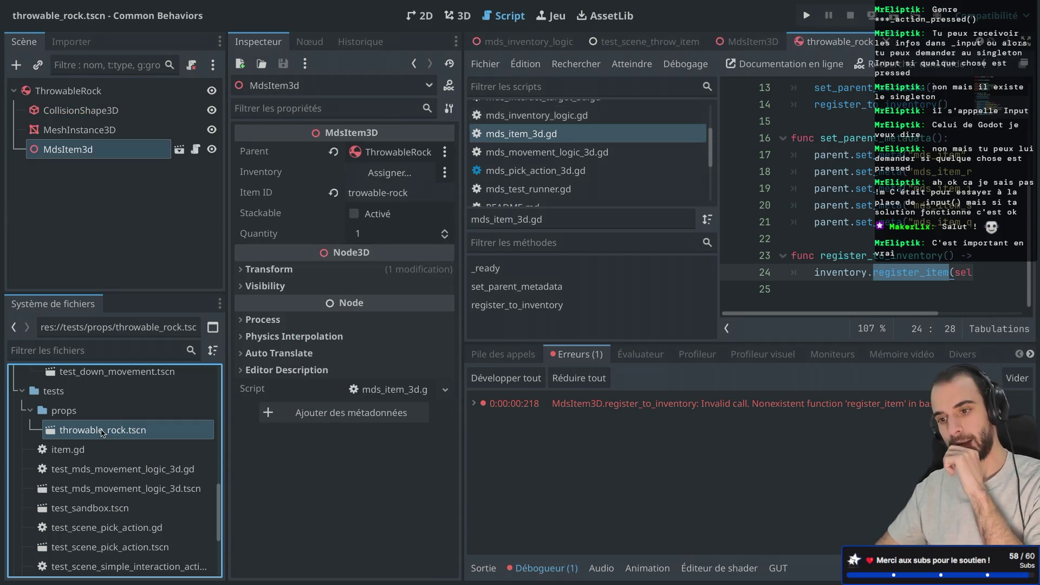
Step: Inspect the MdsItem3d and ThrowableRock nodes, noting MdsItem3d's Inventory is unassigned
click(108, 151)
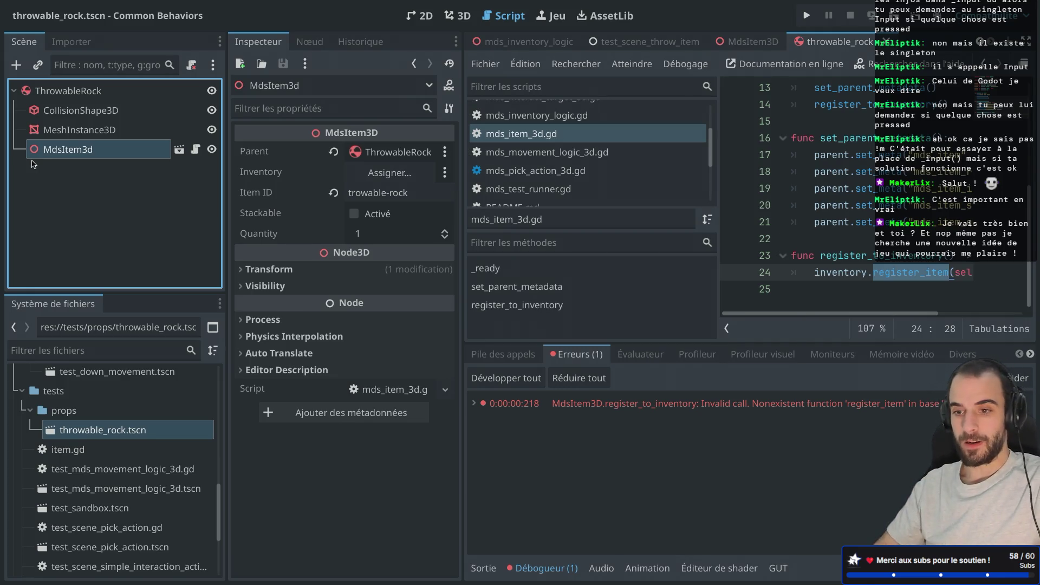
key(ctrl+shift+F11)
key(ctrl+shift+F11)
text(f)
drag(461, 187, 382, 190)
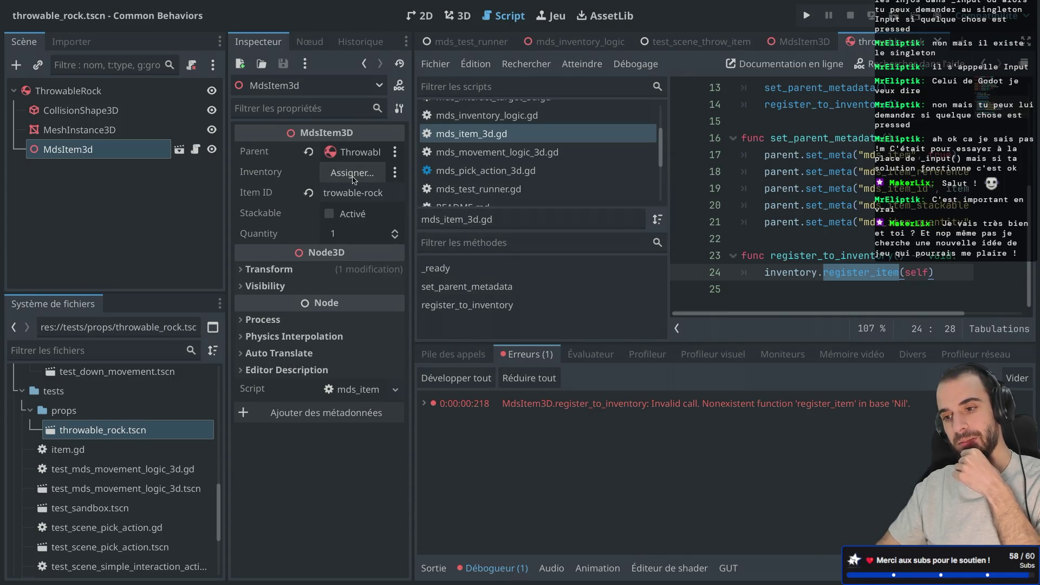
click(87, 92)
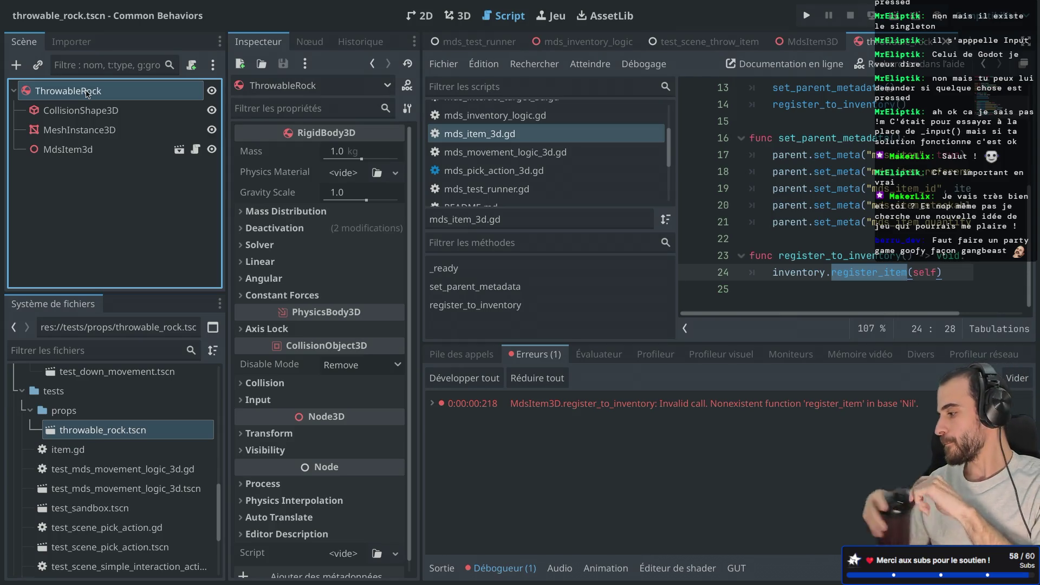
Step: Return to mds_item_3d.gd in distraction-free mode, positioned in the metadata code
key(ctrl+shift+F11)
key(ctrl+shift+F11)
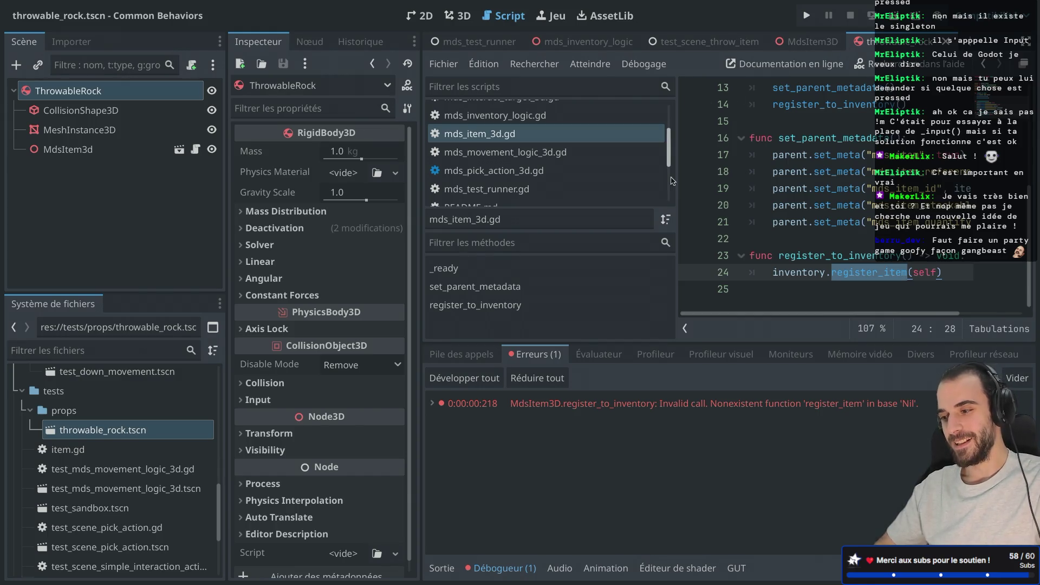
key(ctrl+shift+F11)
scroll(495, 184, down, 1)
click(416, 209)
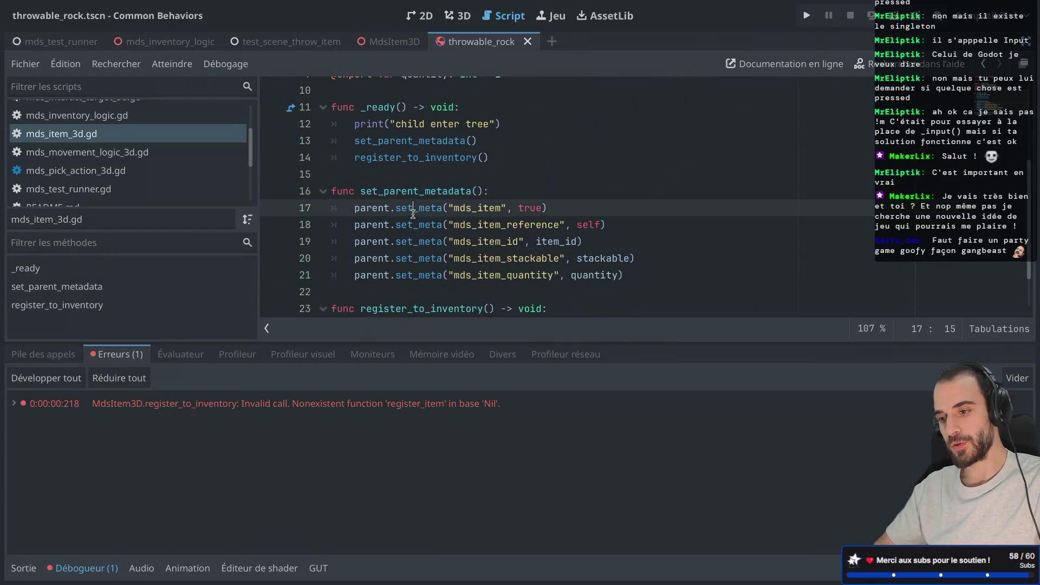
Step: Delete the register_to_inventory function and its call in _ready, then save mds_item_3d.gd
click(476, 269)
scroll(531, 270, down, 1)
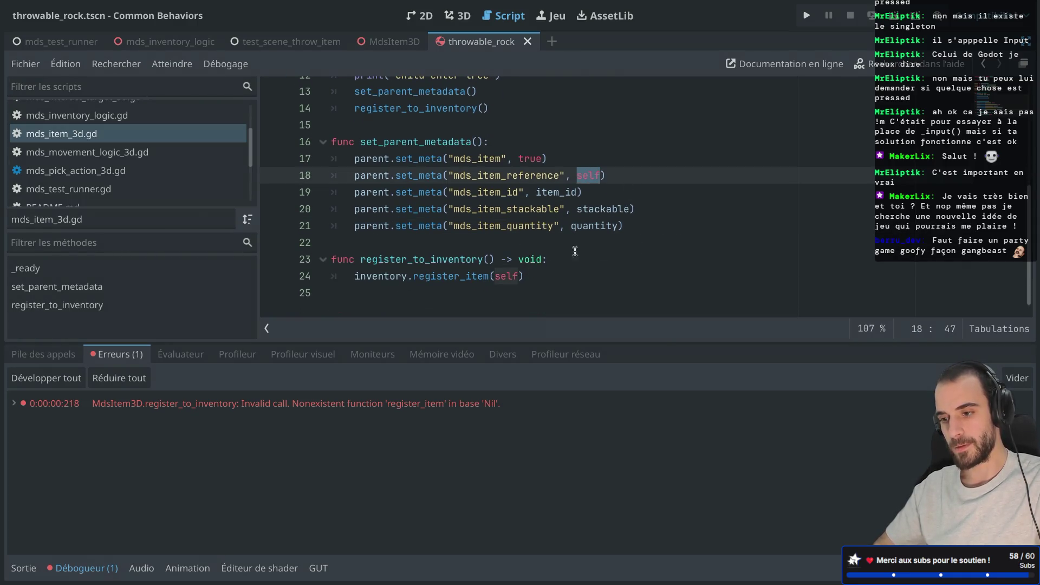
drag(350, 303, 322, 258)
key(BackSpace)
scroll(506, 186, up, 2)
click(512, 179)
key(BackSpace)
text())
key(shift+Down)
key(Delete)
key(ctrl+s)
Step: Delete the debug print from _ready, collapse the bottom panel, and look up Node._ready documentation
drag(504, 157, 516, 146)
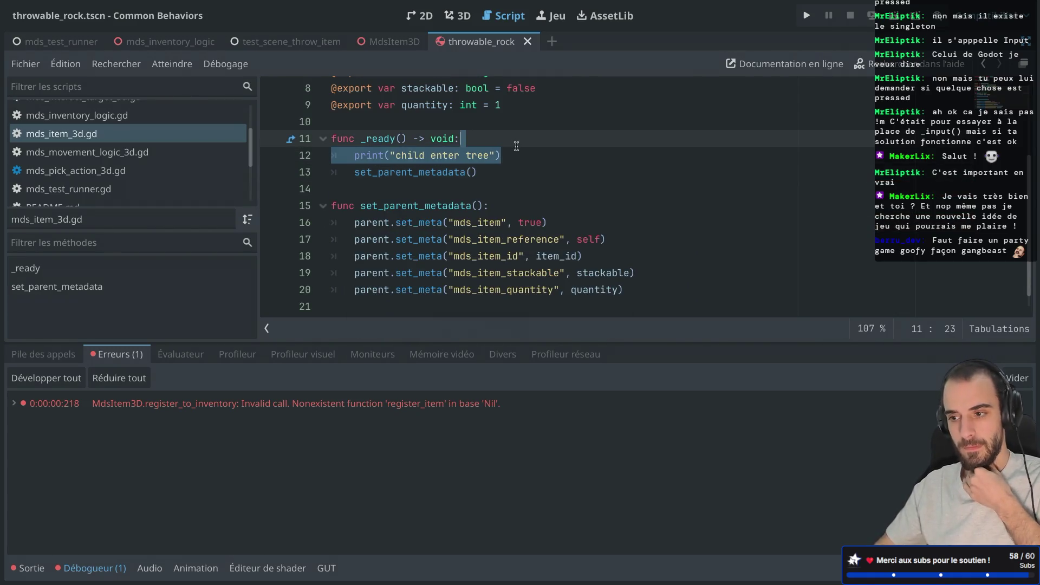
key(BackSpace)
scroll(517, 147, up, 3)
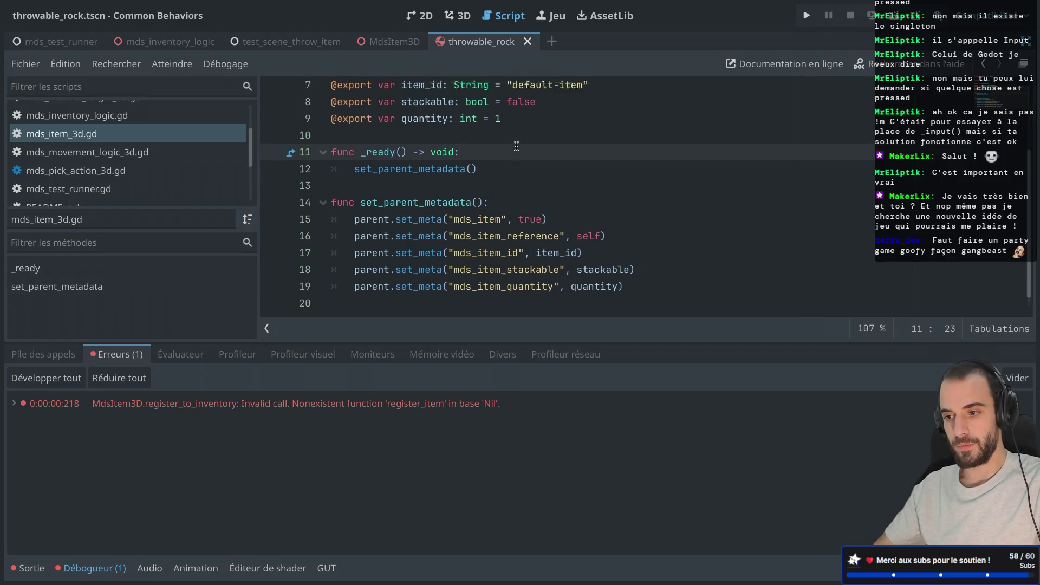
scroll(516, 147, down, 3)
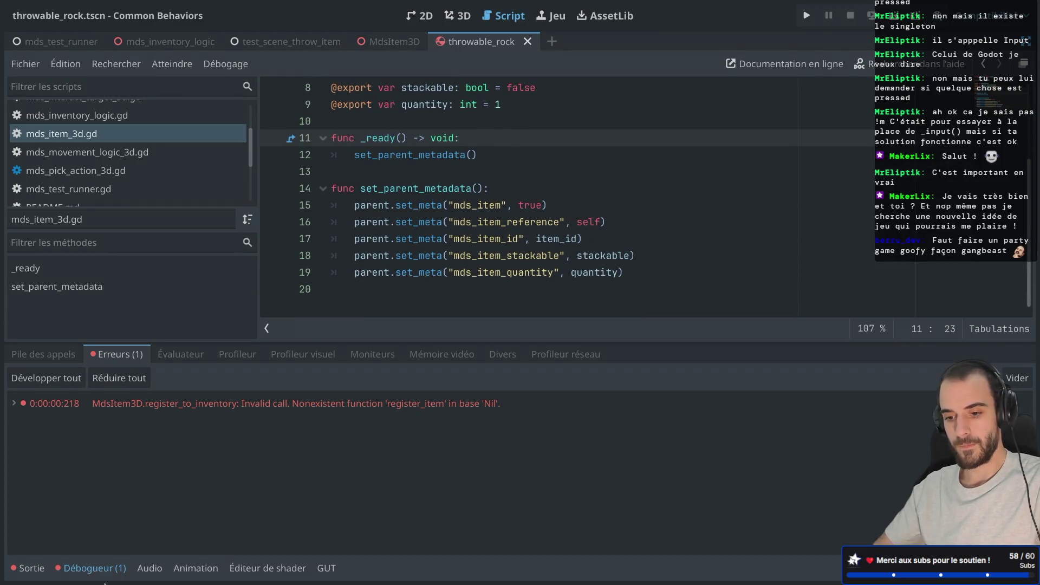
click(89, 568)
click(512, 232)
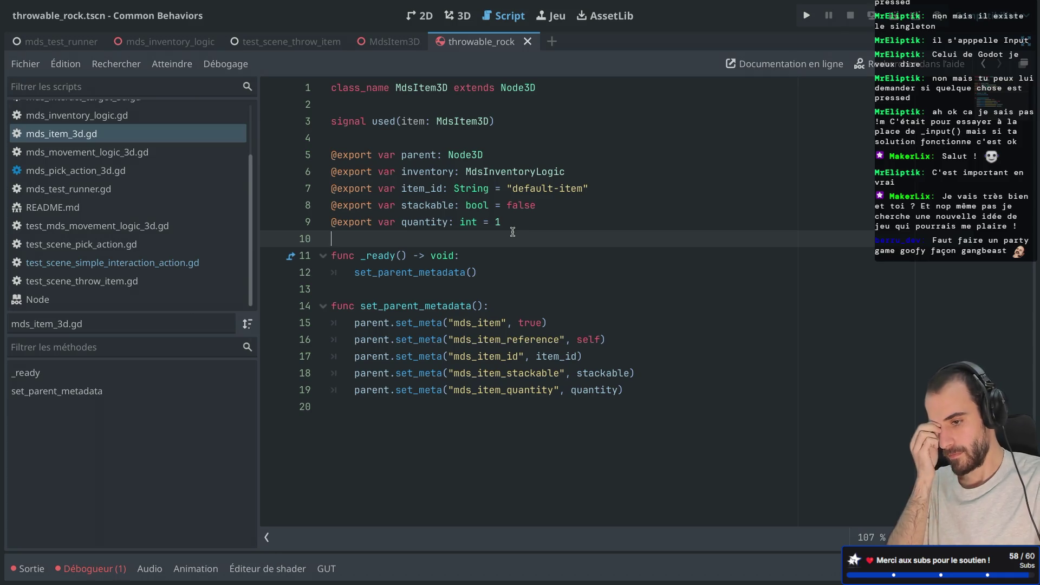
ctrl+click(385, 256)
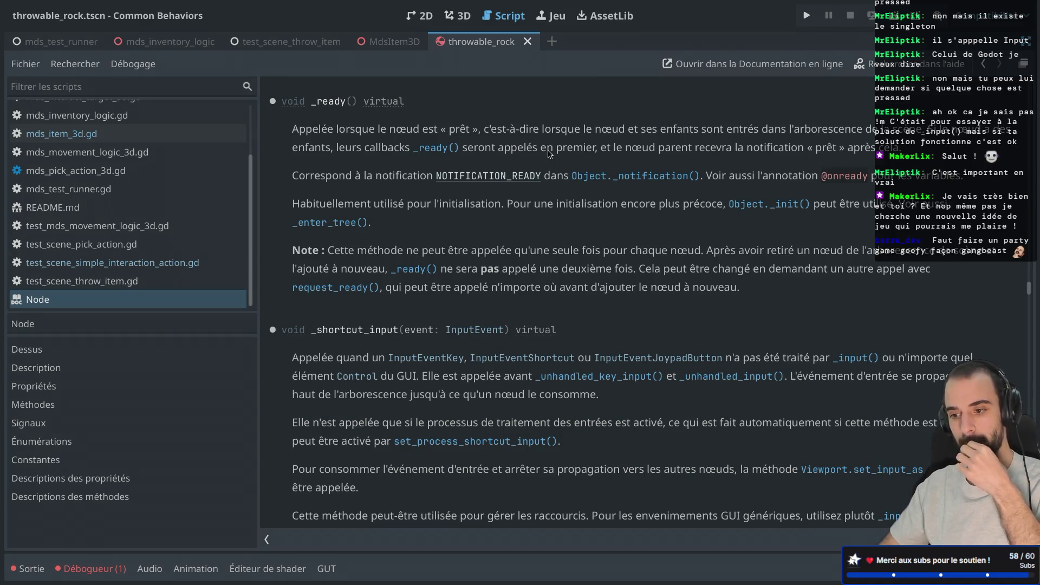
key(ctrl+shift+F11)
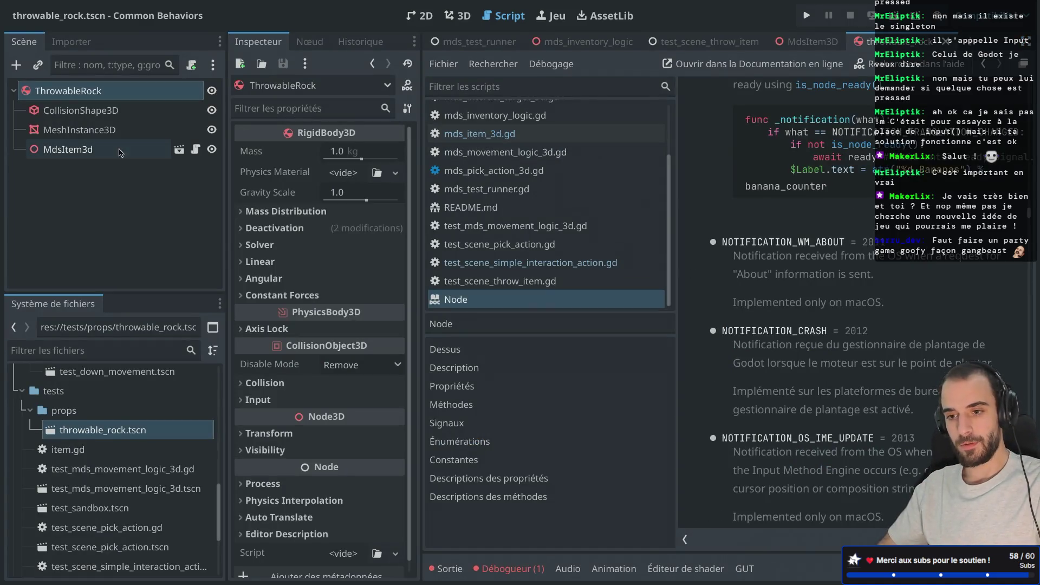
click(84, 151)
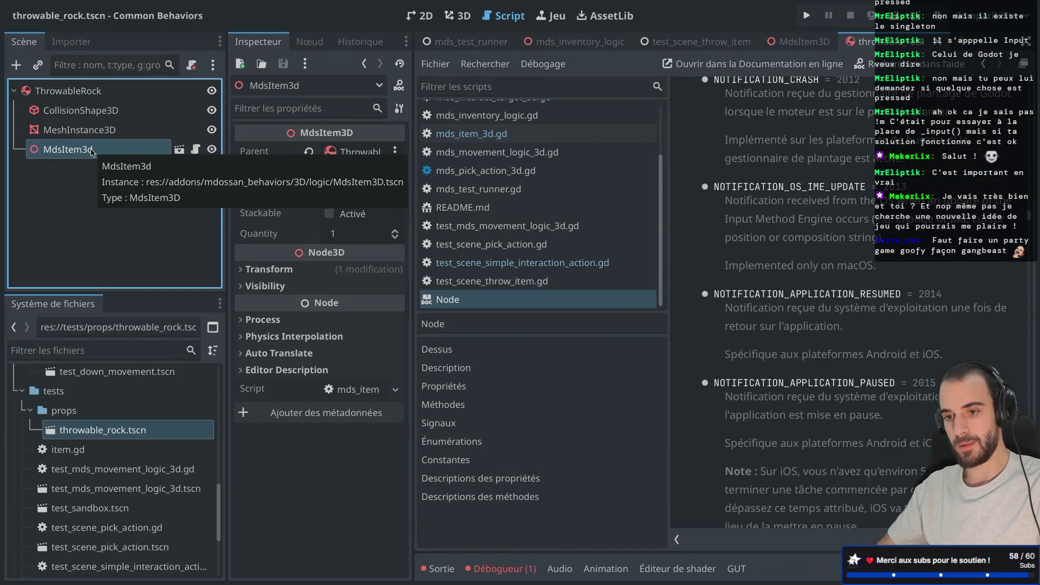
click(82, 90)
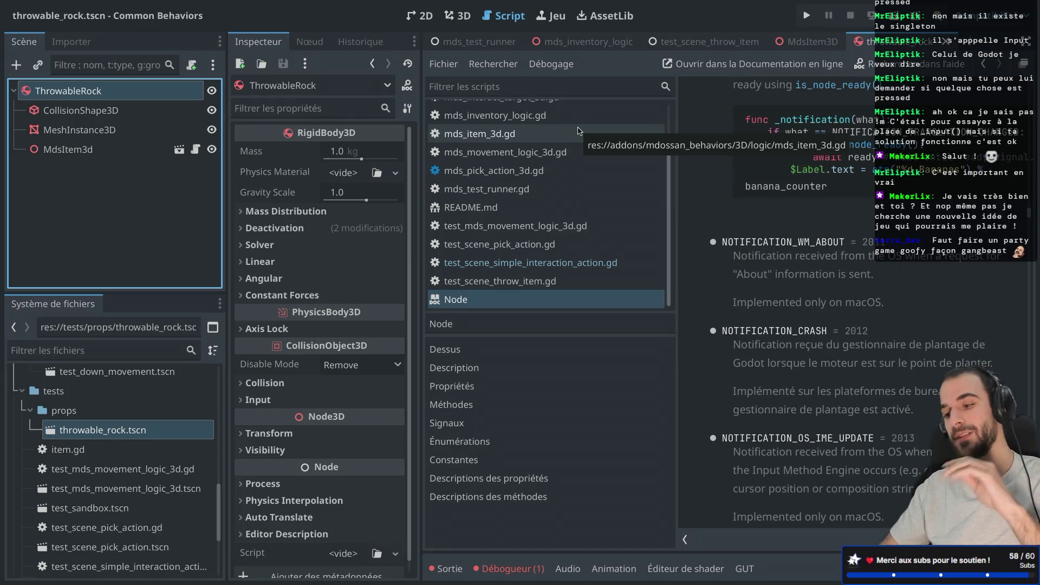
key(ctrl+shift+F11)
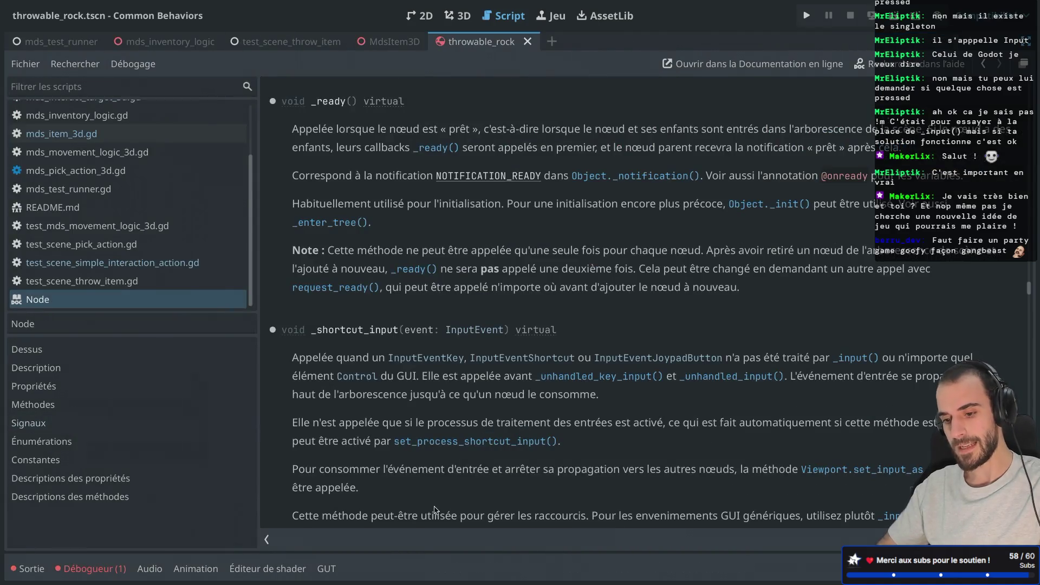
key(ctrl+shift+F11)
key(ctrl+shift+F11)
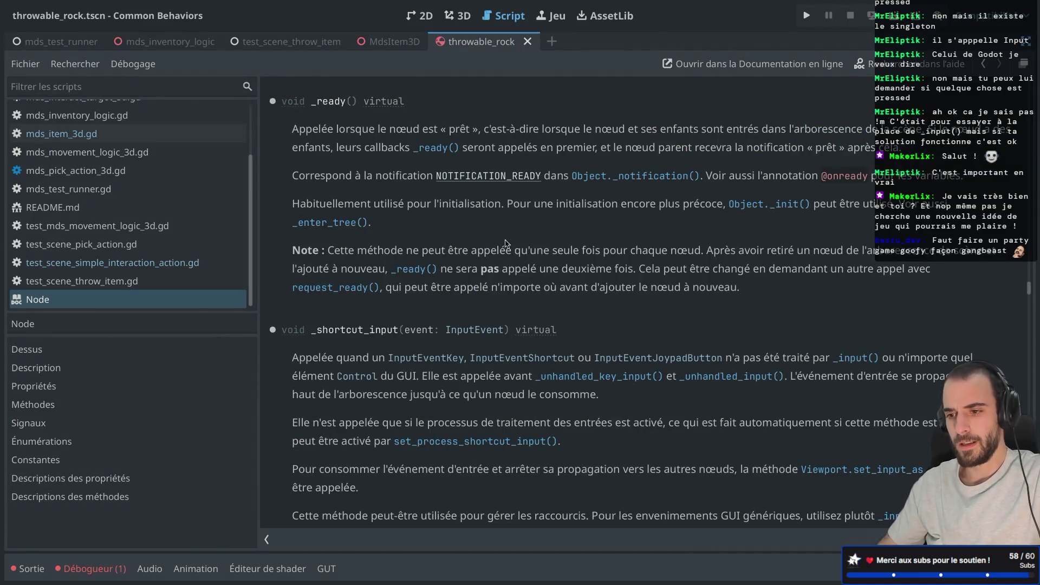
key(ctrl+w)
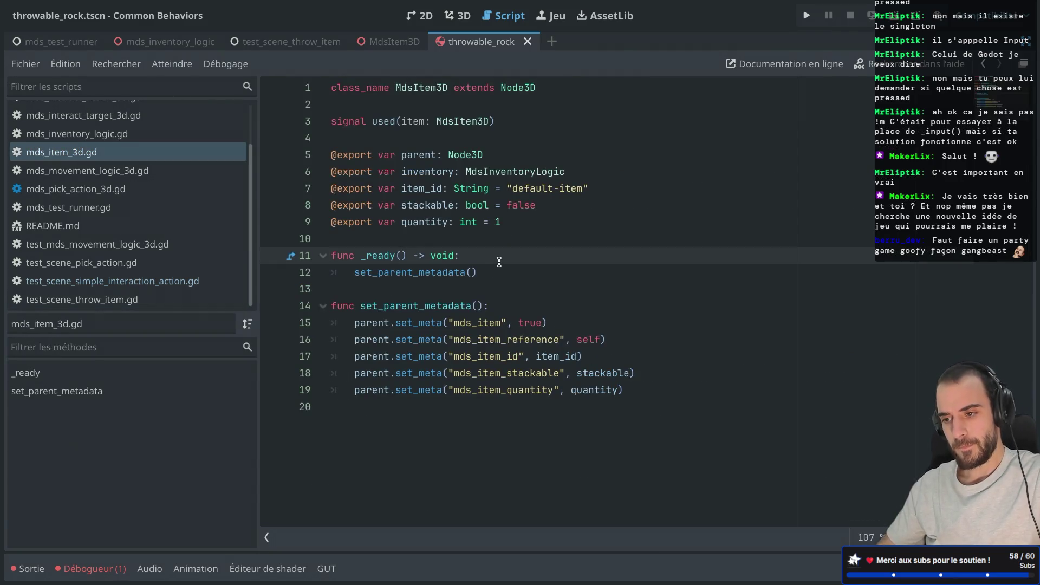
Step: Add print("ready mds_item_3d") at the start of _ready in mds_item_3d.gd and save
key(Return)
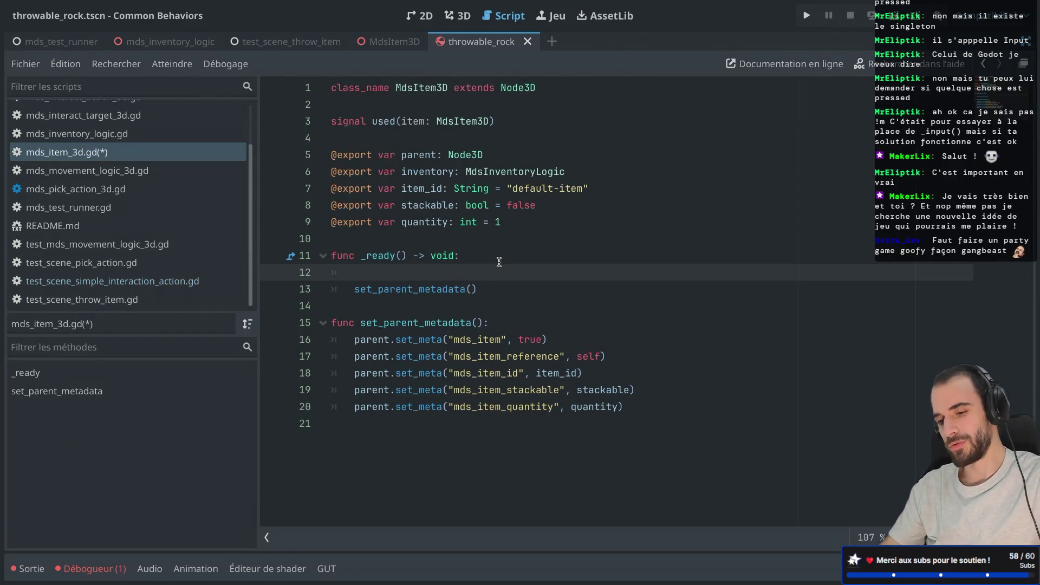
text(rint(")
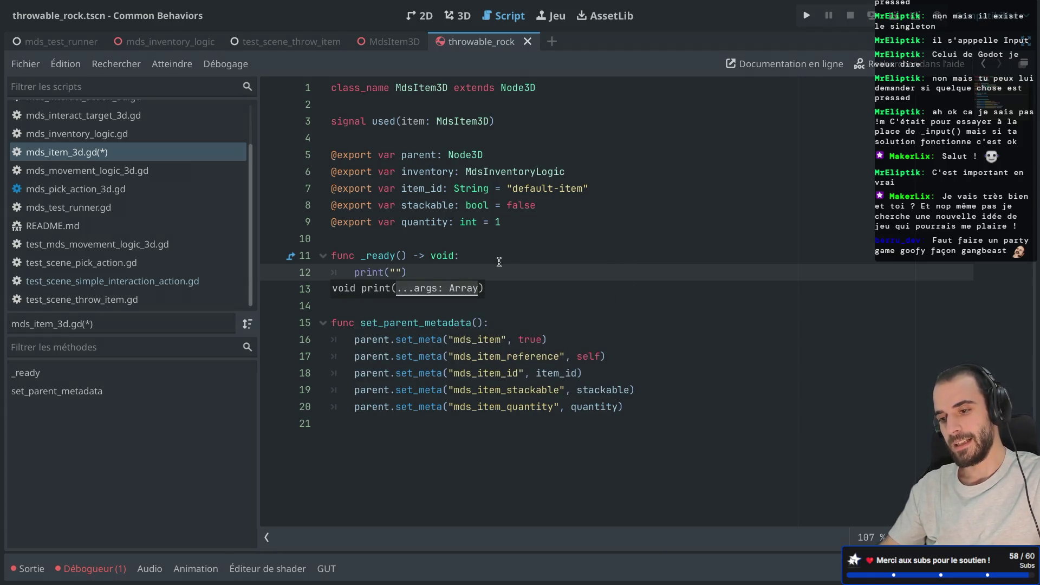
text(ready mds_)
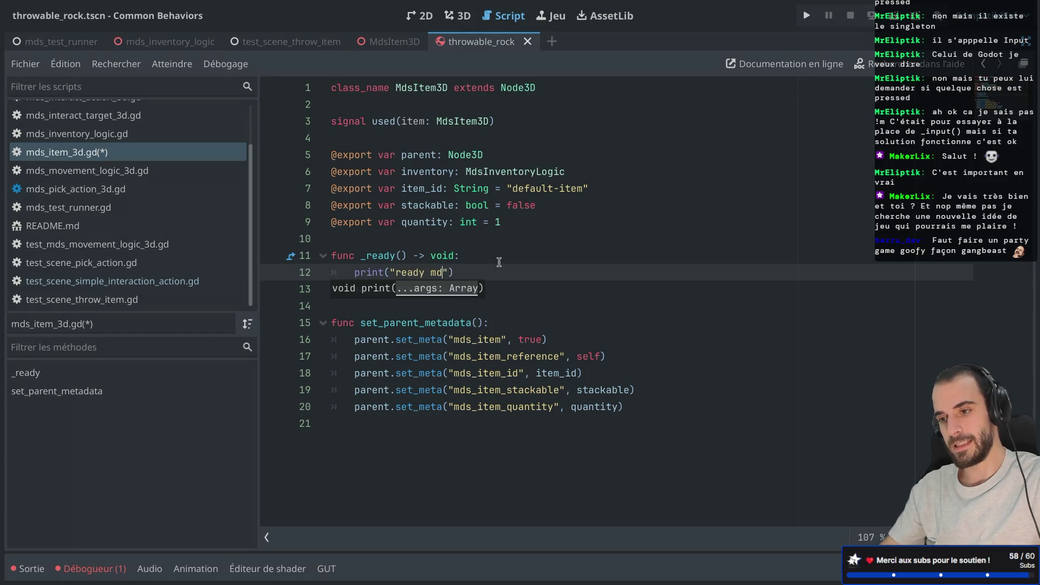
text(item_3d)
key(ctrl+s)
drag(524, 268, 523, 253)
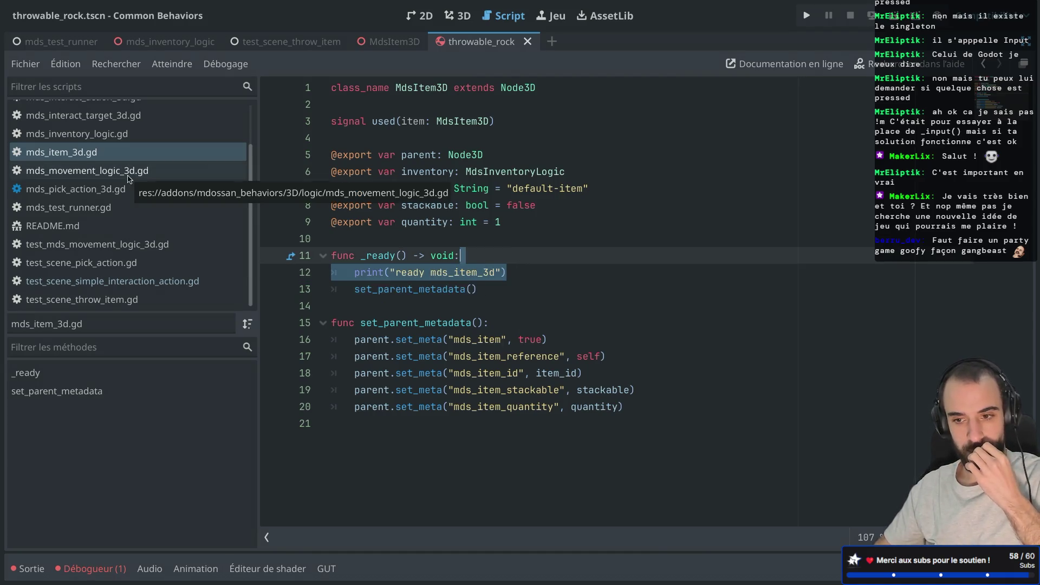
scroll(129, 179, up, 2)
scroll(129, 179, down, 1)
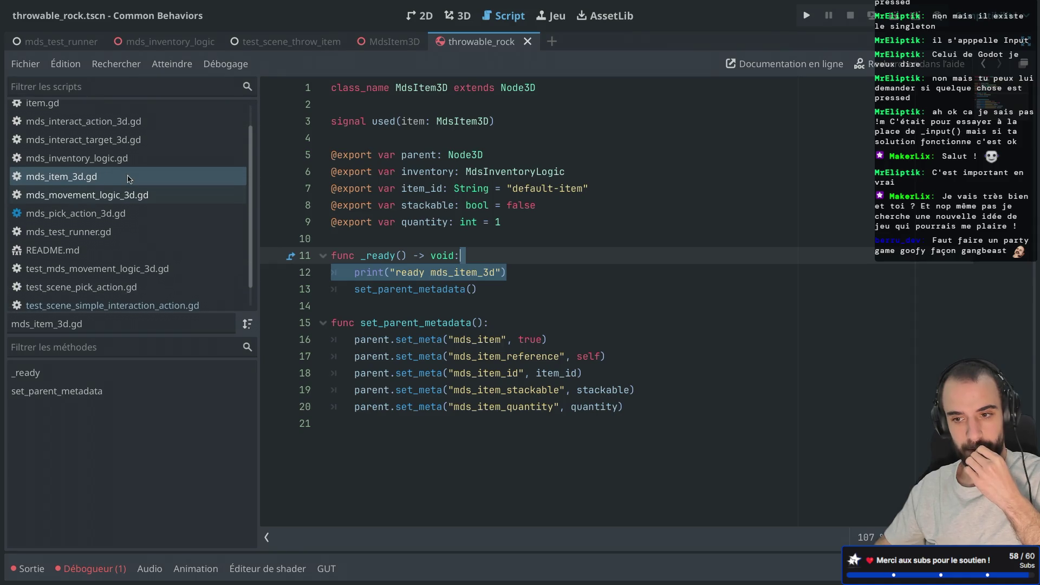
Step: In mds_inventory_logic.gd, add func _ready() that prints "ready mds_inventory_logic" below the items dictionary
click(128, 158)
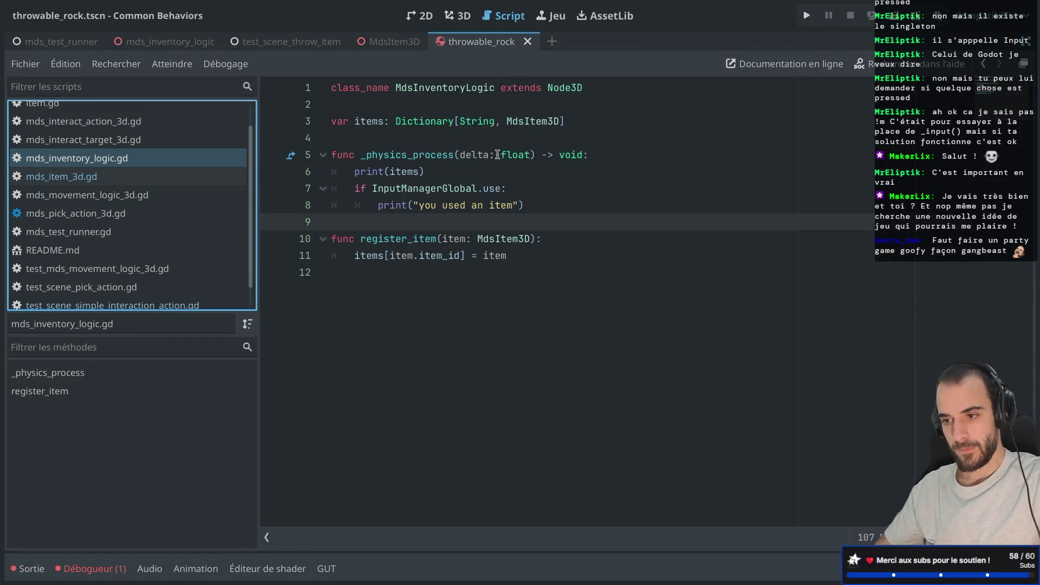
click(466, 139)
key(Return)
key(Return)
text(func _ready)
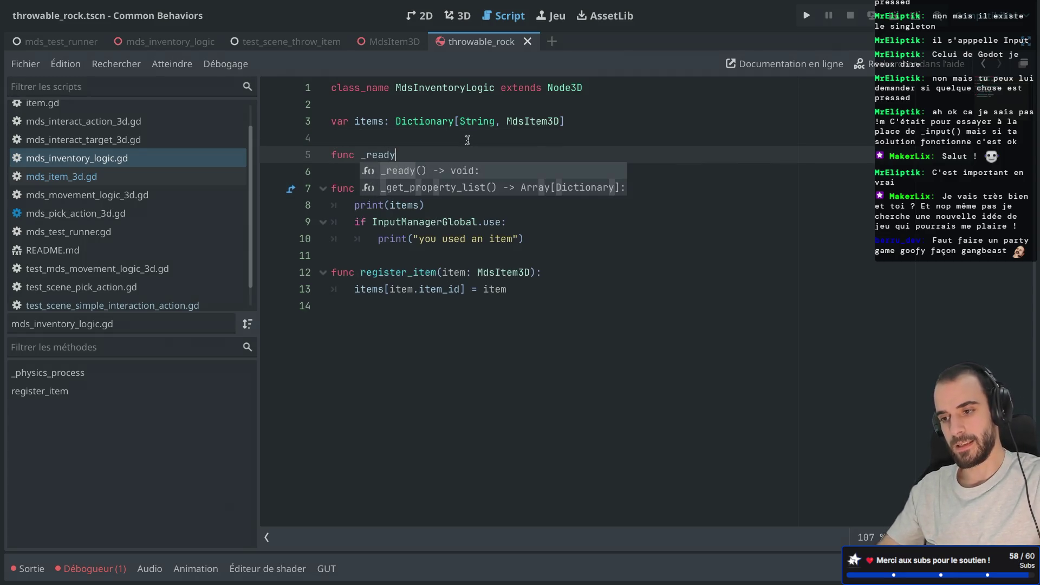
key(Return)
key(Return)
text(print("ready mds_item_3d"))
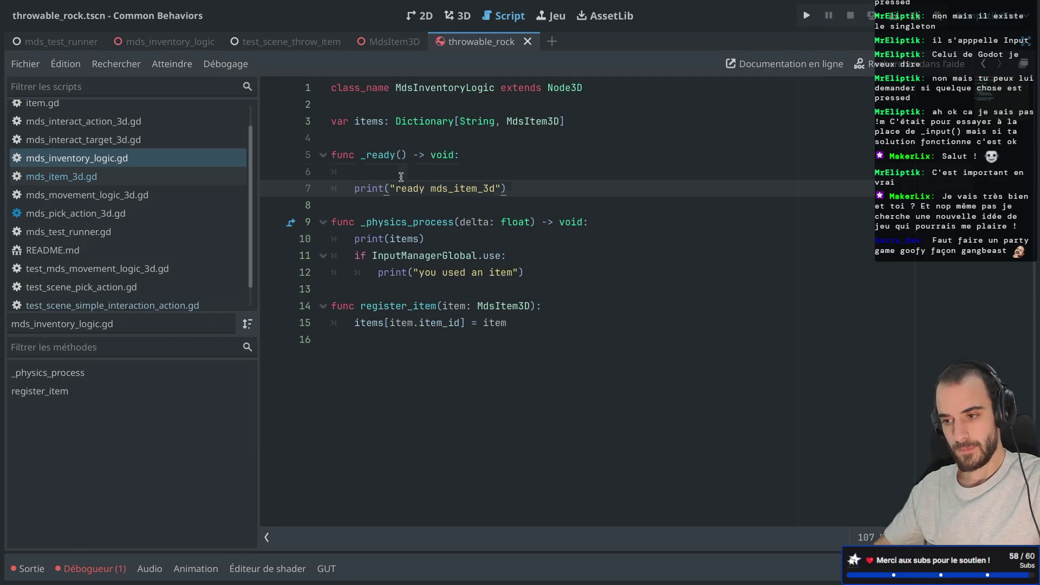
key(Up)
double_click(446, 171)
text(mds_)
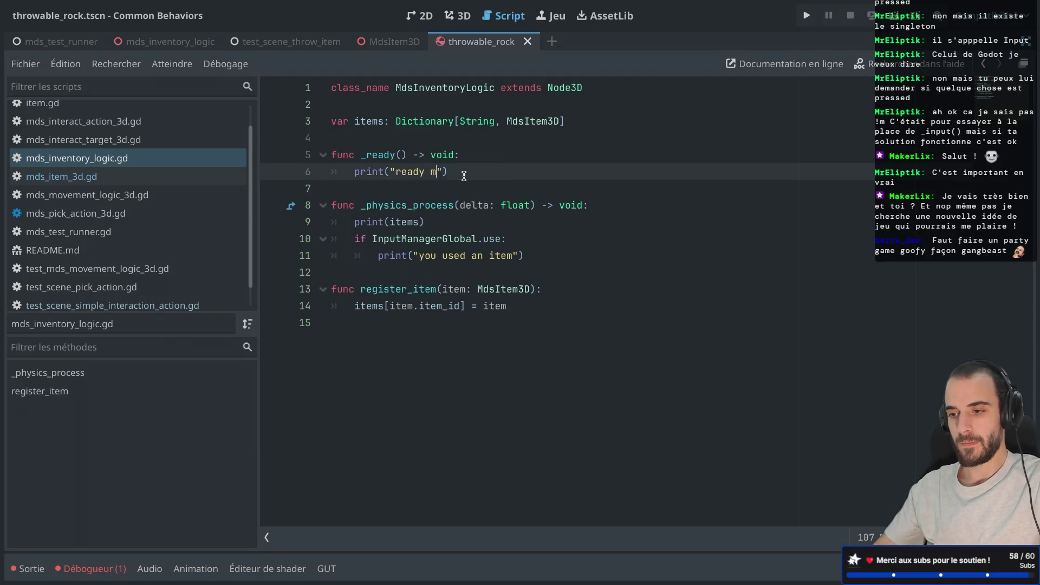
text(inventory)
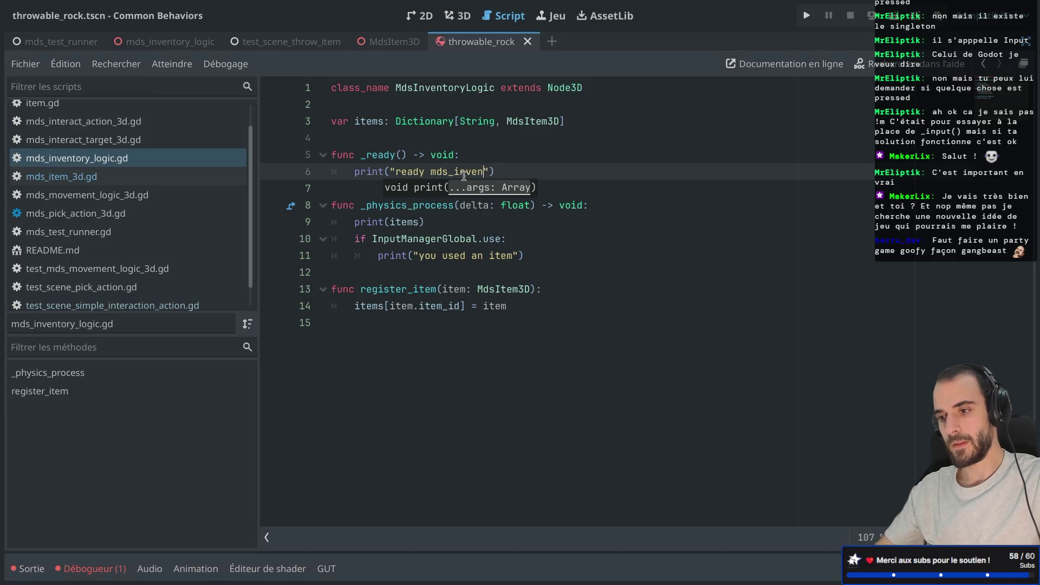
text(_logic)
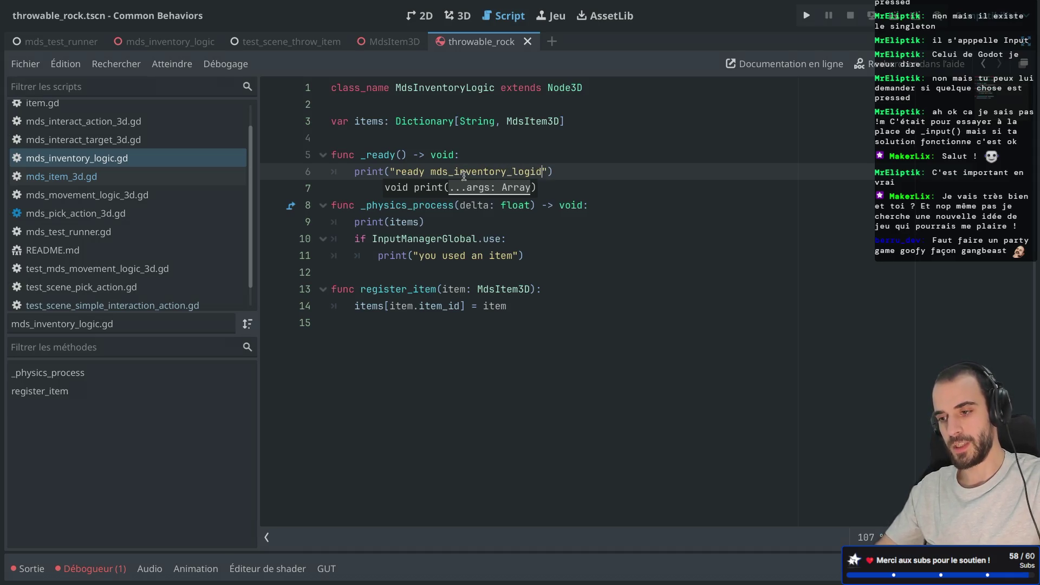
click(579, 177)
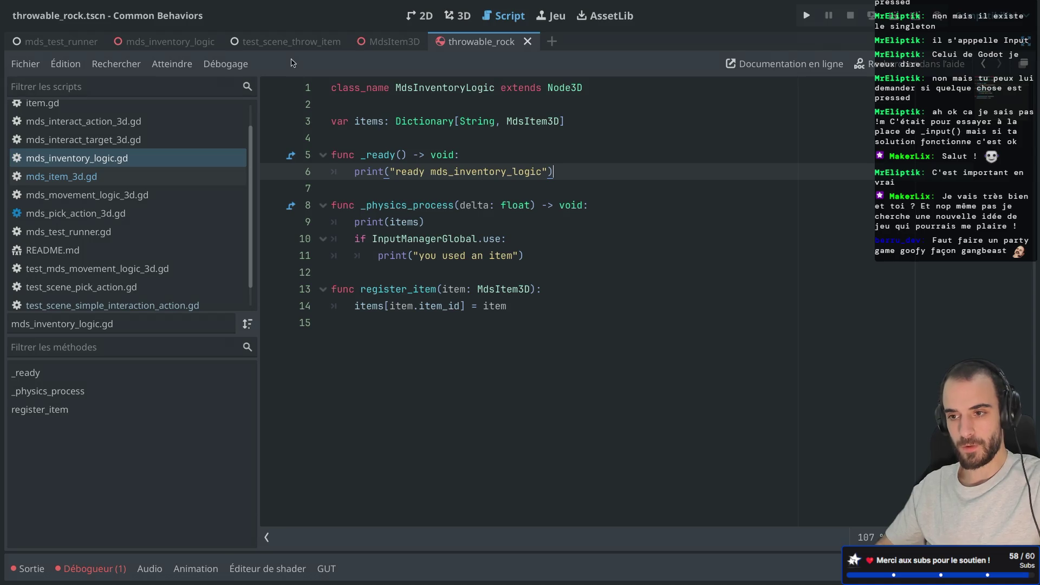
click(291, 41)
Step: Run the throw-item scene and confirm "ready mds_item_3d" prints before "ready mds_inventory_logic"
click(894, 16)
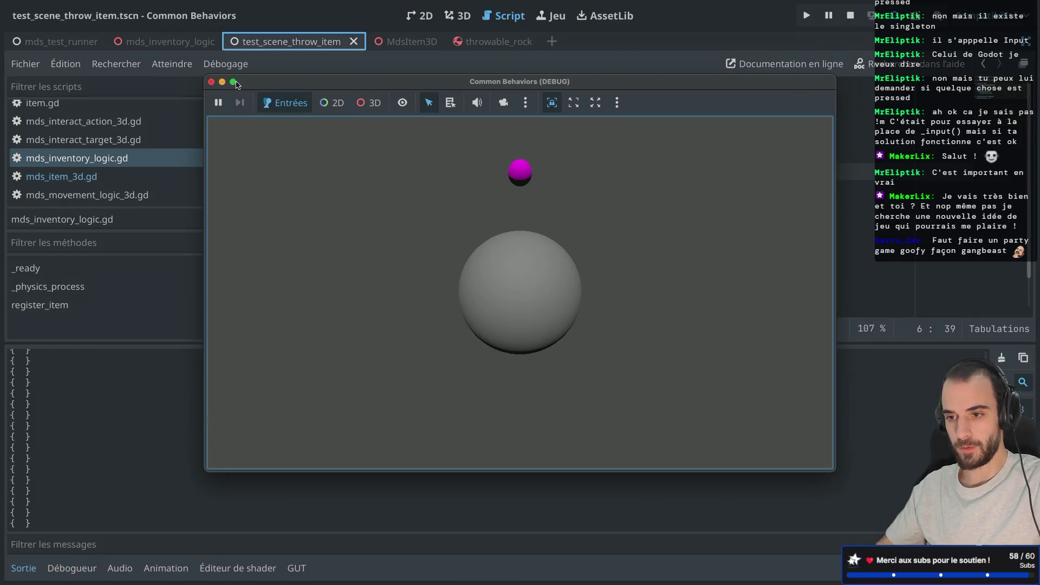
scroll(93, 430, up, 10)
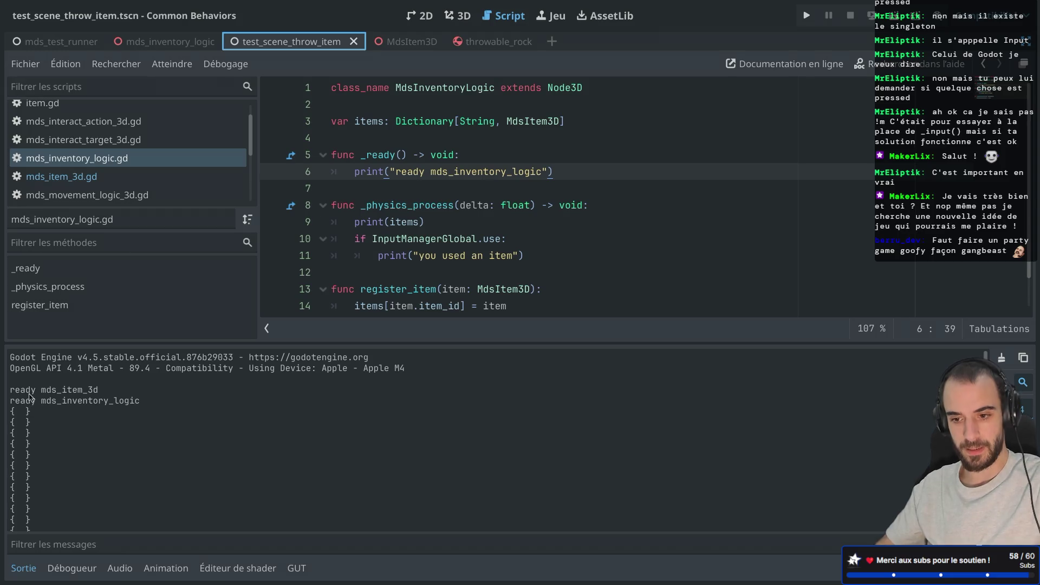
drag(15, 390, 98, 390)
mouse_move(34, 390)
mouse_down()
mouse_move(14, 390)
mouse_move(120, 392)
mouse_up()
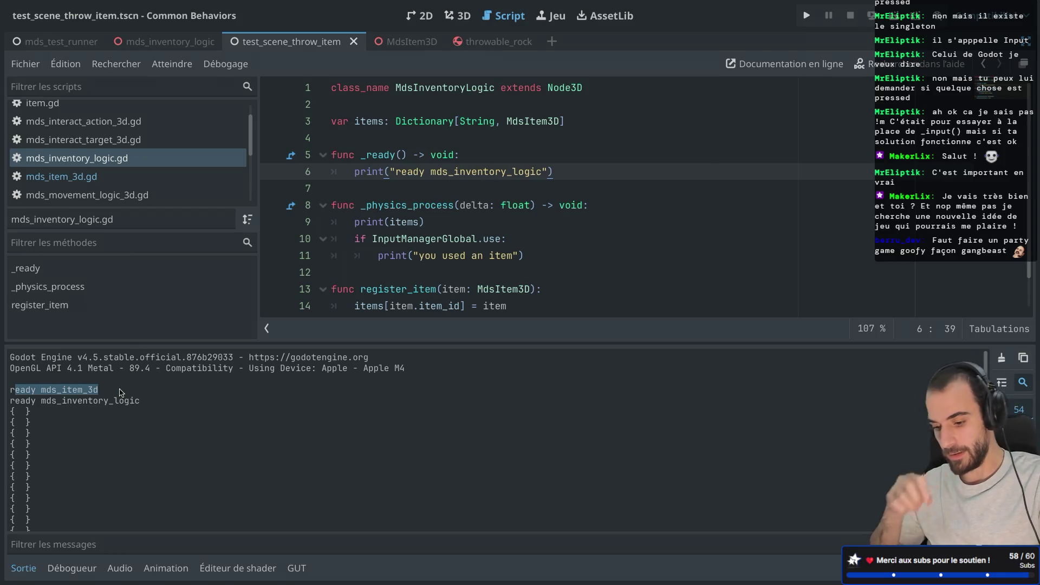
Step: Restore the scene, file and inspector docks and relaunch the throw-item scene
key(ctrl+super+d)
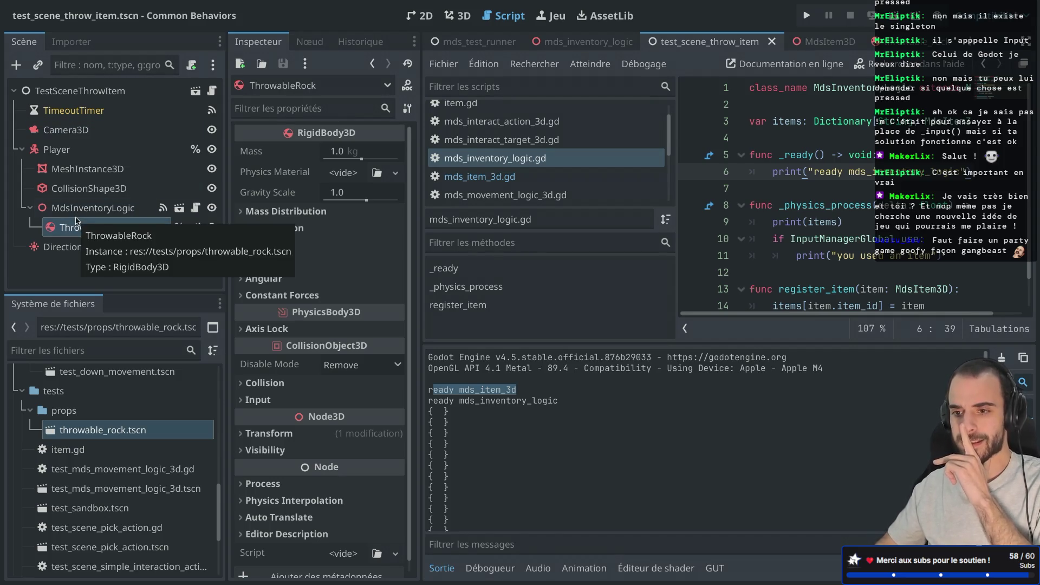
scroll(306, 339, down, 1)
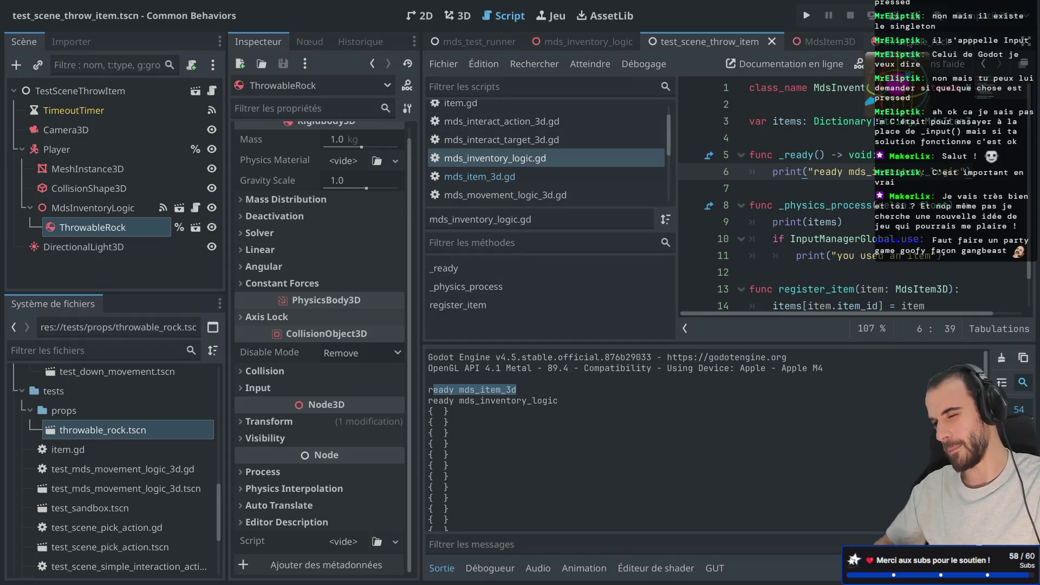
click(896, 17)
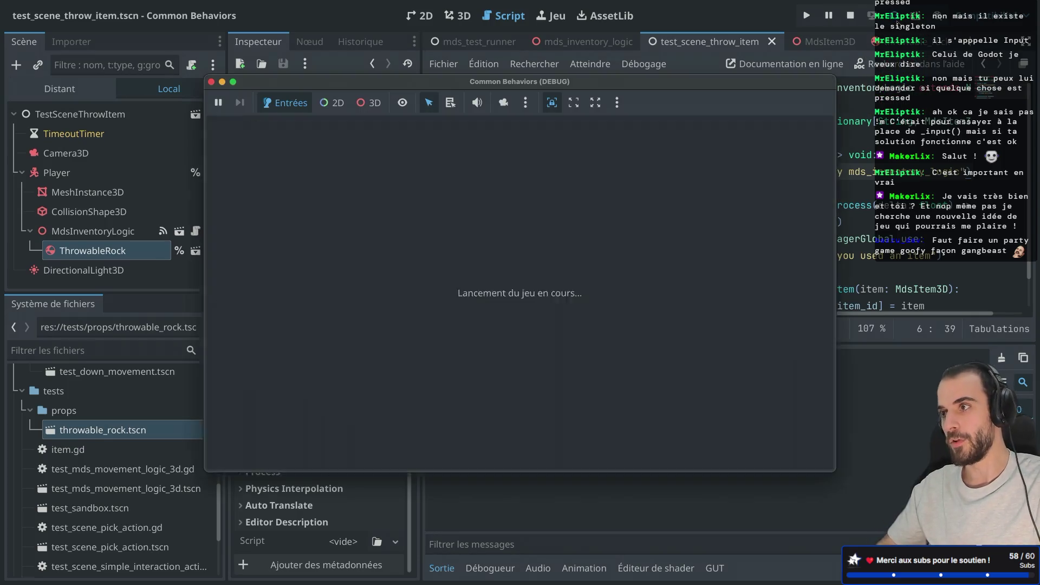
Step: In the remote tree, inspect ThrowableRock's Mds Item metadata (ID trowable-rock, quantity 1), then stop the game
drag(466, 88, 589, 101)
click(58, 90)
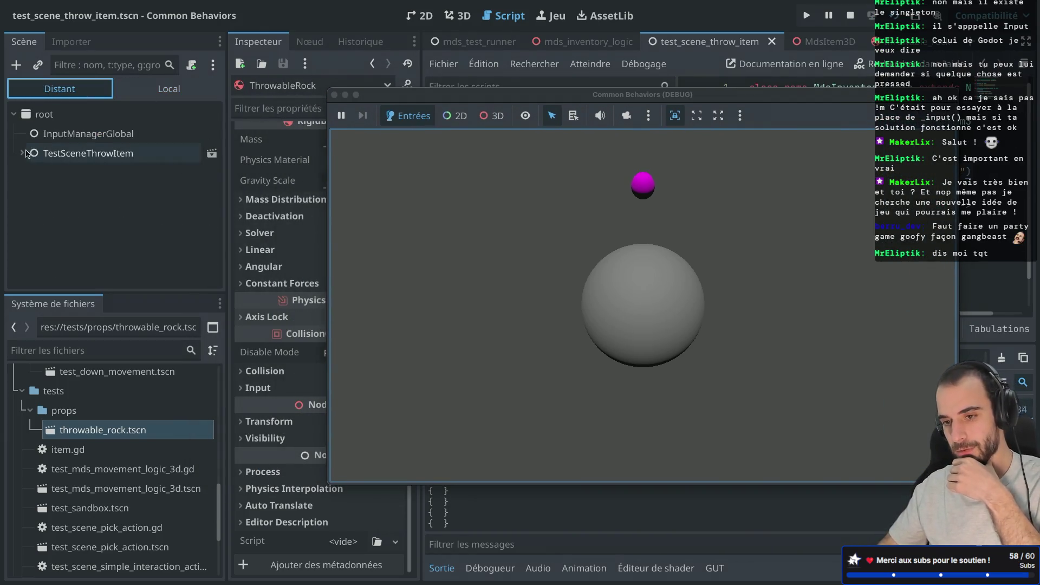
click(65, 134)
click(23, 153)
click(30, 212)
click(38, 270)
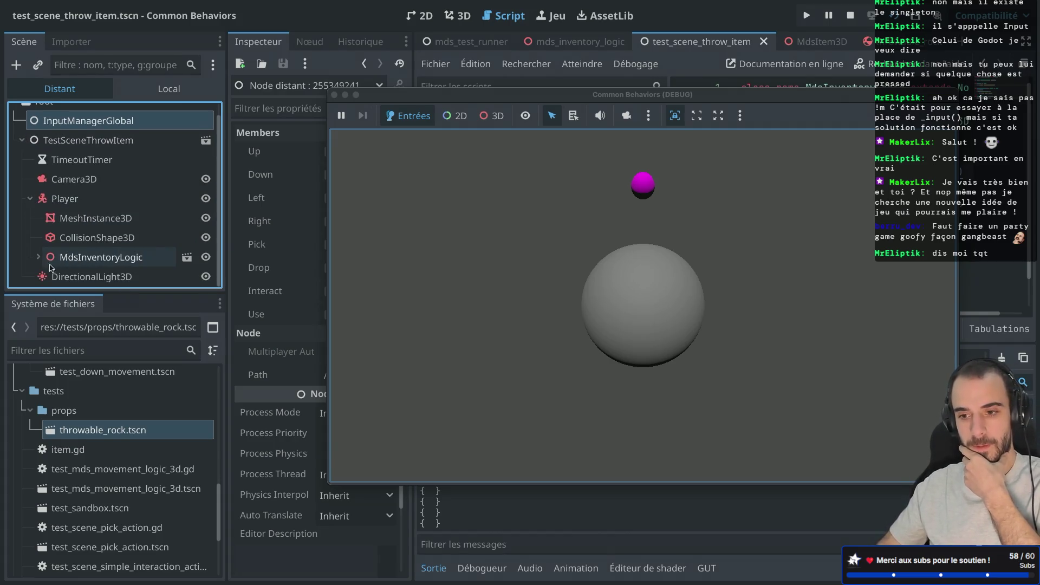
click(121, 255)
drag(442, 107, 641, 117)
scroll(310, 289, down, 15)
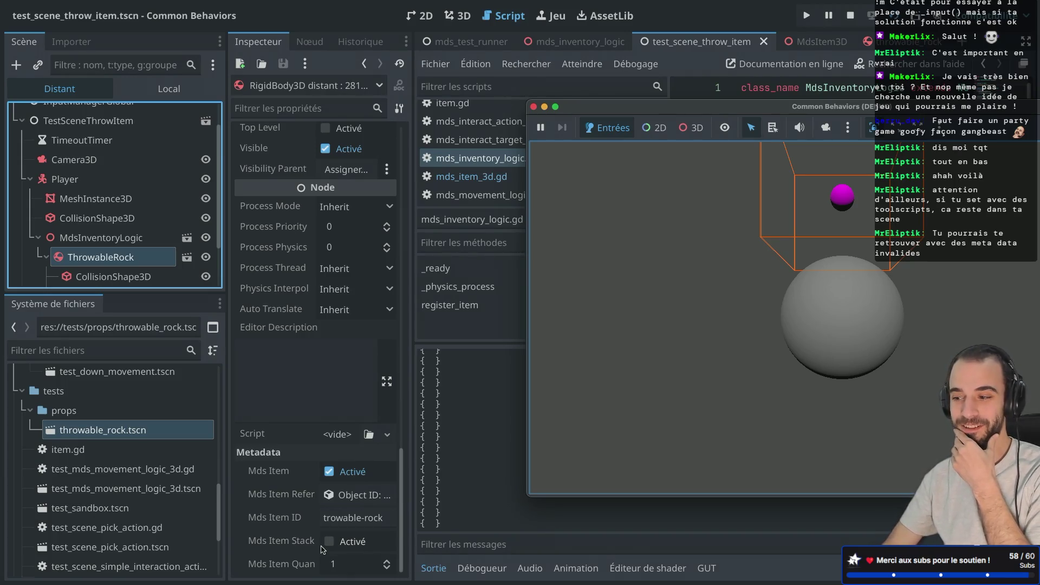
click(532, 108)
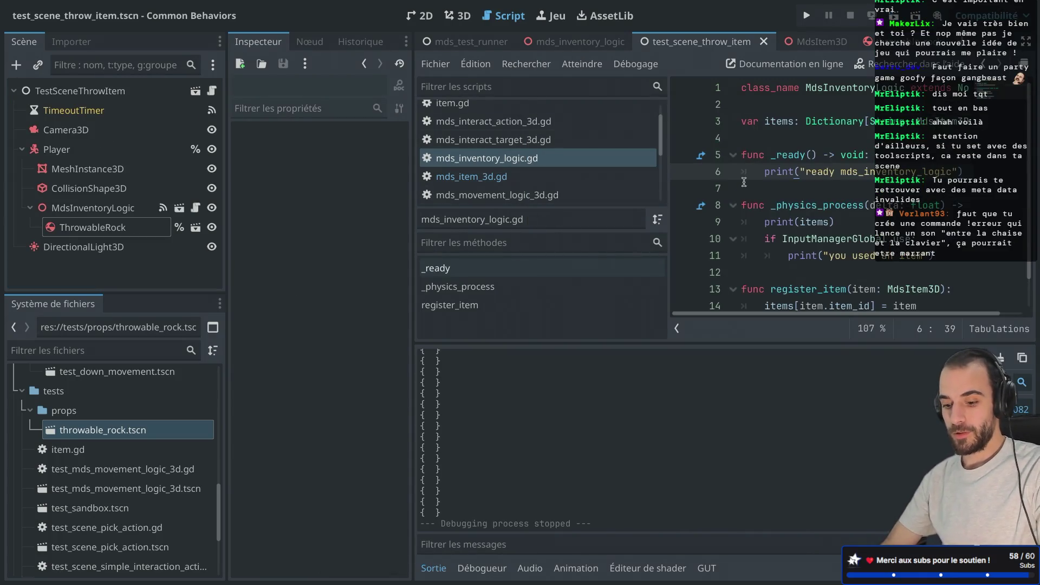
Step: Put the script editor in distraction-free mode and switch to the Safari has_meta docs
key(ctrl+shift+F11)
scroll(593, 181, down, 1)
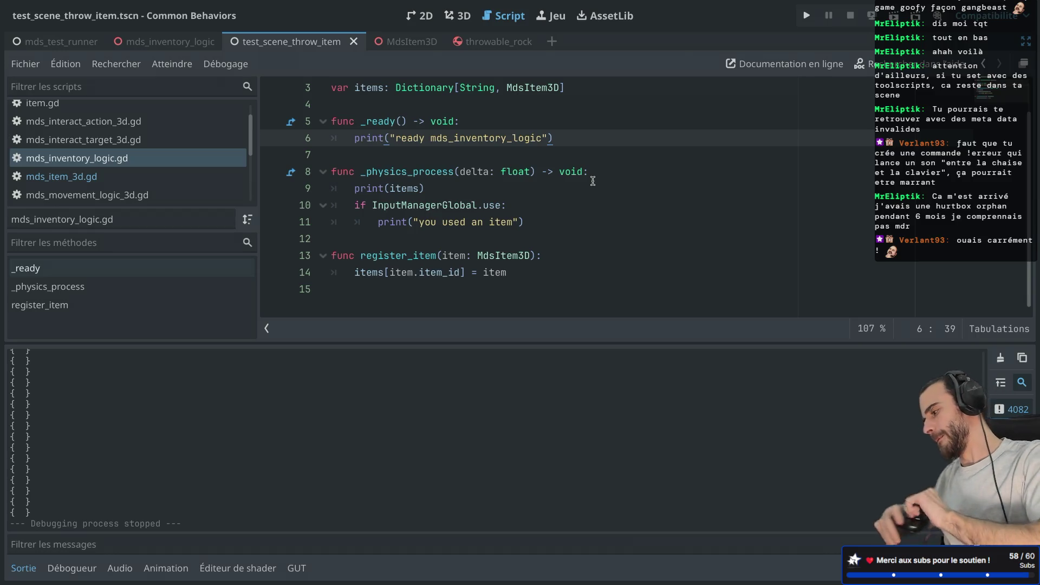
key(super+Tab)
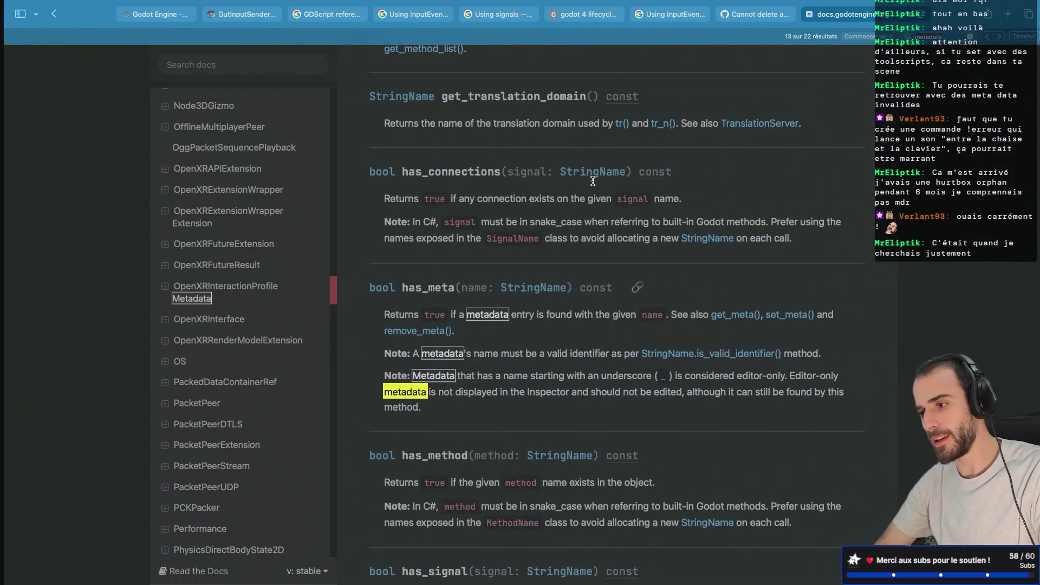
Step: Search for 'hyperslice' in a new Safari tab
key(super+t)
text(hpy)
key(BackSpace)
key(BackSpace)
text(ypersli)
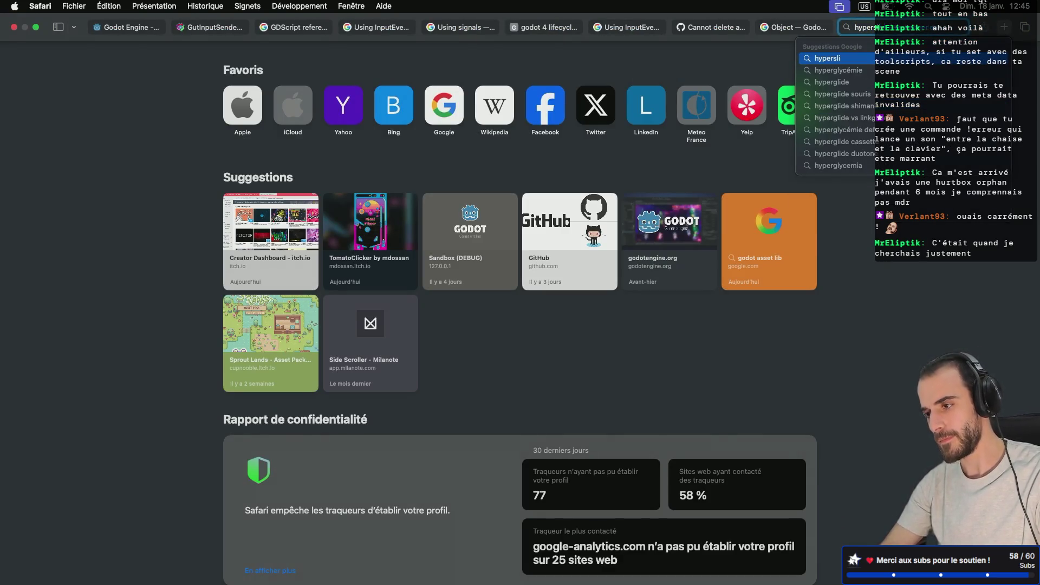
text(ce)
key(Return)
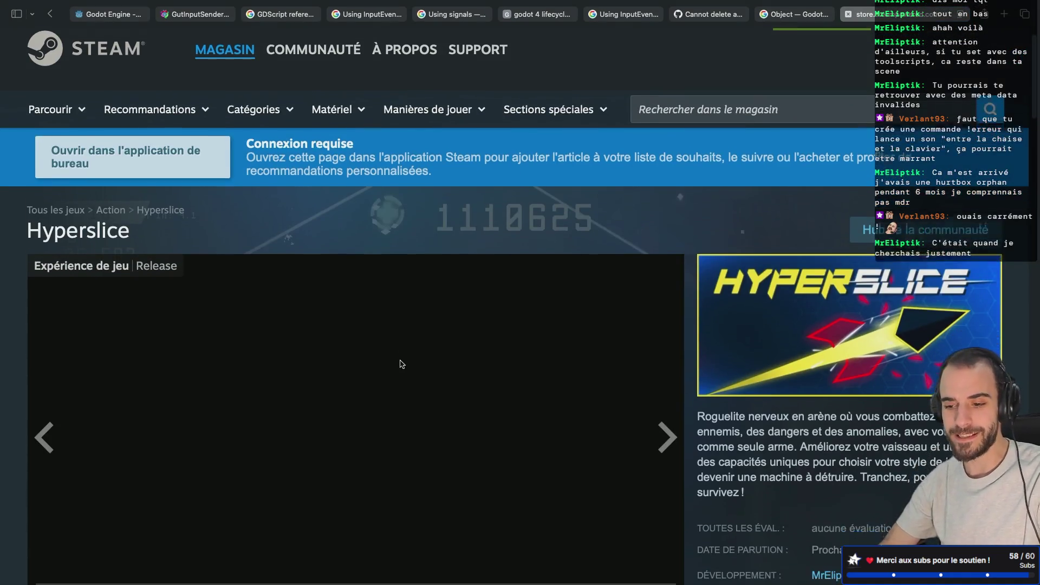
Step: Watch the Hyperslice trailer fullscreen, then exit fullscreen
scroll(401, 363, down, 4)
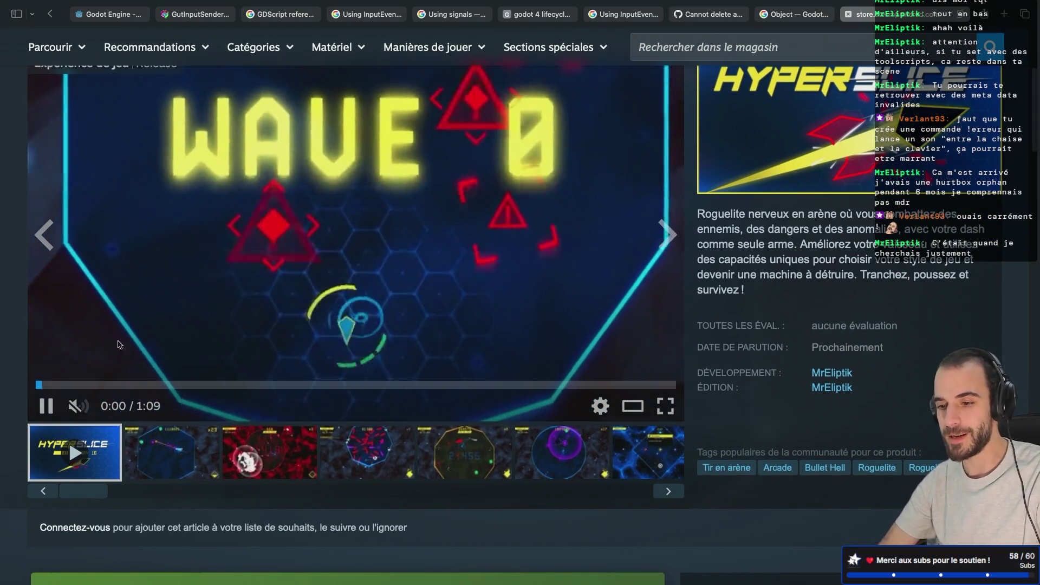
scroll(328, 423, up, 1)
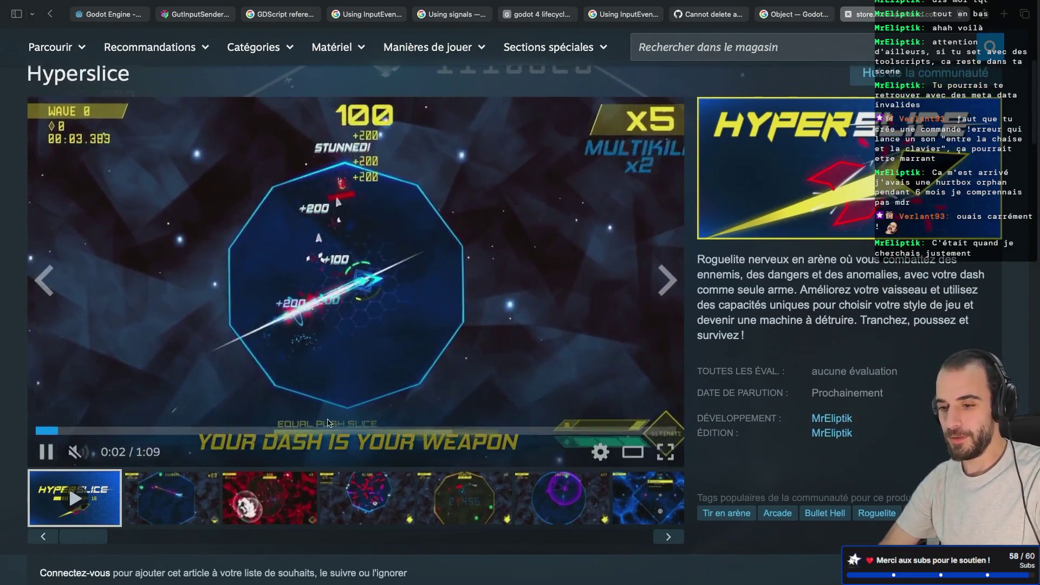
double_click(327, 423)
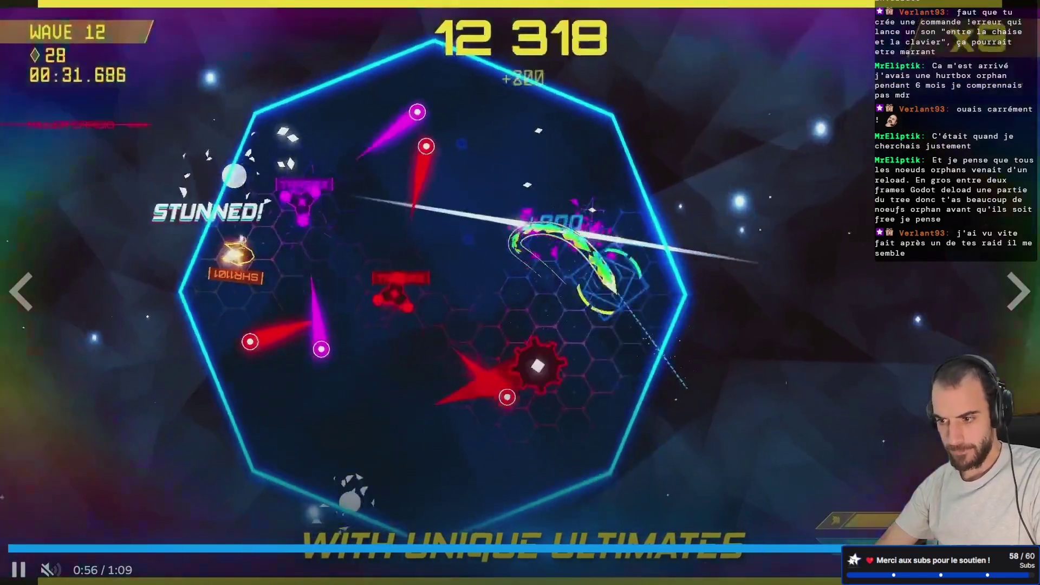
key(Escape)
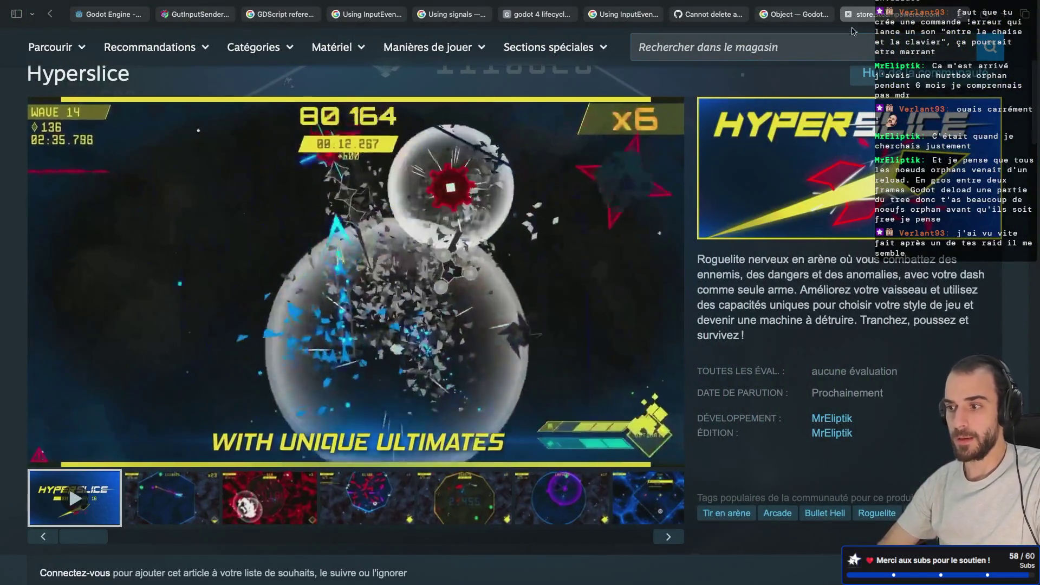
Step: Close the Steam store tab, return to the metadata docs, then go back to Godot
click(848, 22)
click(848, 13)
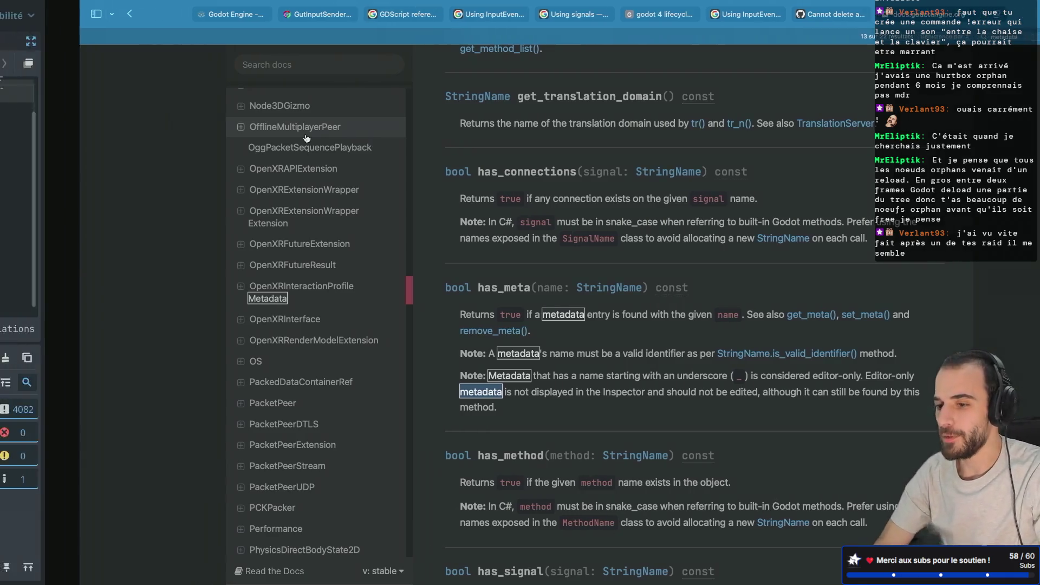
key(super+Tab)
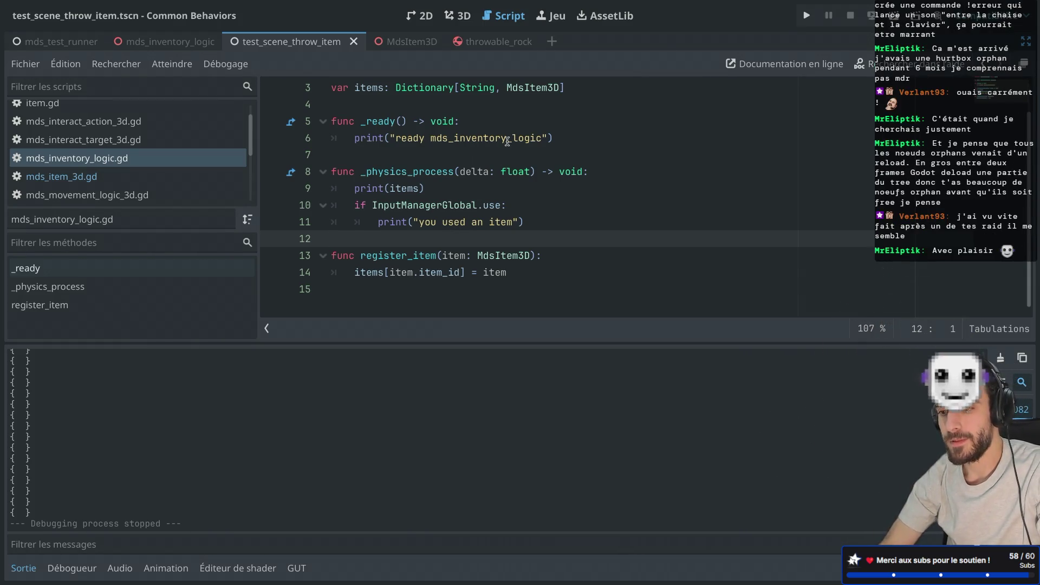
Step: Select the _ready name and its print line, then restore the Scene, Inspector and FileSystem docks
scroll(485, 178, up, 1)
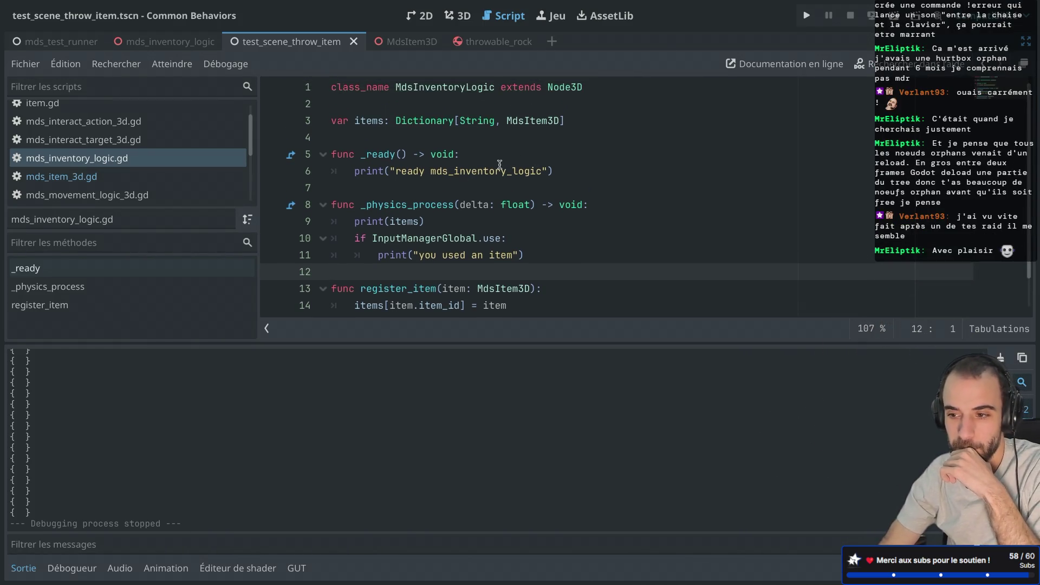
scroll(500, 165, down, 1)
double_click(387, 142)
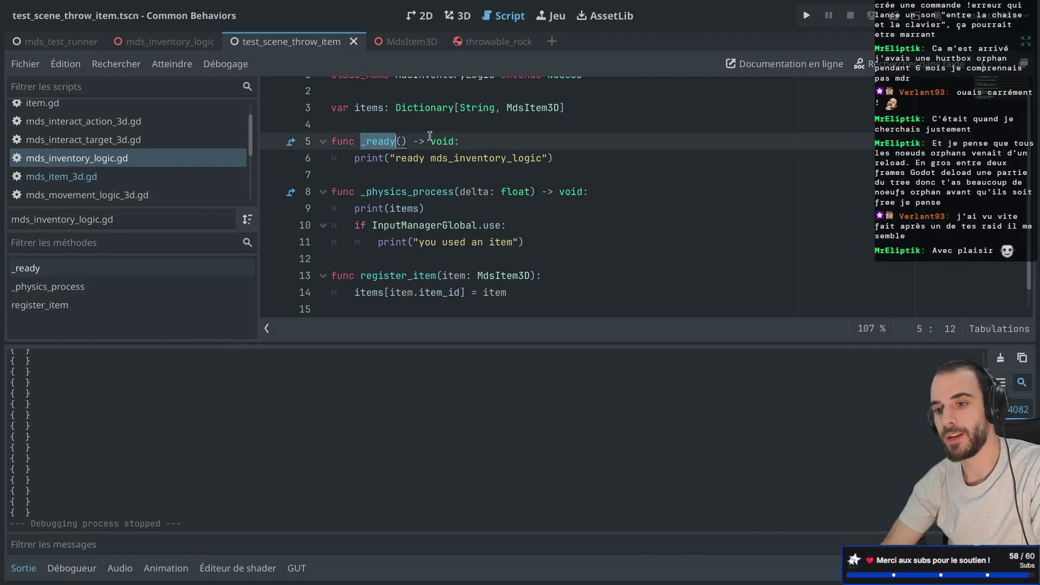
scroll(402, 139, up, 1)
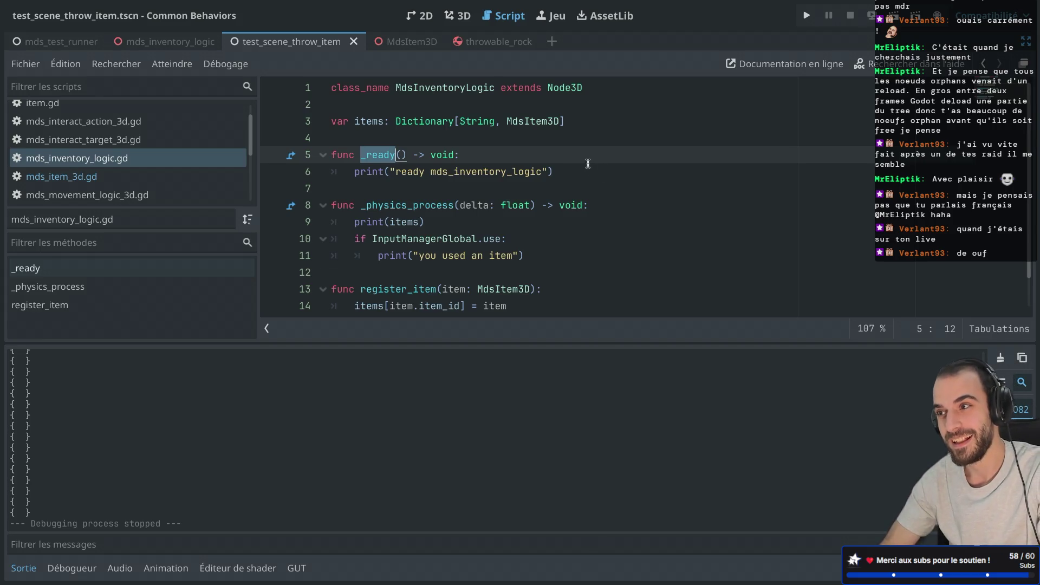
drag(564, 166, 558, 158)
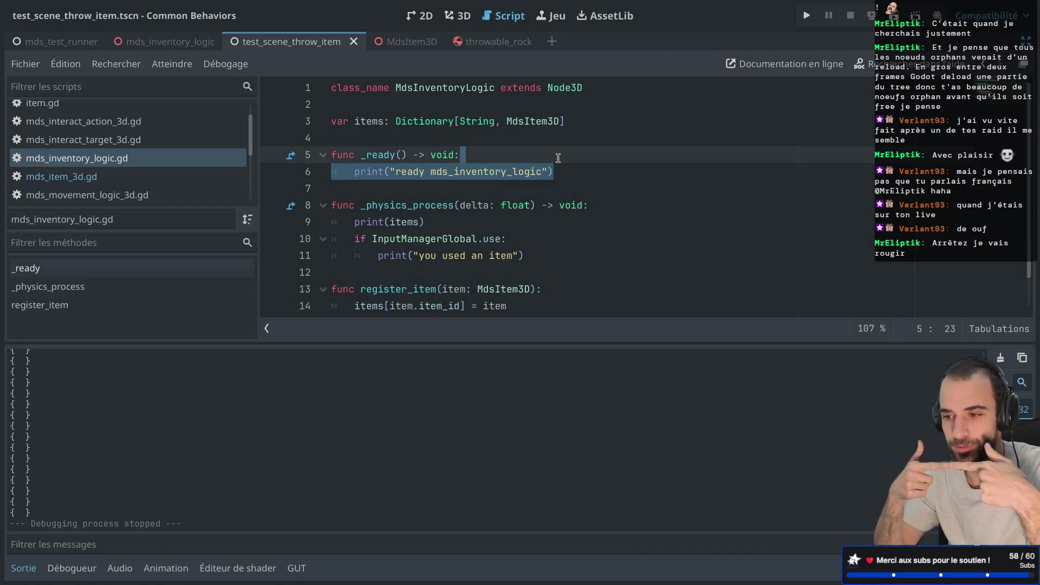
click(558, 157)
key(ctrl+shift+F11)
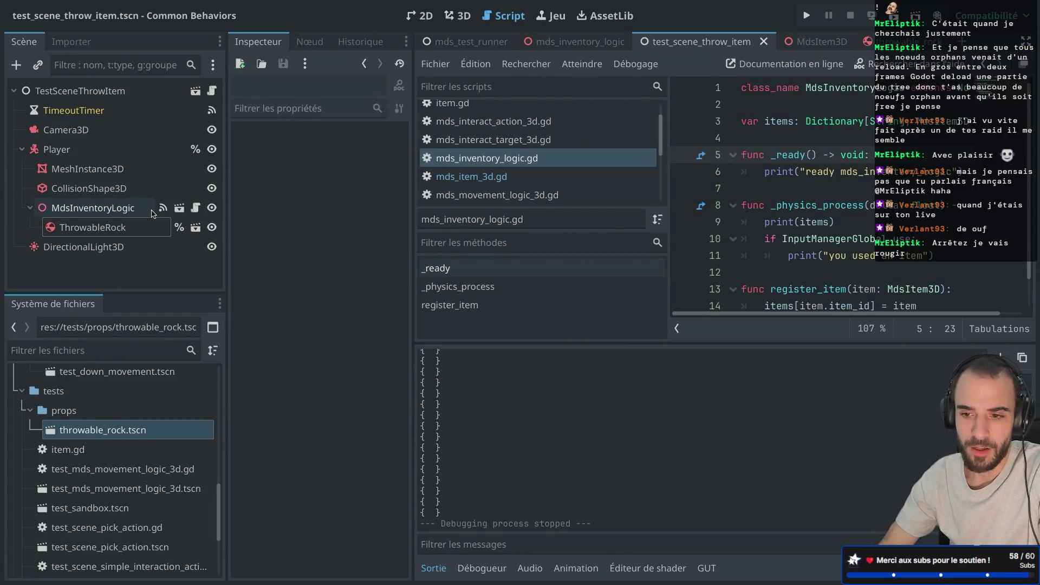
Step: In _ready, add a 'for child in get_children():' loop
key(ctrl+shift+F11)
key(Return)
text(for)
text(child in)
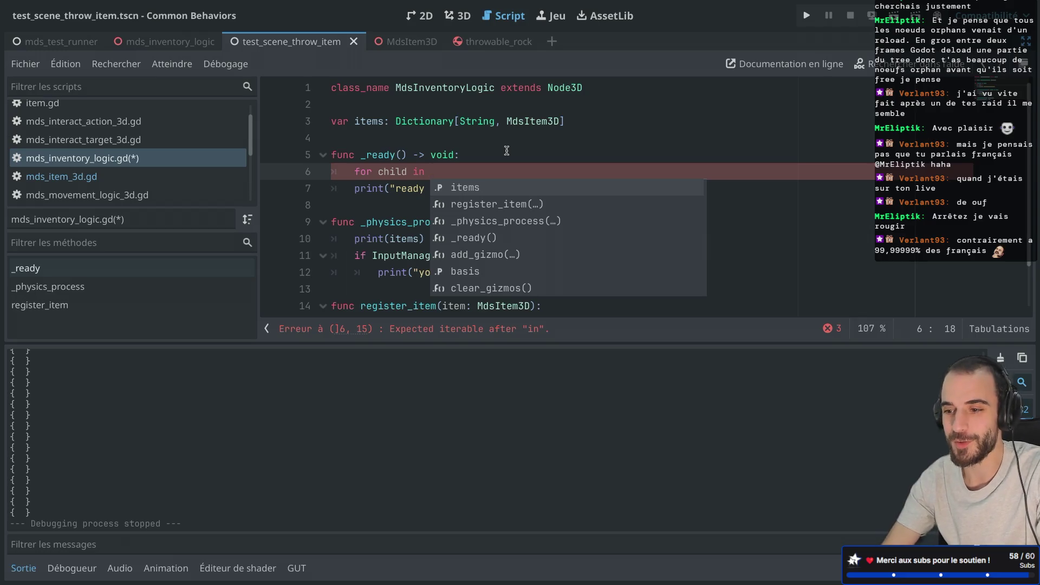
text(get_)
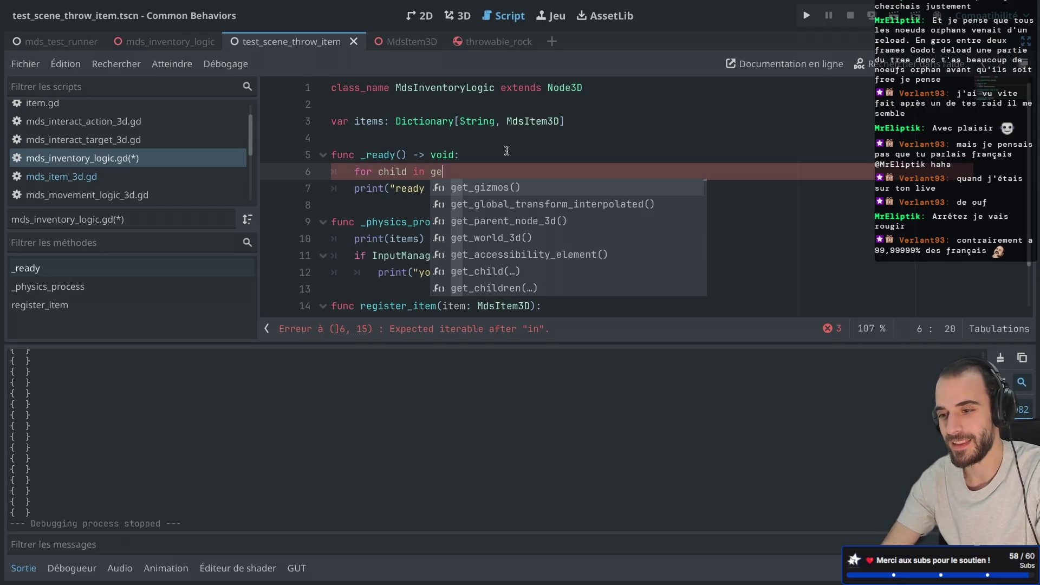
text(child)
key(Down)
key(Return)
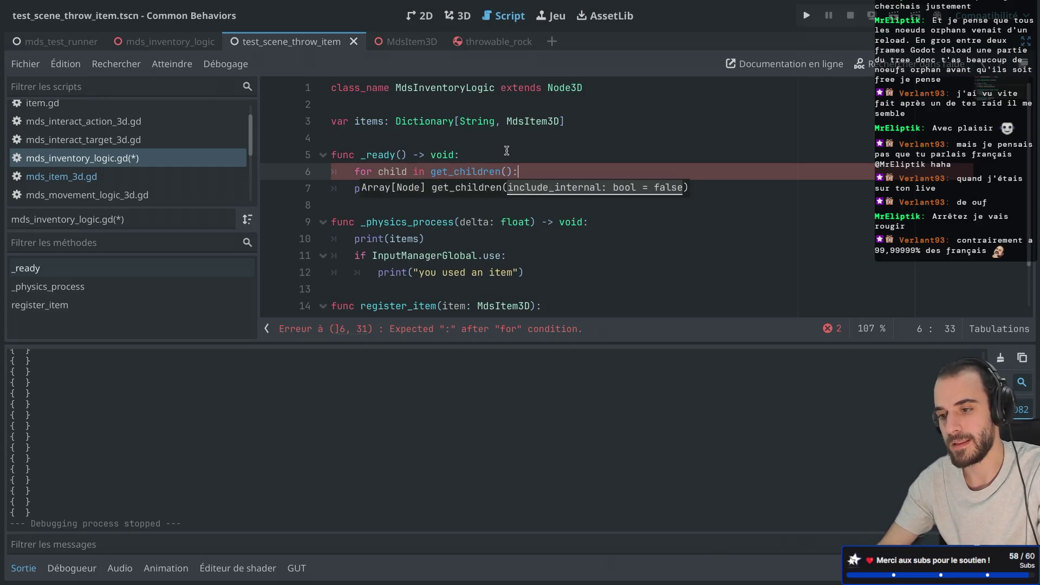
key(Return)
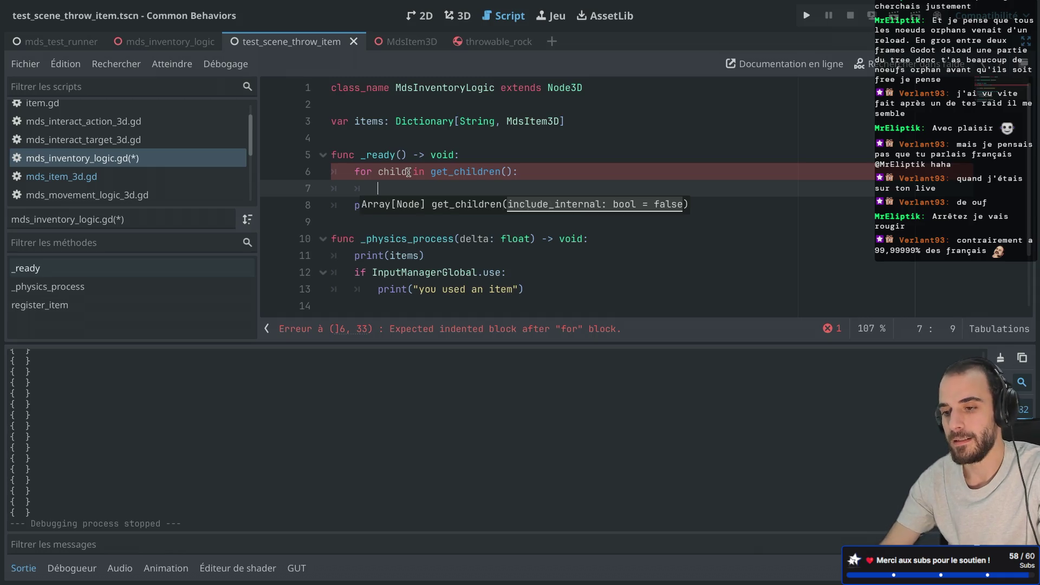
Step: Inside the loop add 'if child.has_meta("mds_item"):' and save
text(f child.has)
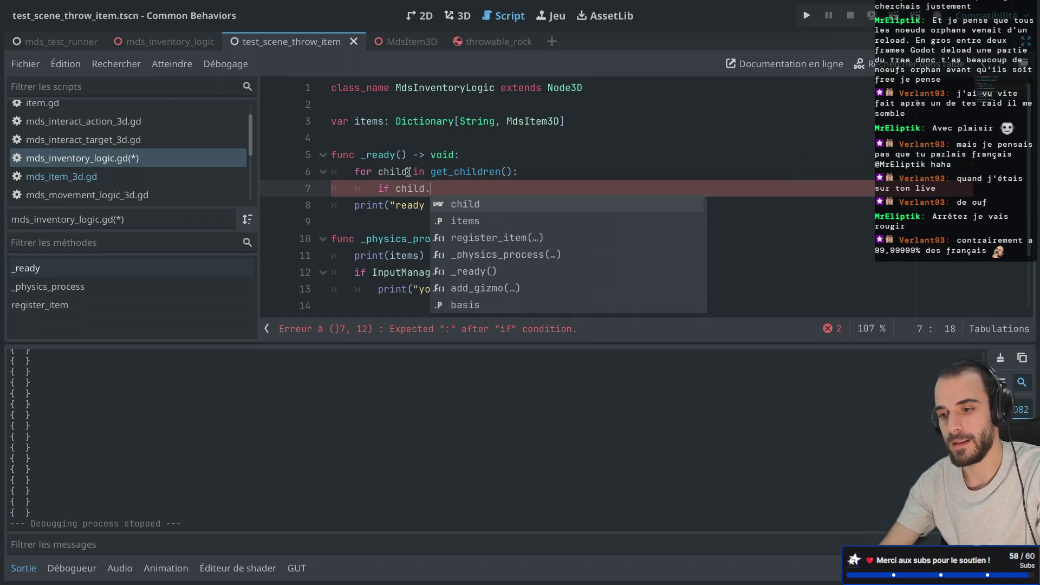
key(Down)
key(Down)
key(Down)
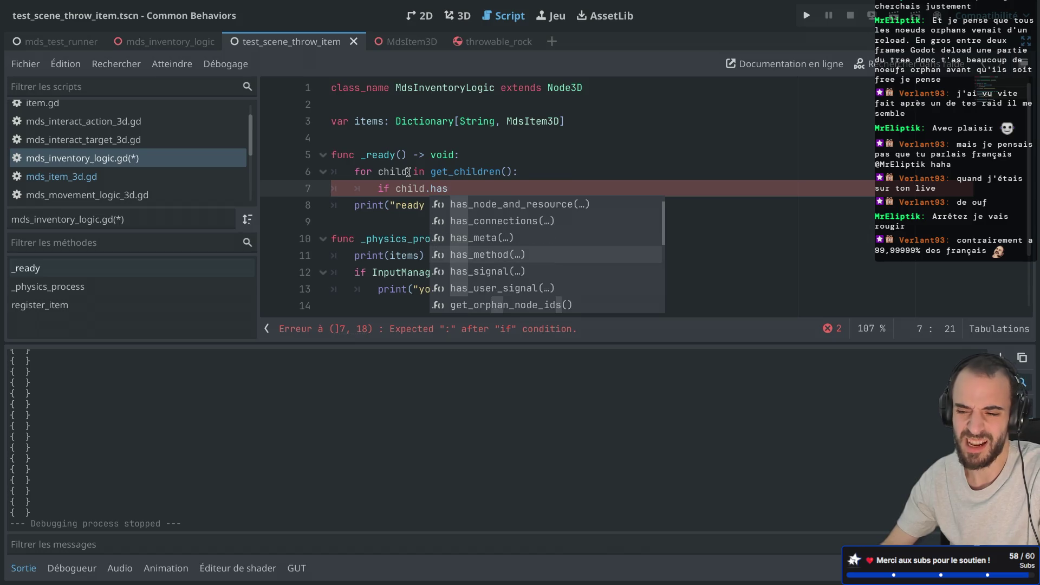
key(Return)
text(")
text(mds_item)
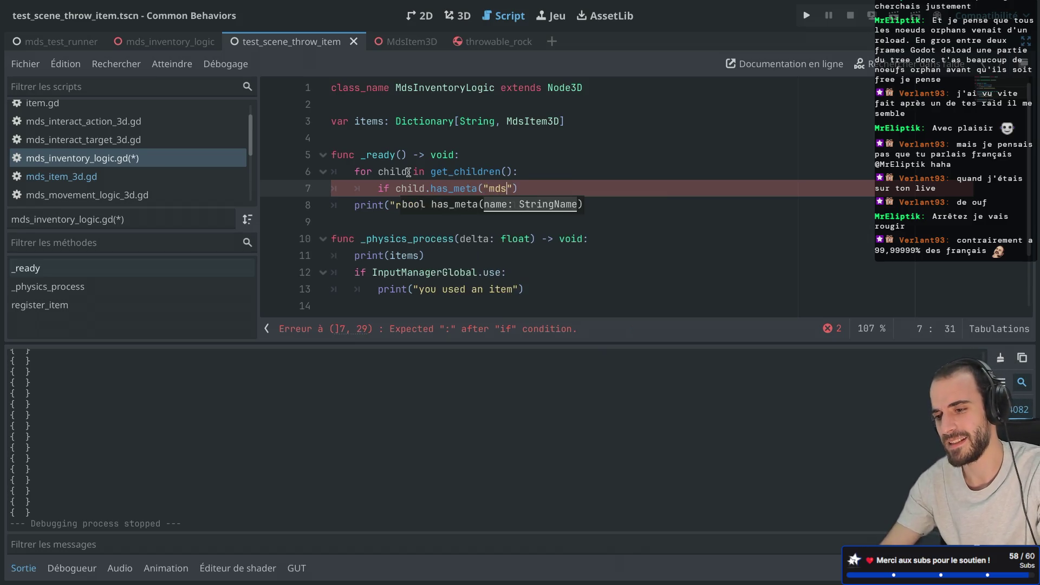
key(ctrl+s)
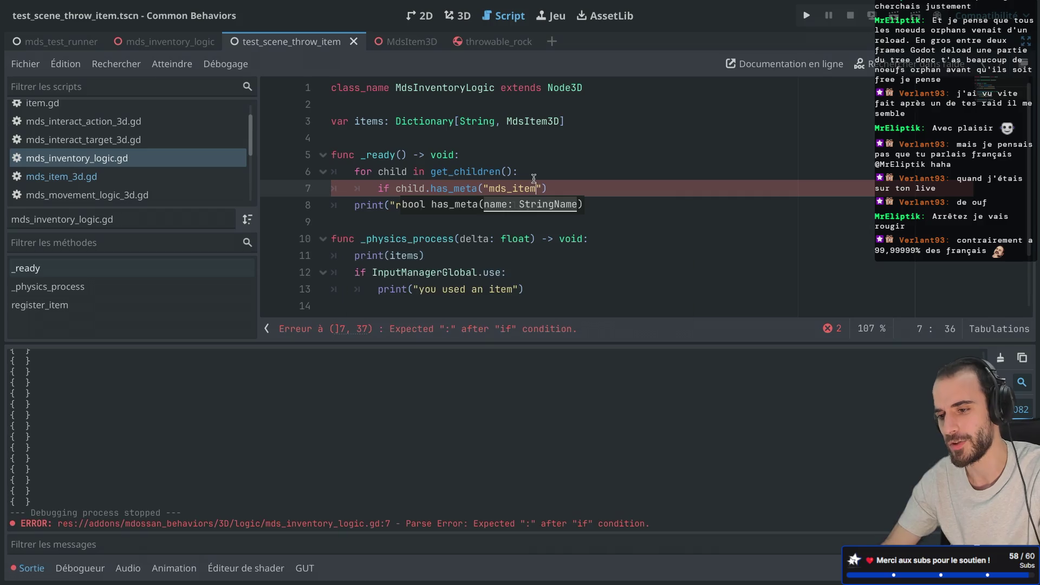
Step: Store items[child.get_meta("mds_item_id")] = child.get_meta("mds_item_reference") and save
click(560, 188)
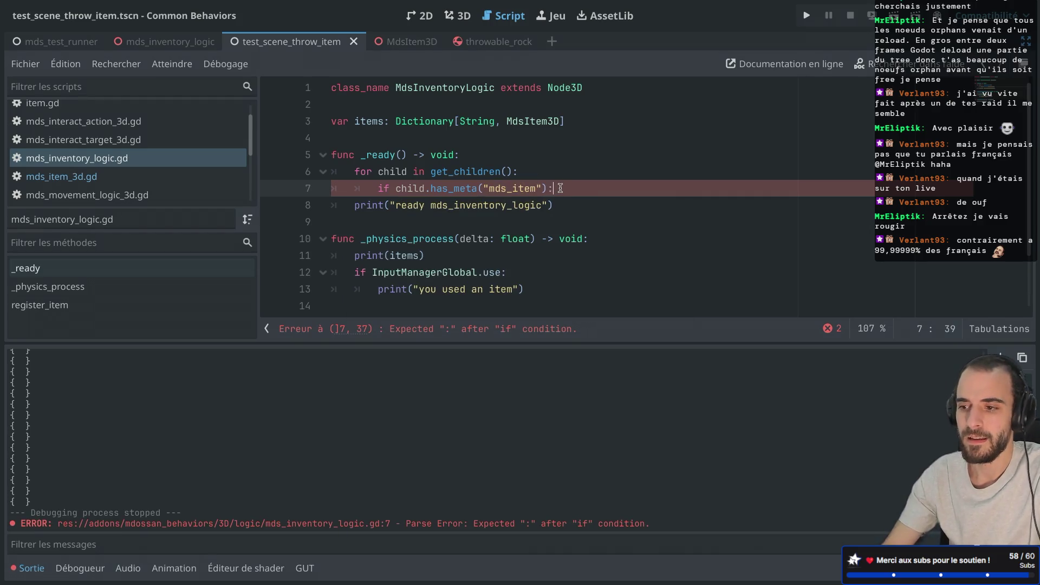
key(Return)
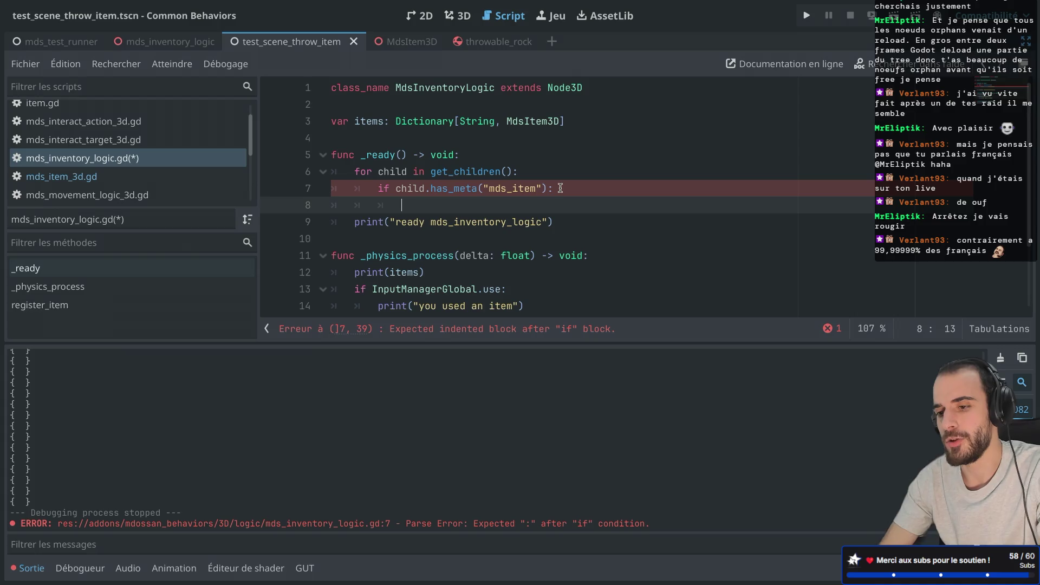
text(items.)
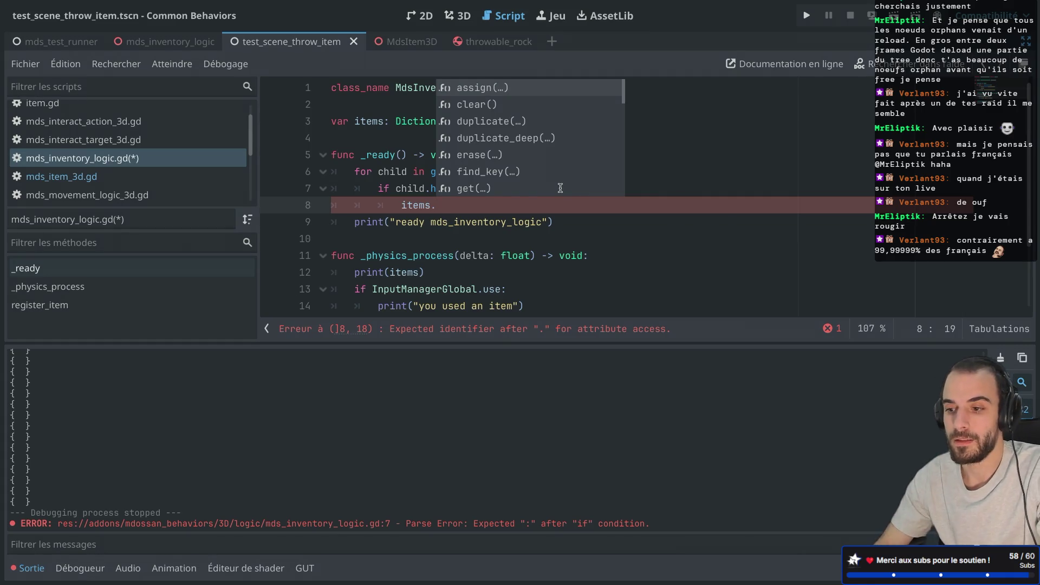
key(BackSpace)
text([])
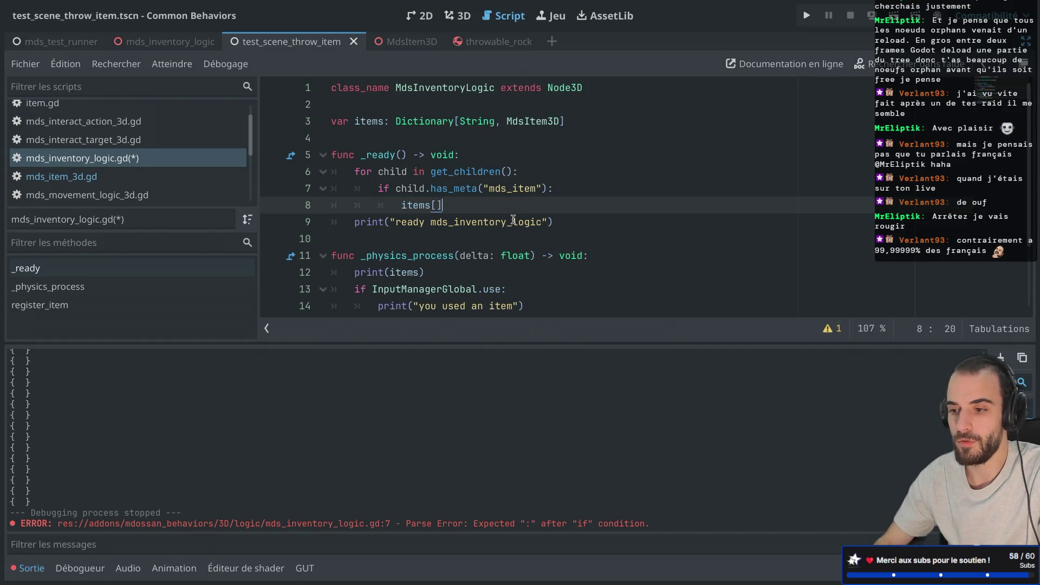
text(child.g)
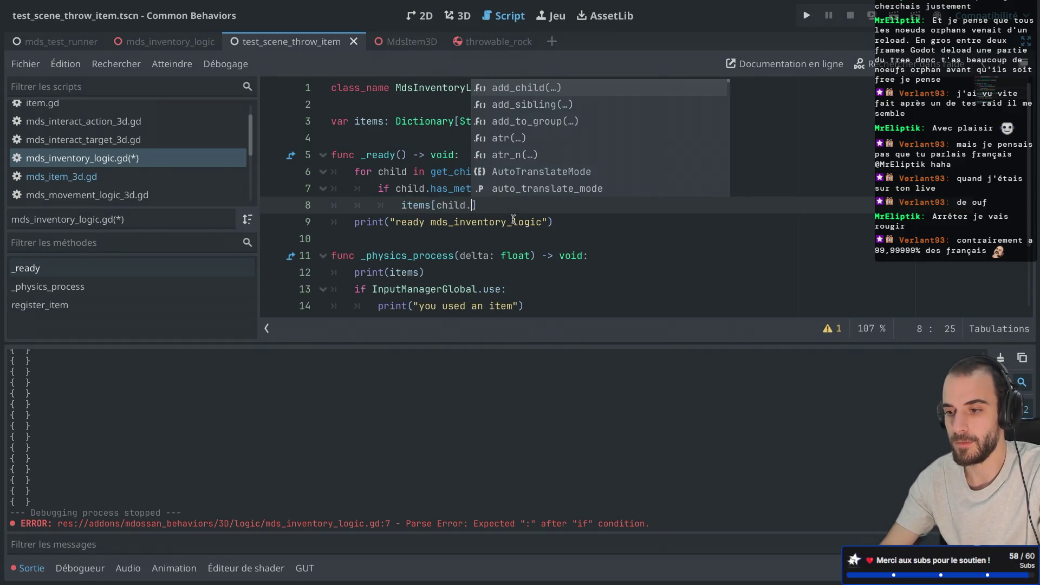
text(et_me)
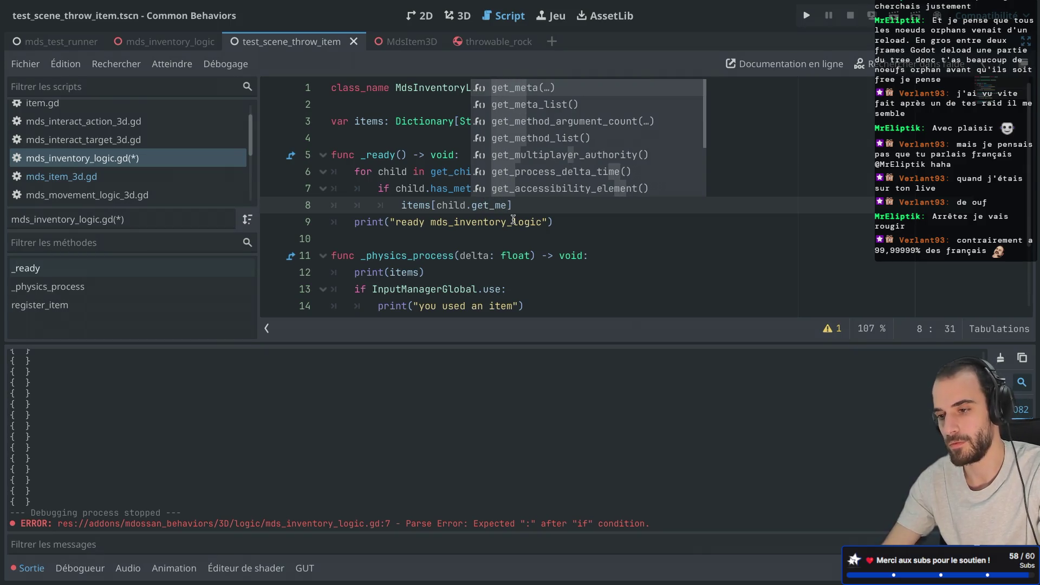
key(Return)
text("mds_item_)
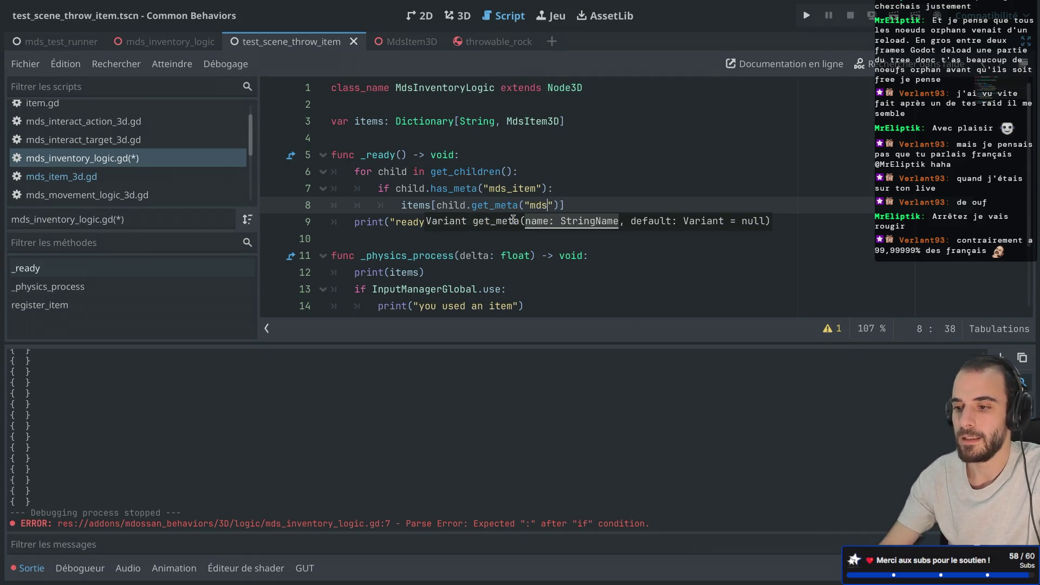
text(id)
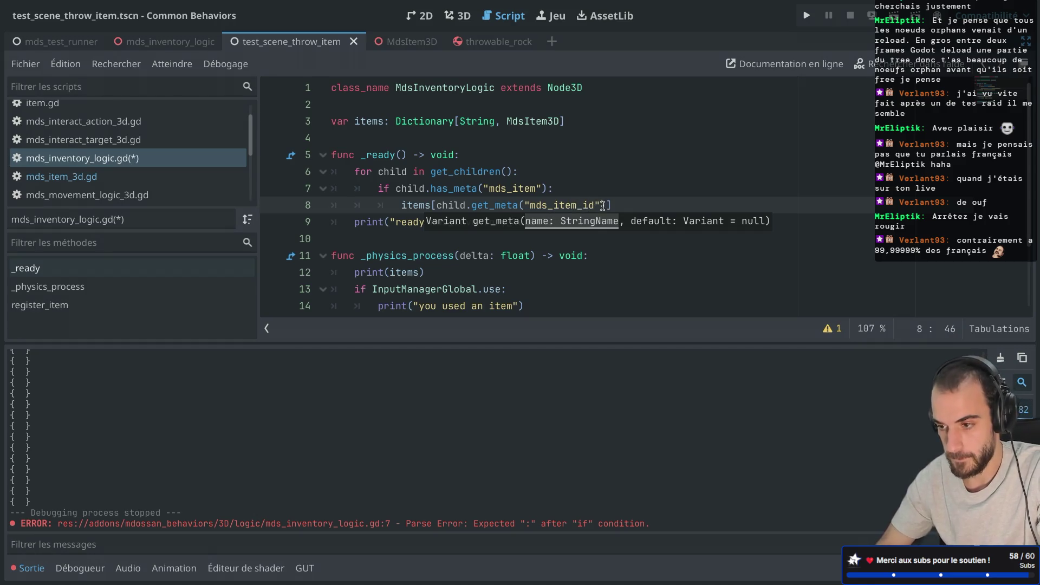
key(End)
text(child.)
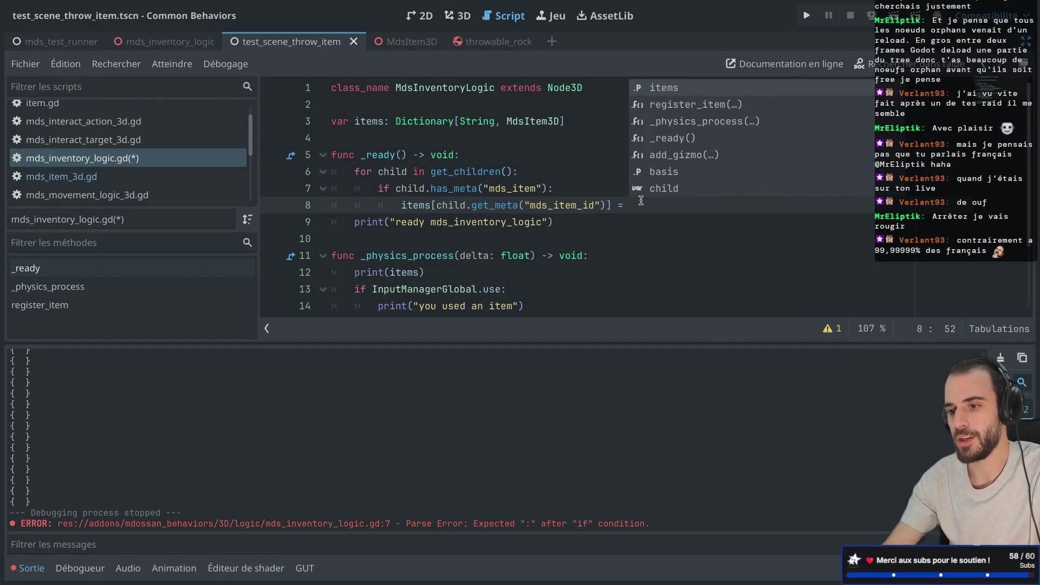
text(get)
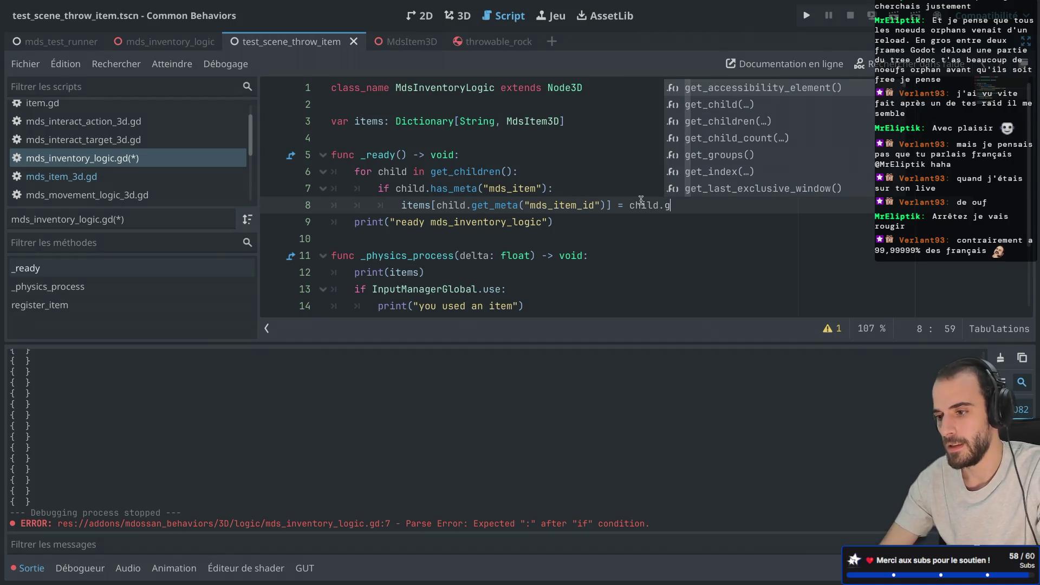
key(Down)
key(Down)
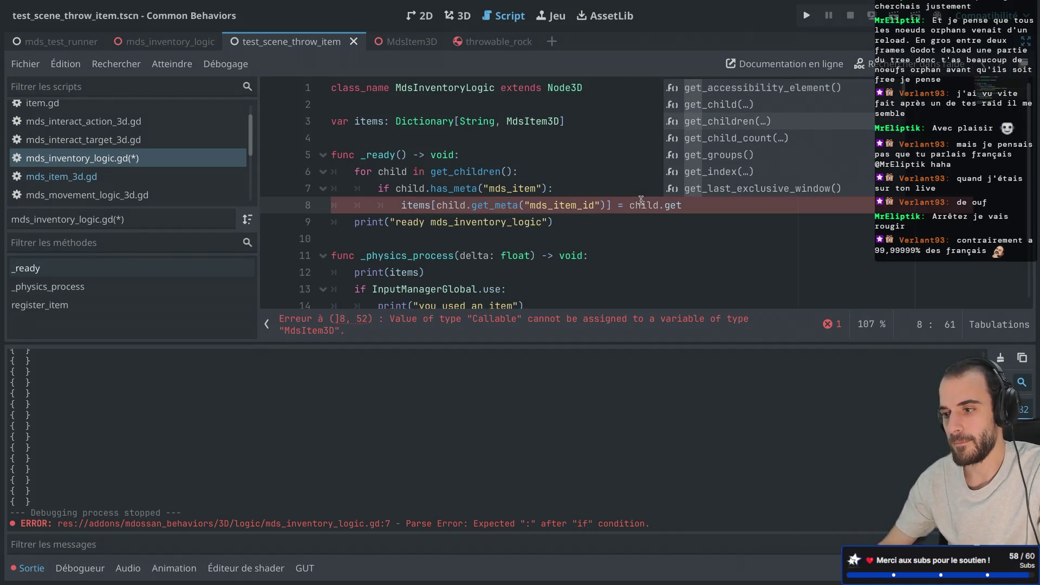
text(_meta(")
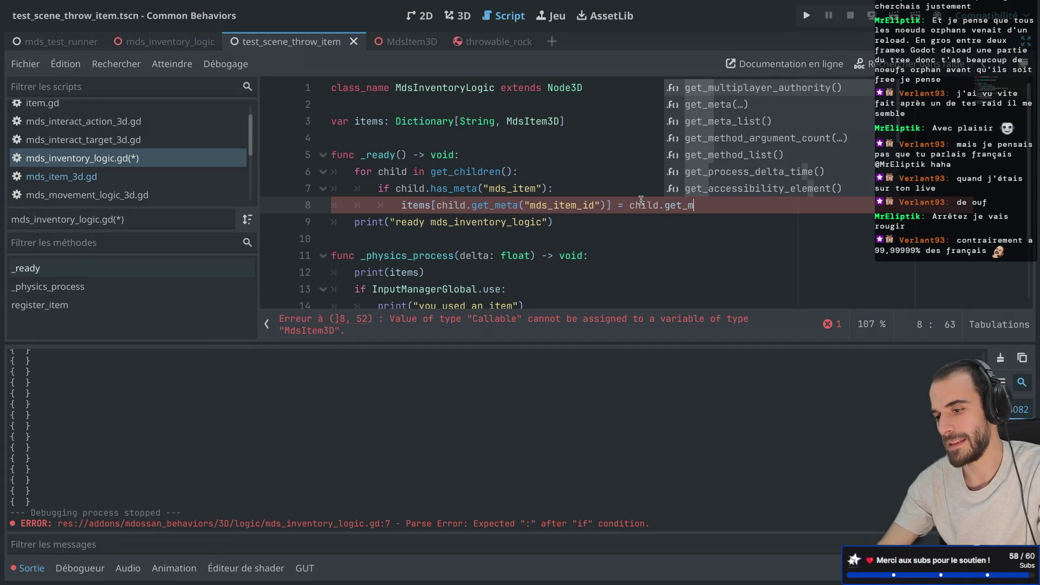
text(mds_it)
text(em_reference)
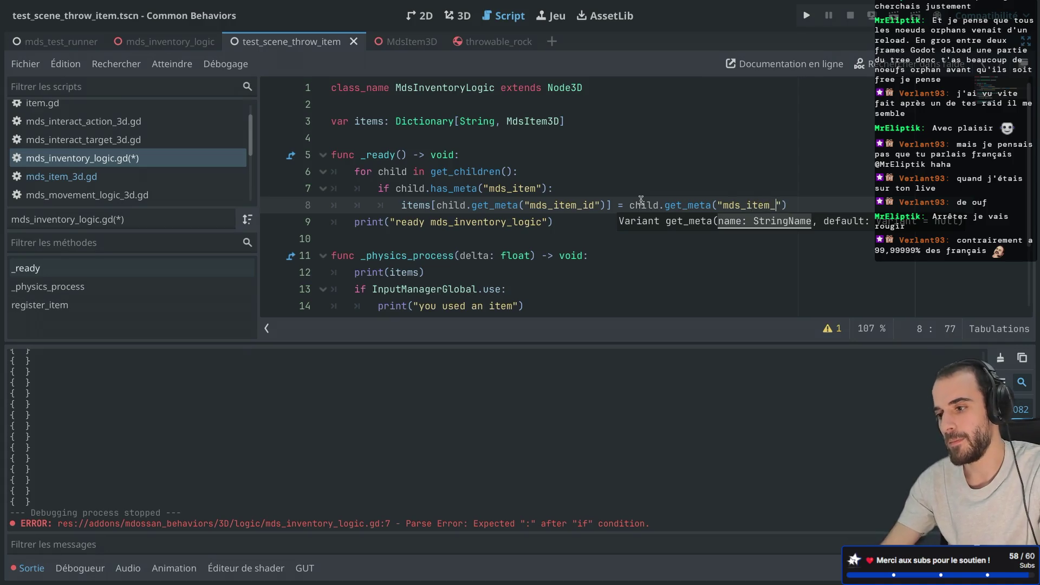
key(ctrl+s)
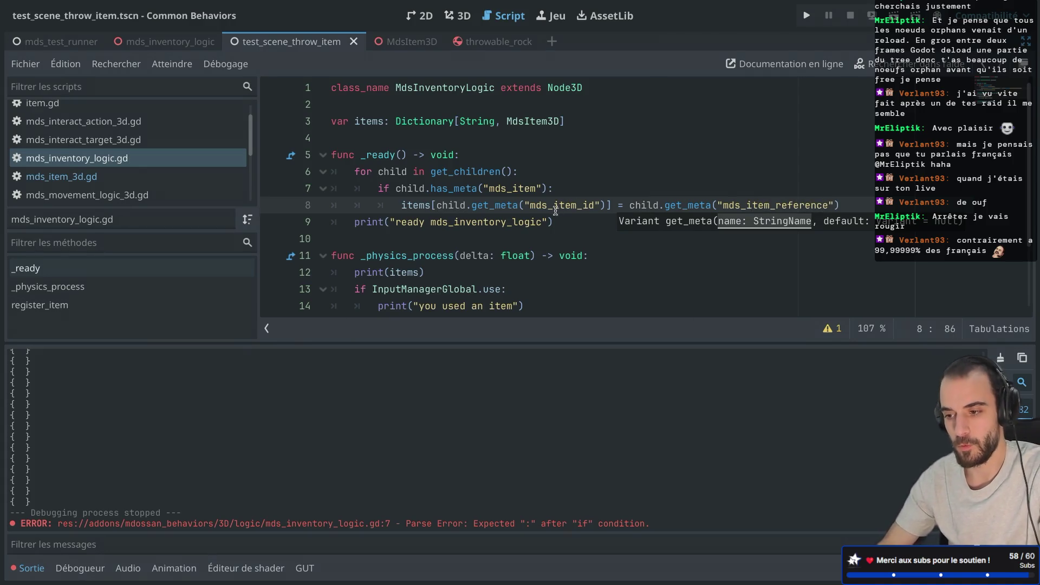
Step: Delete the ready debug print line from _ready
click(561, 223)
drag(562, 224, 315, 224)
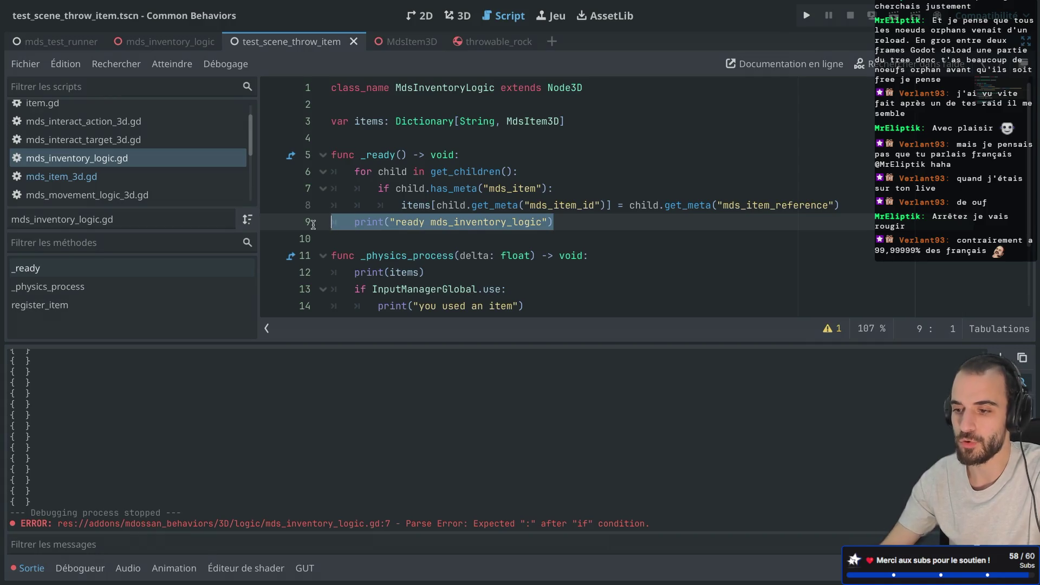
key(BackSpace)
key(BackSpace)
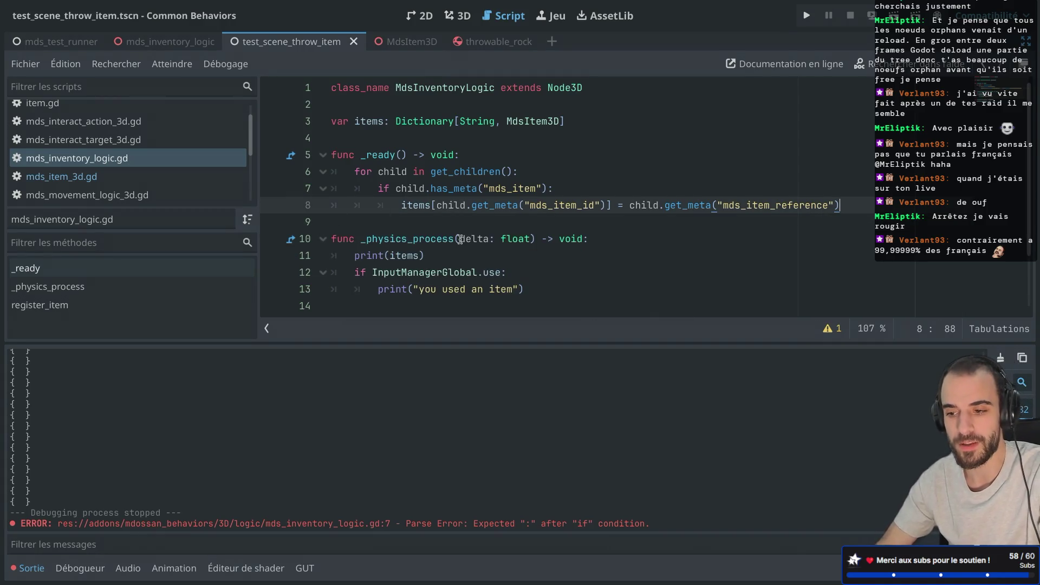
scroll(460, 239, down, 2)
Step: Save and run the throw-item scene with F6 to check the printed items
click(401, 292)
key(ctrl+s)
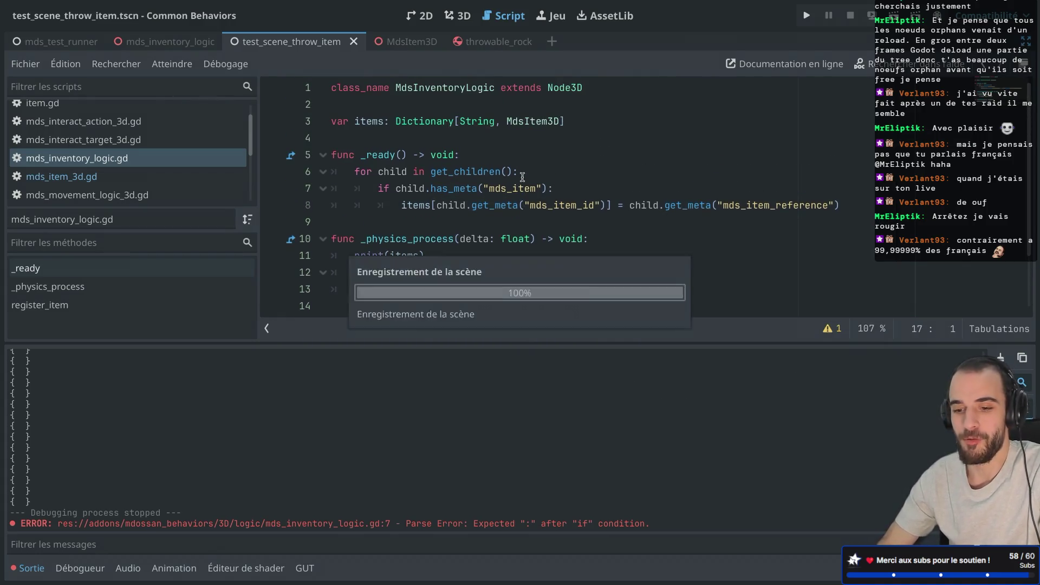
key(F6)
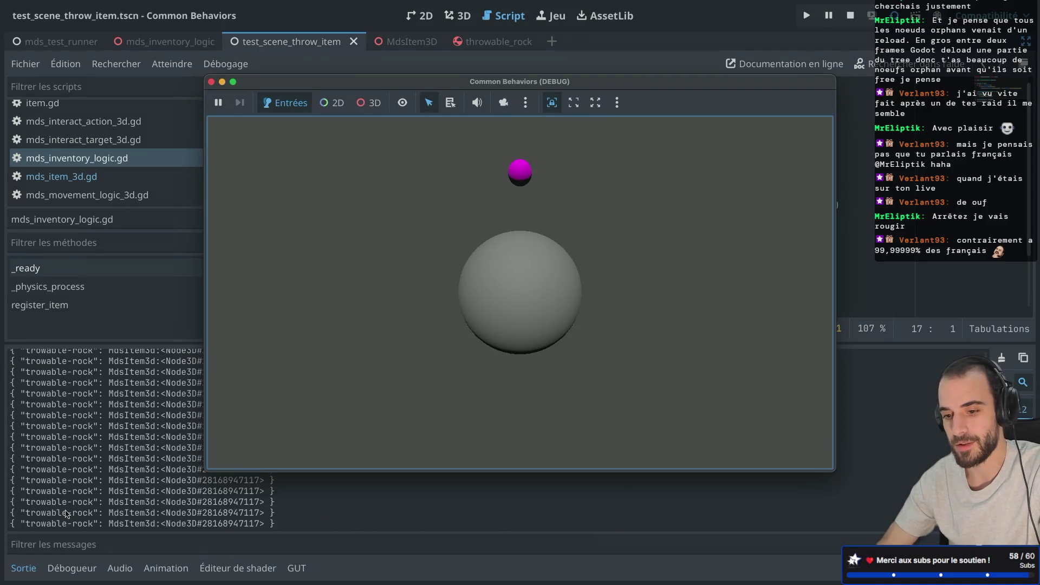
Step: Stop the running scene and bring the editor side panels back
click(214, 490)
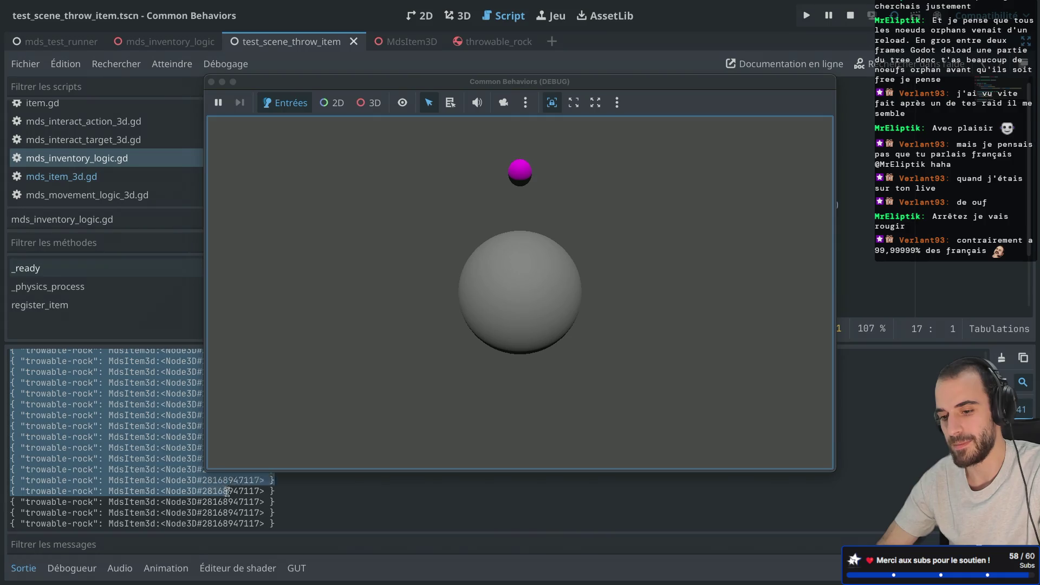
click(211, 81)
click(496, 154)
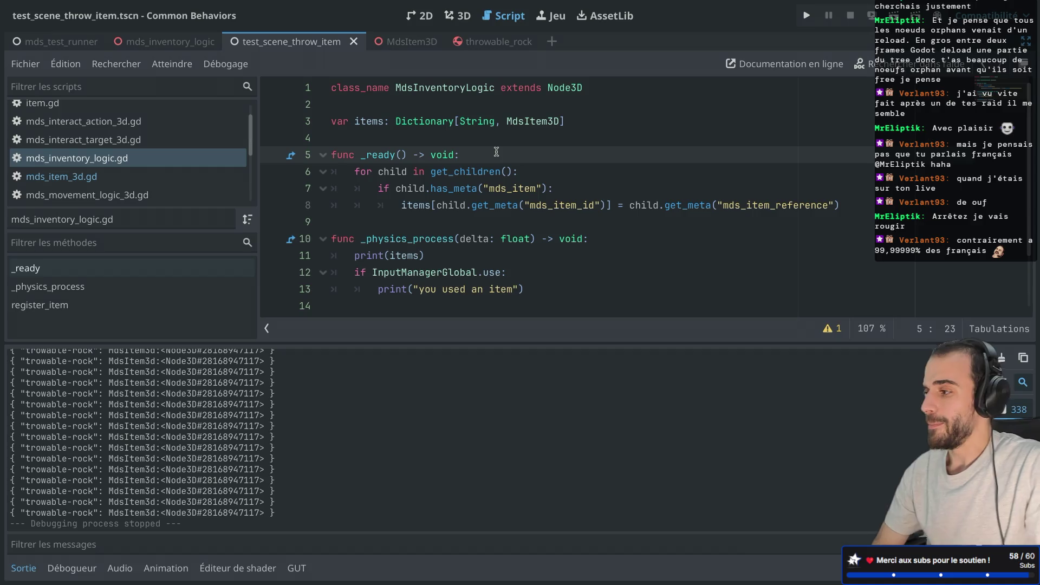
key(ctrl+shift+F11)
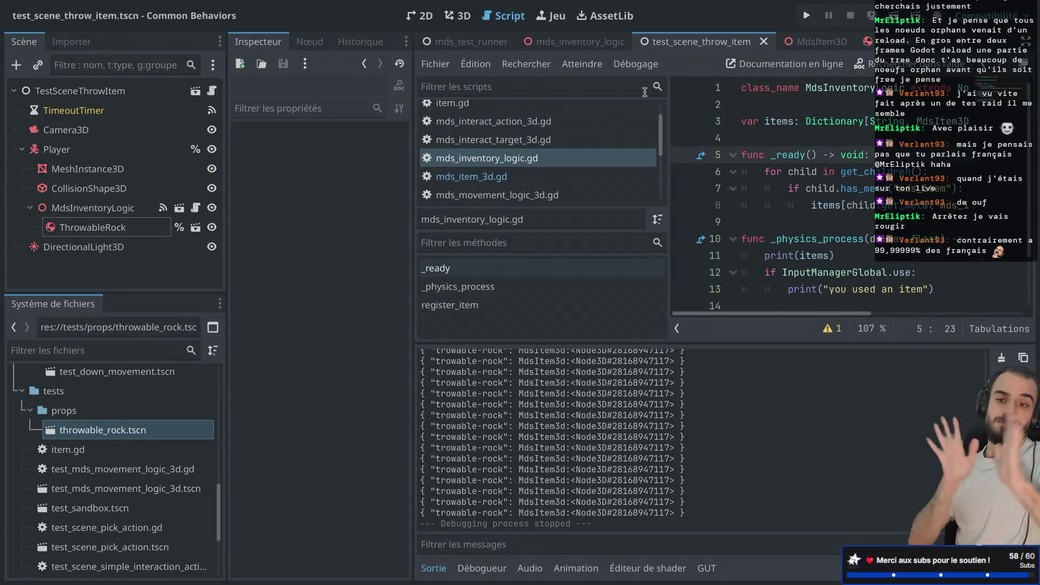
Step: Add 'var selected_item: MdsItem3D' on line 4 below items and save
key(ctrl+shift+F11)
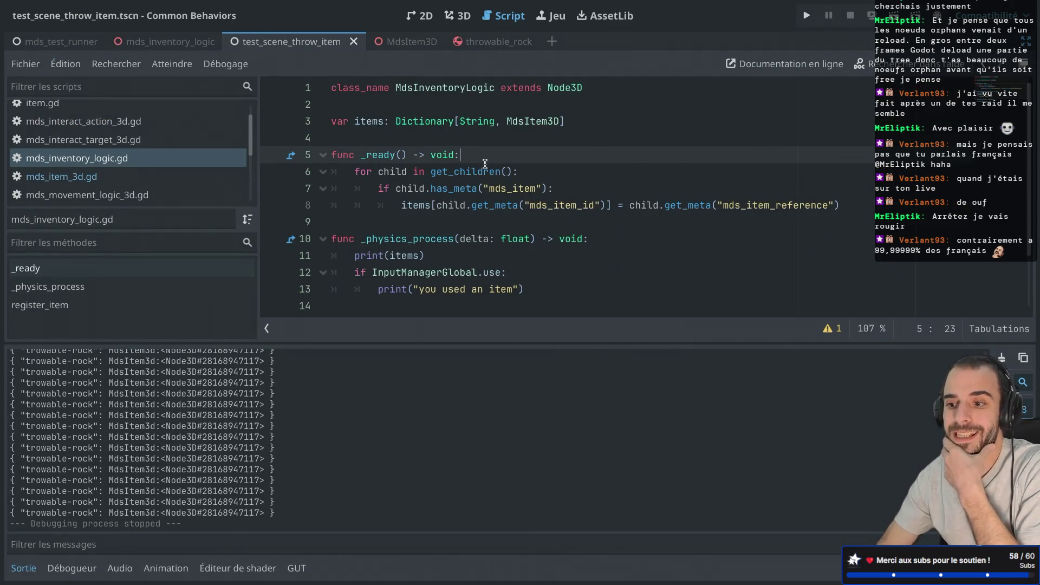
click(583, 122)
key(Return)
text(var selected_i)
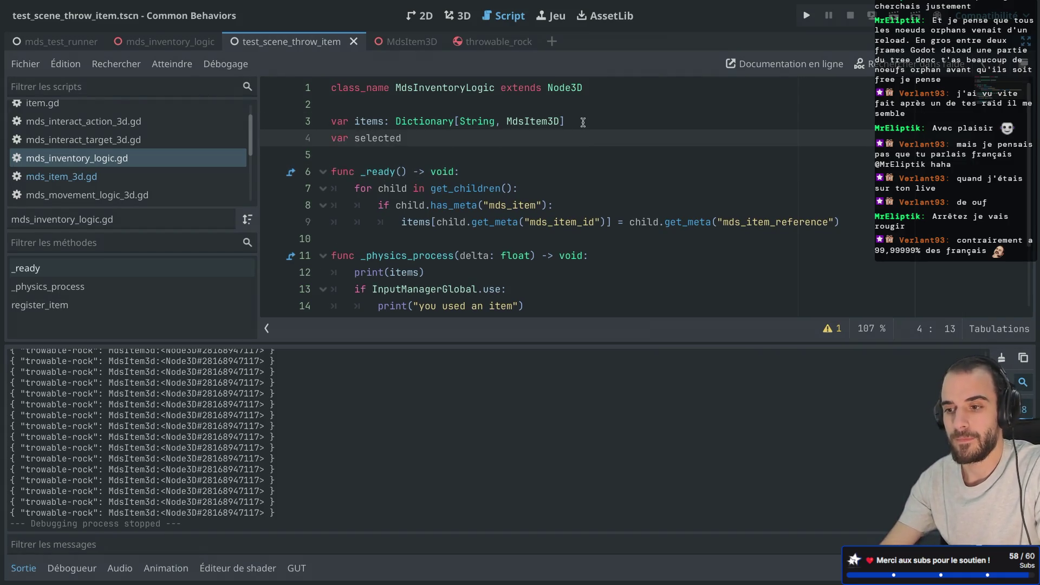
text(tem: )
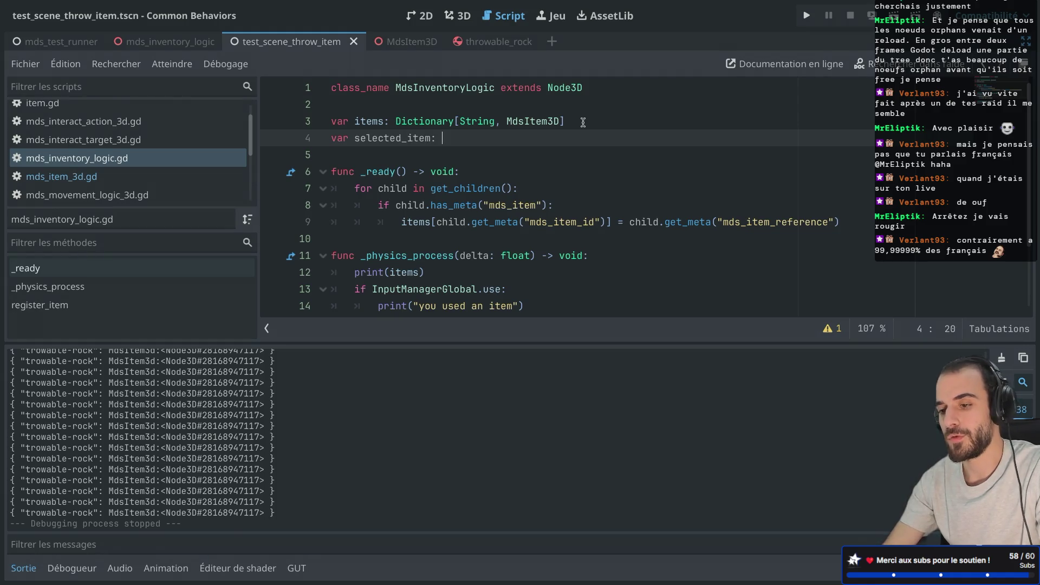
text(MdsItem)
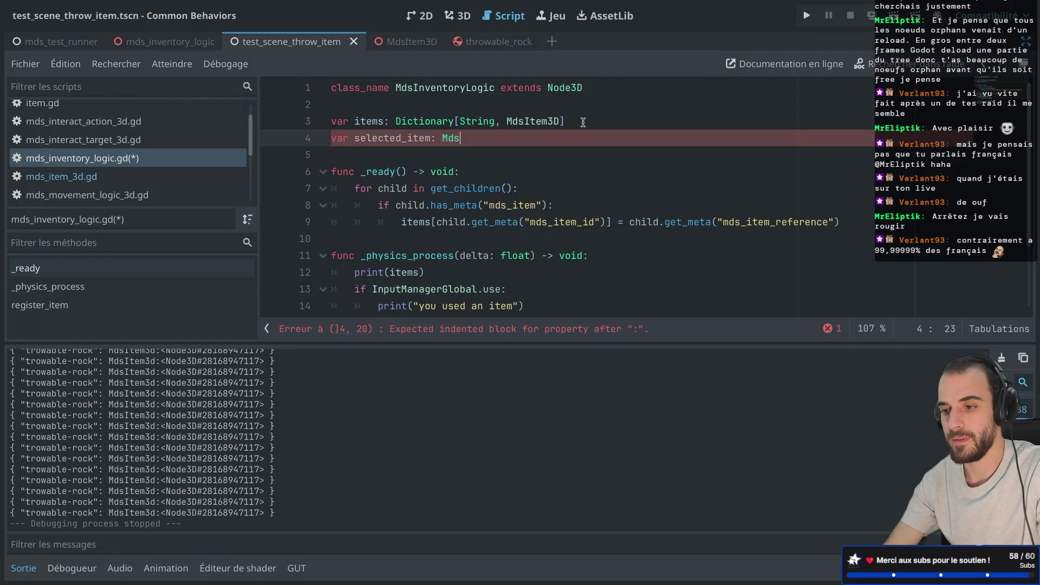
key(Return)
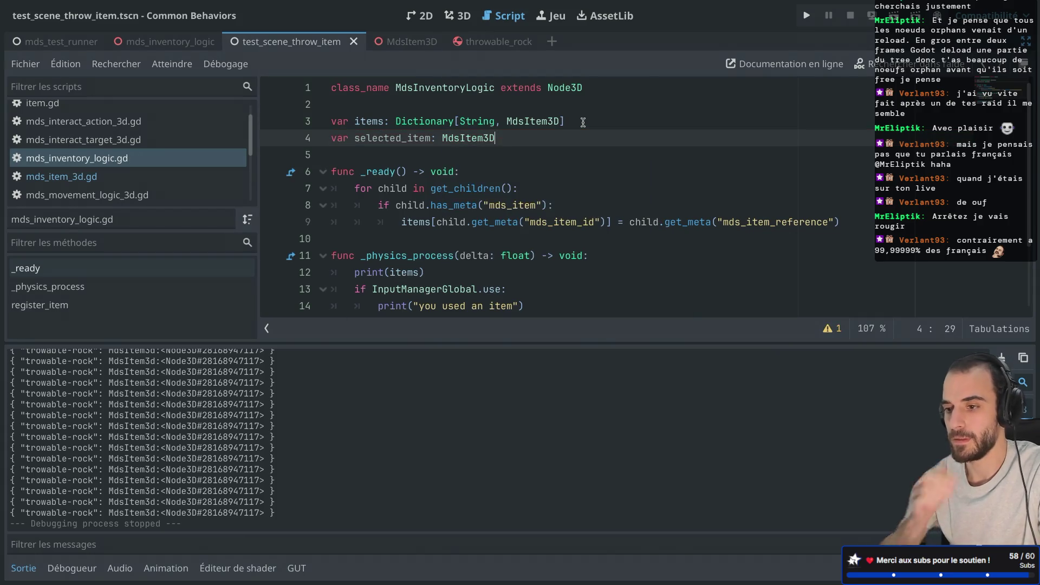
key(ctrl+s)
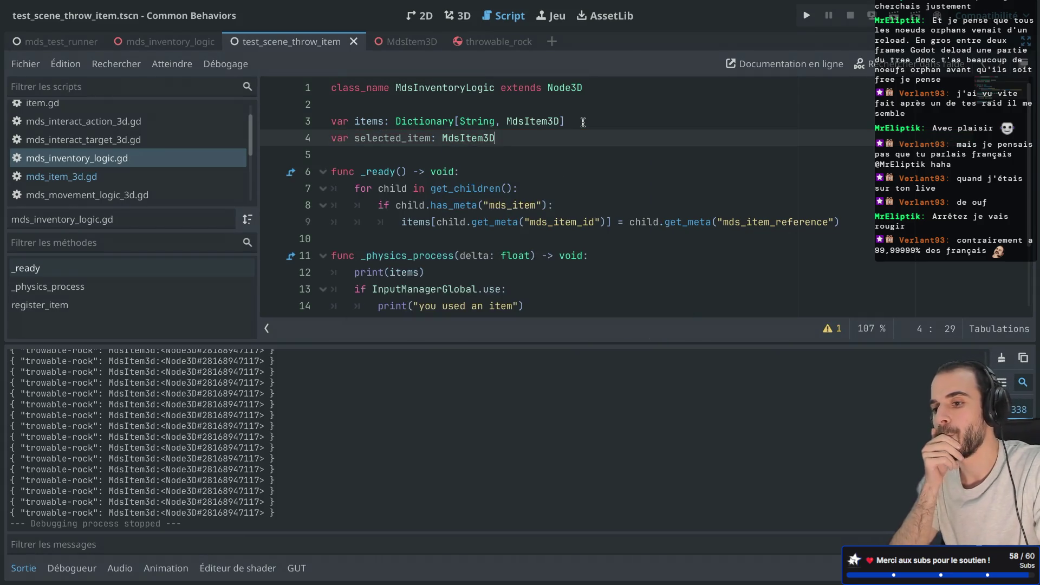
scroll(583, 122, down, 2)
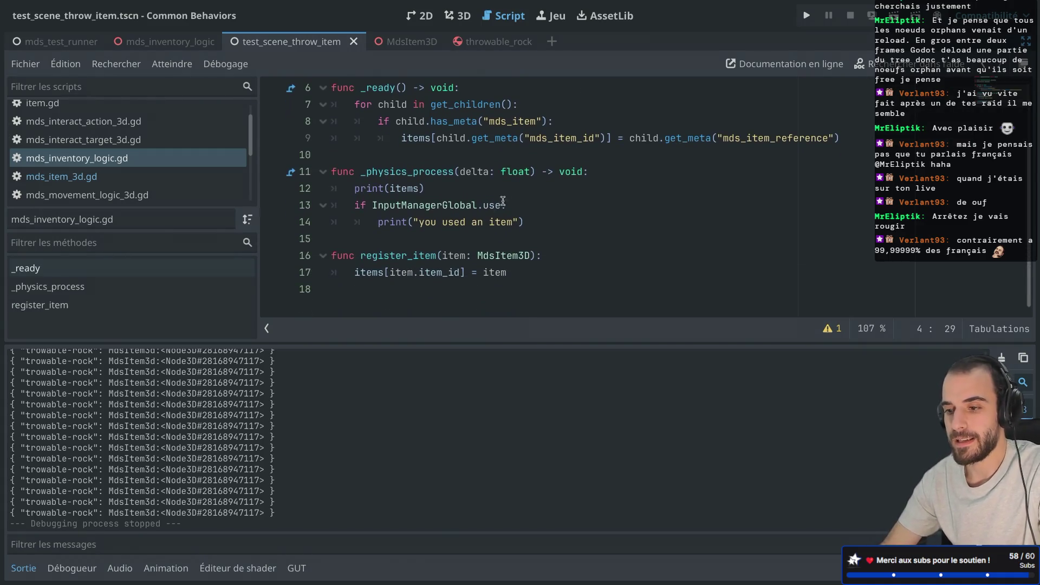
Step: Change line 13 to 'if InputManagerGlobal.use and selected_item:'
double_click(445, 206)
scroll(488, 217, up, 1)
click(502, 232)
text(^^:)
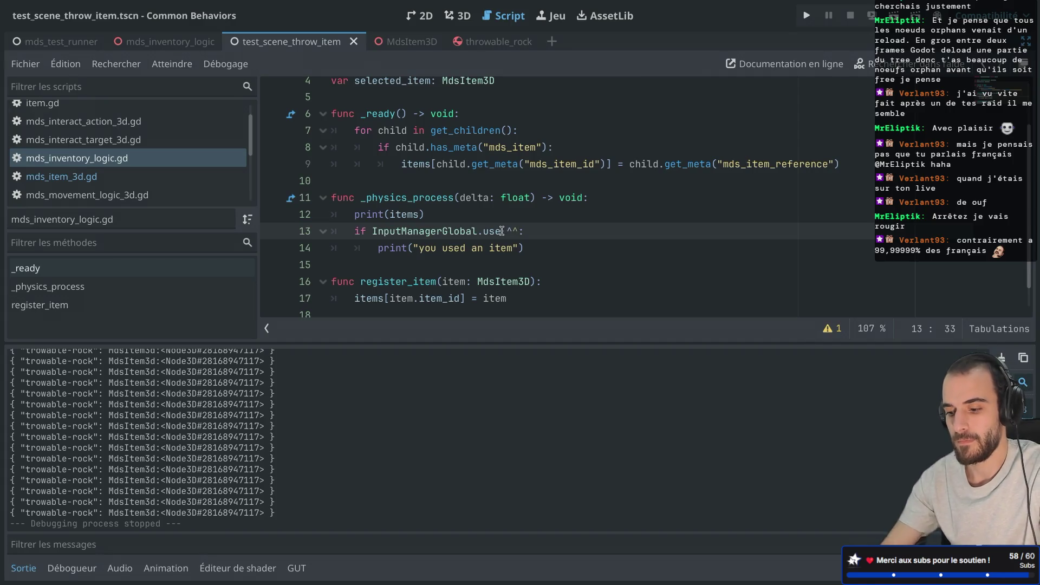
key(BackSpace)
key(BackSpace)
key(BackSpace)
text(and)
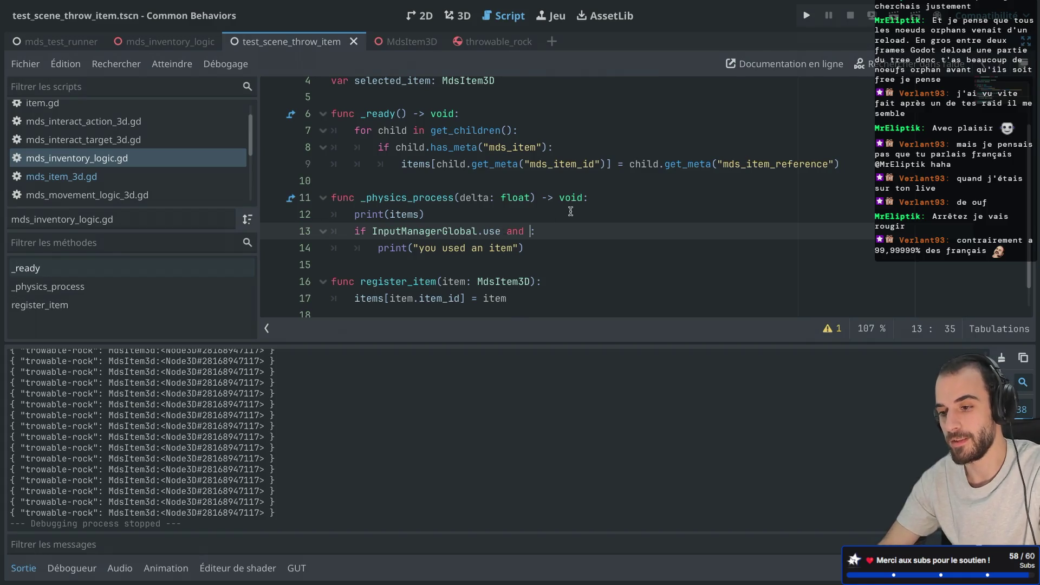
scroll(571, 211, up, 1)
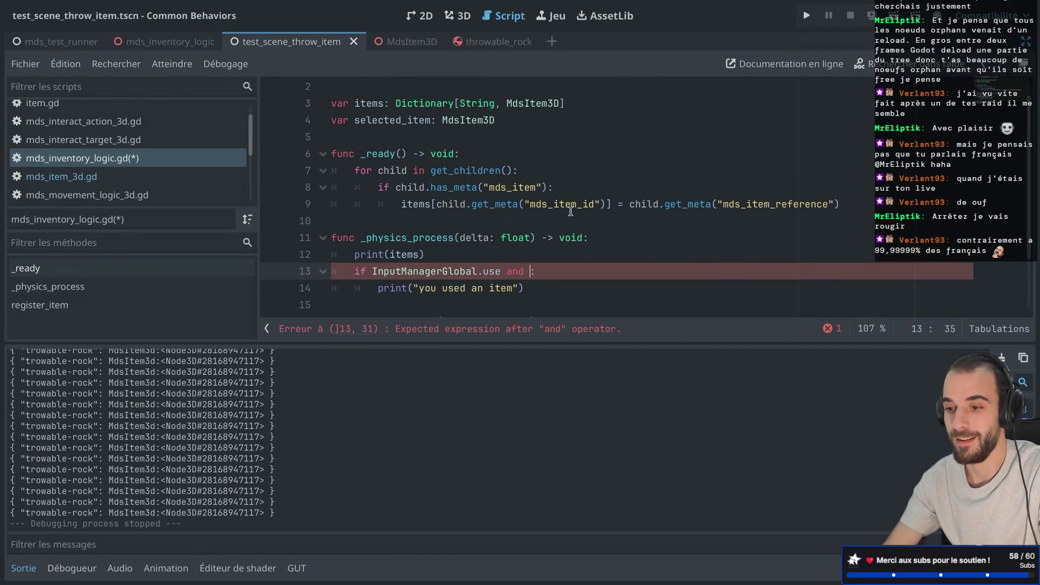
text(el)
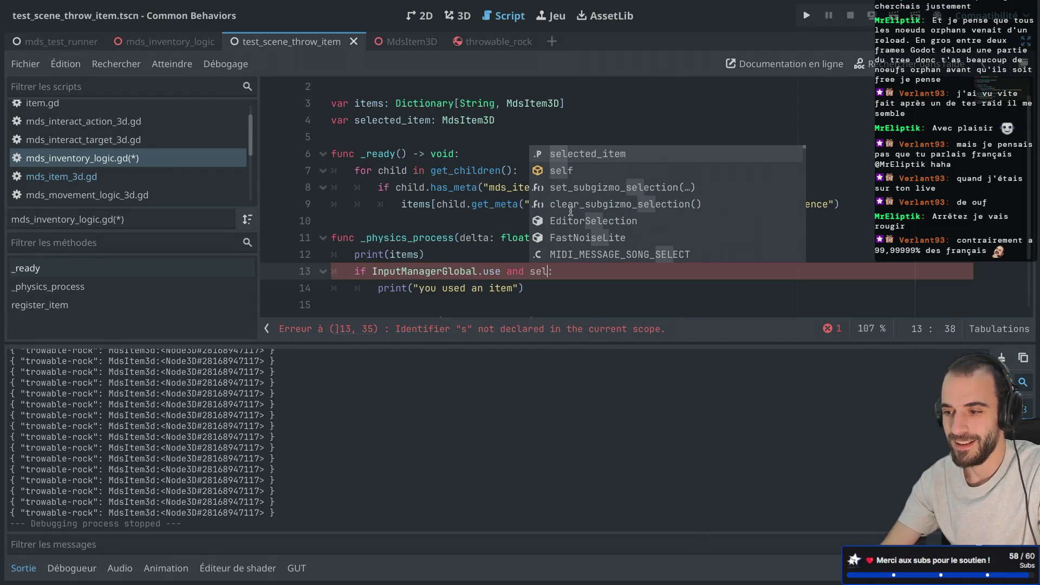
key(Return)
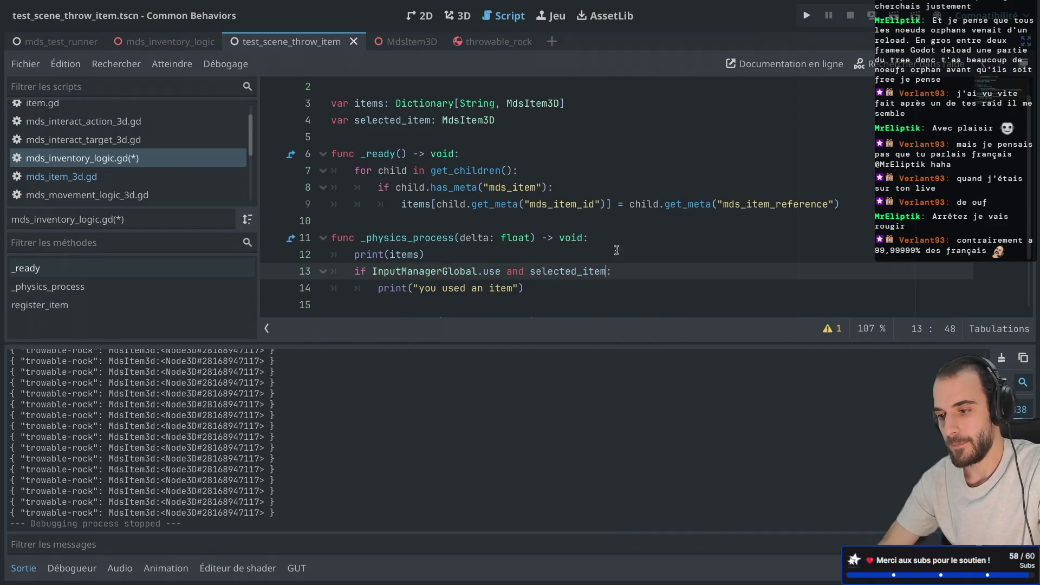
Step: Add 'selected_item.used.emit()' beneath the condition and save
click(618, 269)
key(Return)
text(el)
key(Return)
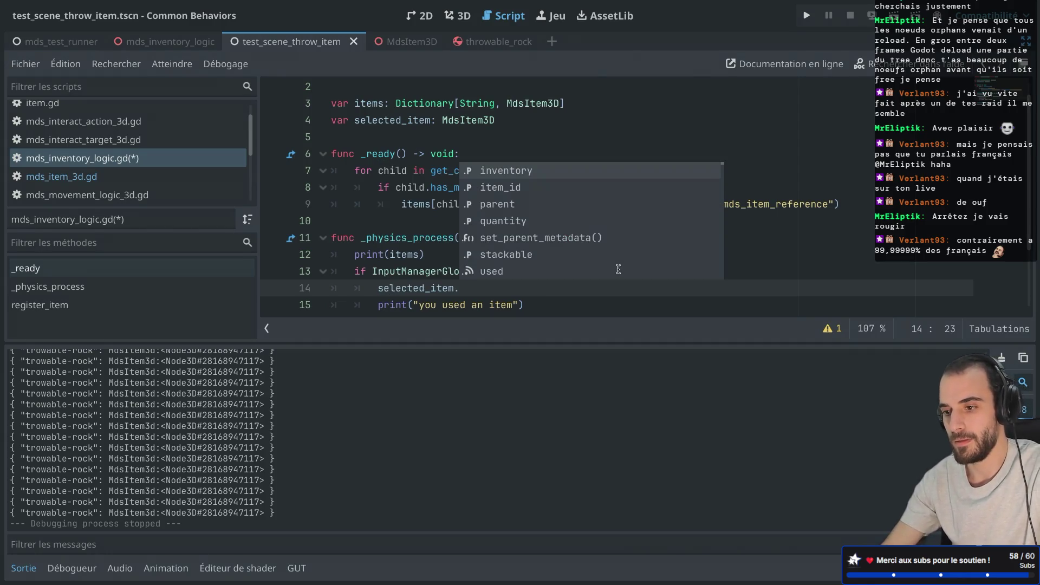
key(Down)
key(Down)
key(Down)
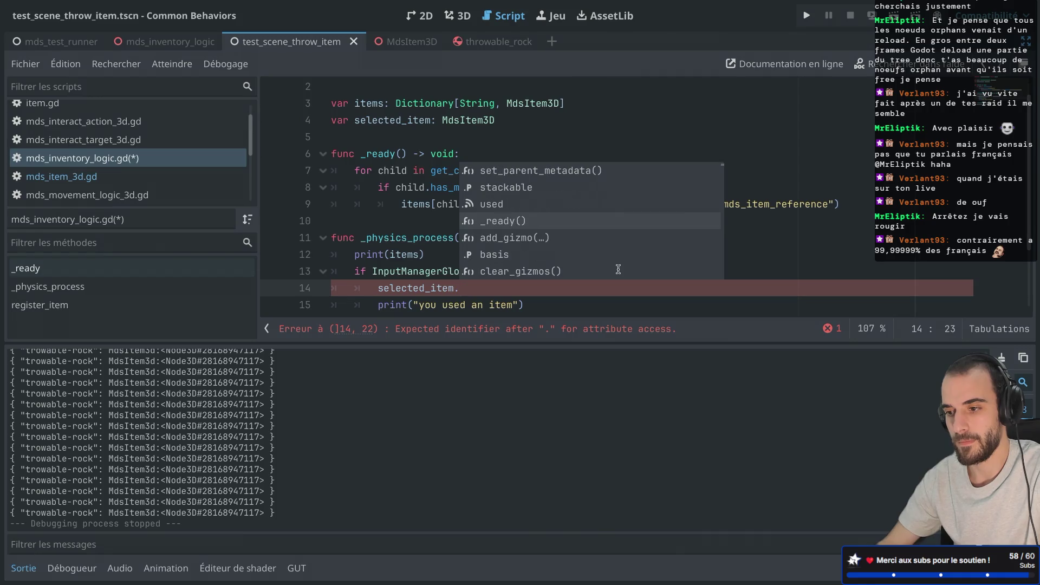
key(Return)
text(.e)
key(Return)
key(ctrl+s)
Step: Delete the 'you used an item' print statement and its leftover empty line
scroll(523, 241, down, 2)
click(429, 236)
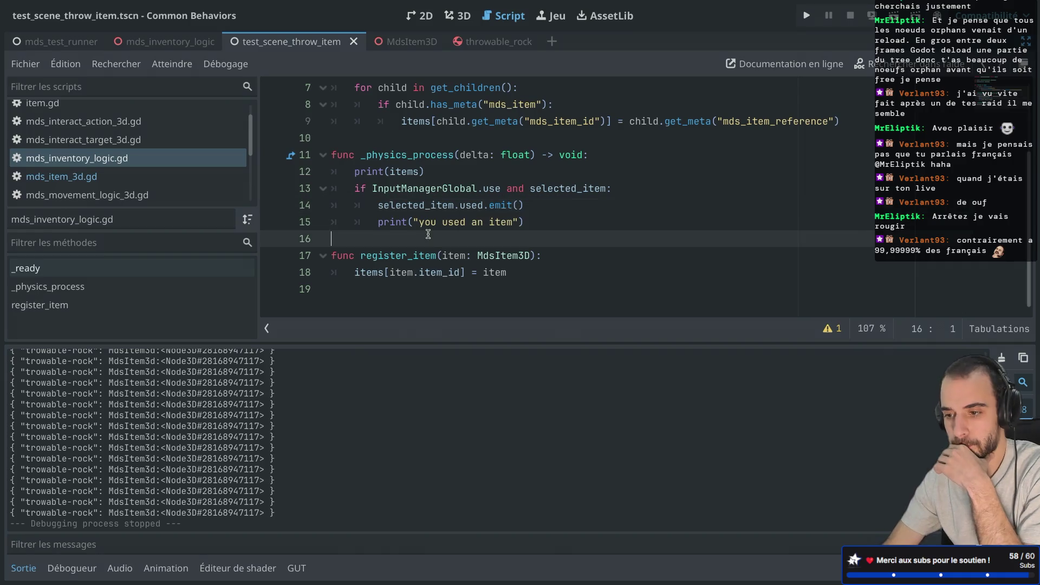
drag(379, 222, 603, 224)
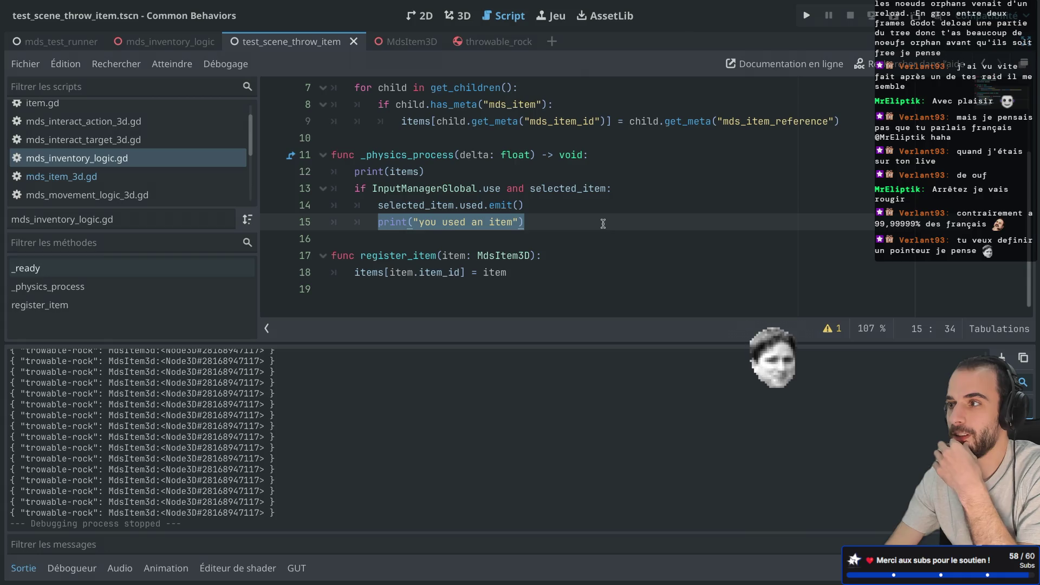
key(BackSpace)
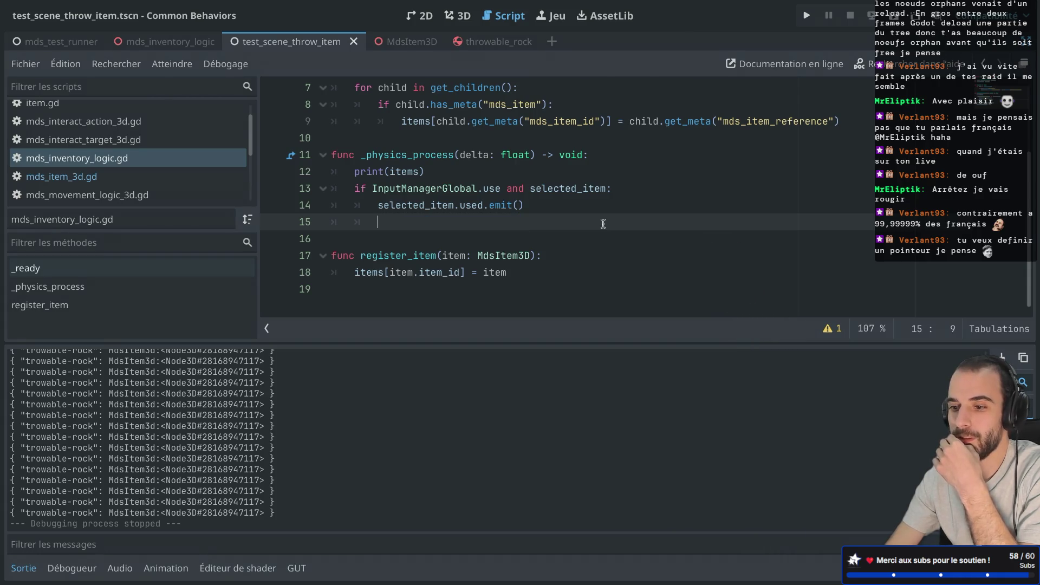
key(BackSpace)
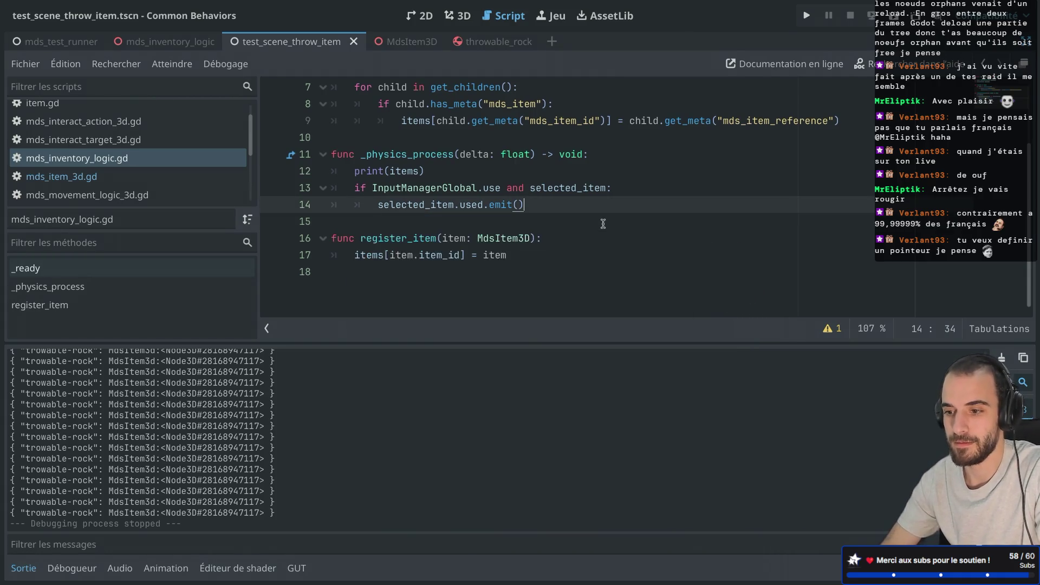
scroll(425, 192, up, 2)
scroll(425, 192, down, 2)
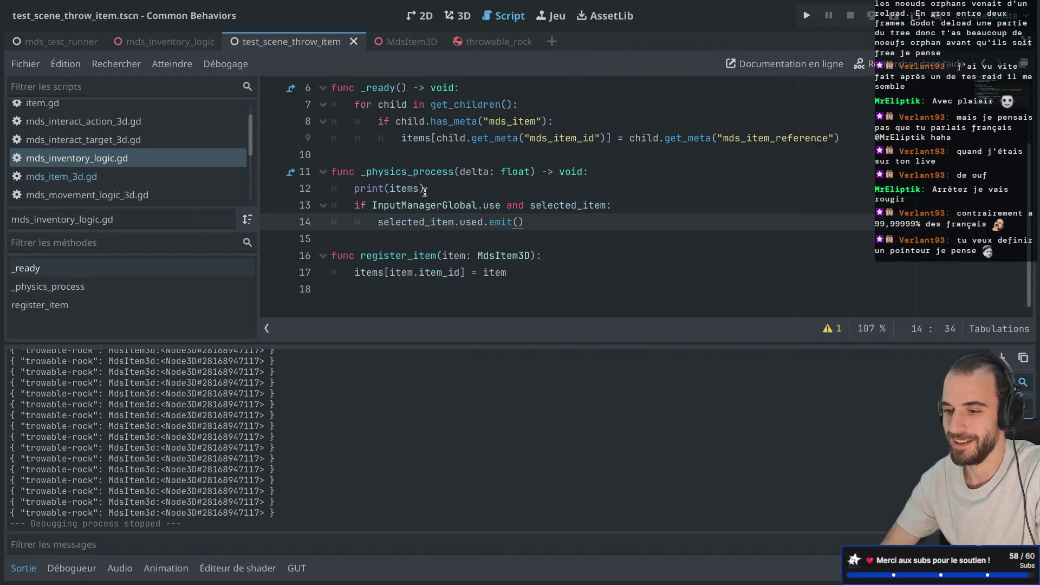
scroll(472, 117, up, 2)
mouse_move(472, 117)
scroll(472, 117, down, 2)
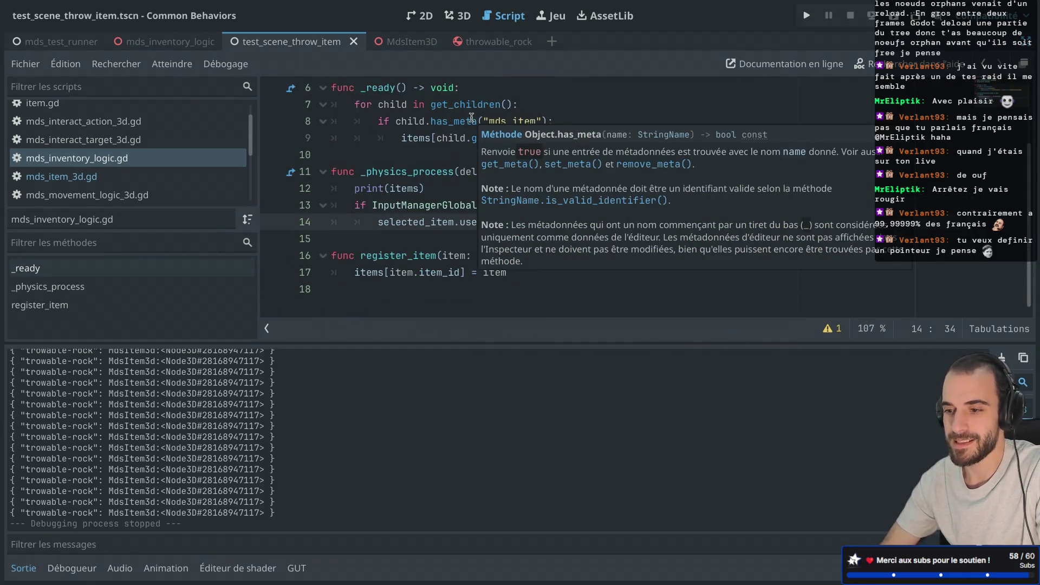
click(428, 188)
key(Down)
key(Down)
key(Down)
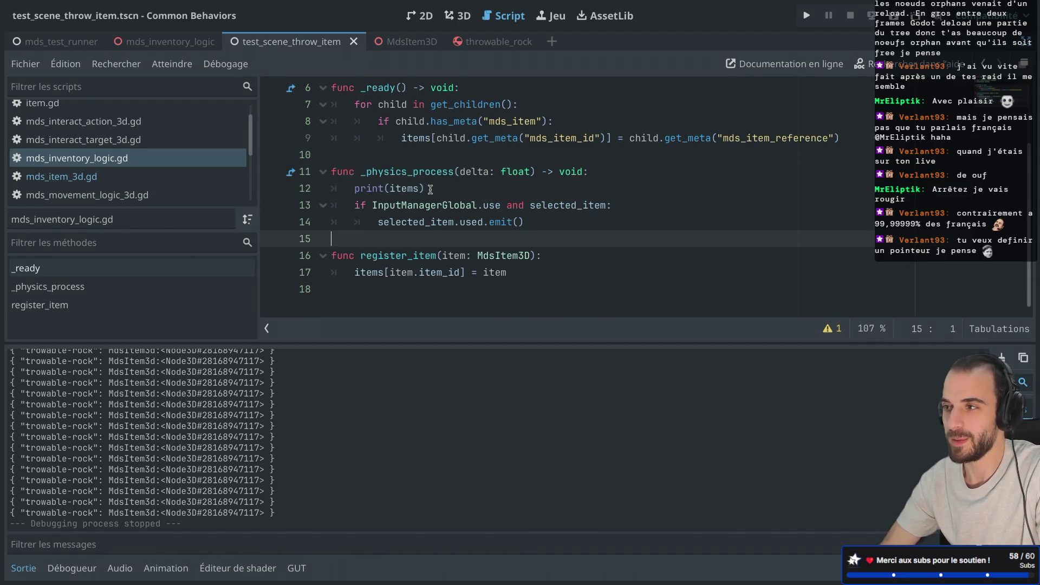
scroll(430, 189, up, 2)
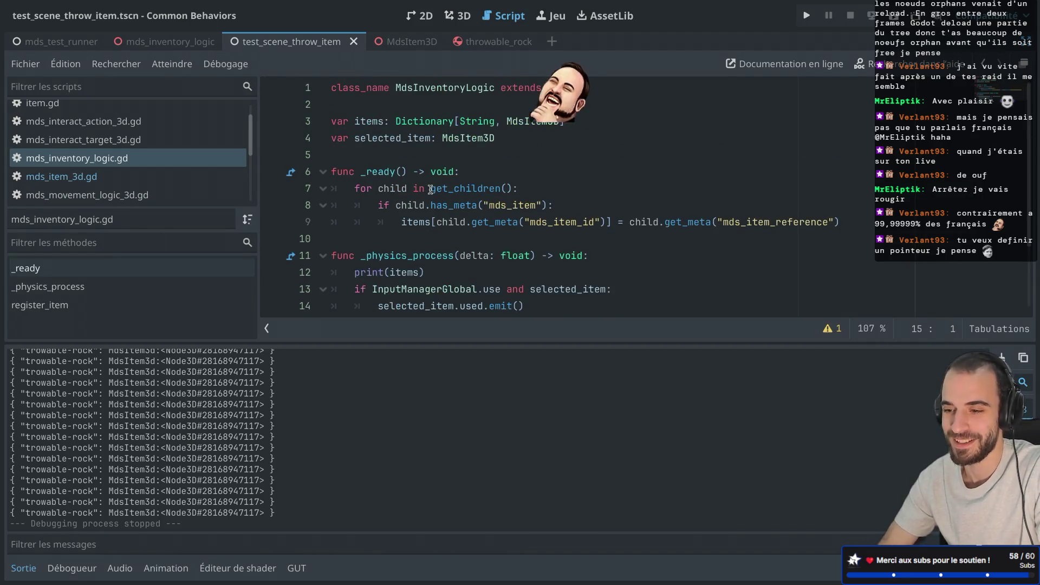
scroll(430, 188, down, 2)
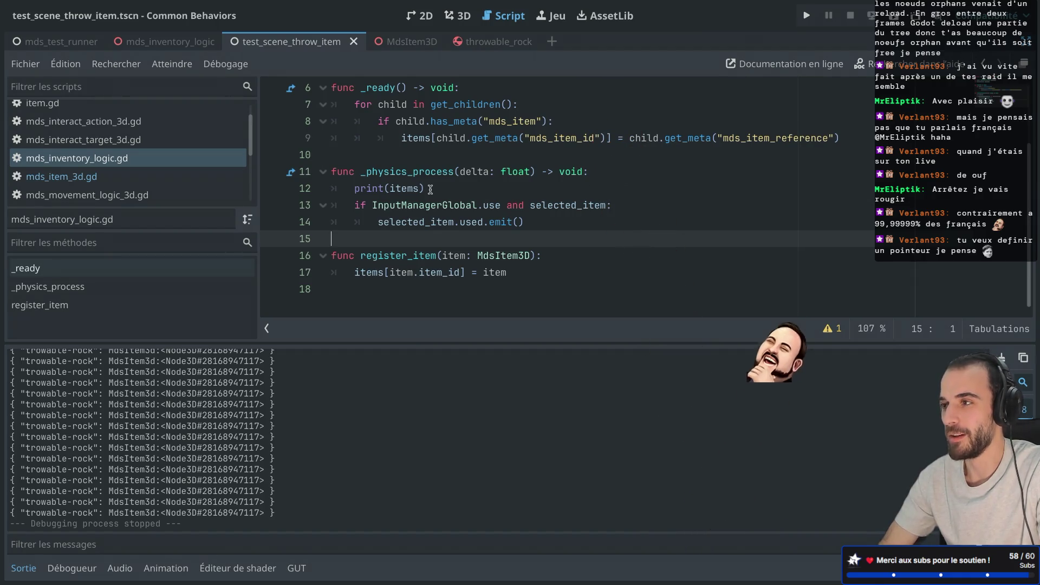
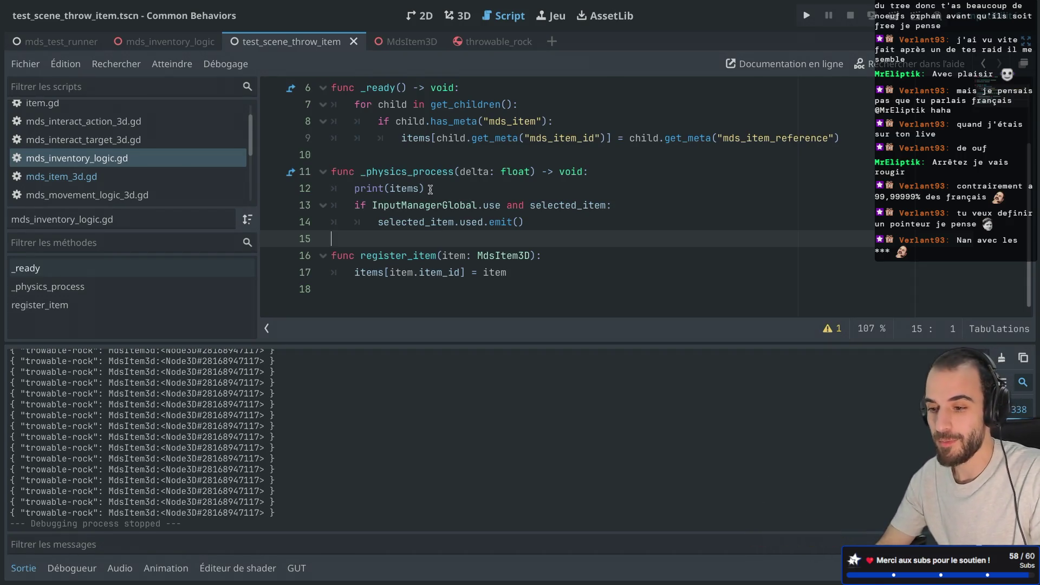
Step: Indent the empty line after the emit call and save the throw-item test scene
scroll(533, 223, down, 1)
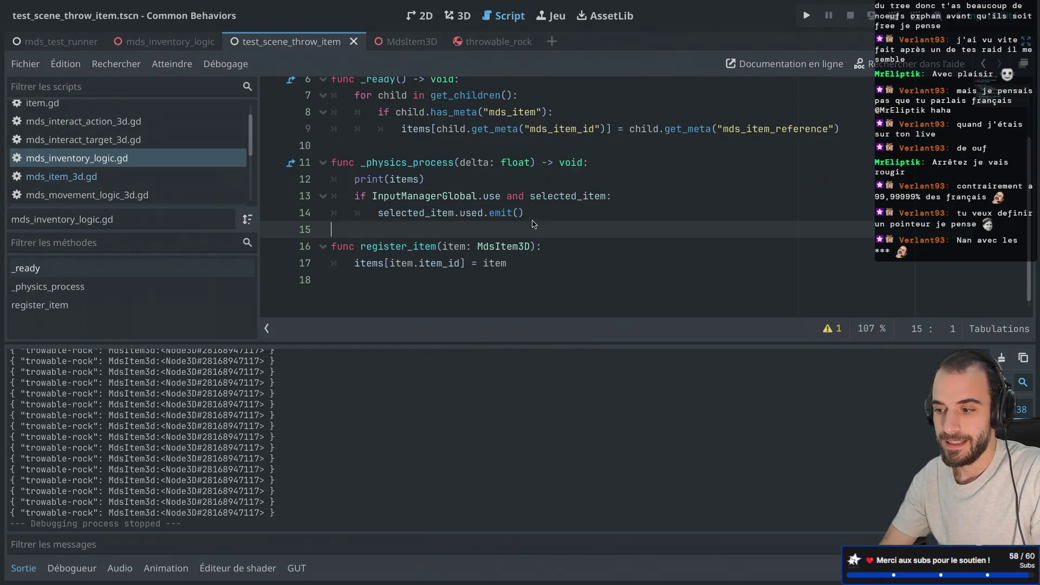
scroll(378, 219, up, 1)
key(Tab)
key(Tab)
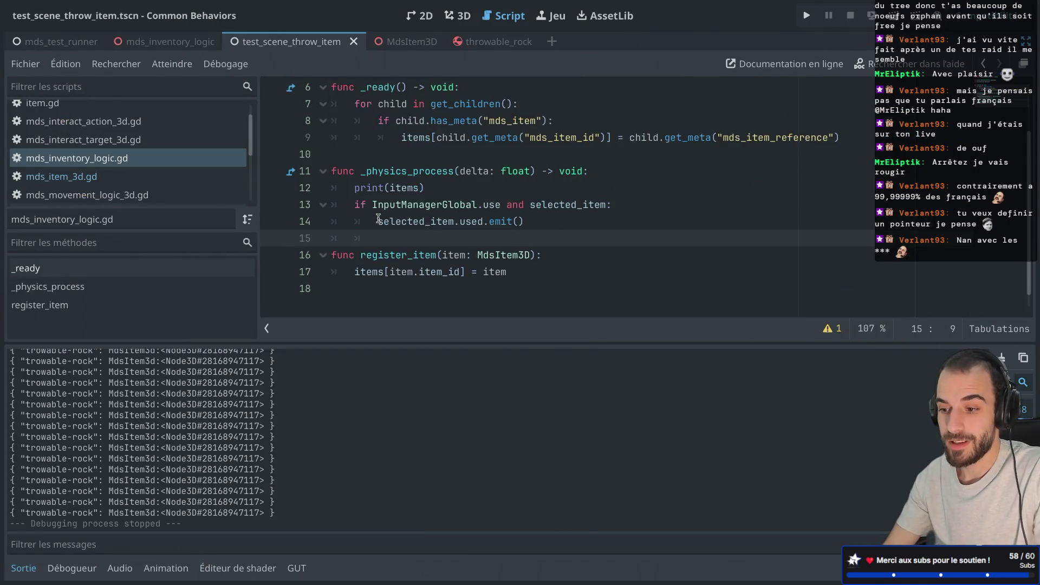
key(ctrl+s)
Step: Check that ThrowableRock sits under MdsInventoryLogic in the Scene dock
scroll(446, 243, up, 3)
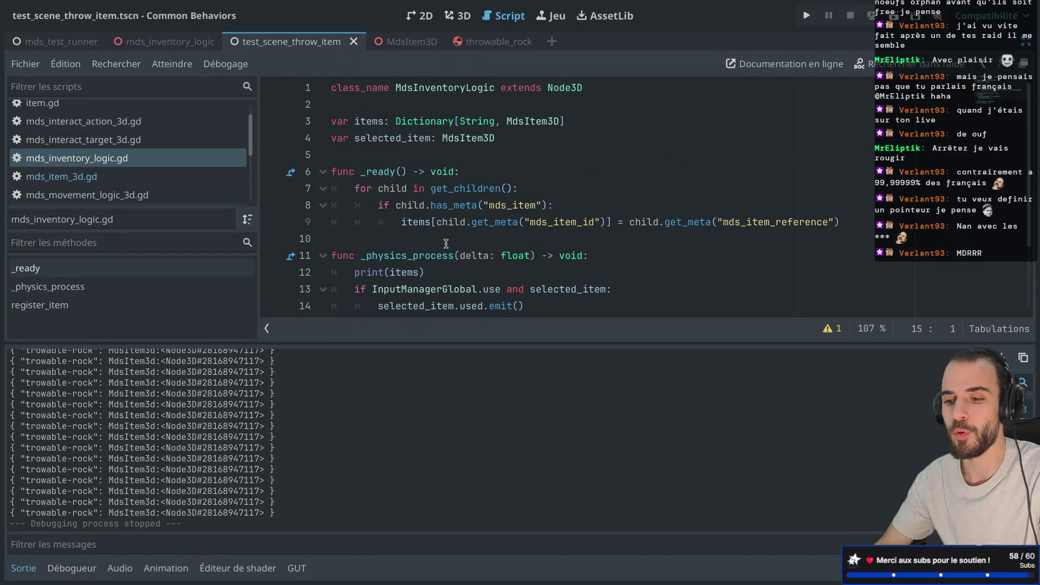
key(ctrl+shift+F11)
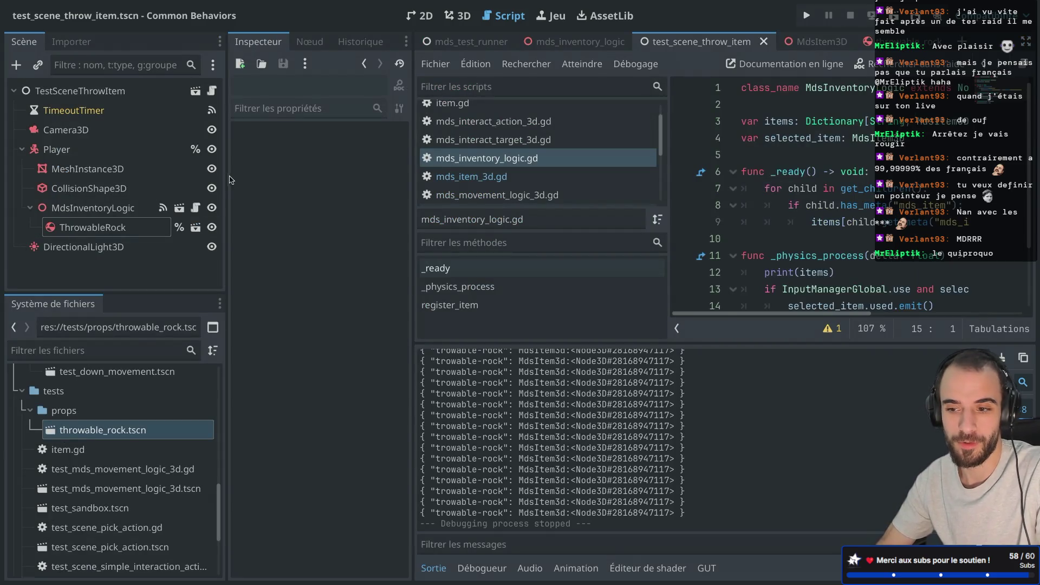
drag(227, 178, 230, 186)
click(95, 227)
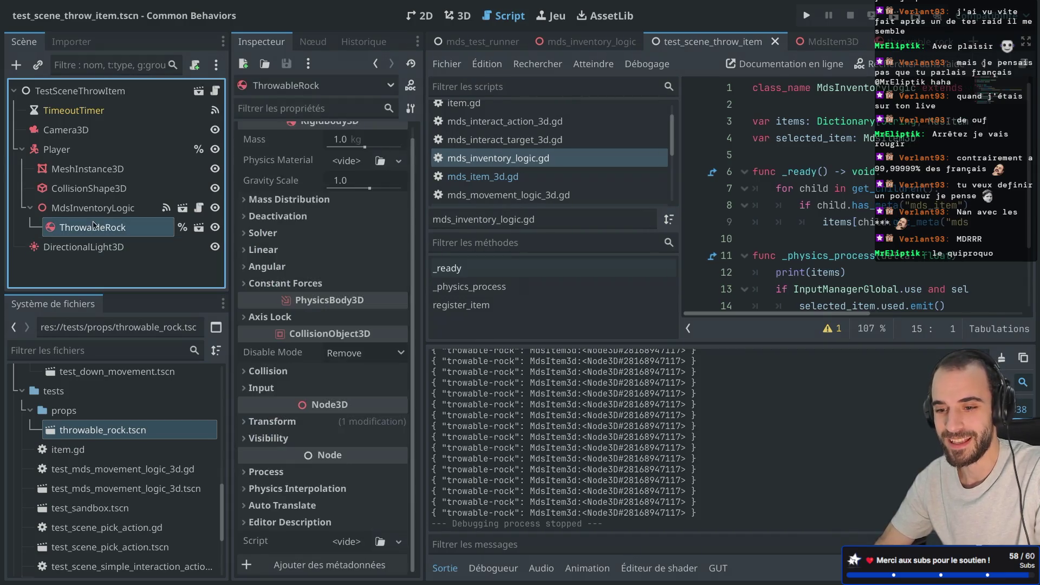
click(97, 210)
click(96, 227)
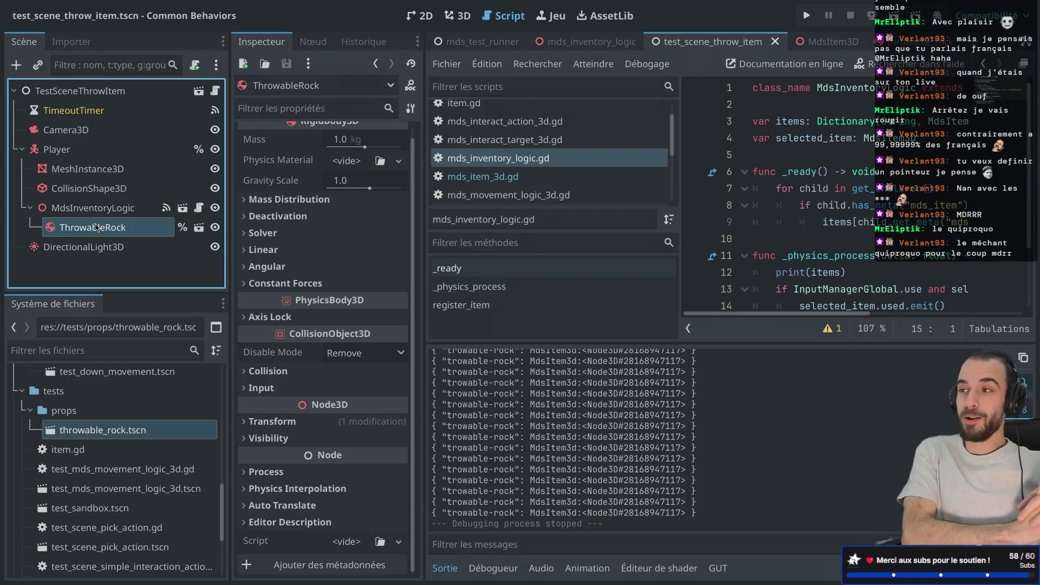
mouse_move(242, 178)
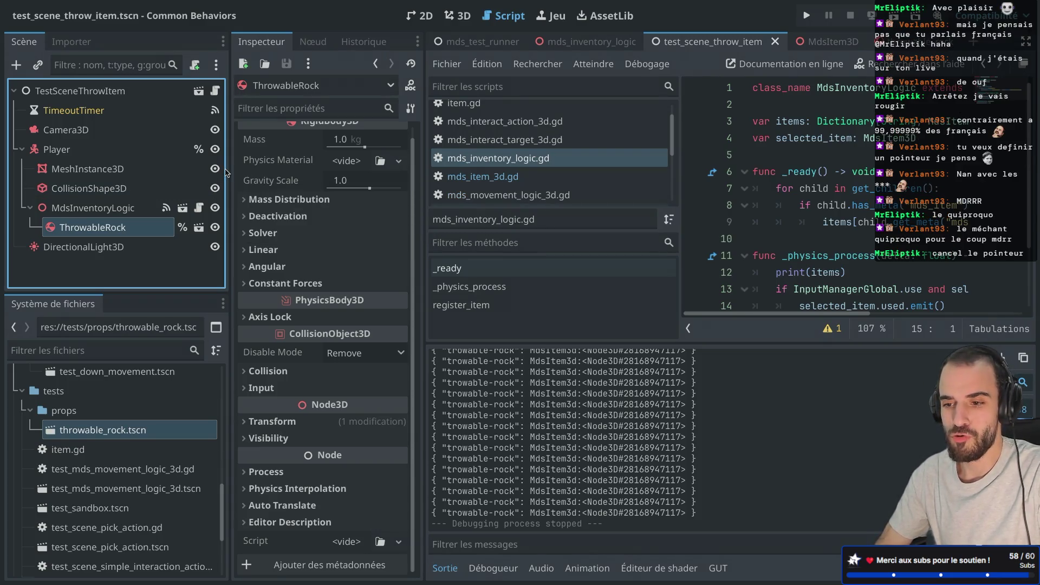
drag(228, 169, 223, 170)
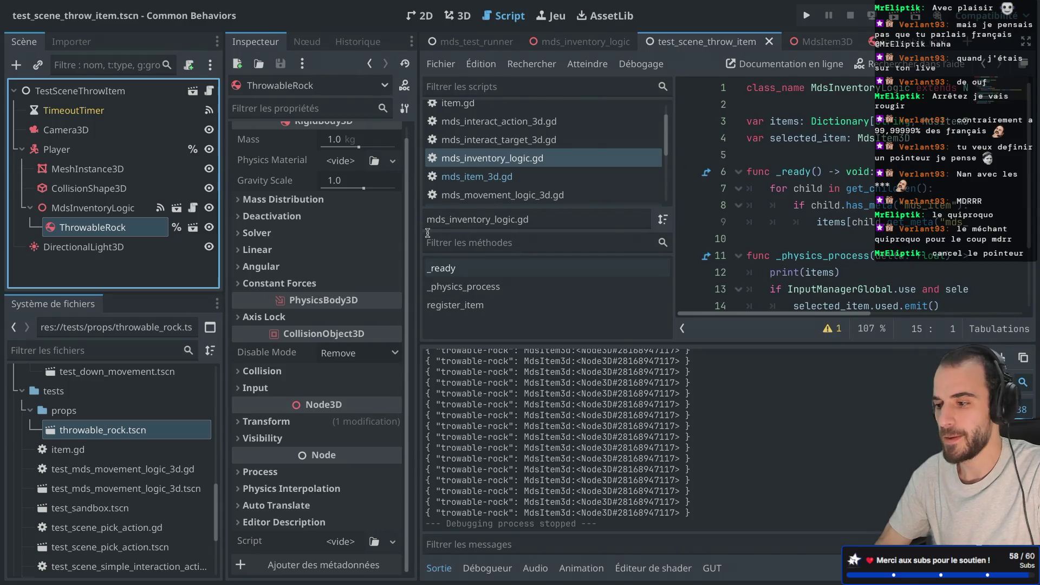
Step: Return to the inventory logic code with the side panels hidden
click(827, 237)
key(ctrl+shift+F11)
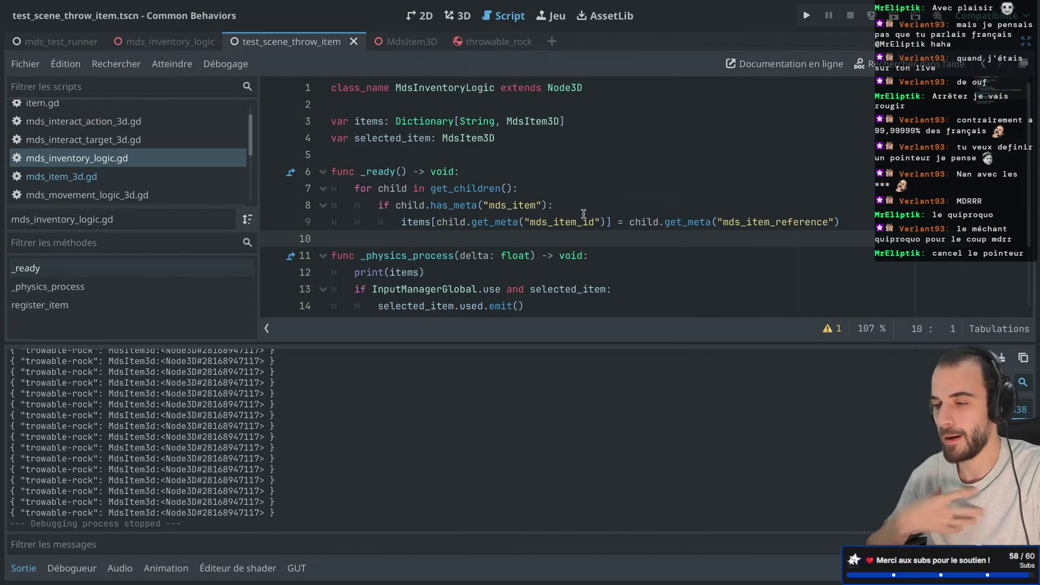
scroll(584, 213, down, 2)
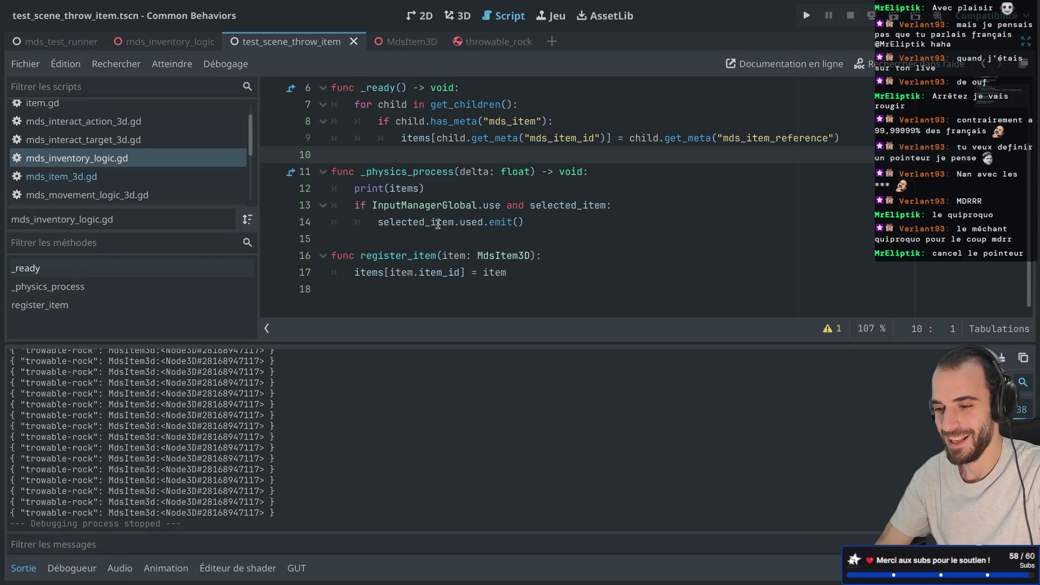
Step: Try commenting out and deleting the print(items) line, then restore it with undo
click(359, 188)
key(ctrl+k)
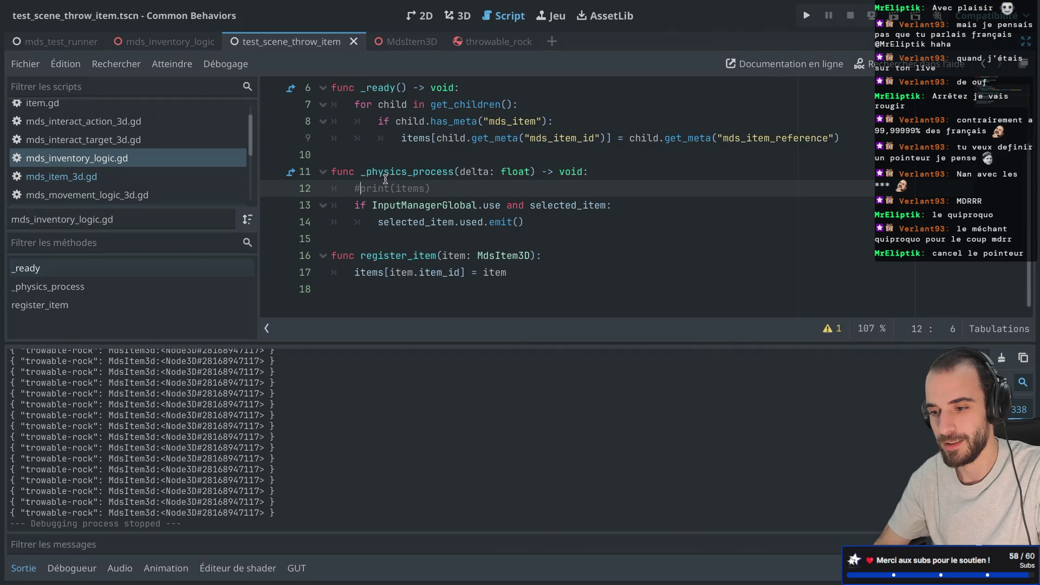
drag(431, 185, 331, 186)
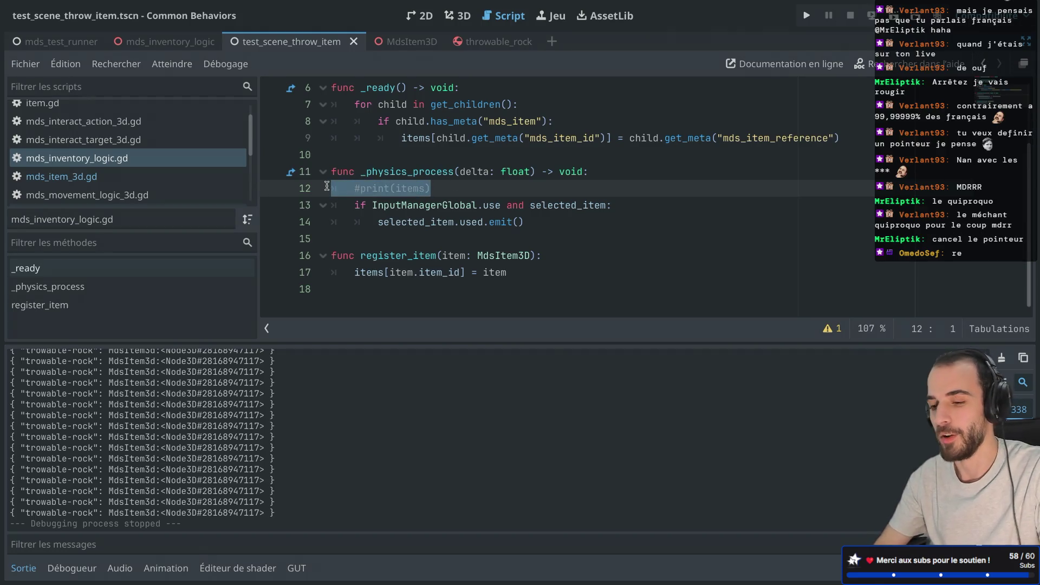
key(BackSpace)
key(BackSpace)
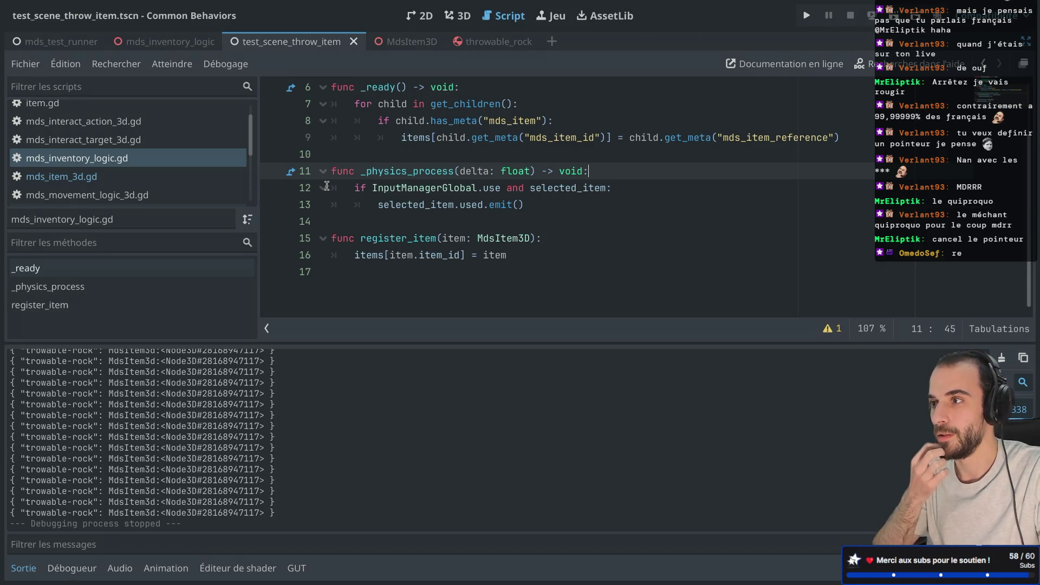
key(ctrl+z)
key(ctrl+z)
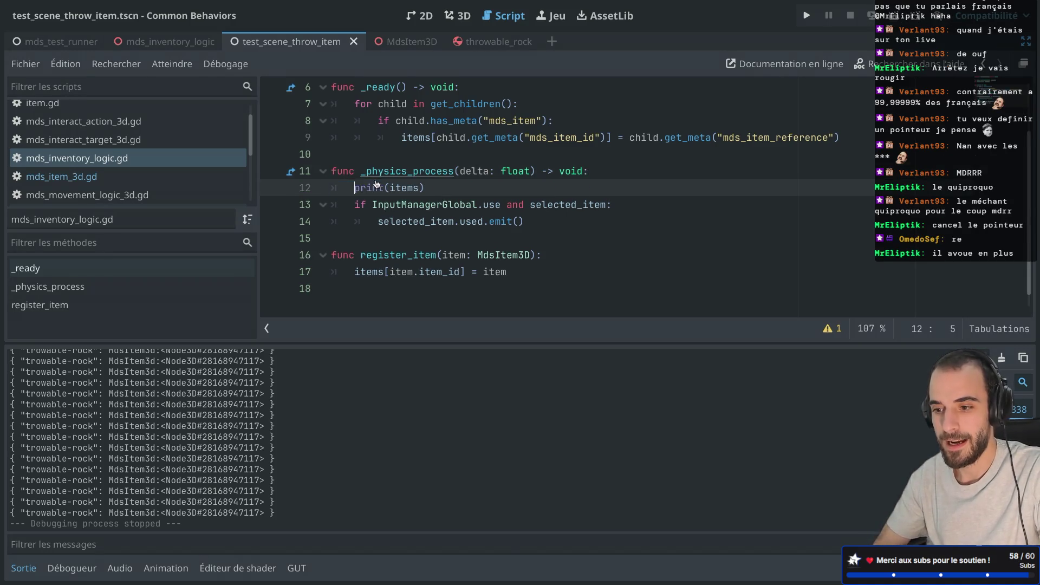
scroll(386, 149, up, 2)
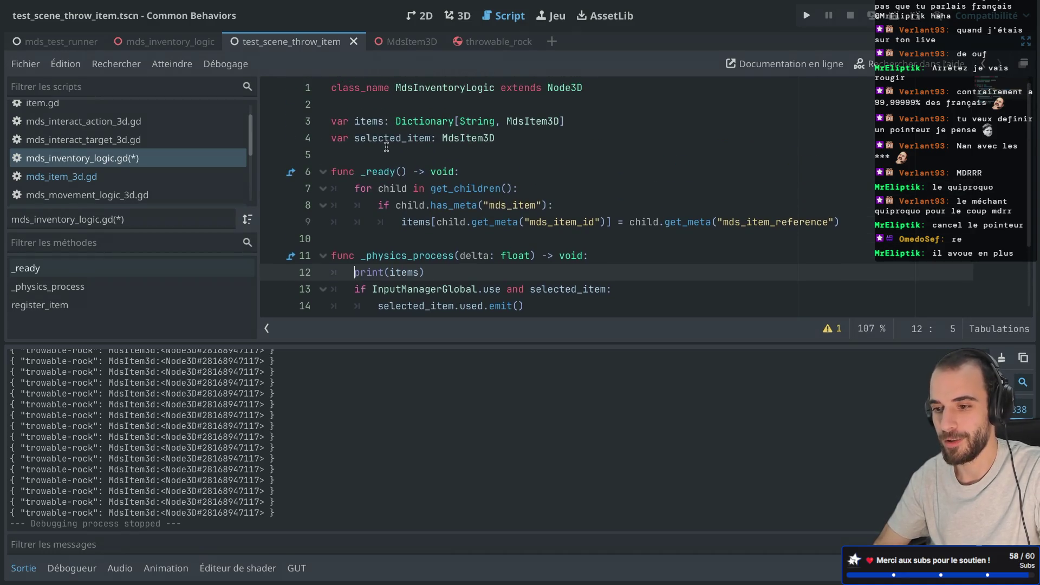
scroll(387, 148, down, 1)
Step: Indent empty line 10 and keep the blank line before register_item
click(347, 187)
key(Tab)
key(Tab)
key(Tab)
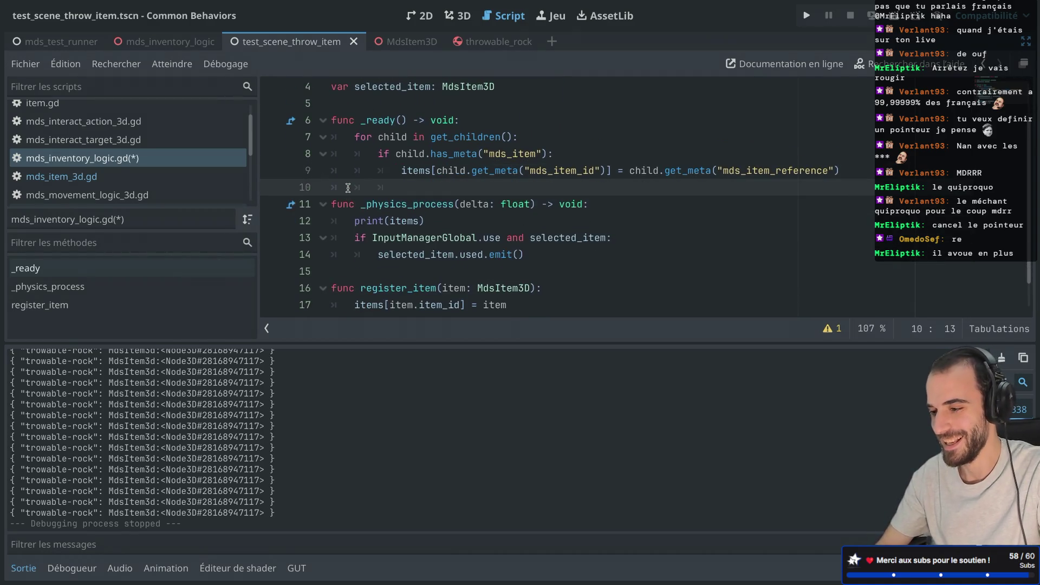
scroll(425, 224, down, 1)
click(339, 239)
key(BackSpace)
key(ctrl+z)
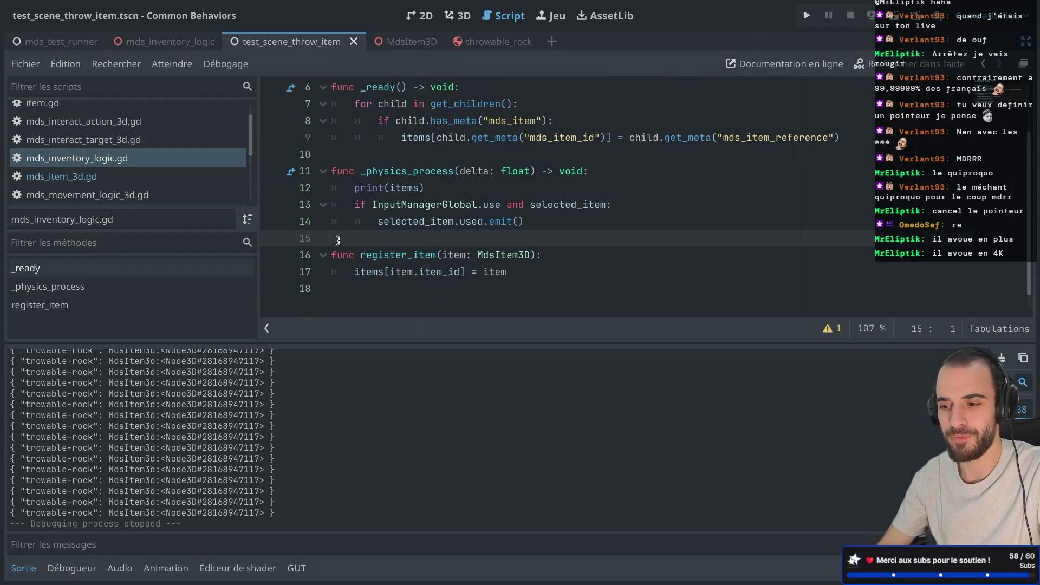
click(340, 303)
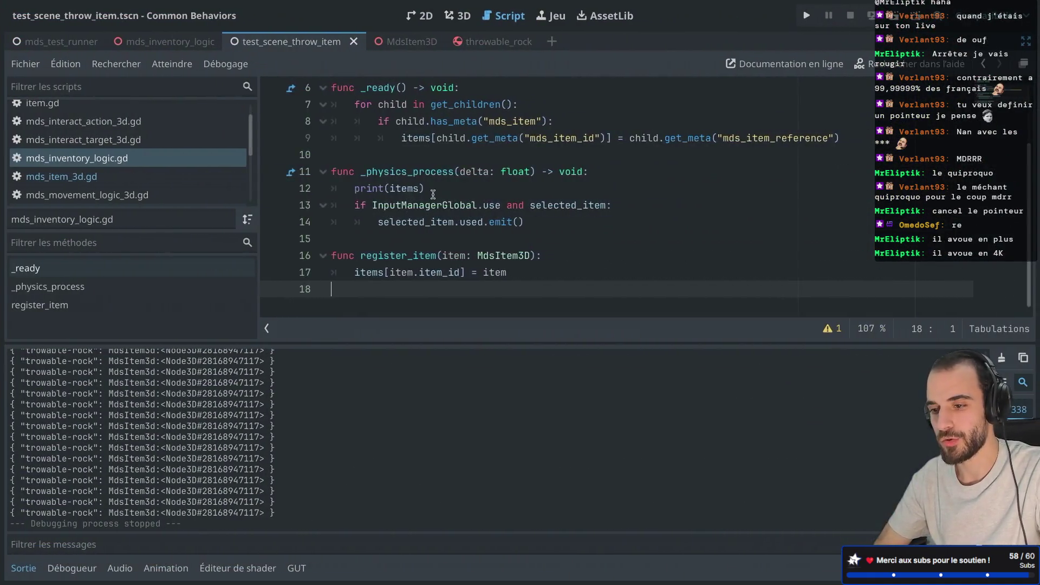
scroll(433, 194, up, 2)
click(407, 138)
Step: Review the print(items) statement and the selected_item reference on line 14
key(ctrl+shift+F11)
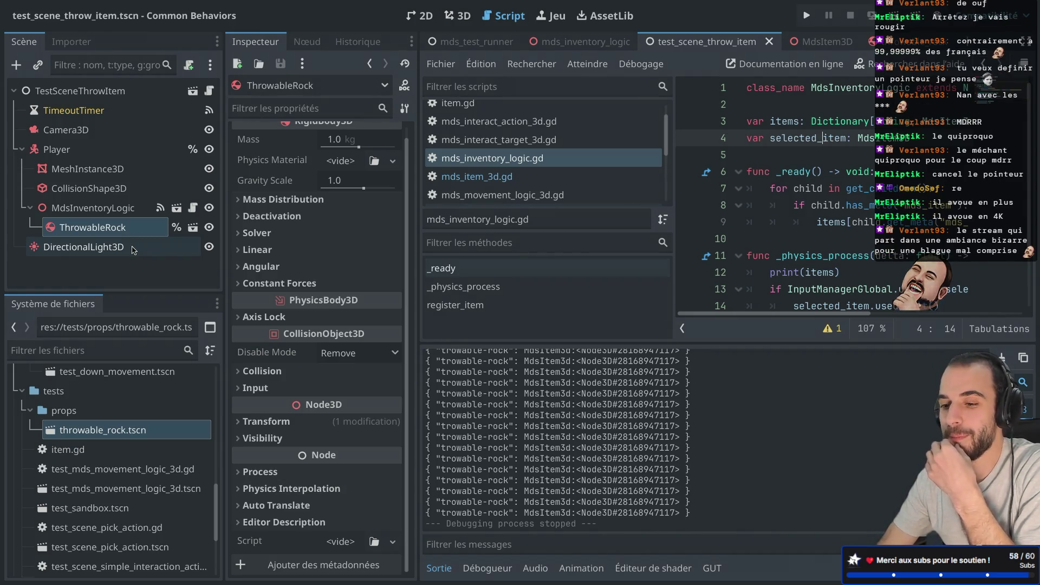
key(ctrl+shift+F11)
scroll(436, 219, down, 2)
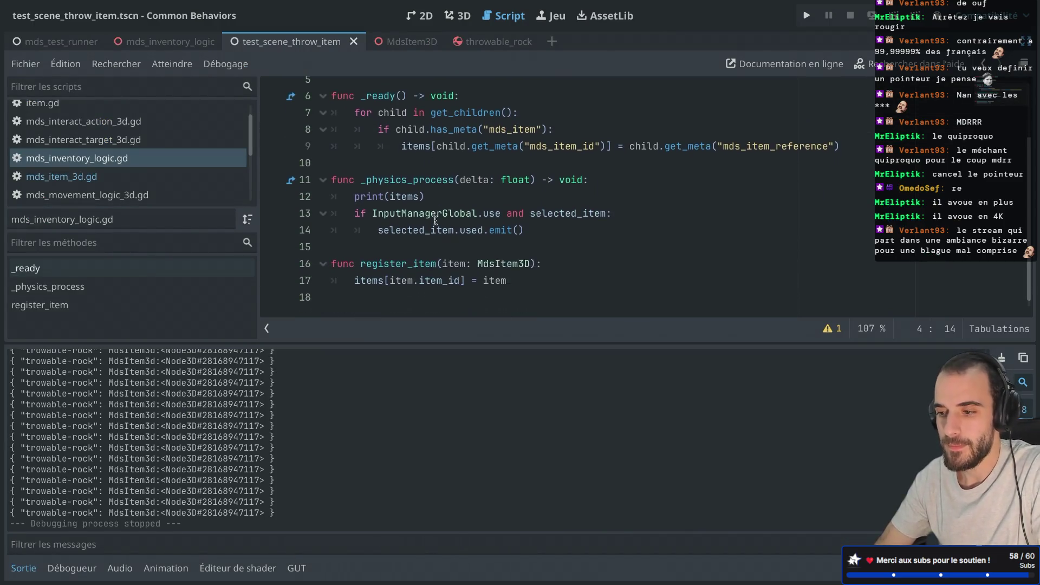
click(393, 159)
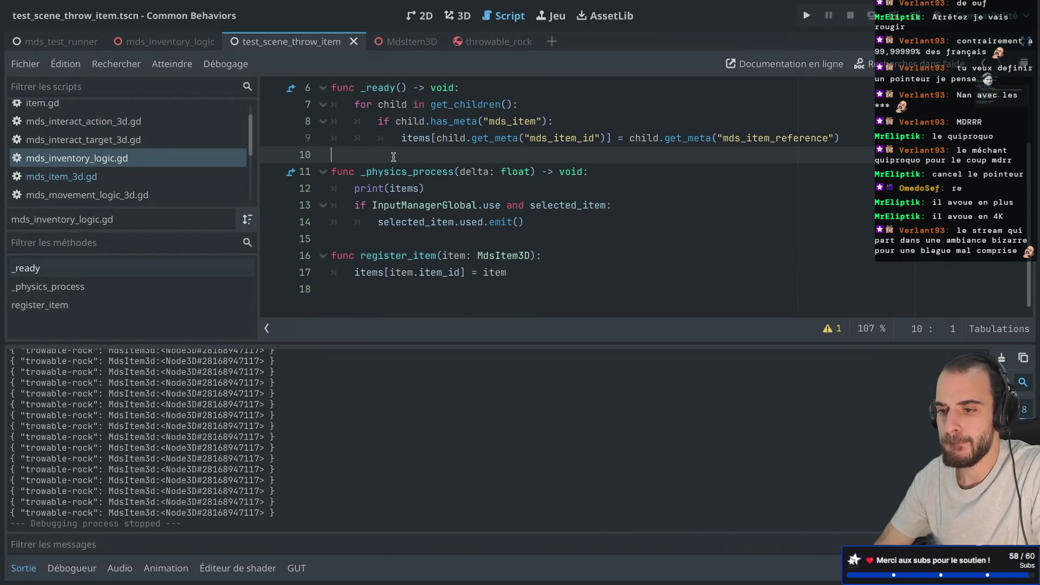
double_click(400, 188)
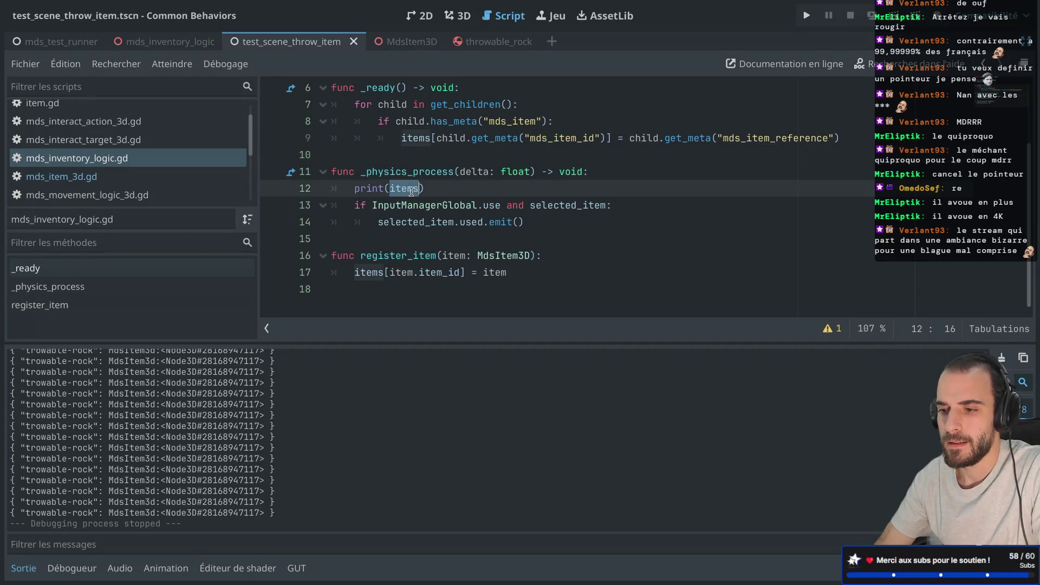
key(shift+Home)
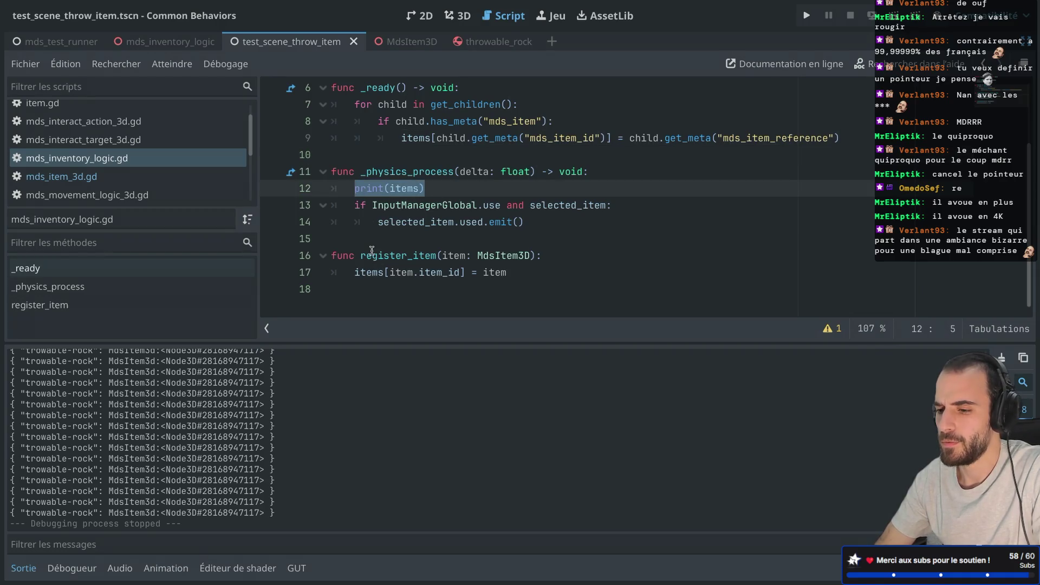
double_click(409, 220)
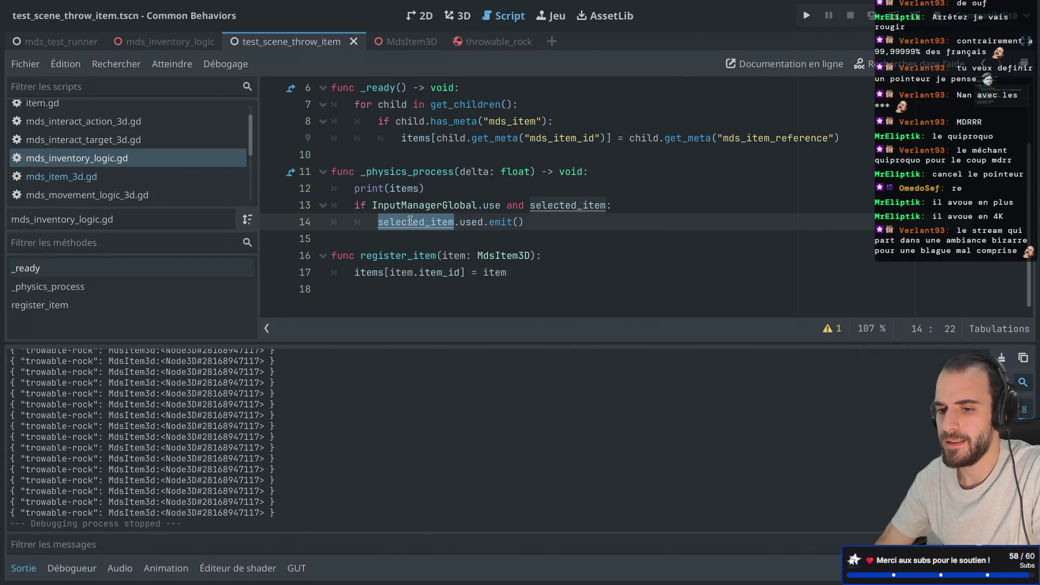
Step: Open the throwable_rock scene with the scene, inspector and file panels visible
key(ctrl+shift+F11)
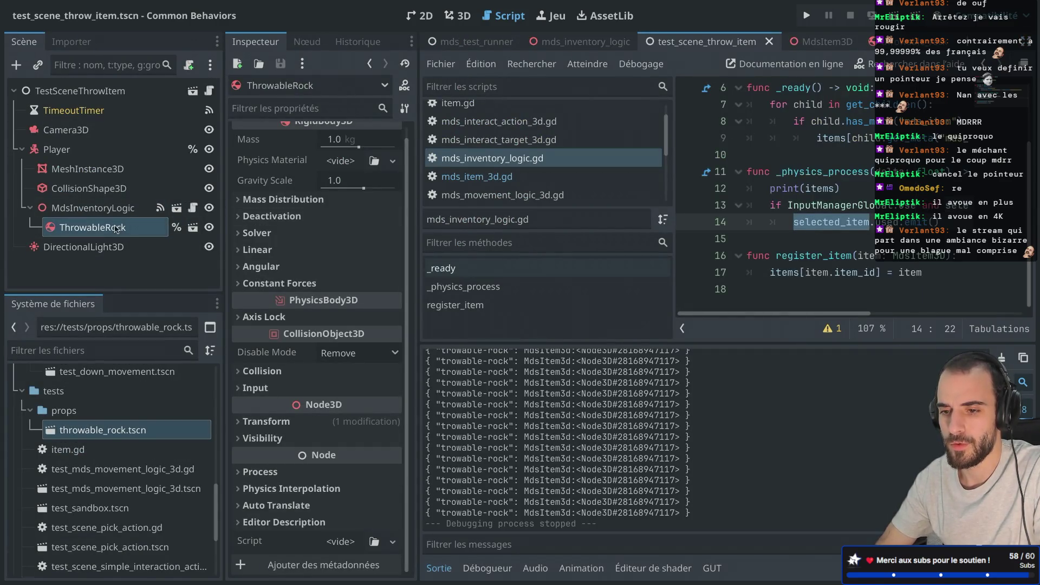
click(193, 227)
key(ctrl+shift+F11)
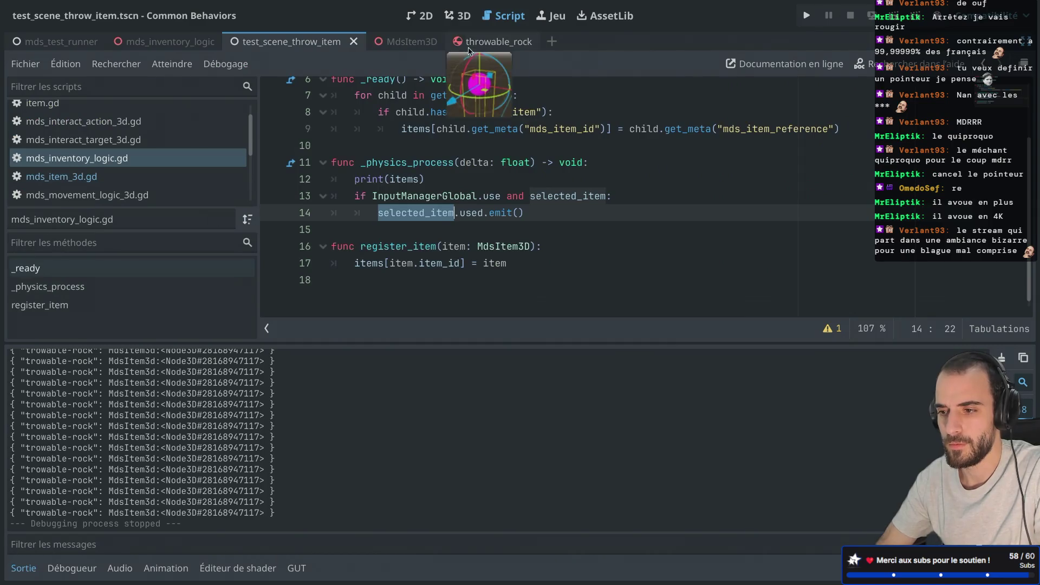
key(ctrl+shift+F11)
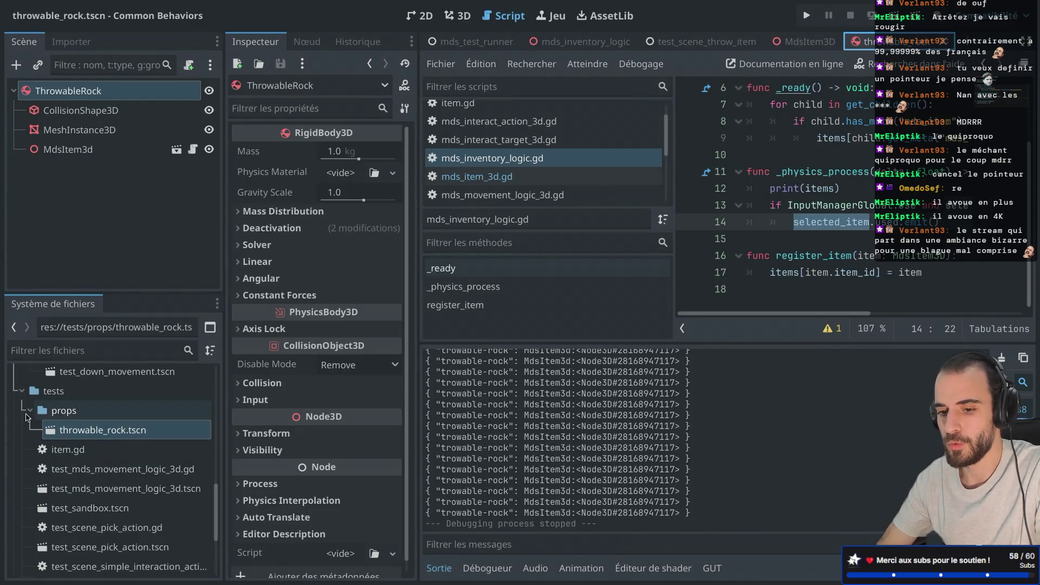
Step: Delete test_sandbox.tscn from the tests folder in FileSystem
double_click(63, 410)
scroll(70, 491, down, 3)
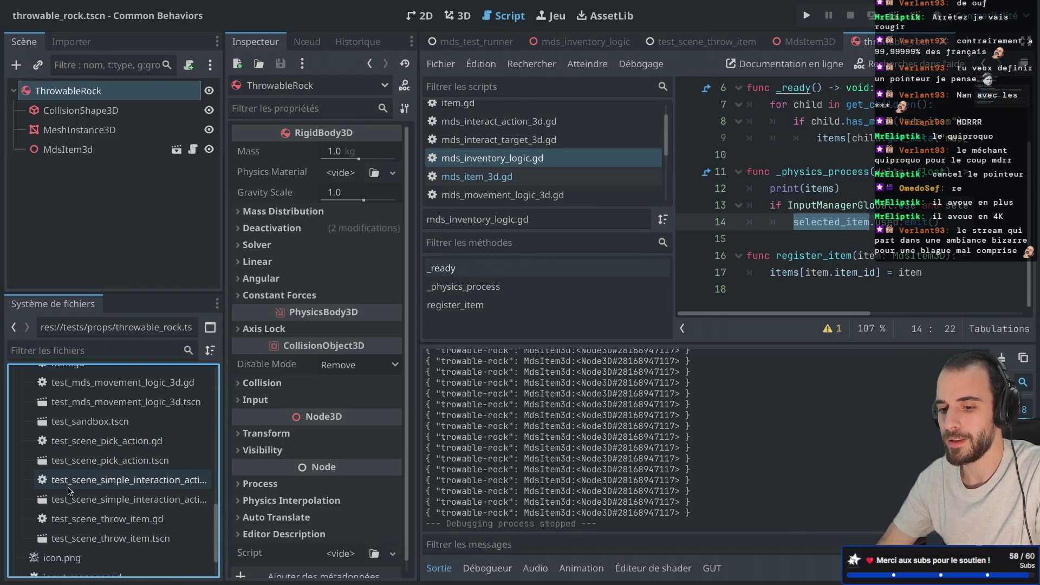
scroll(70, 491, up, 2)
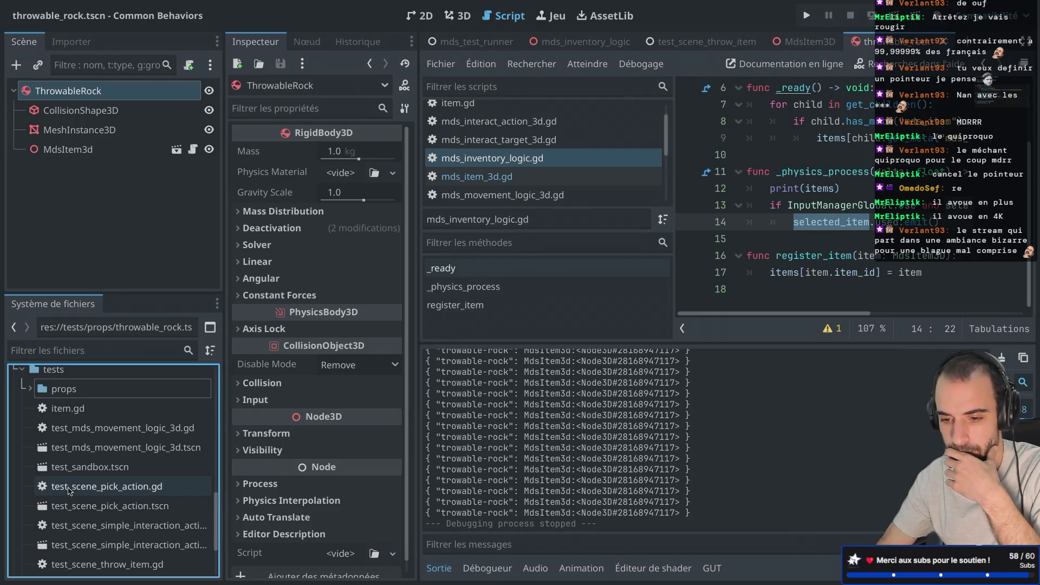
right_click(90, 467)
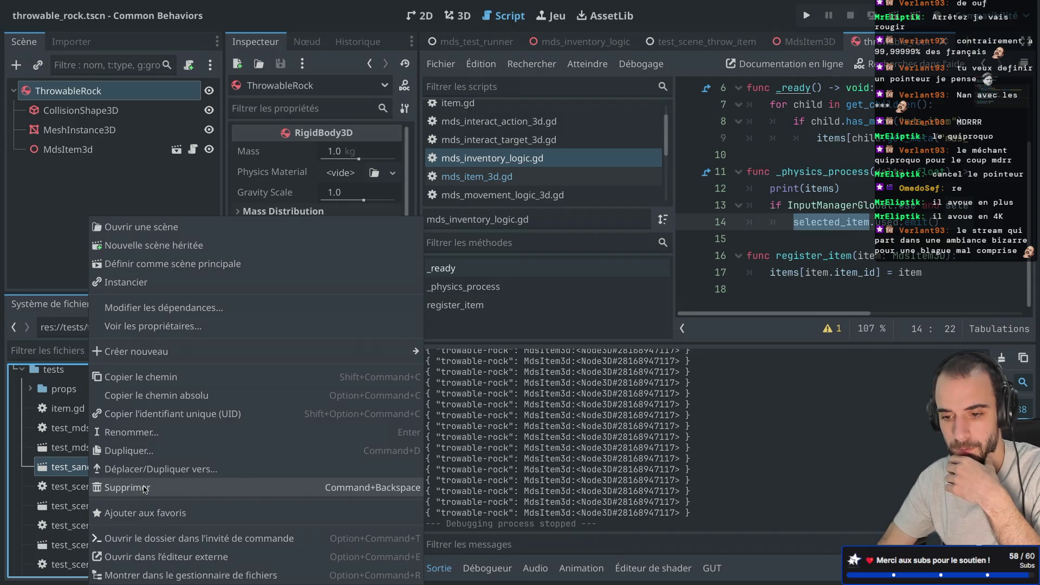
click(148, 487)
click(644, 359)
Step: Expand the props folder, select throwable_rock.tscn and switch to the 3D view
click(30, 389)
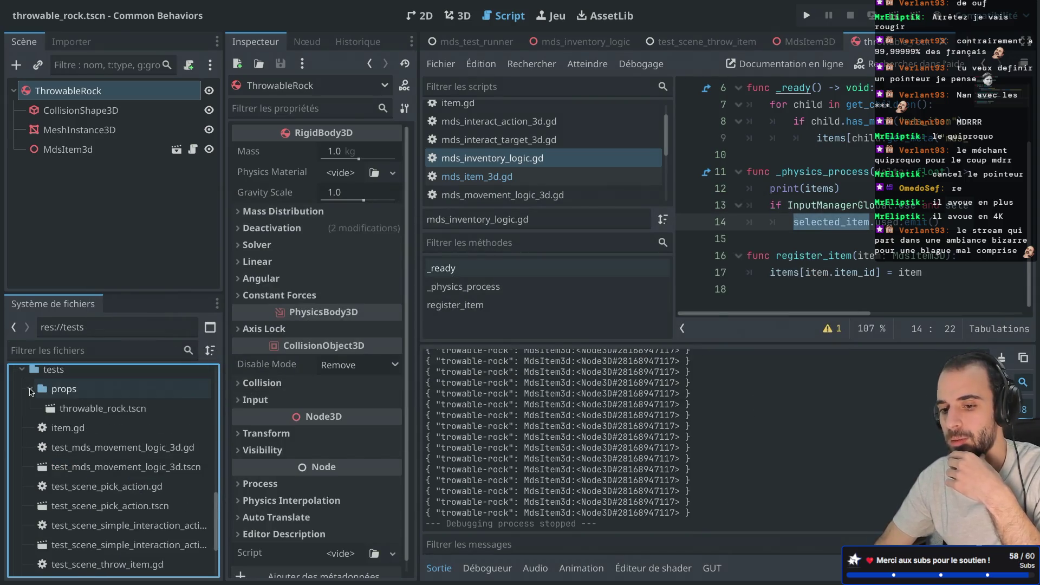
click(99, 407)
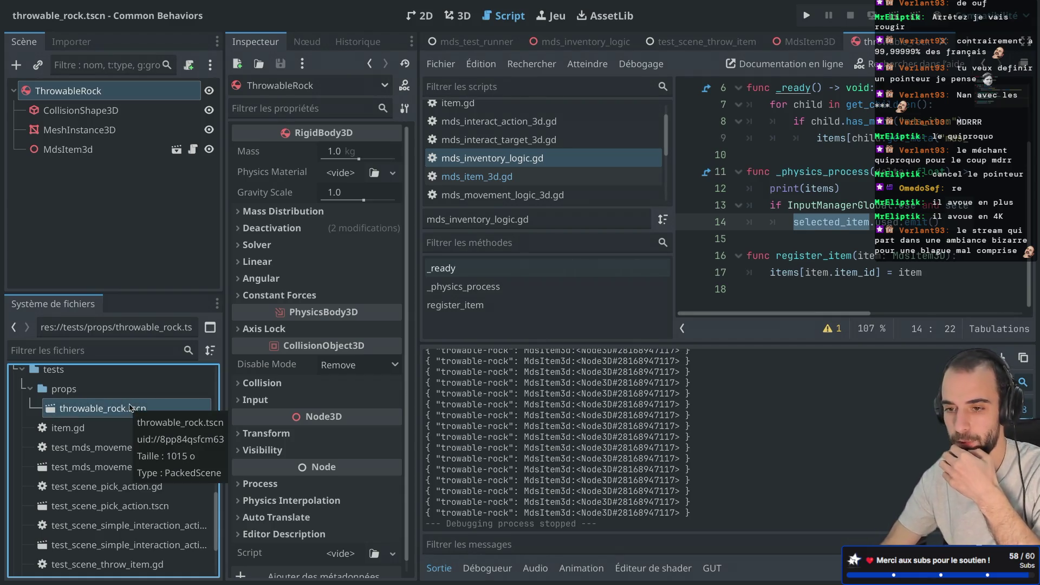
click(458, 16)
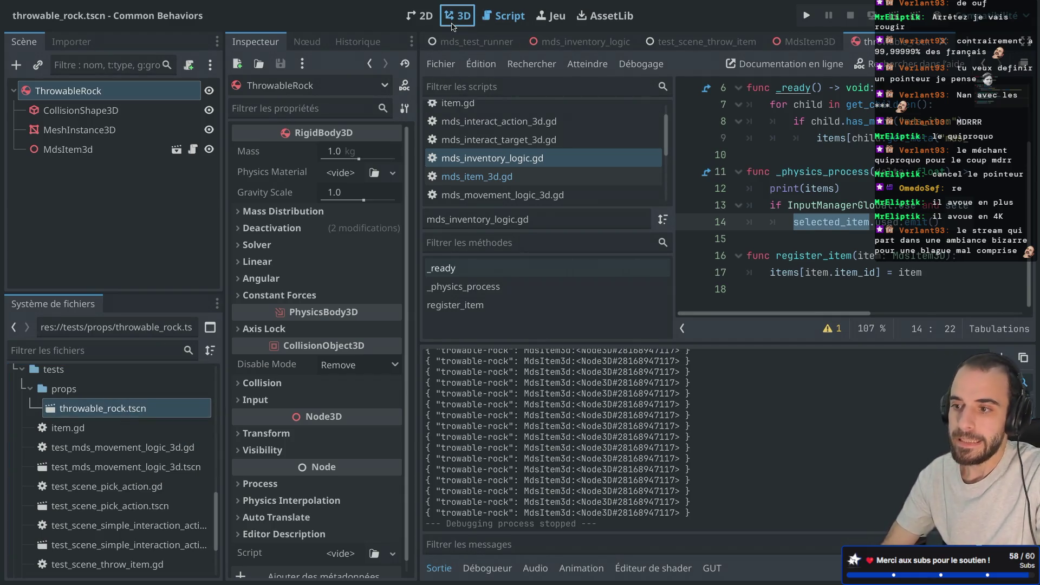
Step: Change the MdsItem3d node's Transform position Y from -1.0 to 0
scroll(694, 175, up, 5)
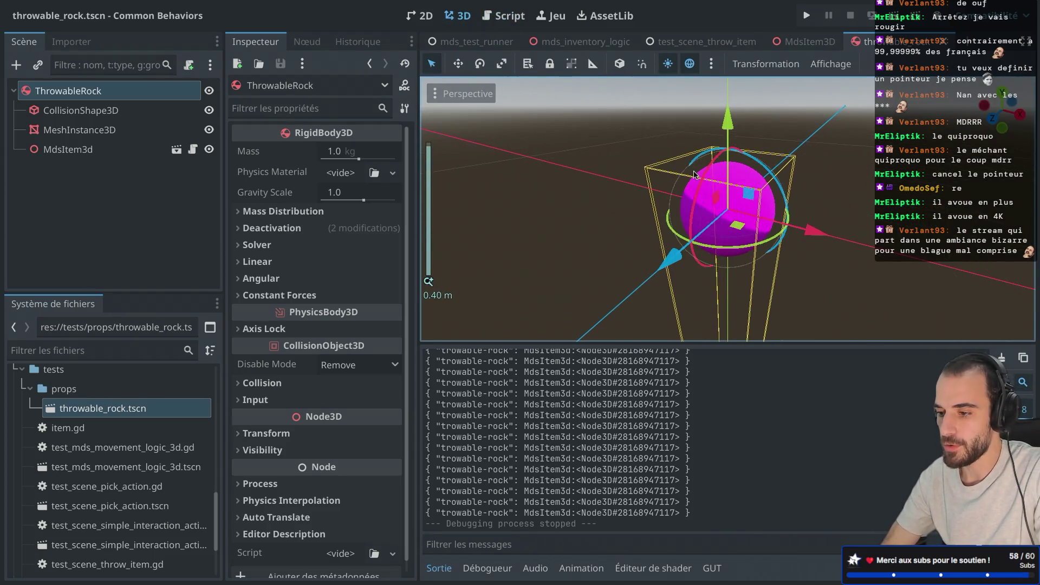
scroll(694, 175, down, 5)
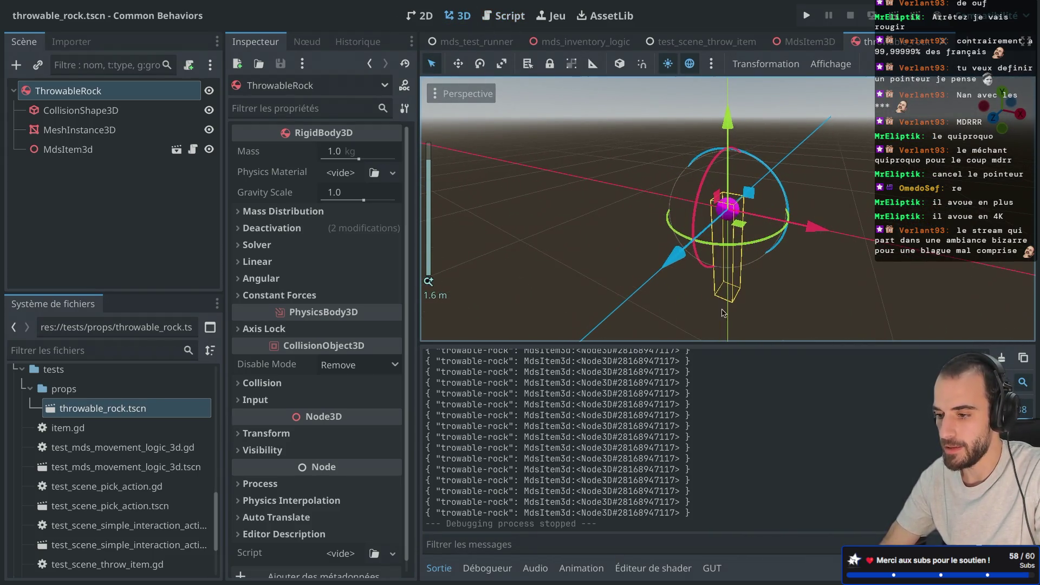
drag(722, 302, 704, 249)
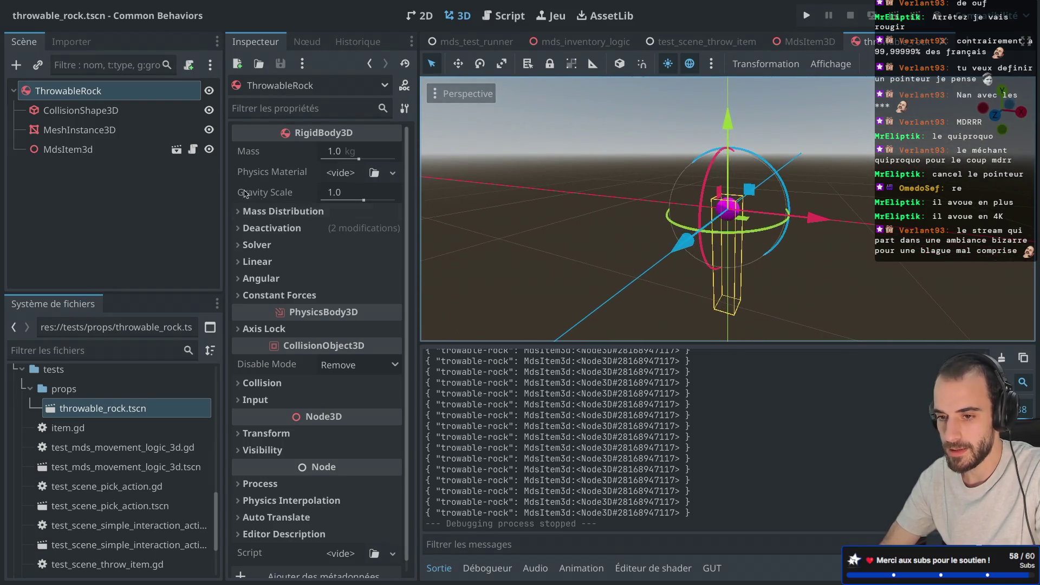
click(74, 144)
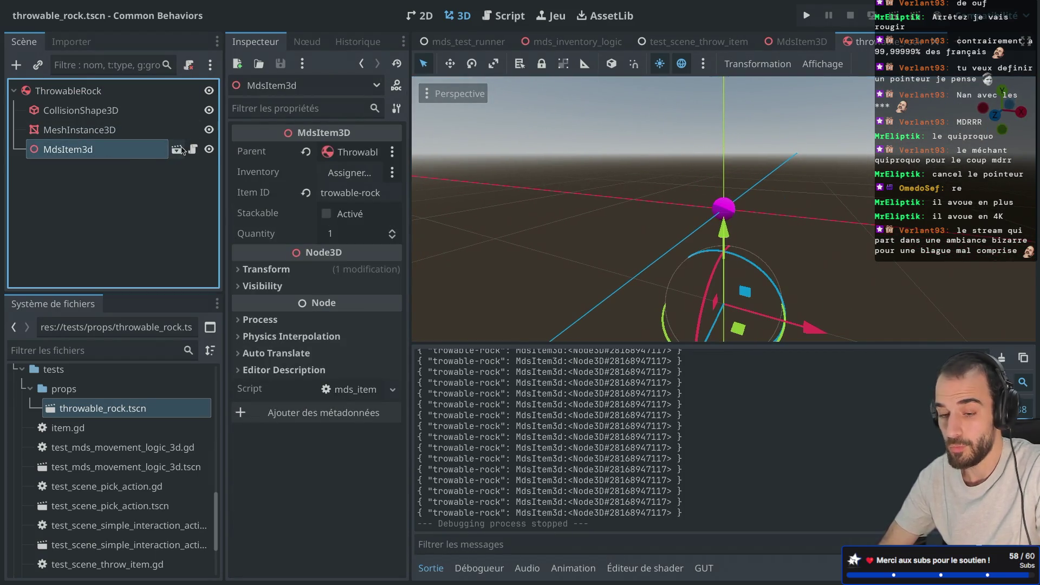
click(260, 269)
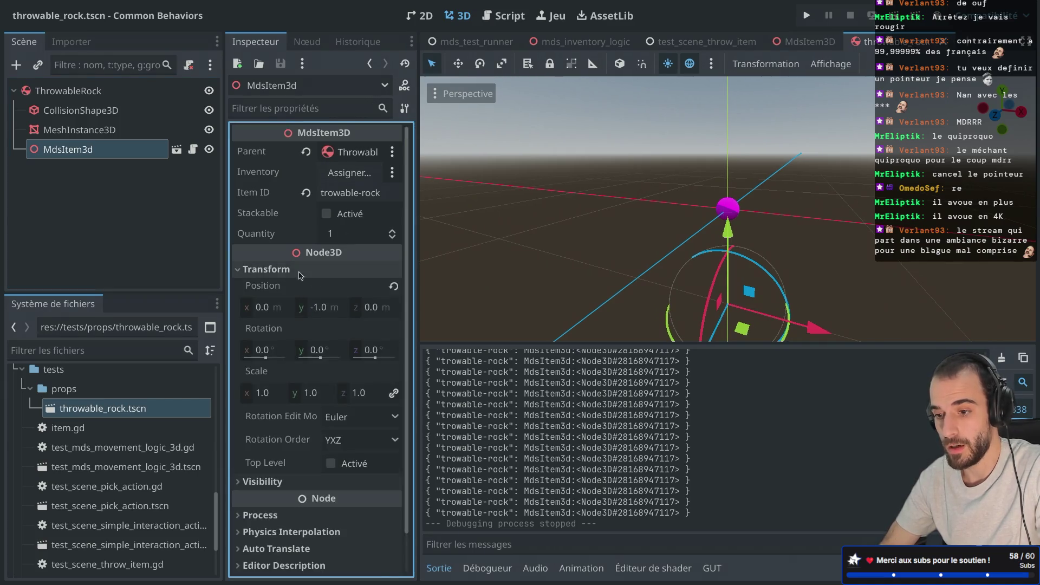
click(323, 313)
text(0)
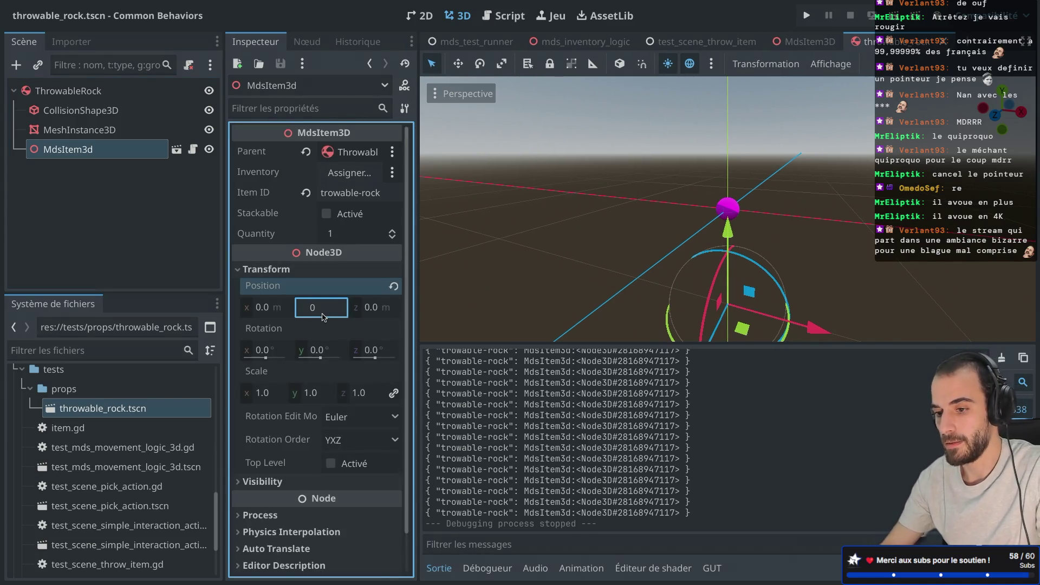
key(Return)
Step: Look over MeshInstance3D and CollisionShape3D, then select the ThrowableRock root node
click(91, 128)
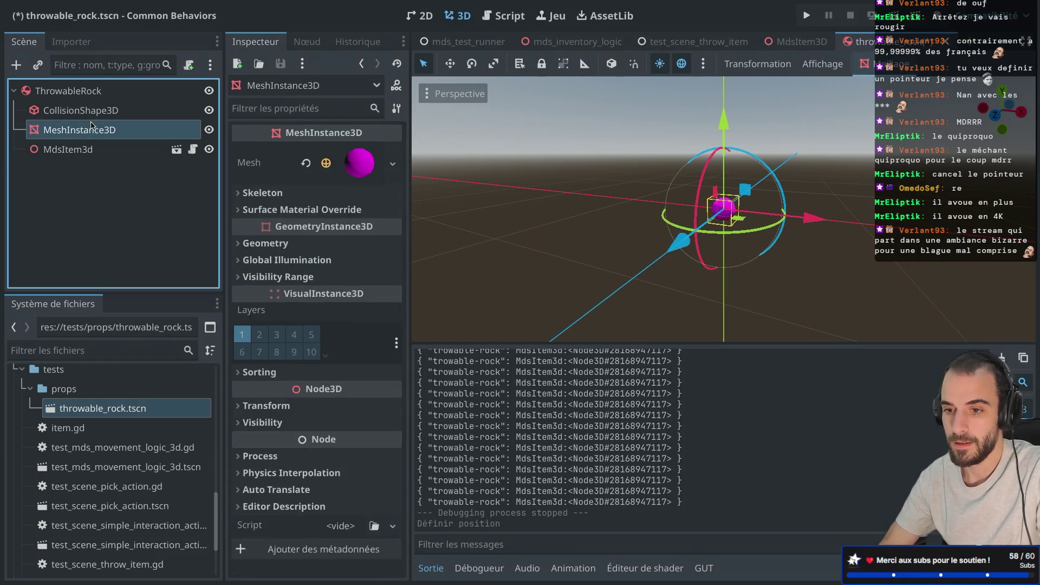
click(93, 111)
click(103, 93)
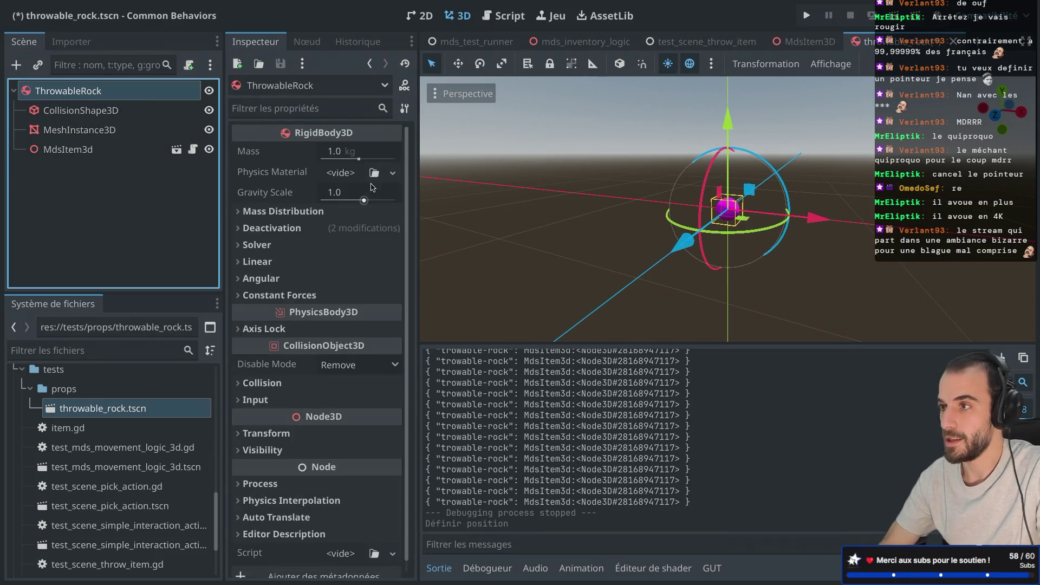
right_click(87, 101)
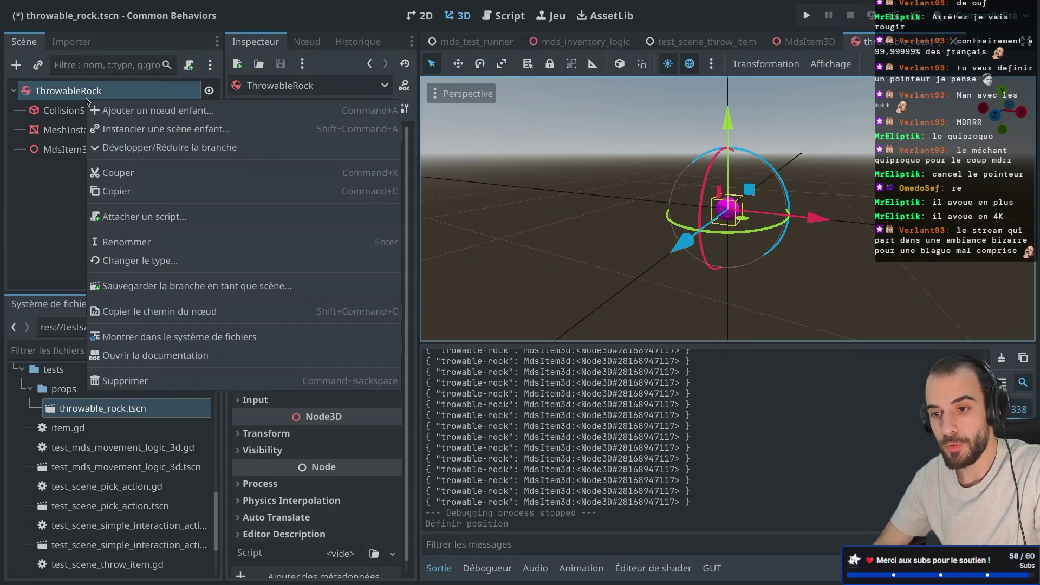
Step: Create throwable_rock.gd on ThrowableRock with a throw() function setting freeze = false, and save
click(161, 219)
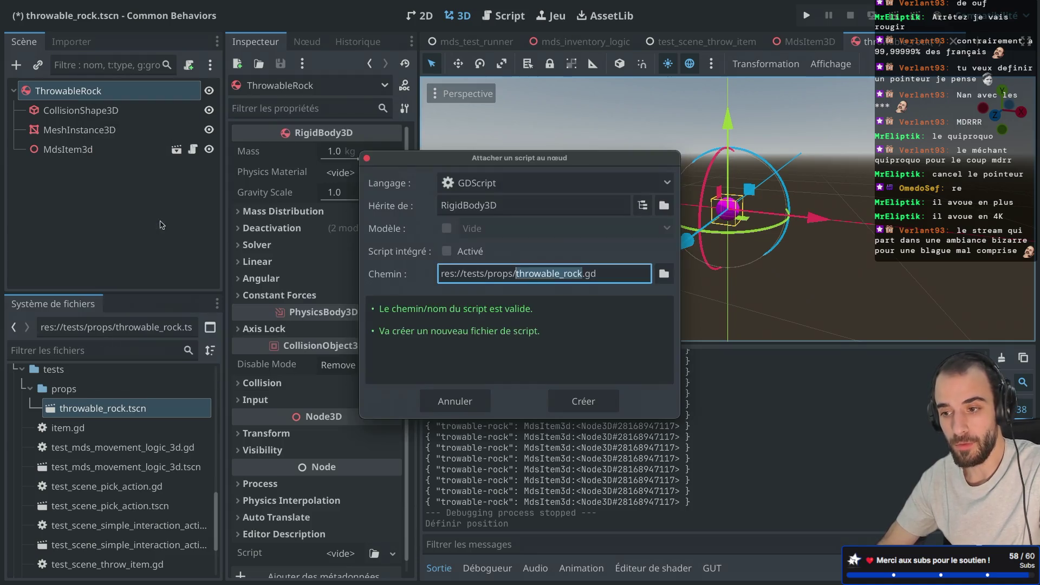
click(584, 401)
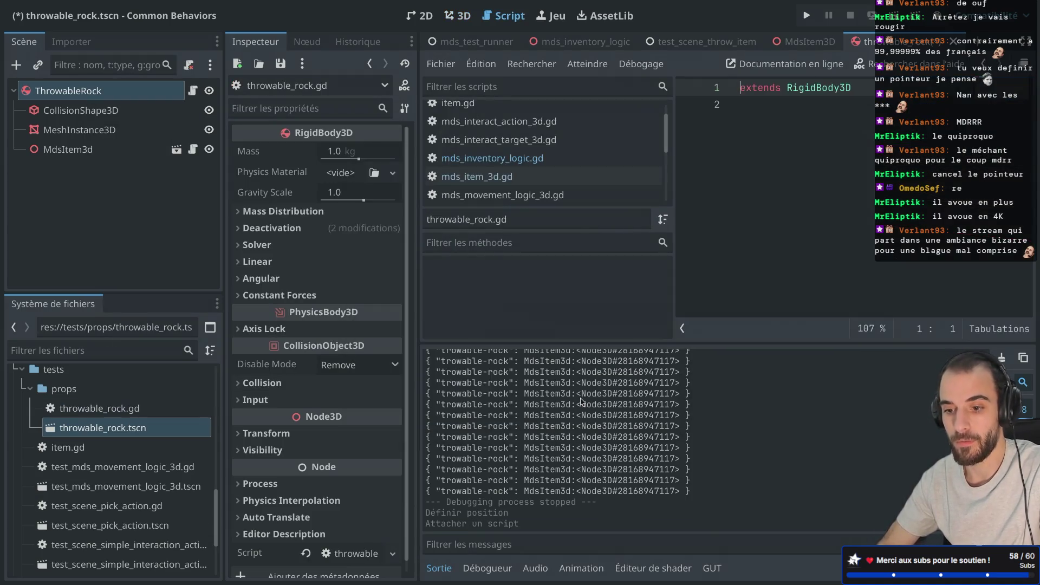
key(Return)
text(nc)
key(ctrl+shift+F11)
text(throw():)
key(Return)
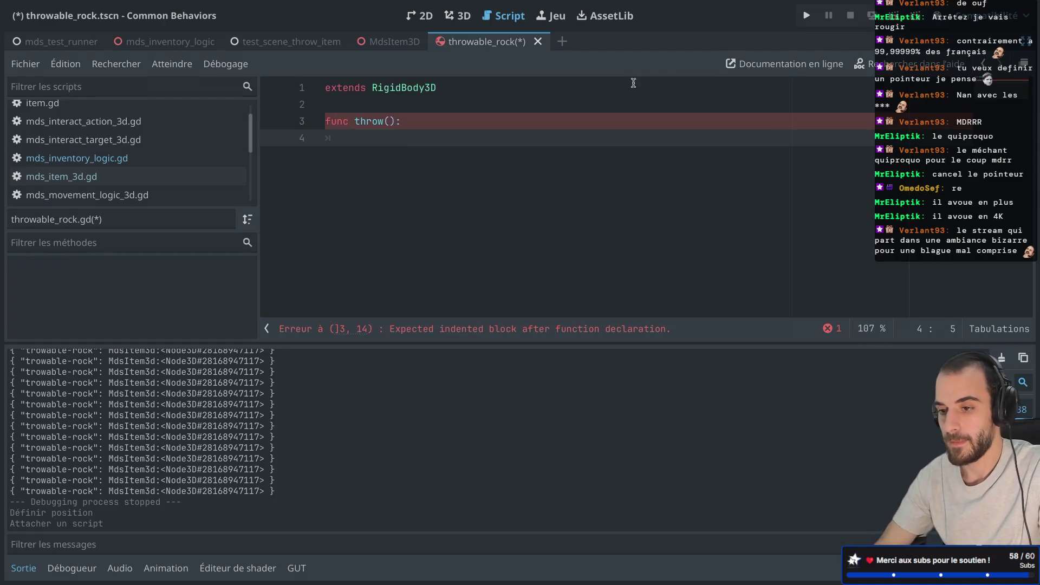
text(reeze = )
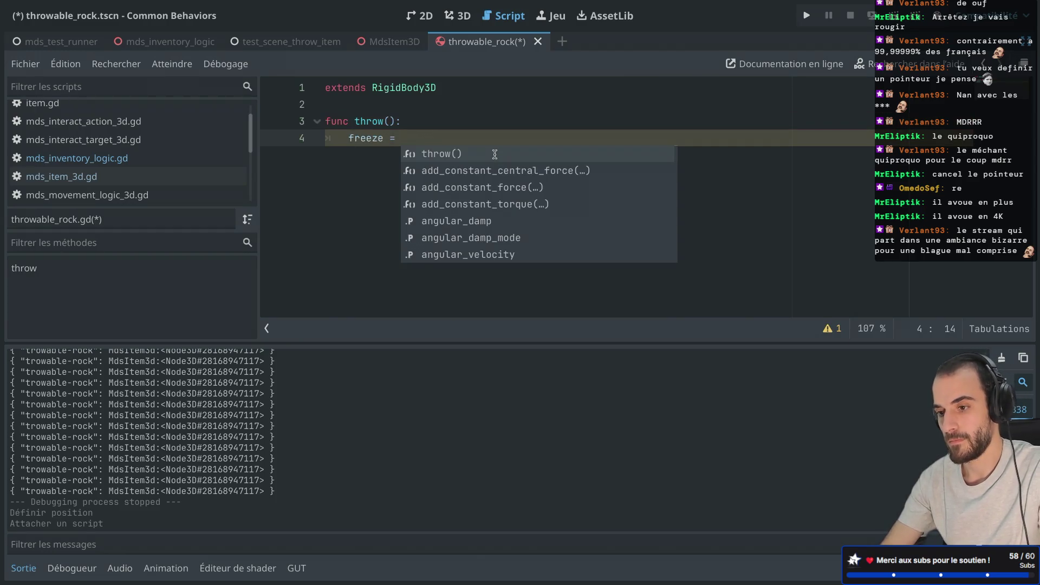
text(false)
key(Return)
key(ctrl+s)
Step: Add sleeping = false to throw() and insert an apply_impulse call
key(Return)
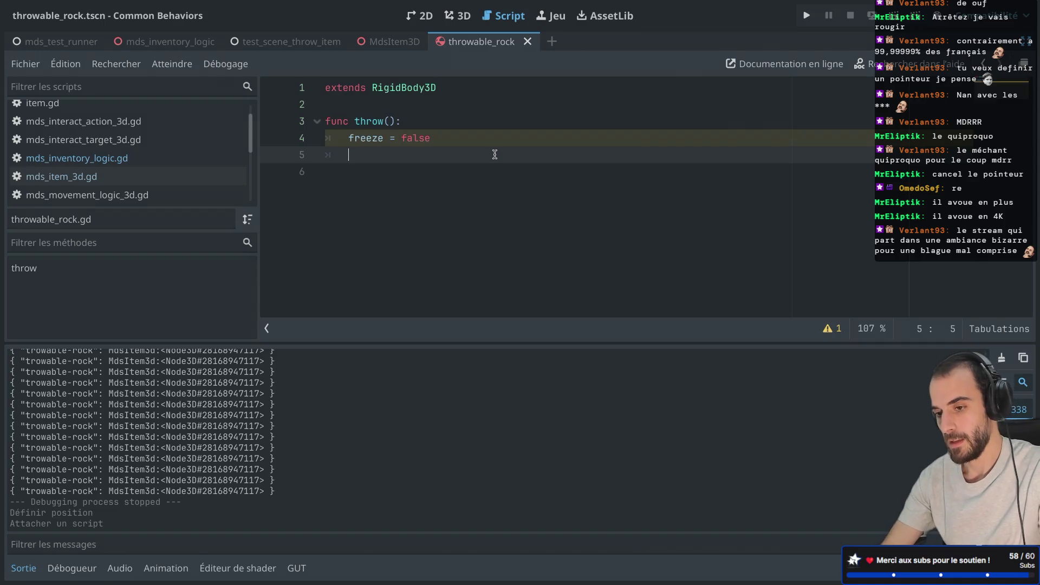
text(l)
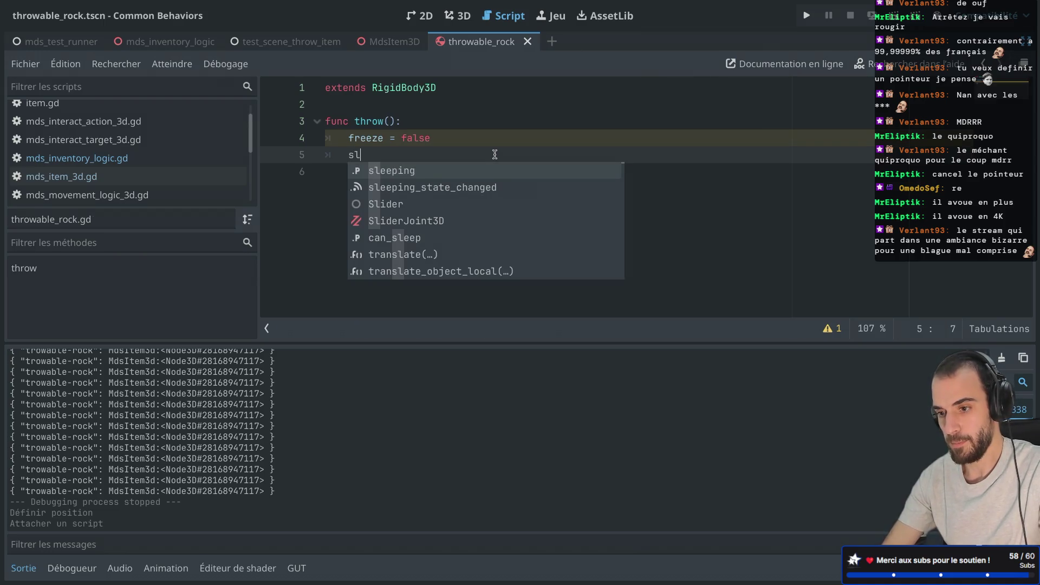
key(BackSpace)
key(BackSpace)
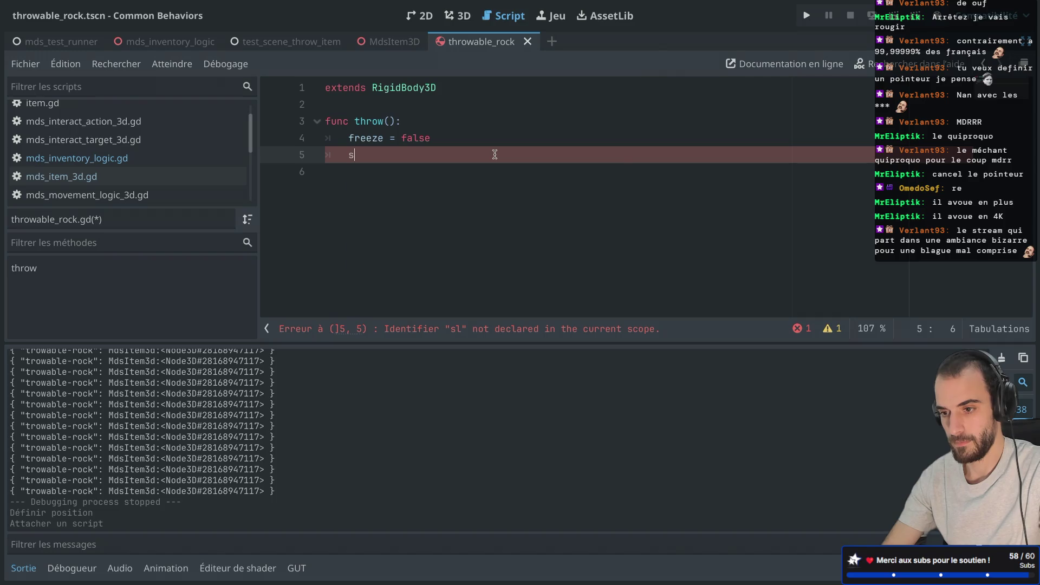
text(slee)
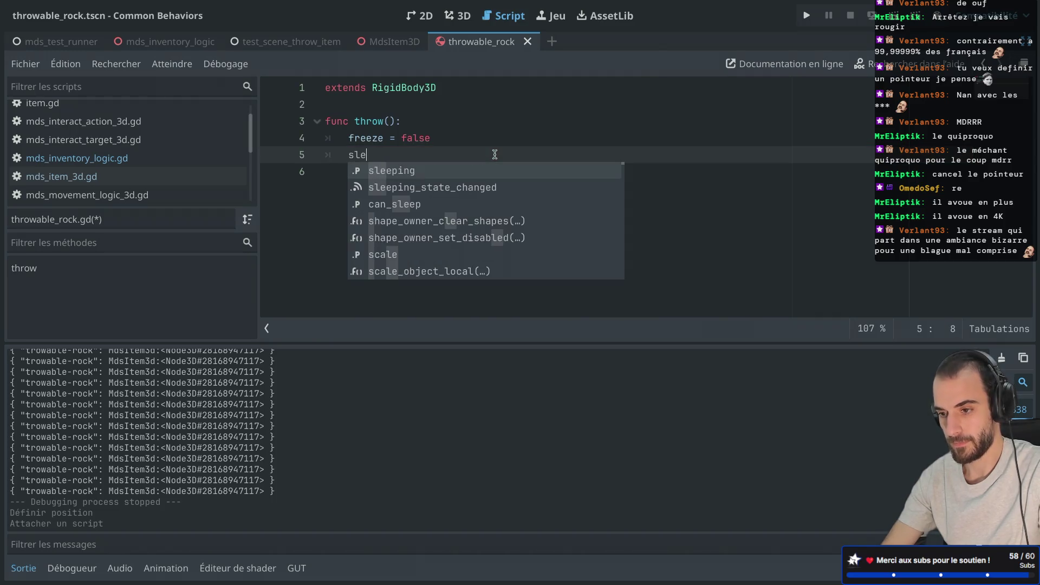
key(Return)
text(alse)
key(Return)
text(pp)
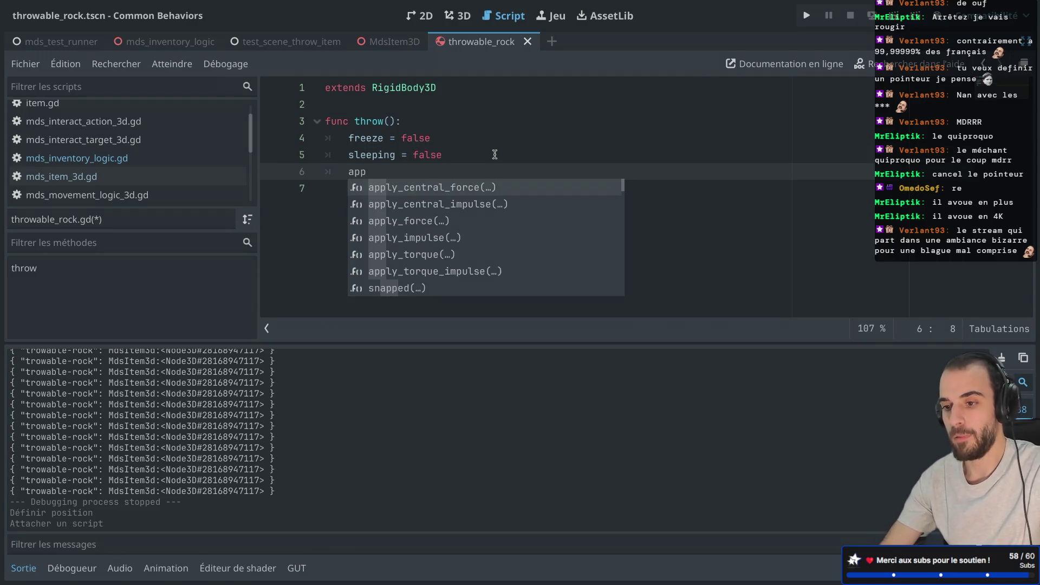
text(ly)
key(Down)
key(Down)
key(Down)
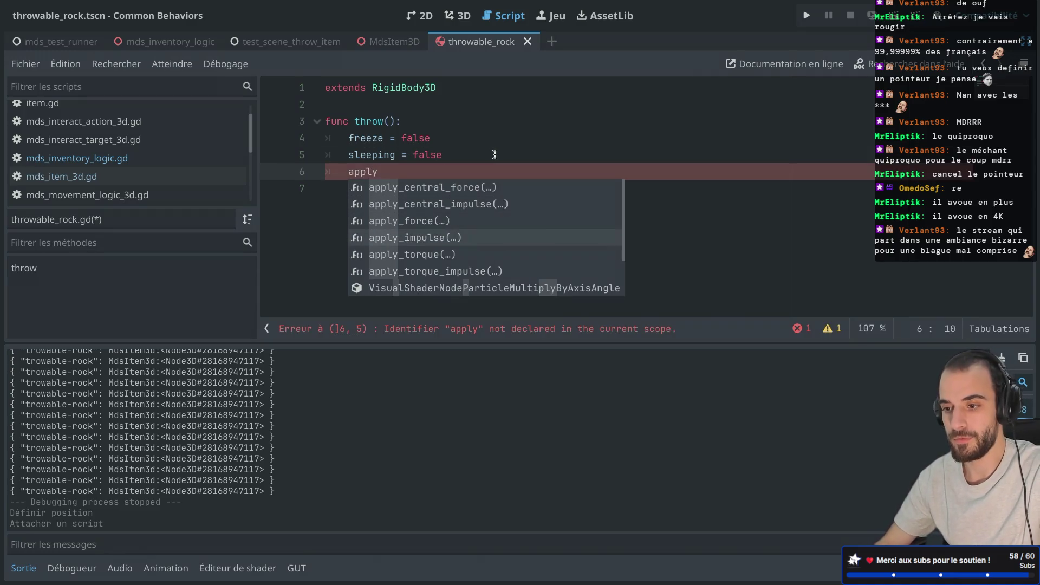
key(Return)
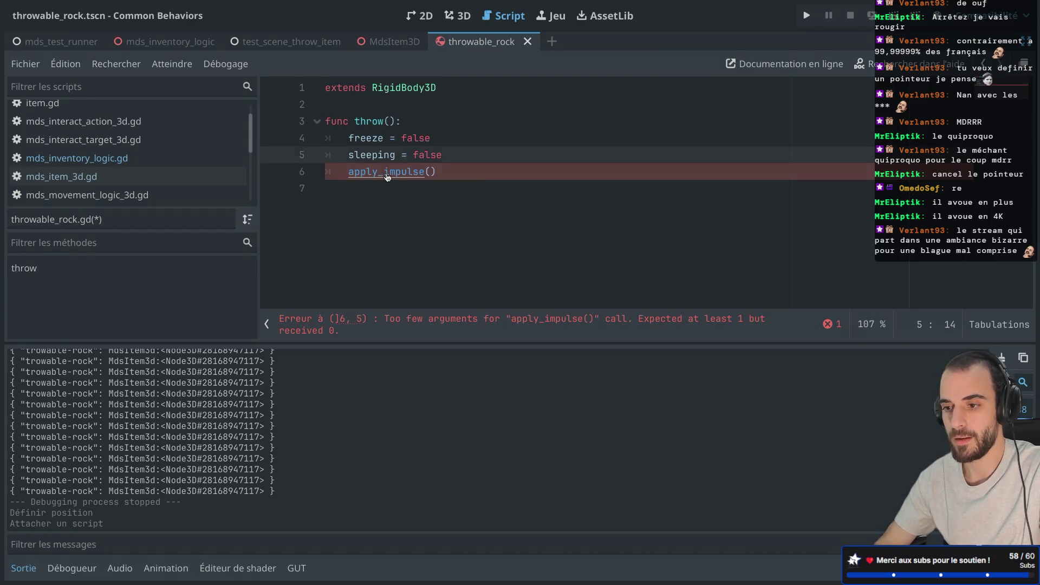
Step: Give apply_impulse the argument Vector3(0, 0, -100)
ctrl+click(388, 174)
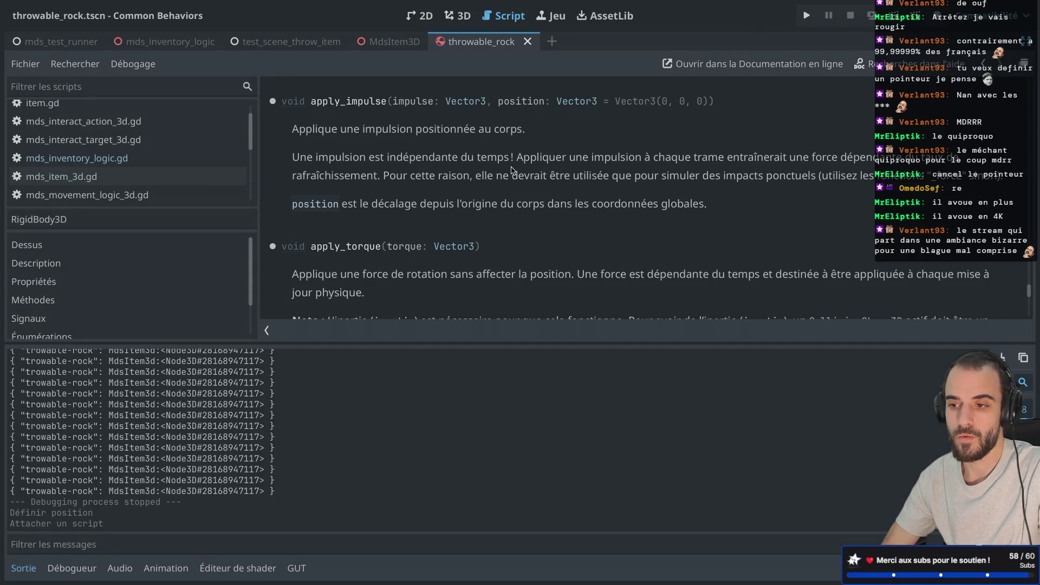
key(alt+Left)
text(Ve)
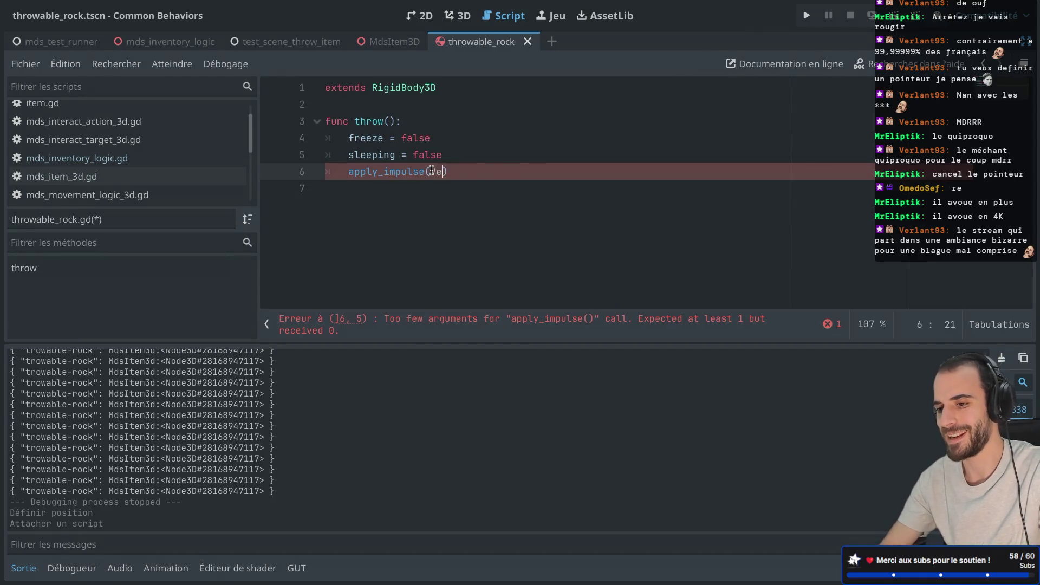
text(c)
key(Down)
key(Down)
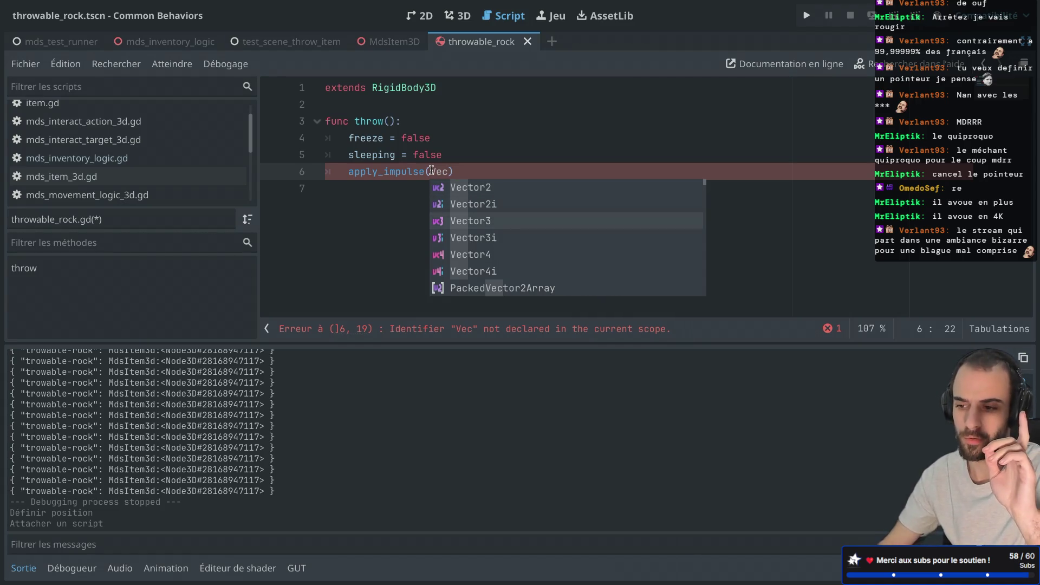
key(Return)
text(()
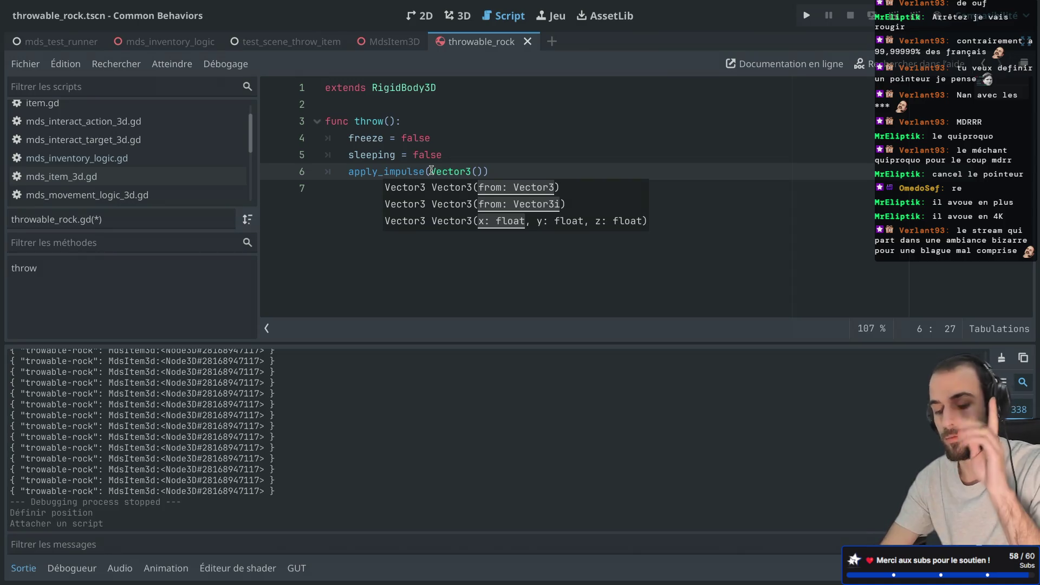
text(0)
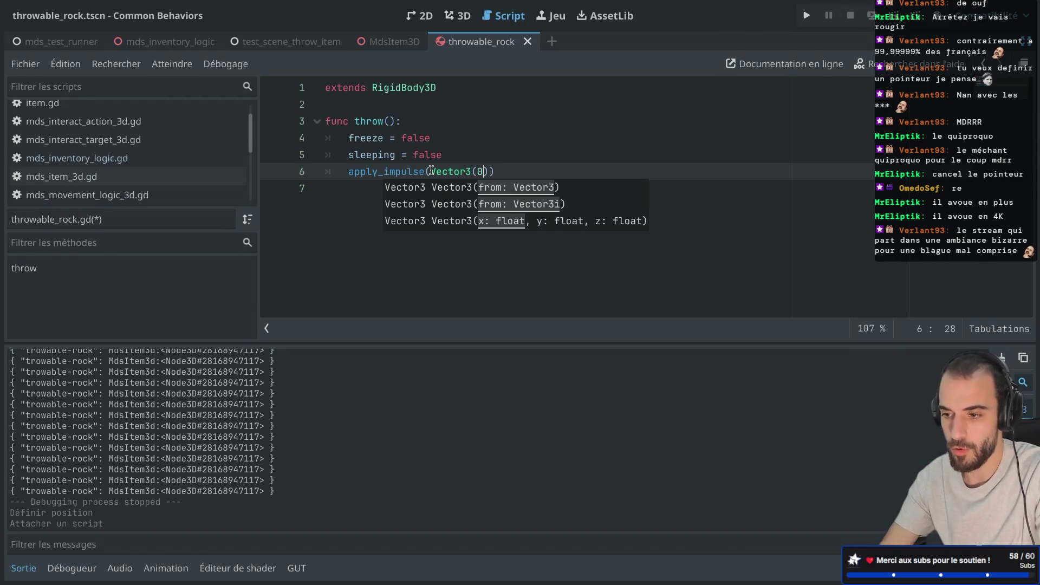
text(, 0, -)
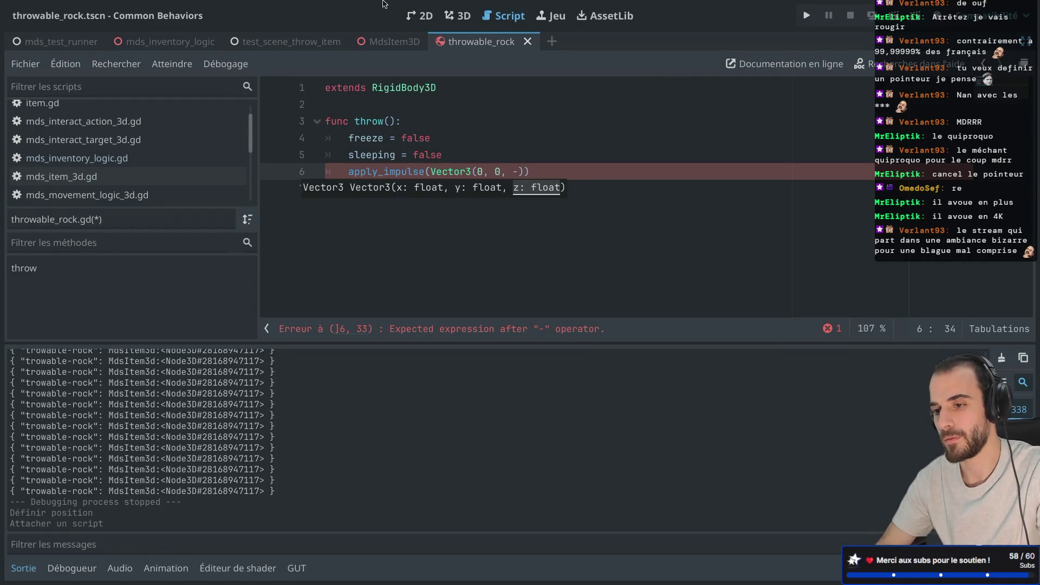
click(458, 15)
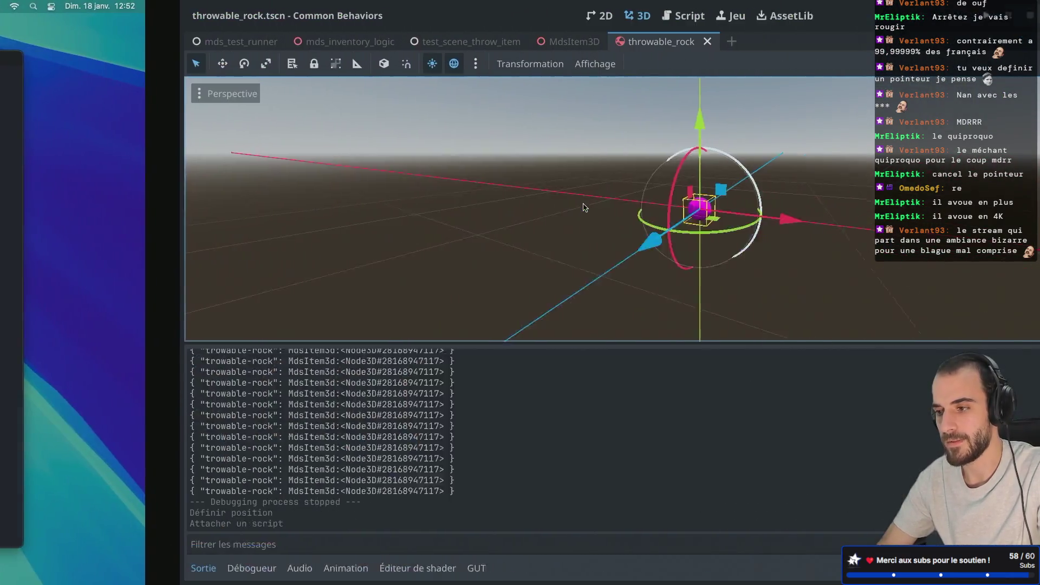
click(504, 16)
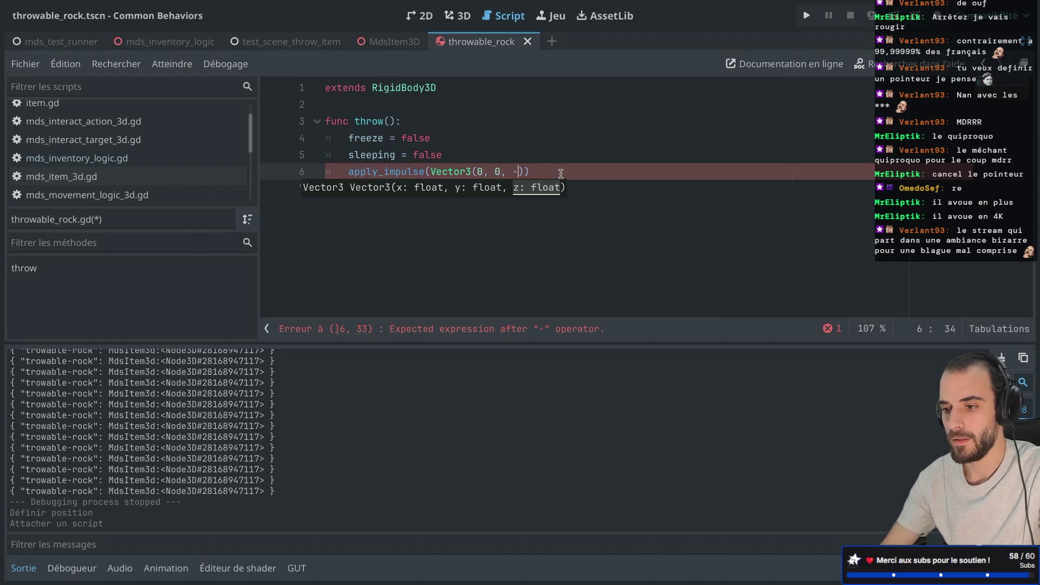
text(00)
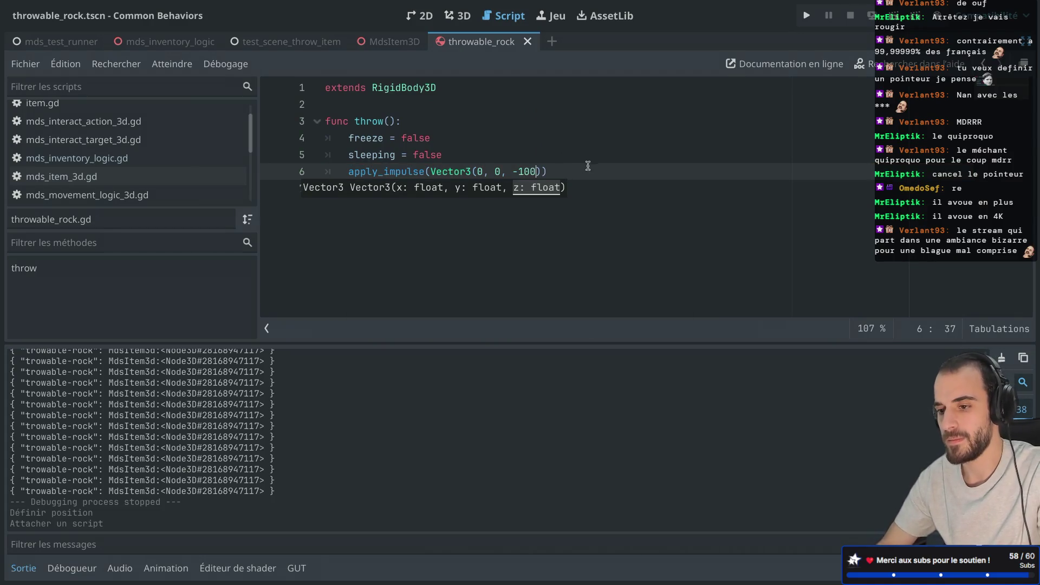
Step: Add a _data parameter to the throw() function
click(547, 139)
key(ctrl+super+d)
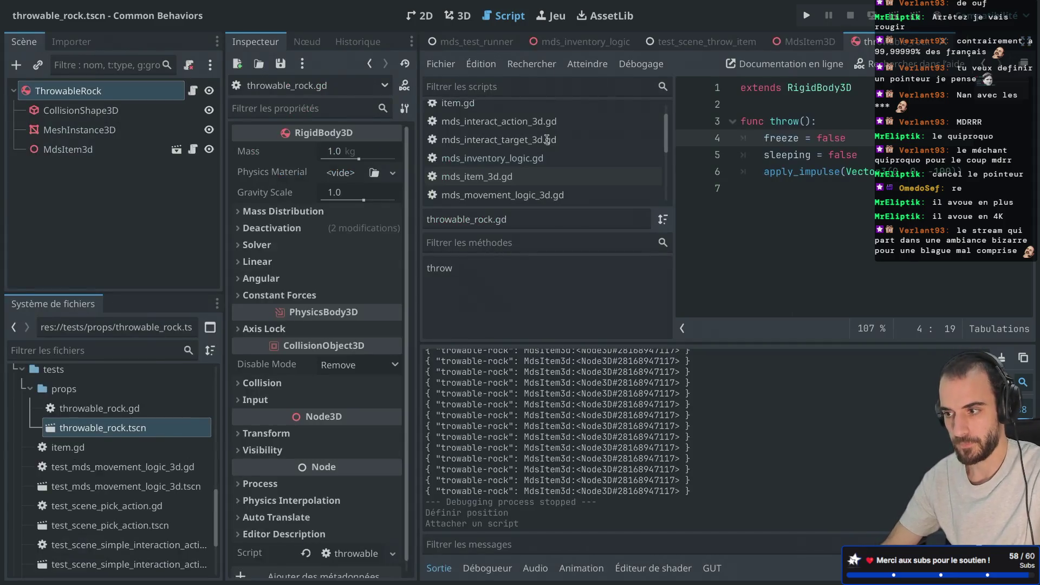
key(ctrl+shift+F11)
click(389, 120)
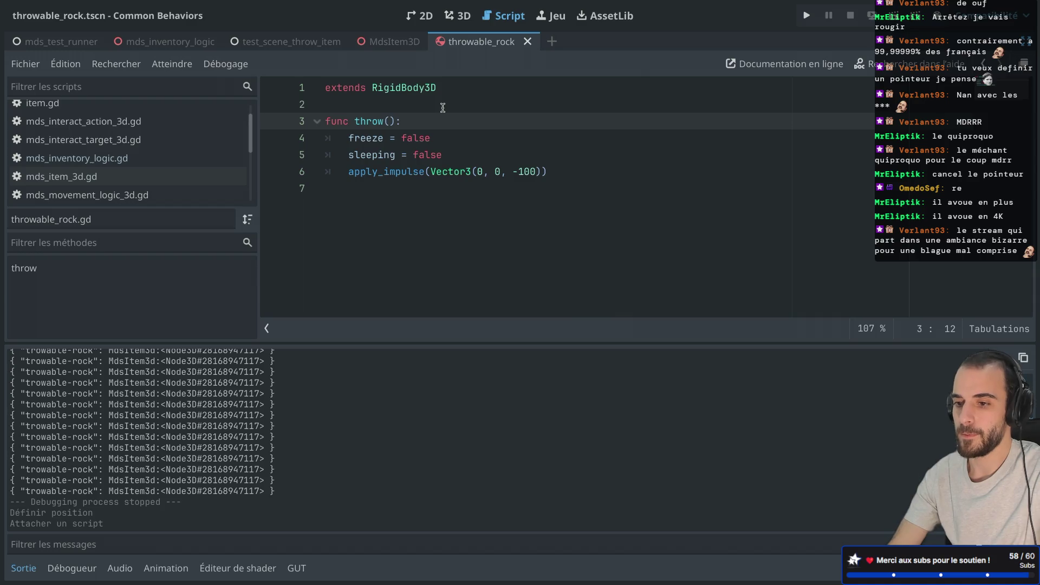
text(data)
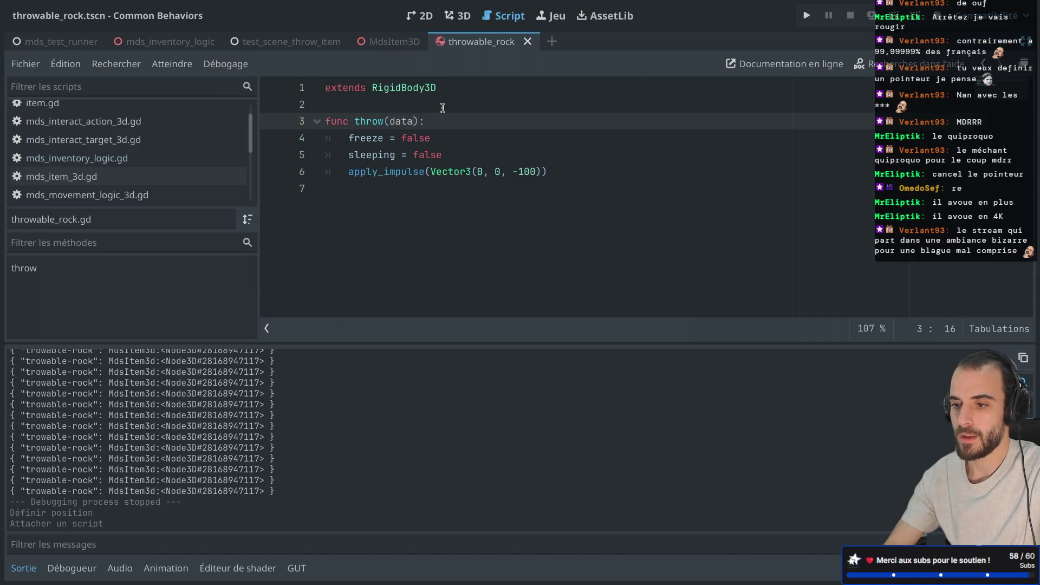
click(390, 119)
text(_)
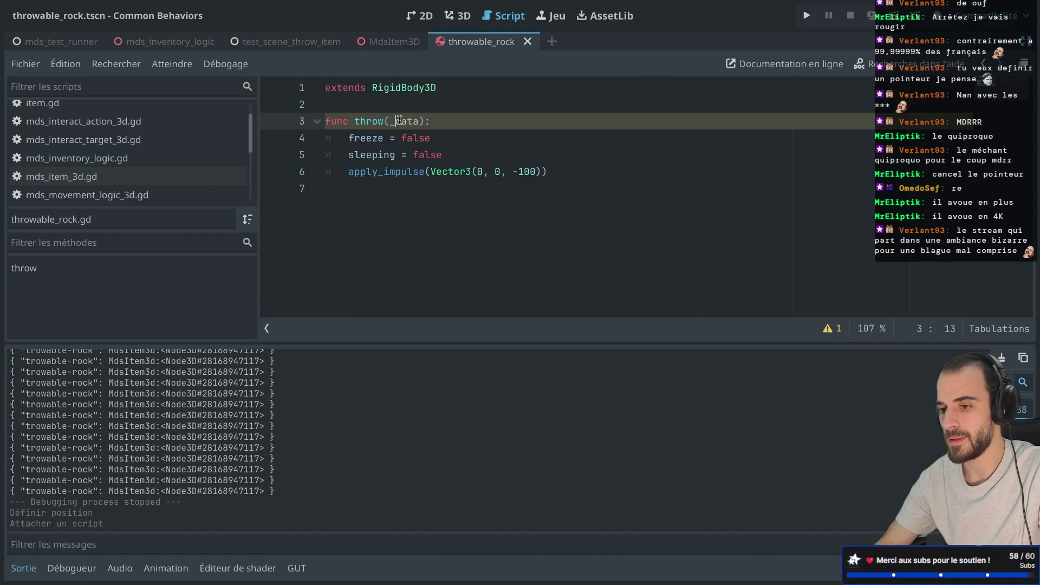
key(ctrl+shift+F11)
click(67, 150)
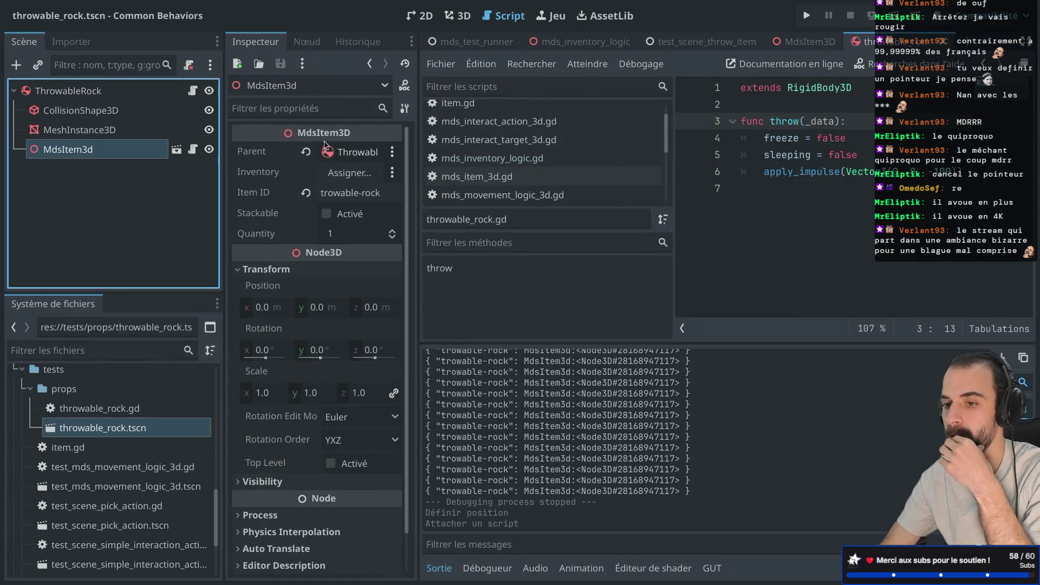
Step: Connect MdsItem3d's used(item) signal to ThrowableRock's throw method
click(307, 42)
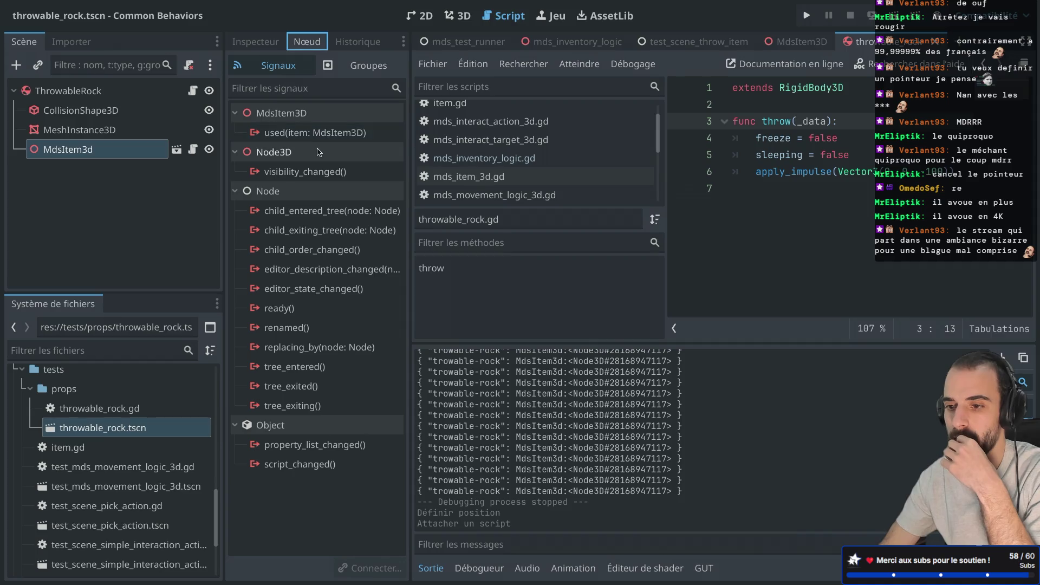
click(294, 139)
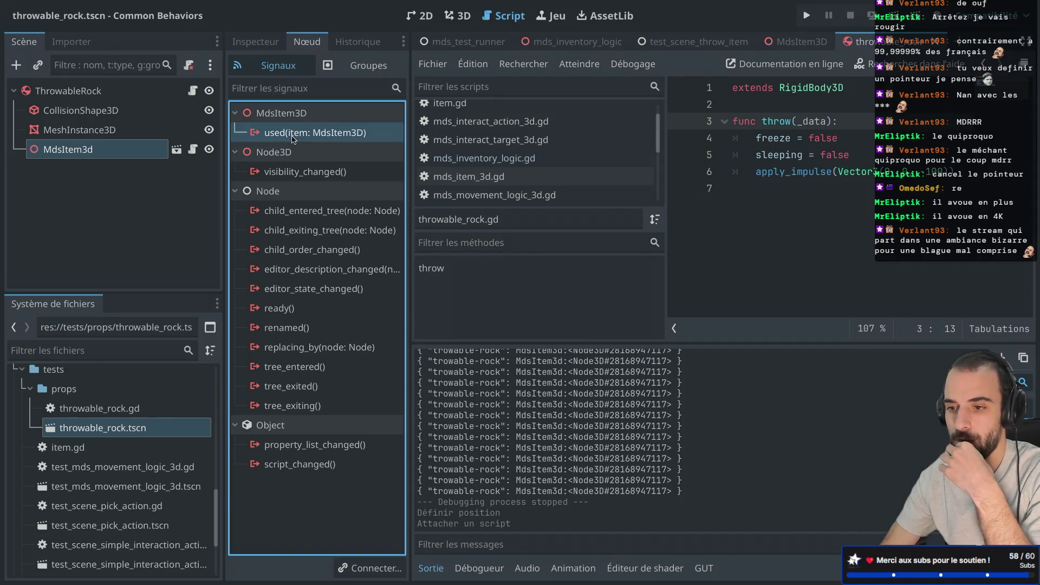
double_click(293, 139)
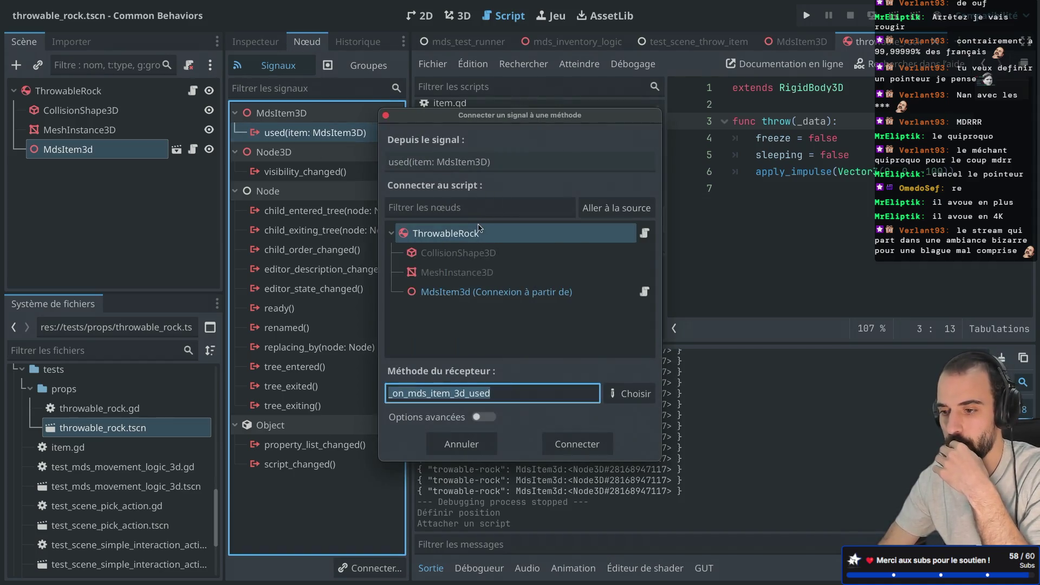
click(645, 234)
click(636, 389)
double_click(478, 153)
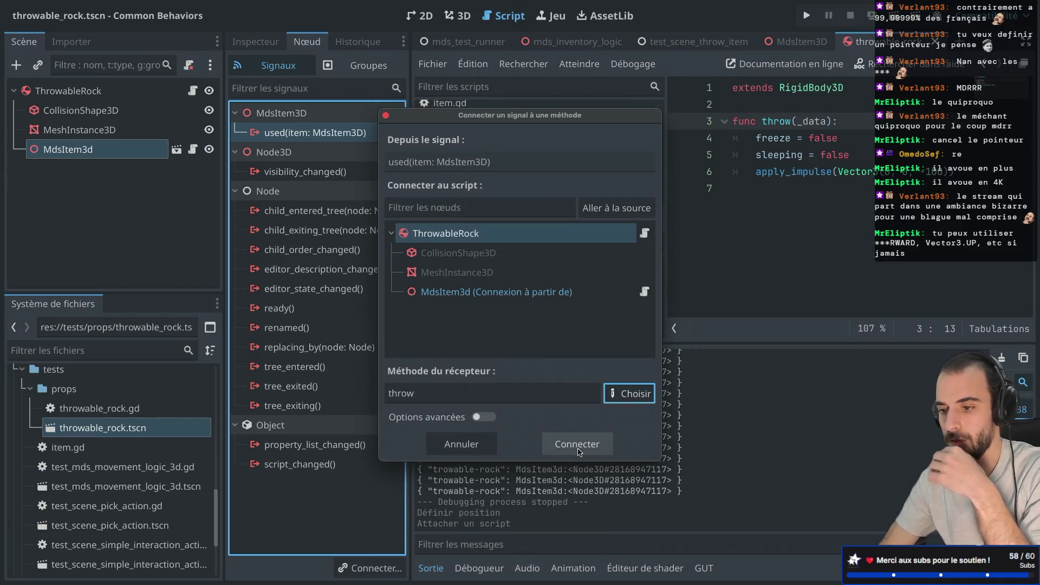
click(578, 445)
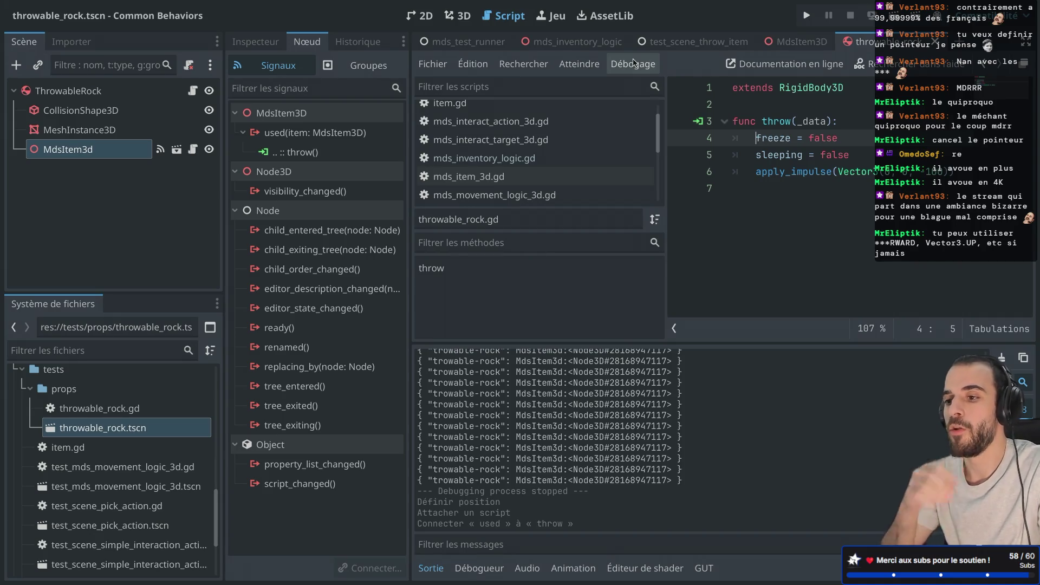
click(579, 43)
click(678, 46)
Step: Open mds_inventory_logic.gd and add a selected_item line after line 9's item registration
click(807, 42)
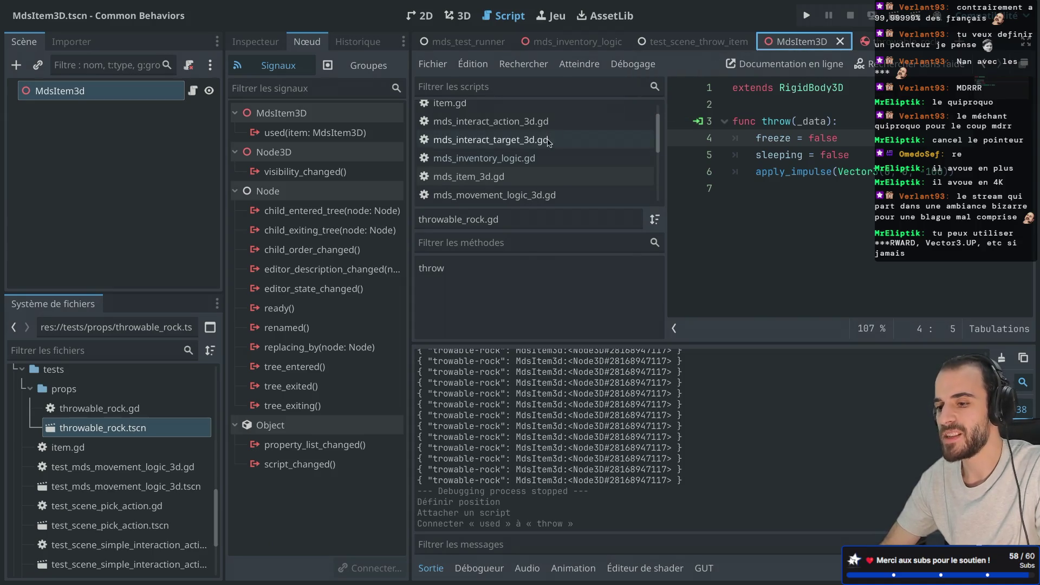
click(698, 43)
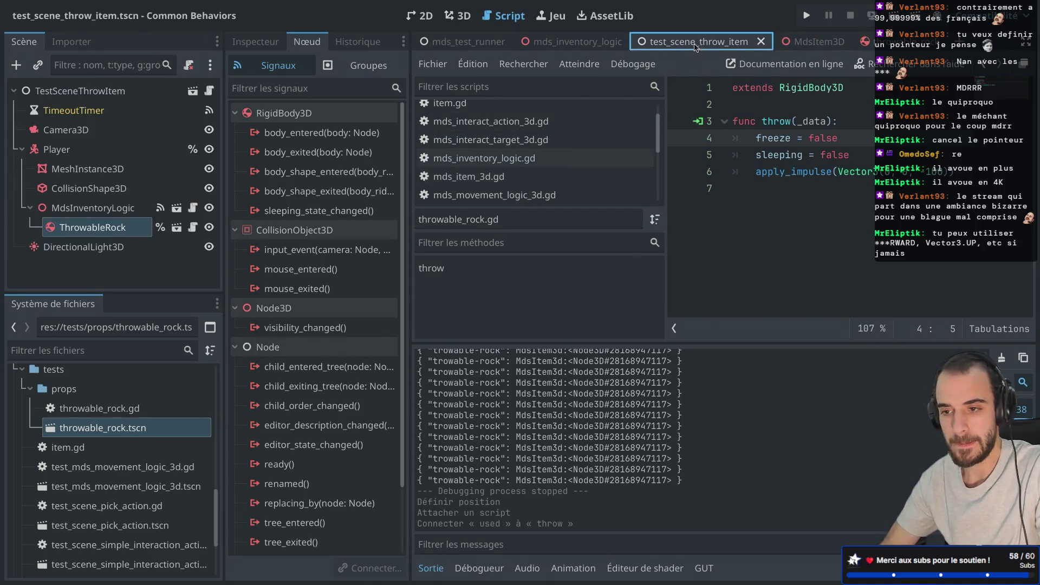
click(458, 15)
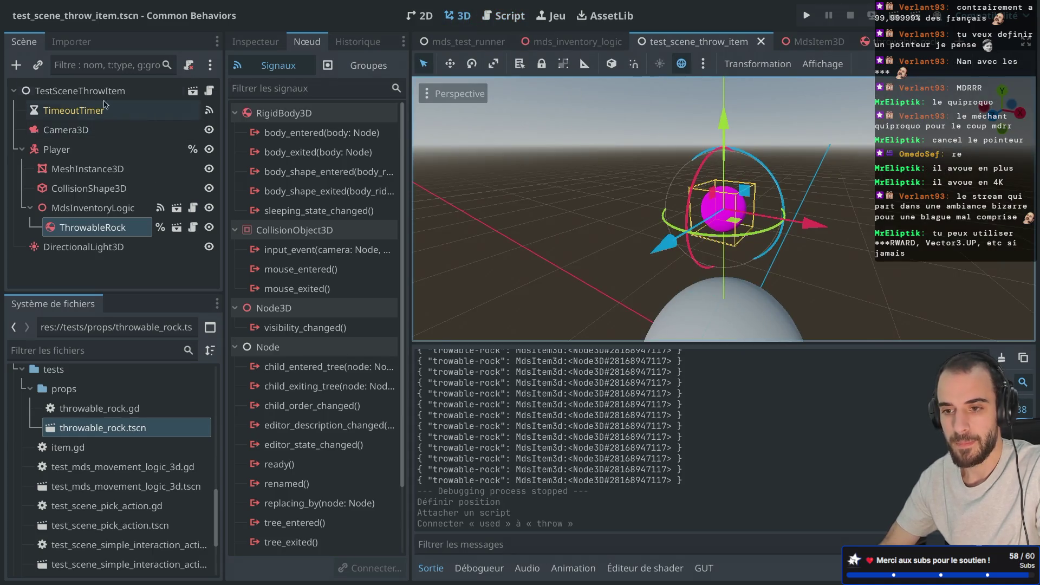
click(192, 207)
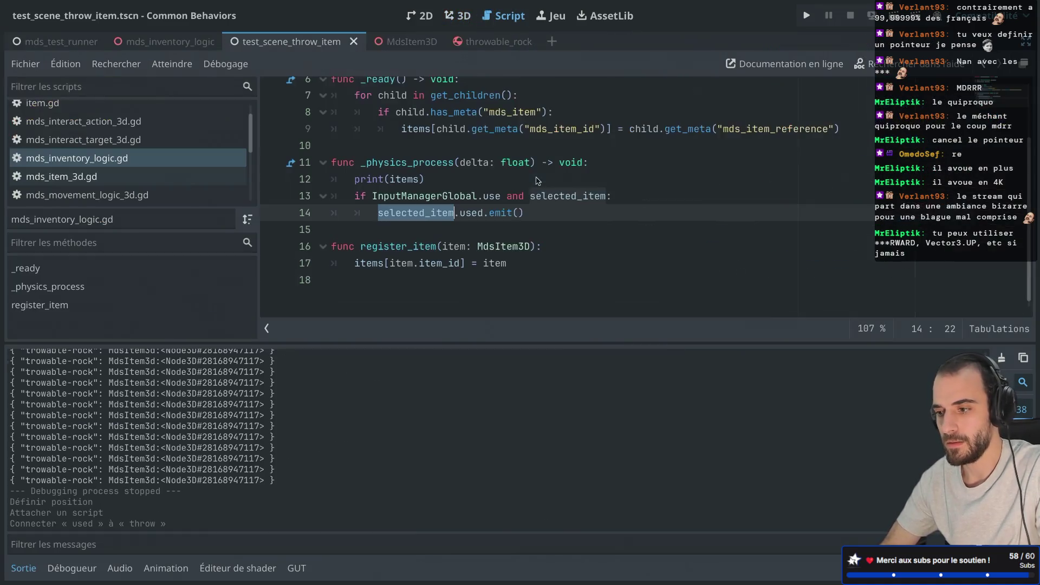
scroll(526, 187, up, 2)
drag(402, 222, 817, 223)
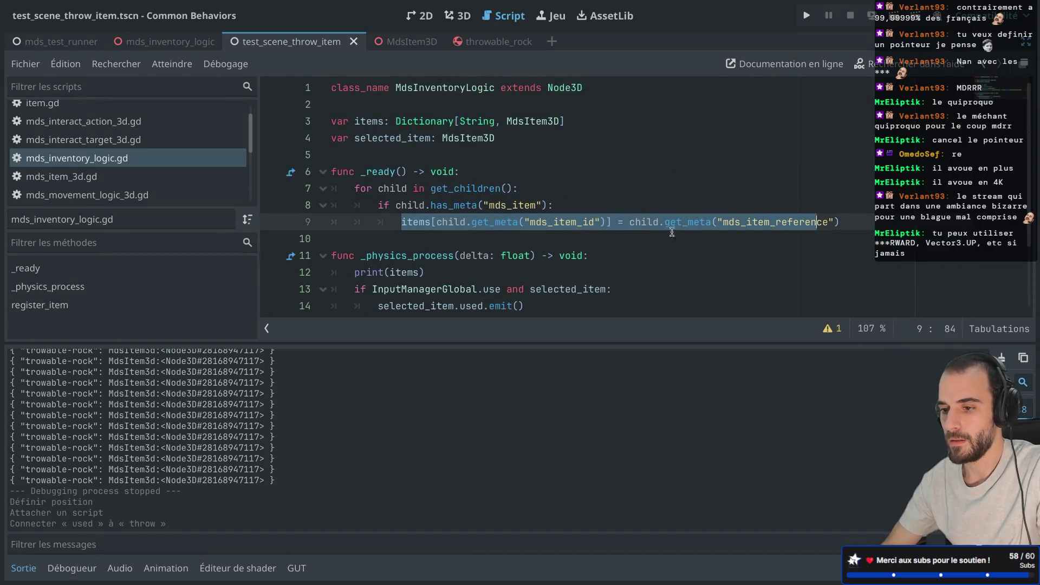
click(609, 211)
click(845, 222)
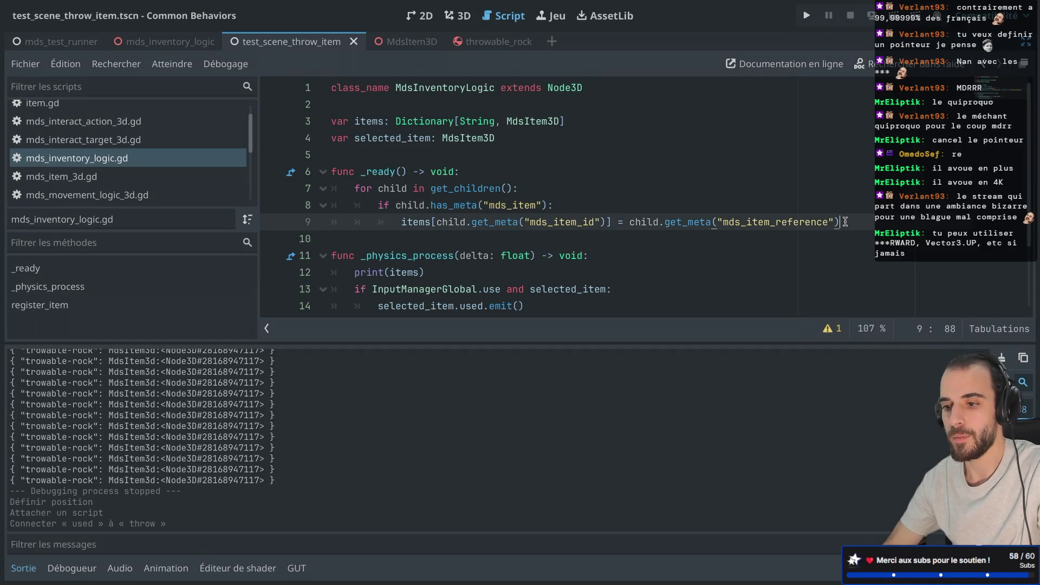
key(Return)
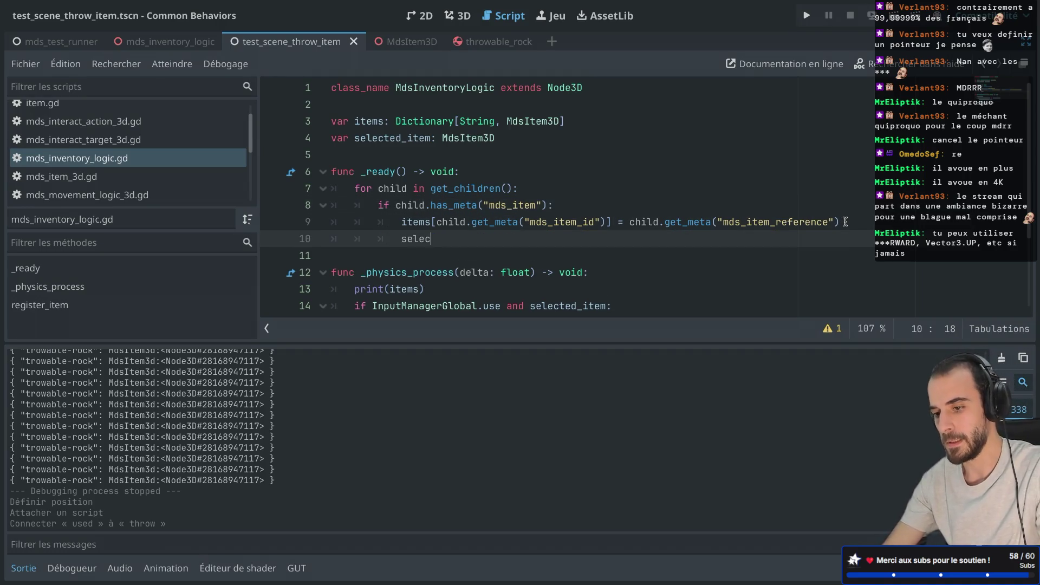
key(Return)
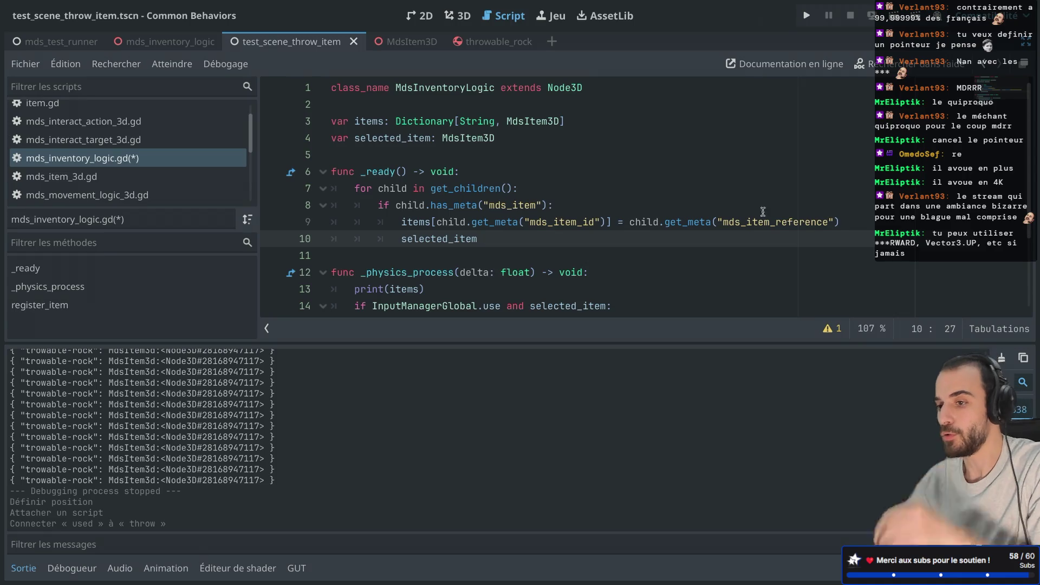
Step: Orbit around the sphere in the throw-item test scene's 3D view, then switch to throwable_rock
click(458, 15)
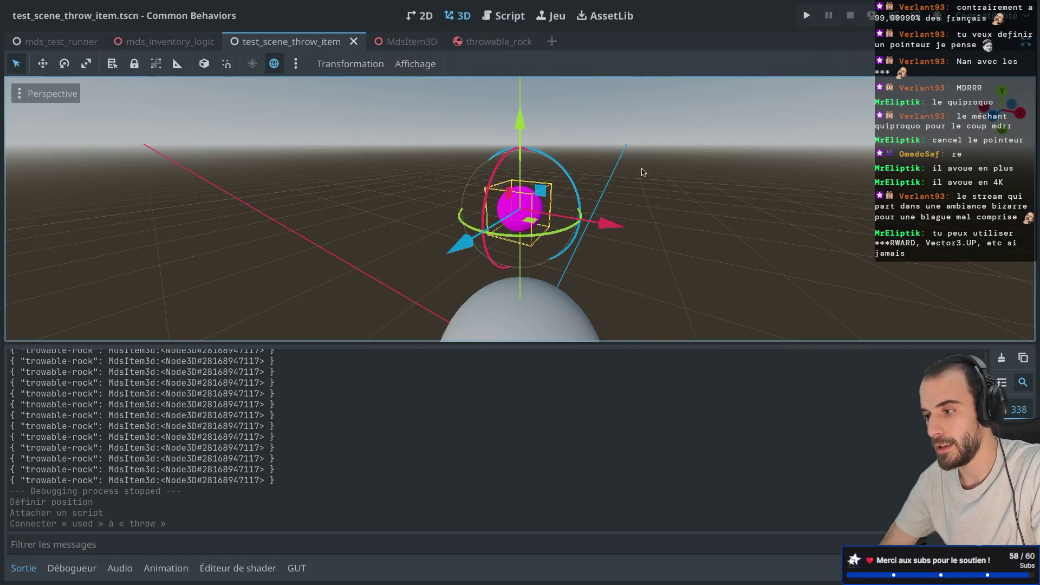
scroll(642, 171, down, 5)
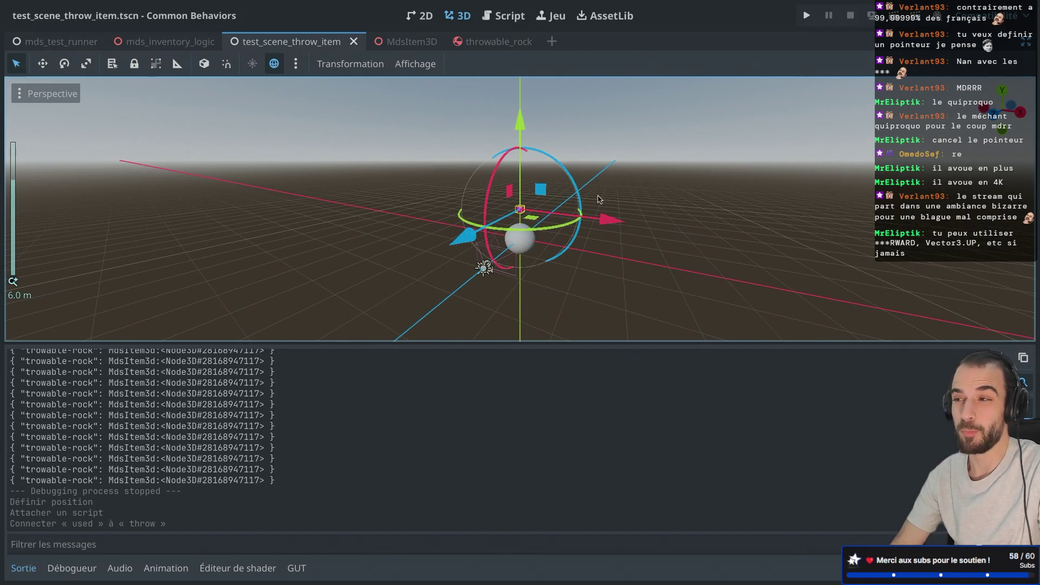
key(KP_4)
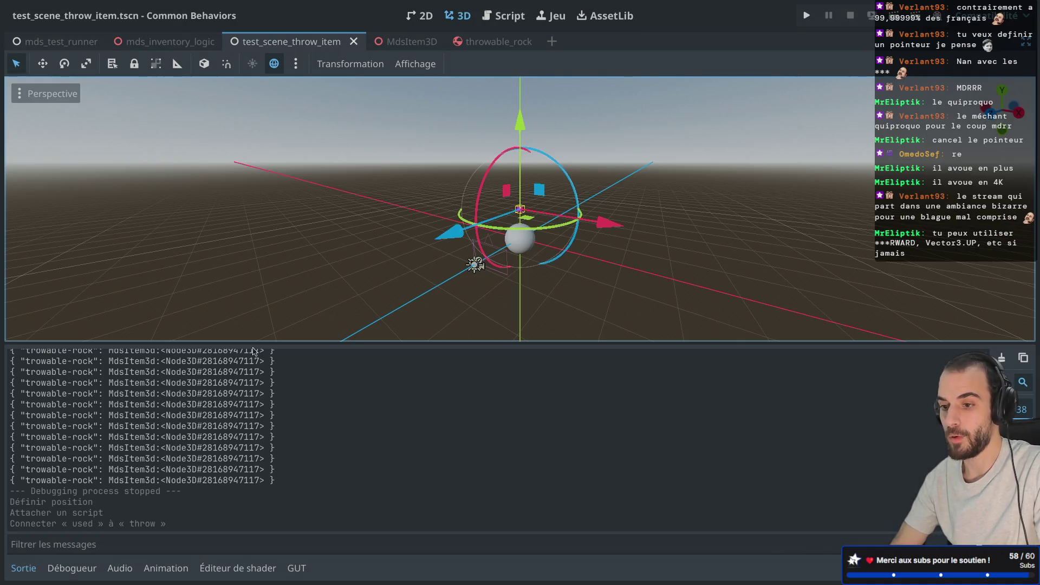
mouse_move(476, 262)
mouse_down()
mouse_move(460, 248)
mouse_move(513, 249)
mouse_up()
drag(448, 181, 424, 195)
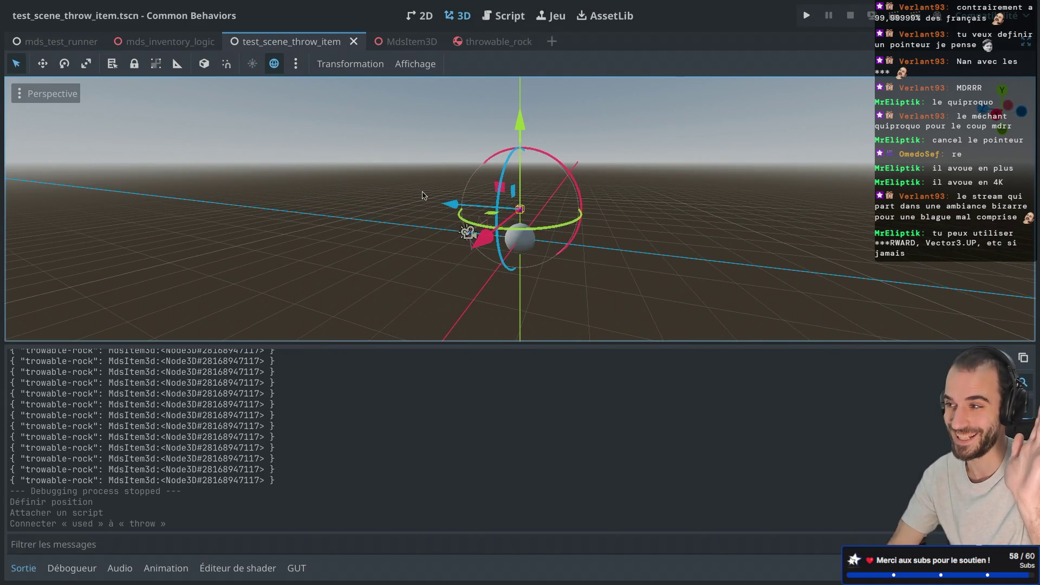
drag(423, 195, 424, 196)
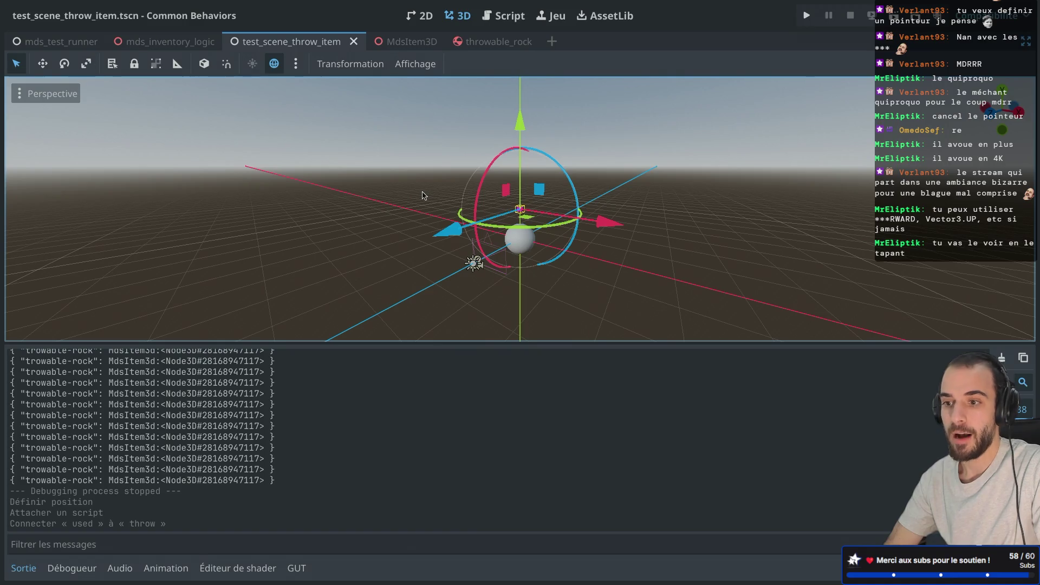
click(501, 43)
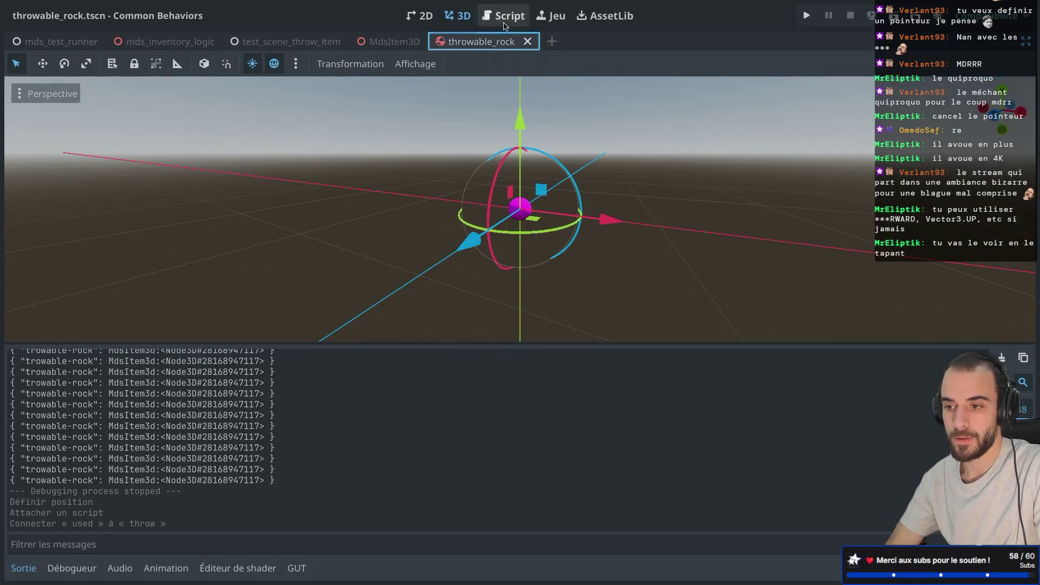
Step: Set selected_item to line 9's get_meta call and save the inventory logic script
click(503, 23)
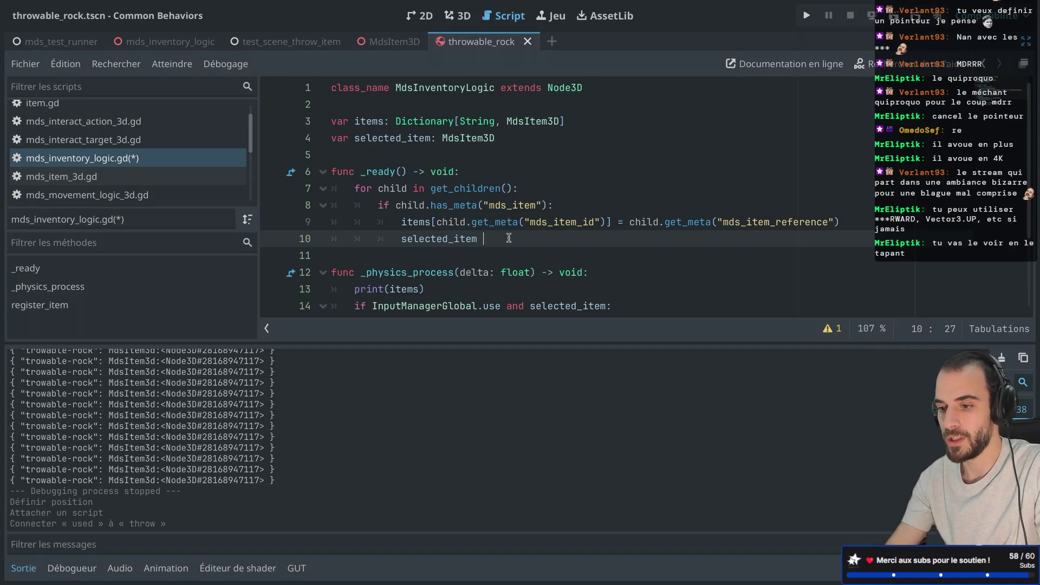
click(642, 304)
drag(629, 222, 840, 222)
key(ctrl+c)
click(535, 235)
key(ctrl+v)
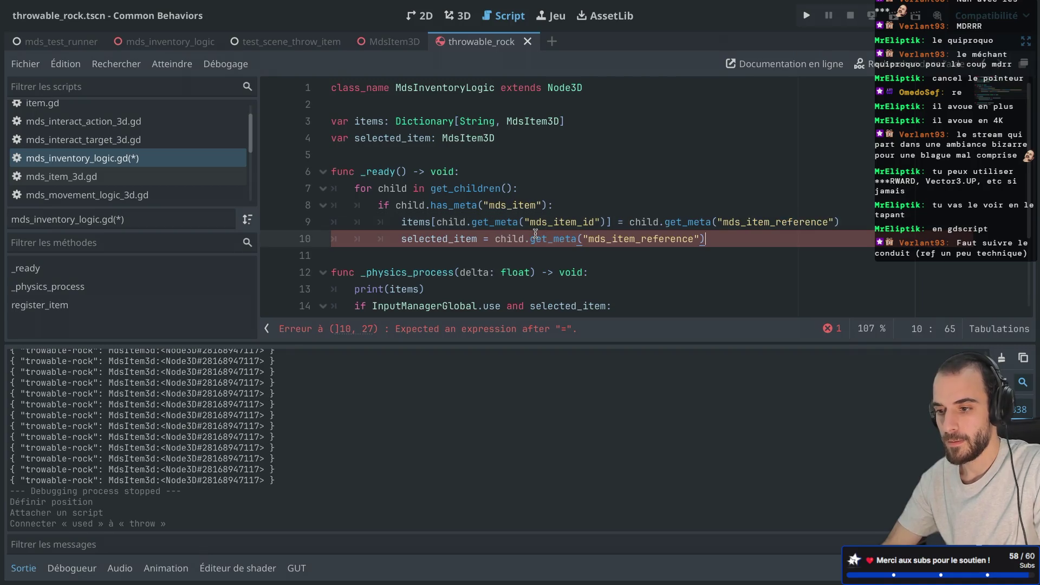
key(ctrl+s)
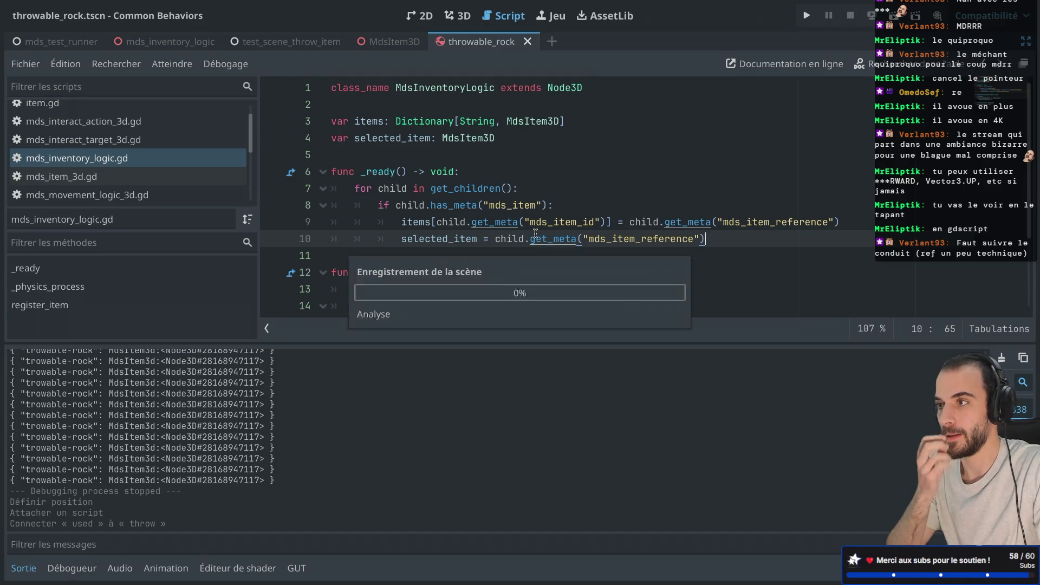
Step: Show the throwable_rock scene in the 3D view and orbit around the rock
scroll(400, 174, down, 1)
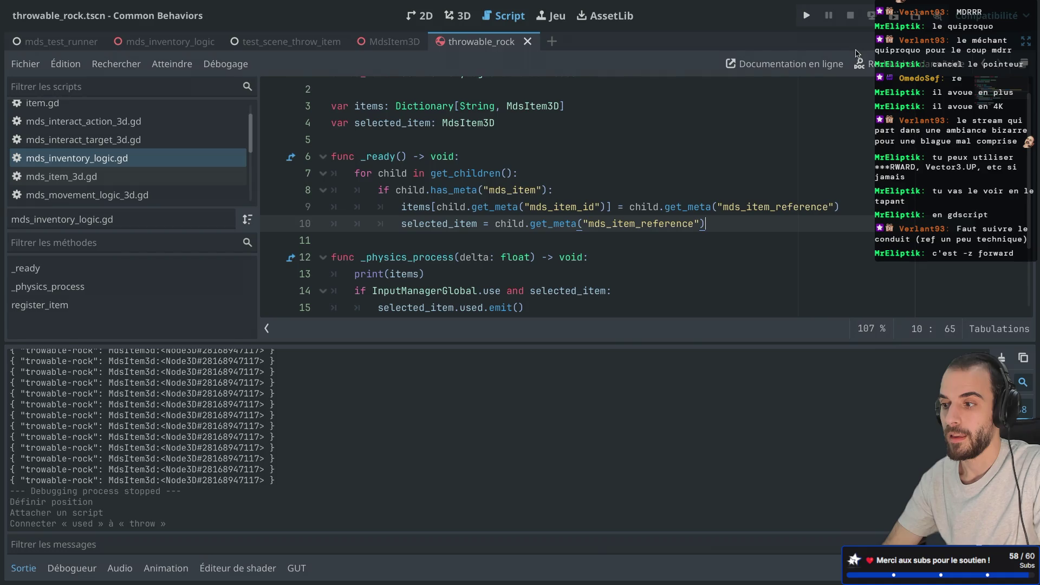
click(458, 15)
drag(658, 187, 1039, 84)
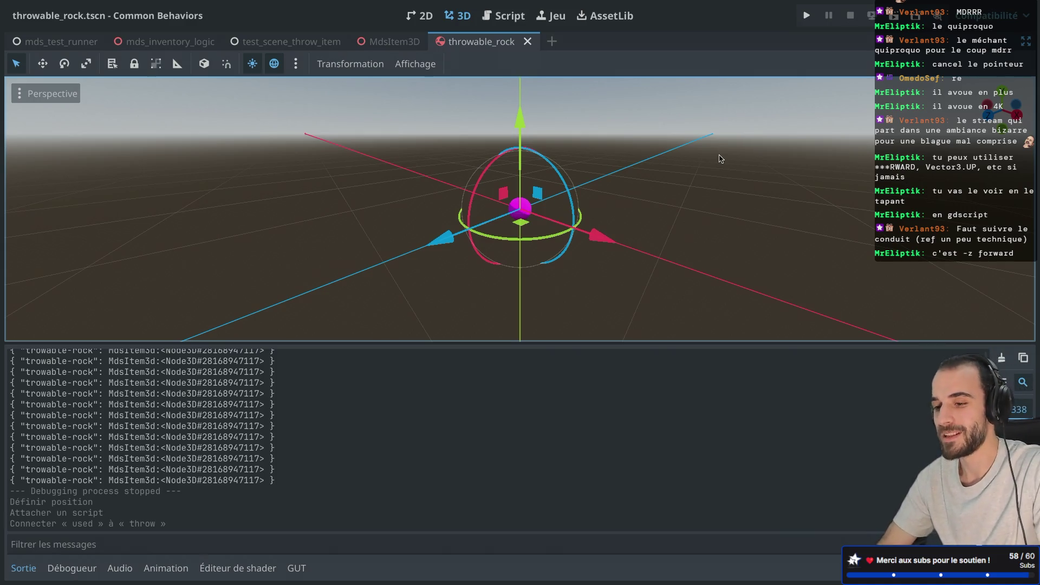
Step: Restore the side docks, then run and stop the current scene
key(ctrl+shift+F11)
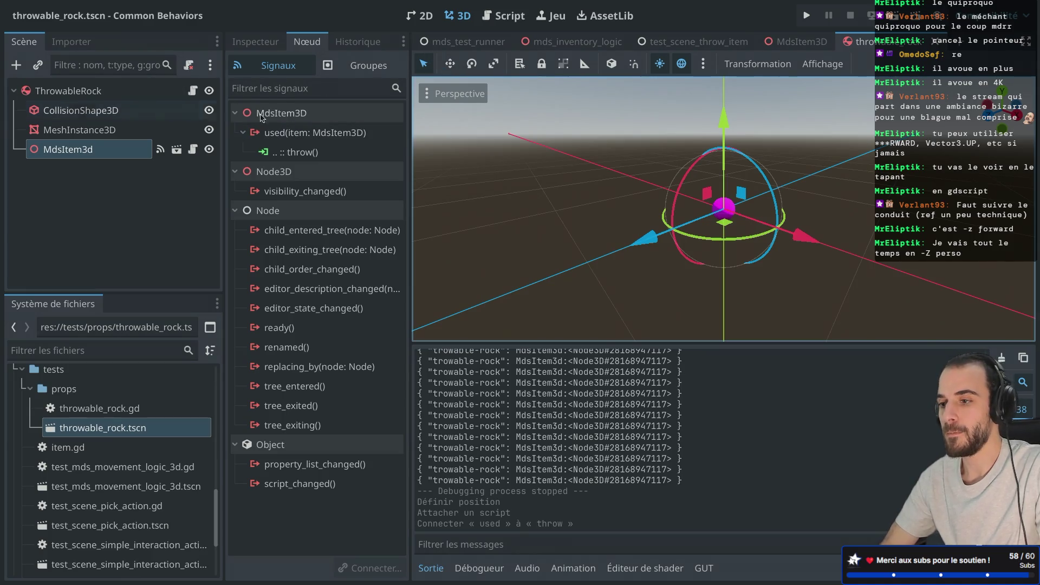
click(893, 13)
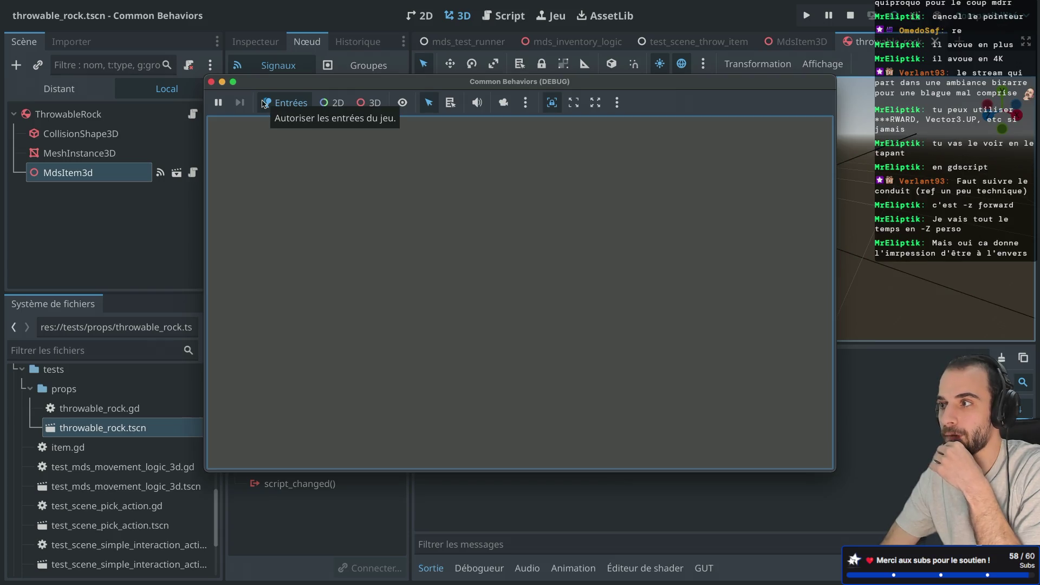
click(211, 82)
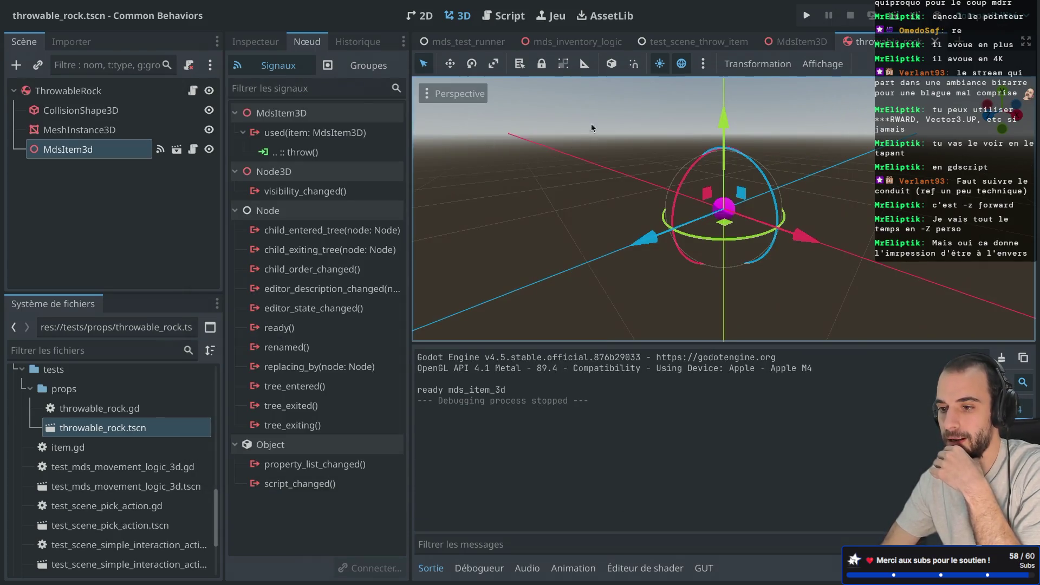
Step: Run and stop test_scene_throw_item, then jump to the code line behind the first 'used' signal error
click(557, 44)
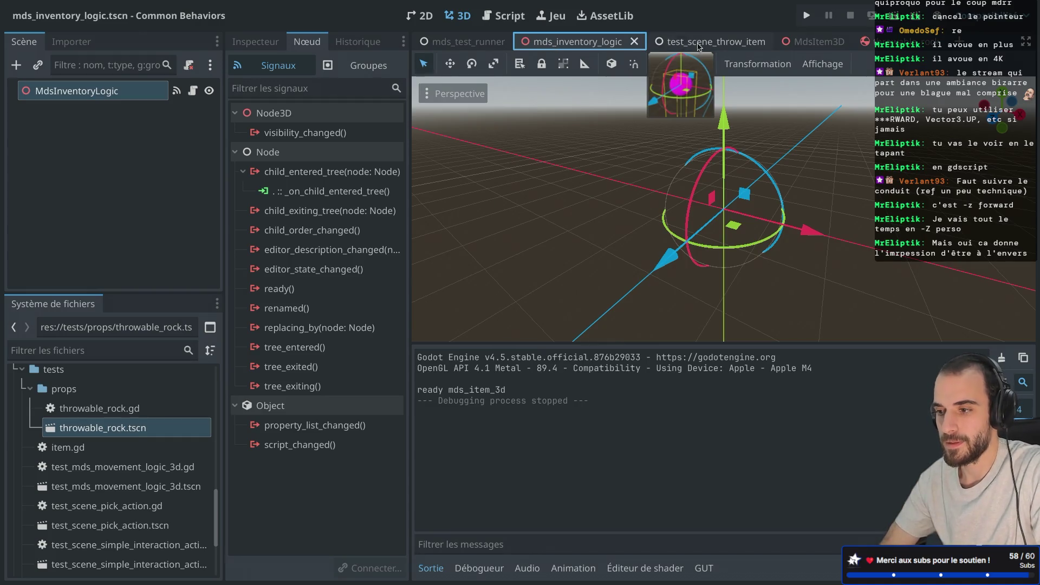
click(700, 44)
click(898, 18)
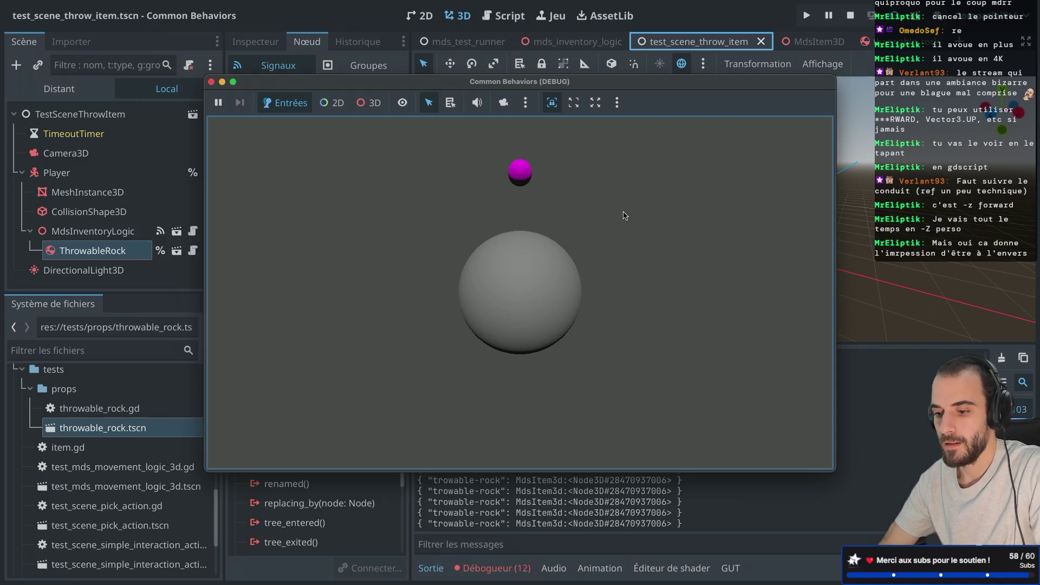
click(211, 82)
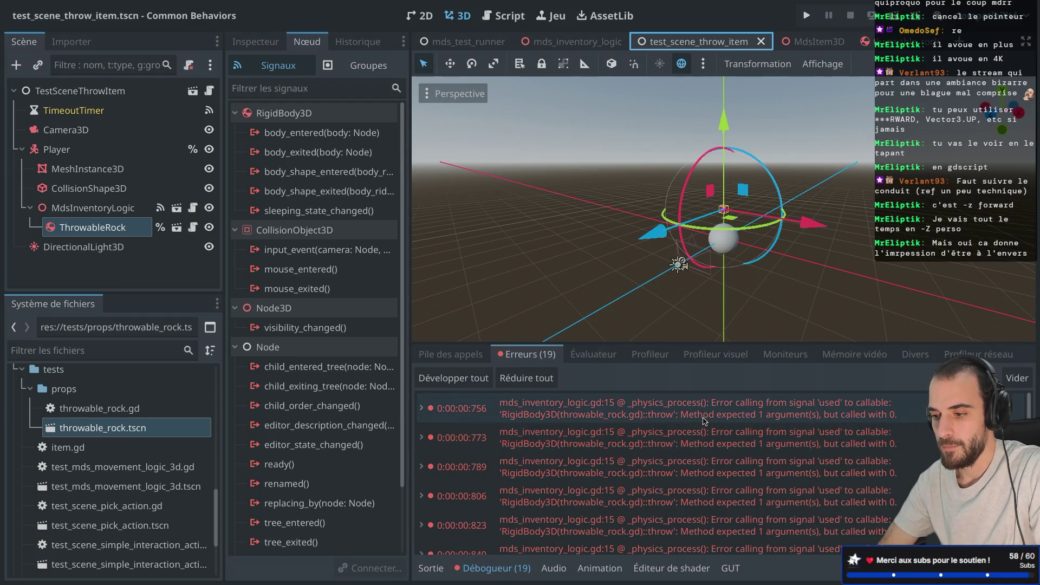
mouse_move(779, 423)
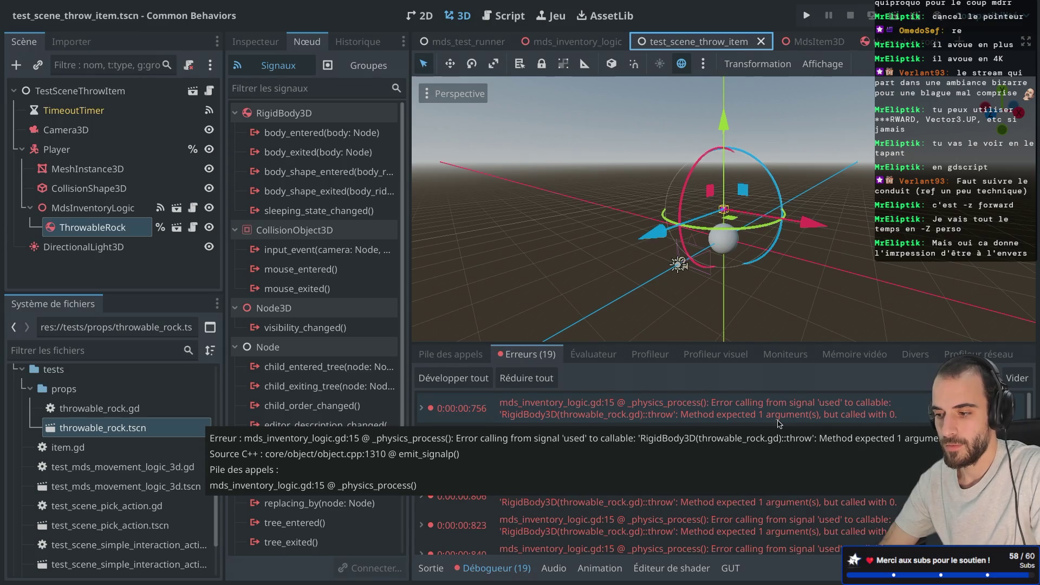
double_click(779, 423)
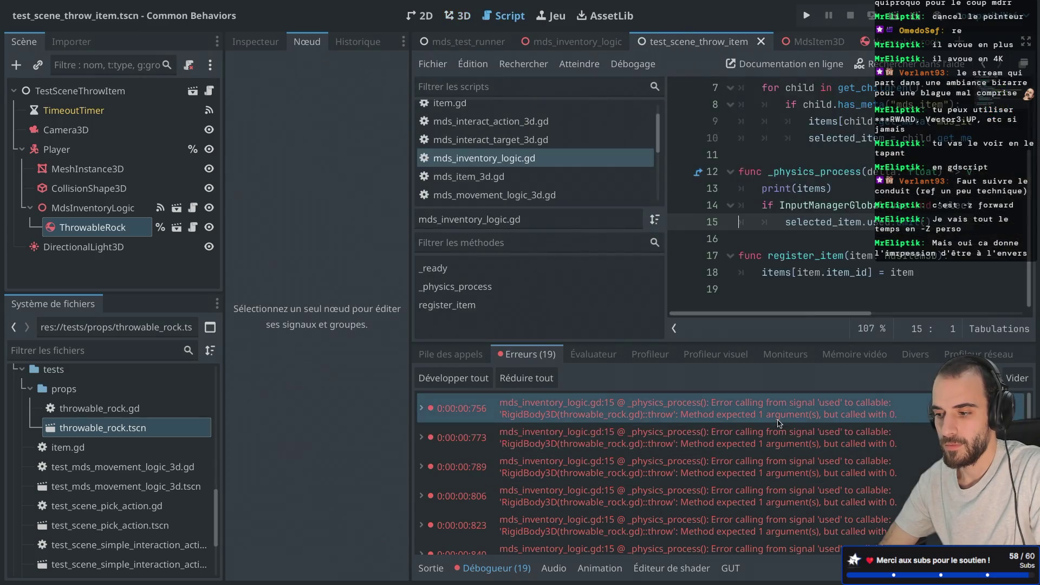
key(ctrl+shift+F11)
scroll(501, 187, up, 2)
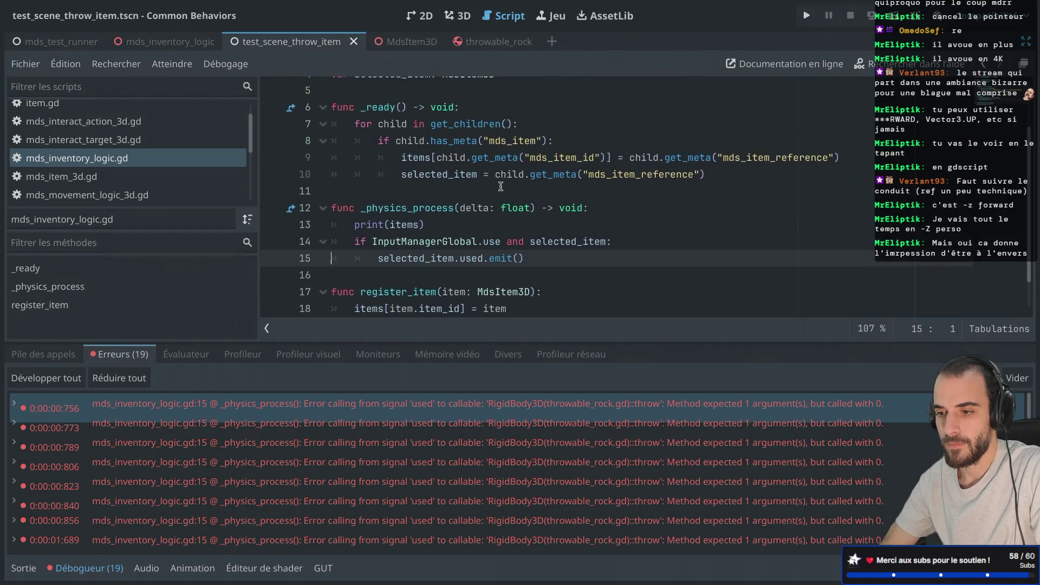
scroll(501, 187, down, 3)
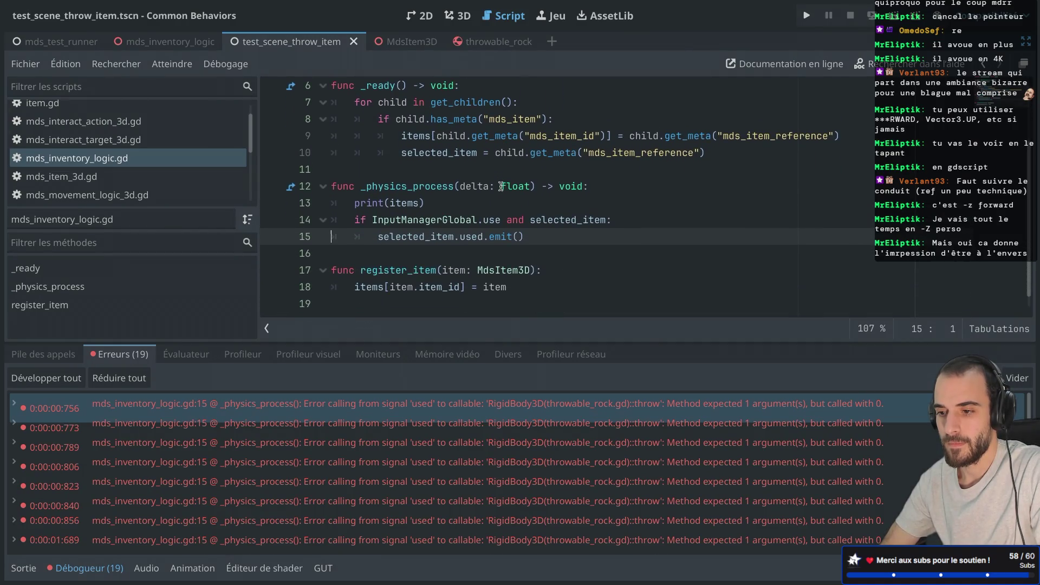
scroll(501, 187, down, 3)
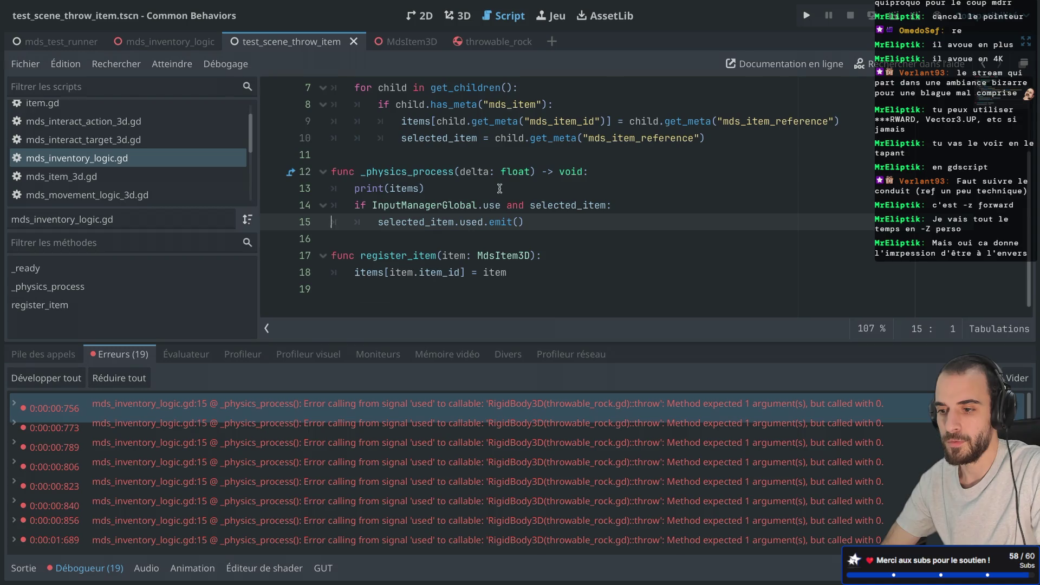
double_click(478, 222)
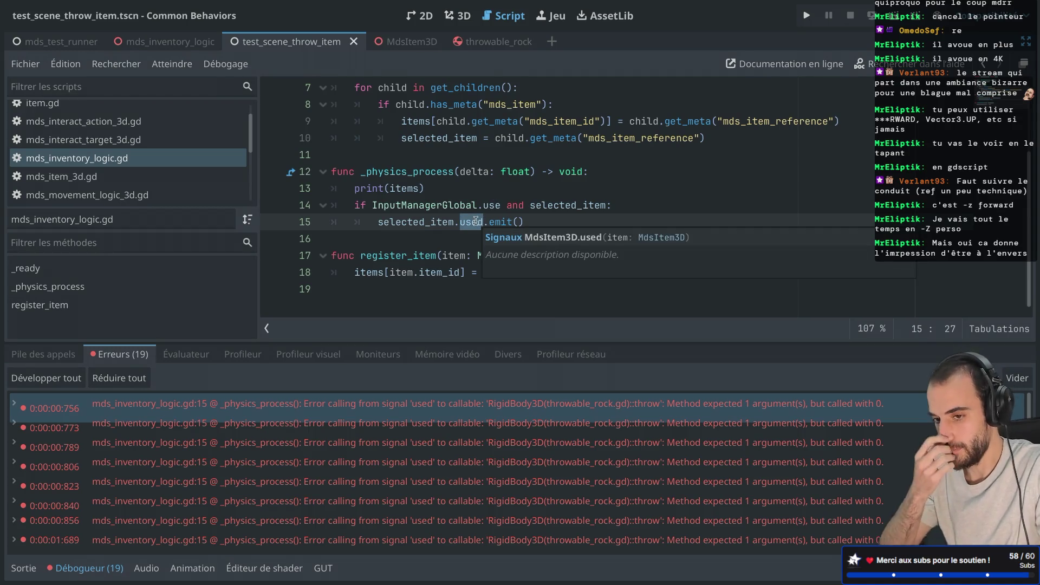
click(60, 177)
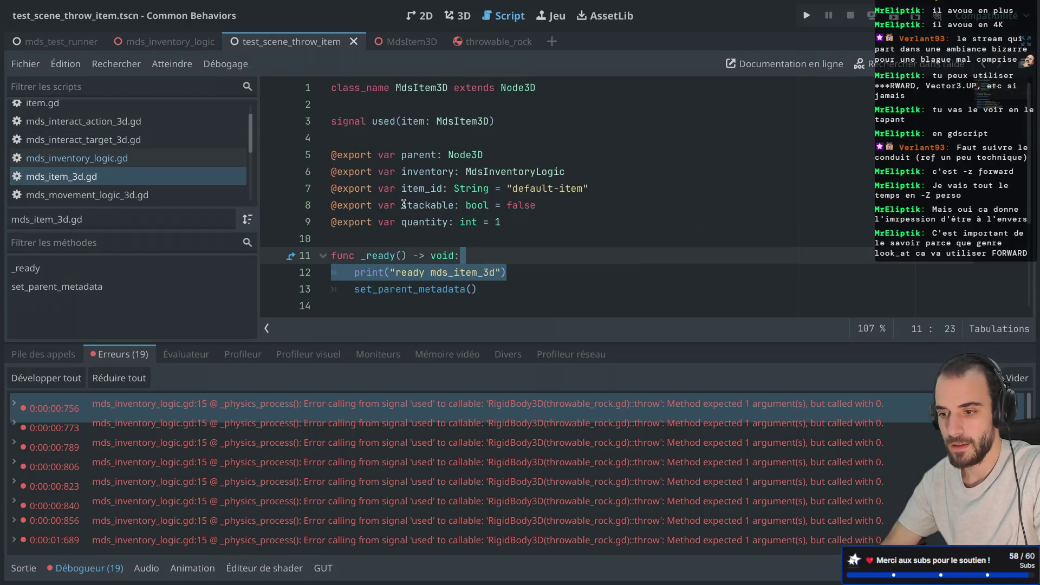
scroll(403, 204, down, 3)
scroll(404, 204, up, 3)
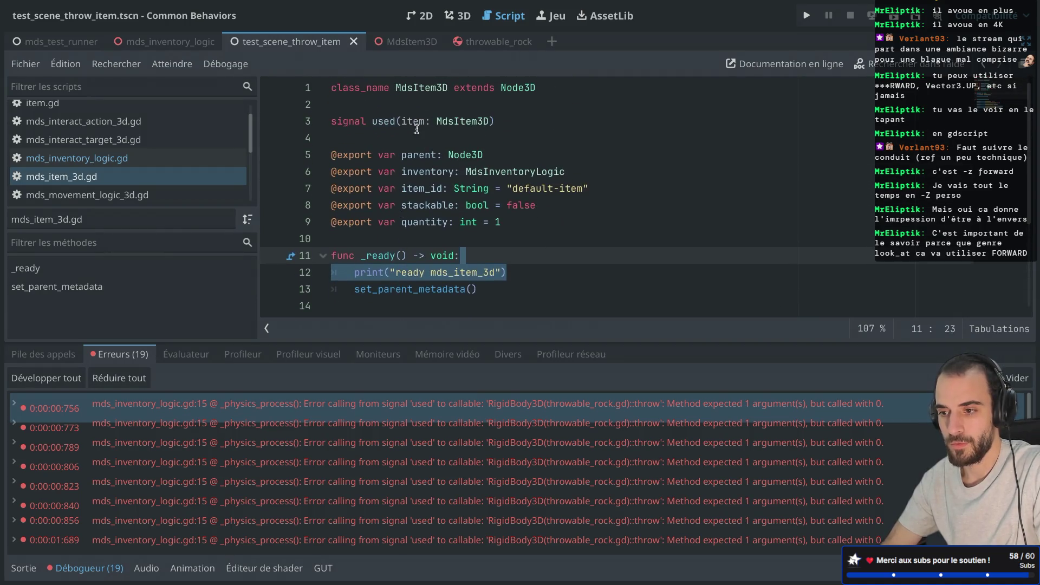
click(401, 121)
drag(400, 121, 491, 122)
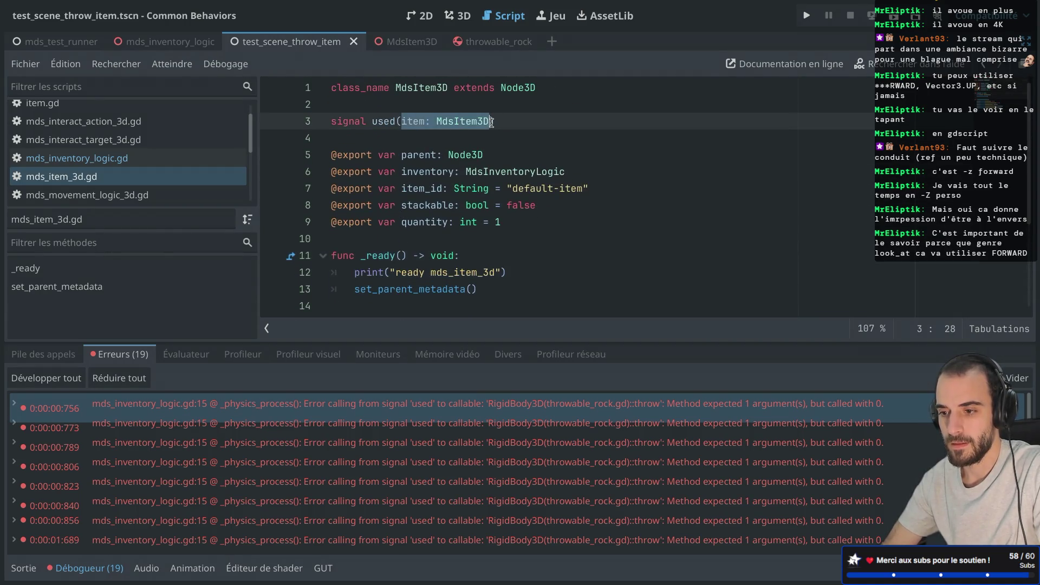
scroll(492, 122, down, 3)
scroll(492, 122, up, 3)
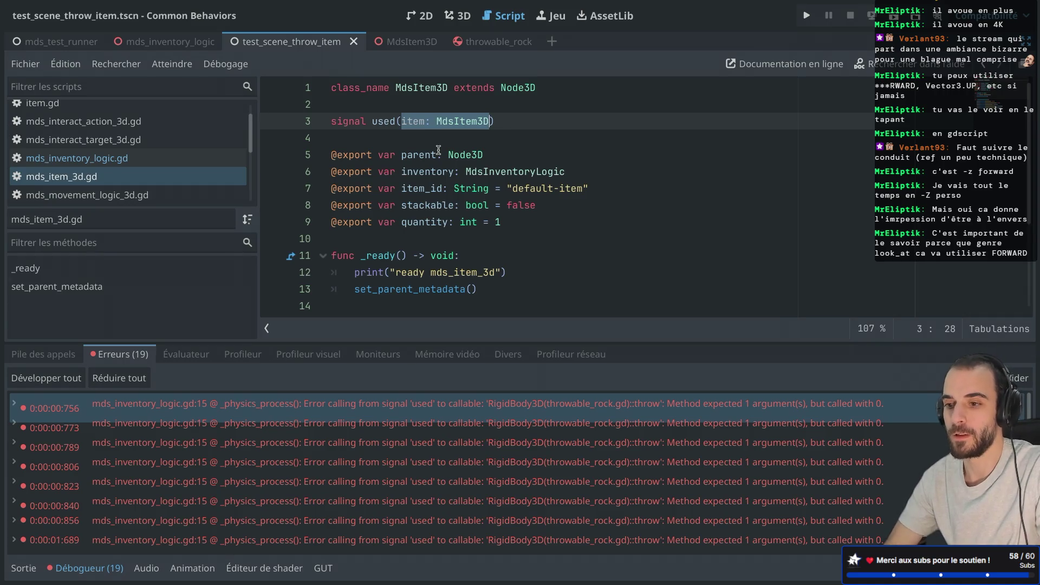
scroll(402, 203, down, 3)
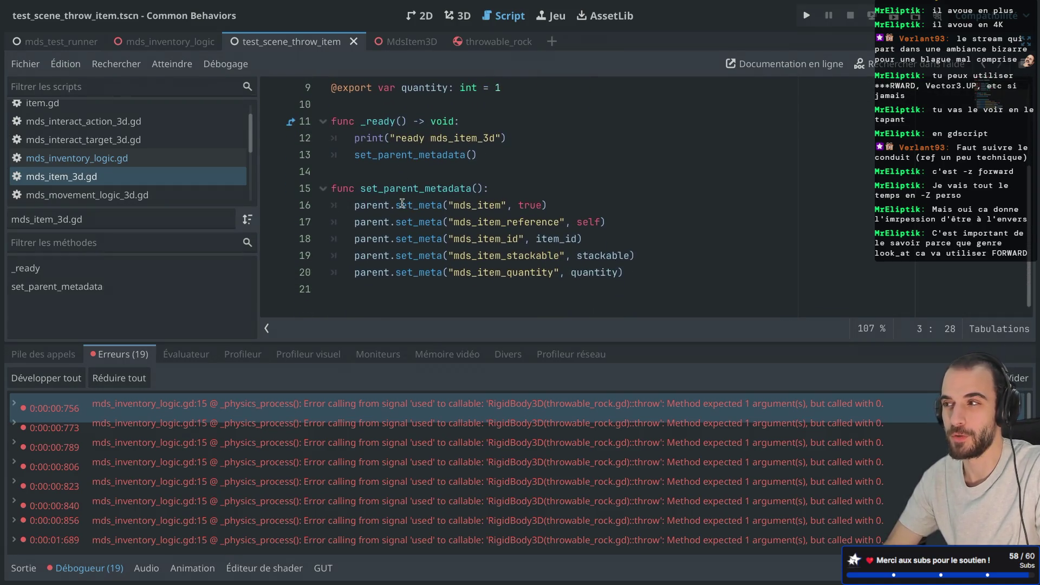
scroll(402, 203, up, 2)
scroll(402, 202, down, 1)
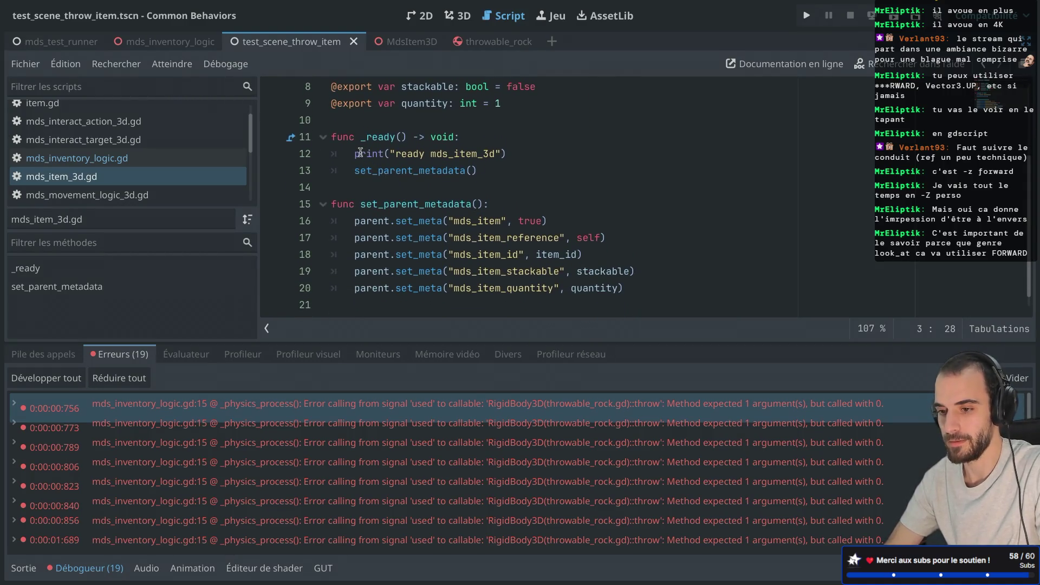
click(152, 160)
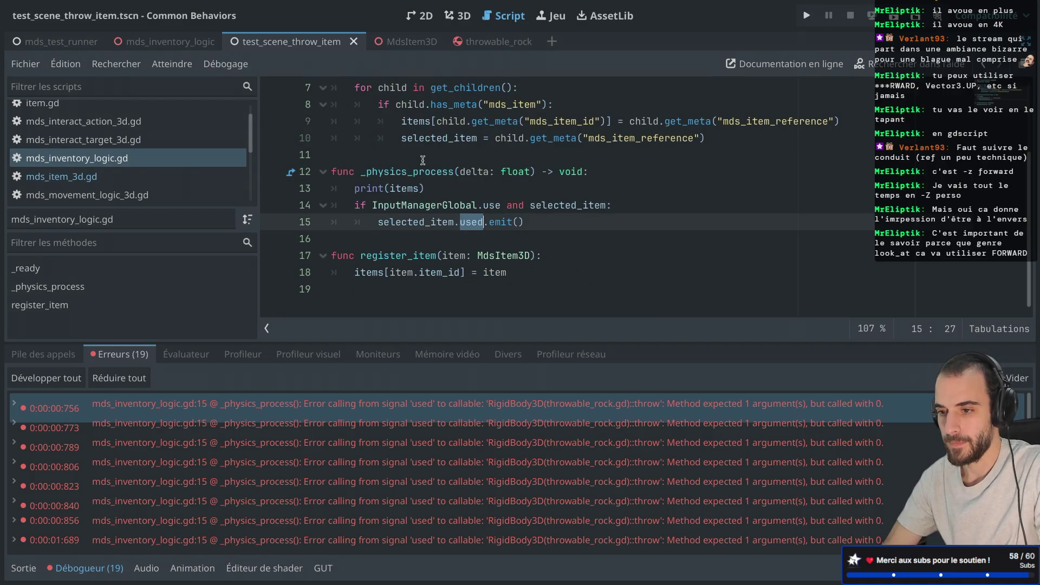
Step: Pass selected_item into the used signal's emit() call on line 15
scroll(414, 157, up, 2)
scroll(422, 161, down, 1)
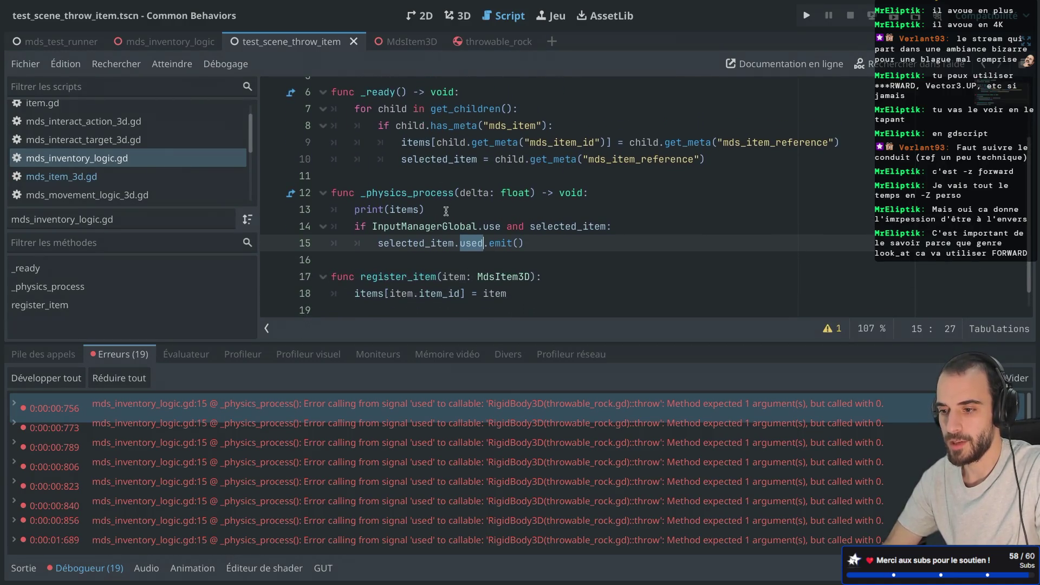
click(516, 244)
text(sele)
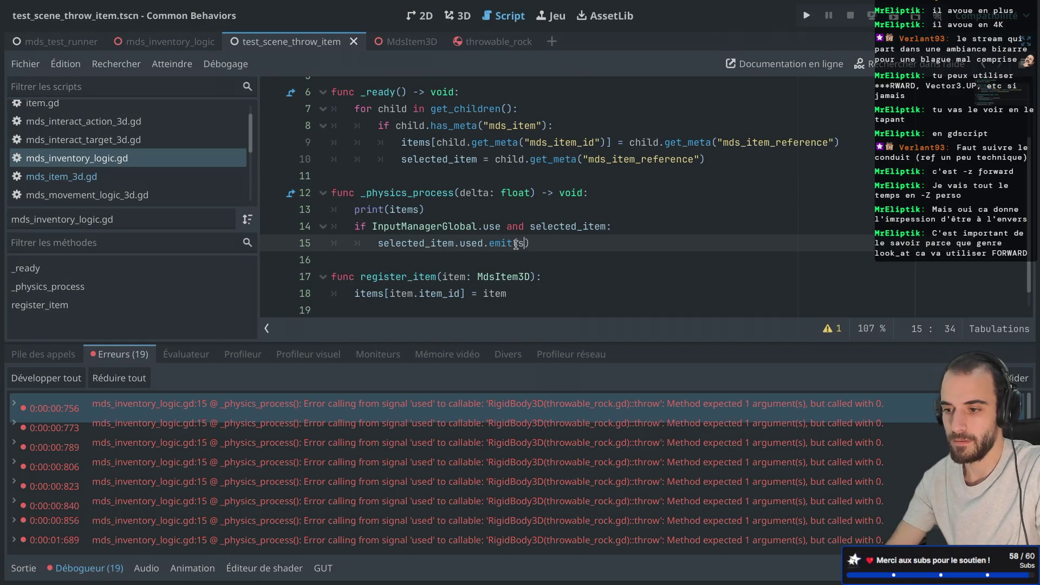
key(Return)
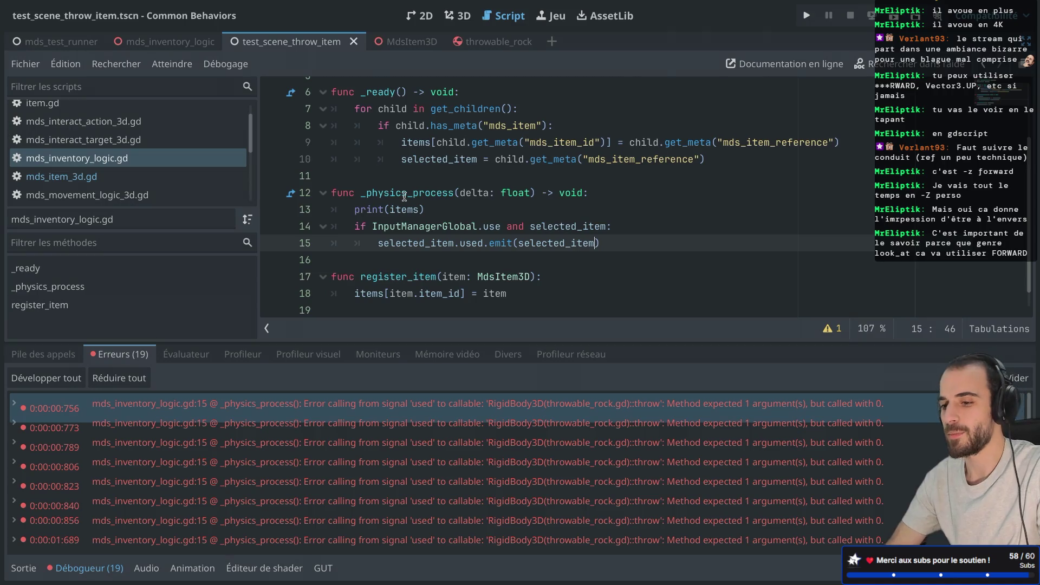
Step: Check mds_item_3d.gd, then run and stop the test scene again
click(77, 181)
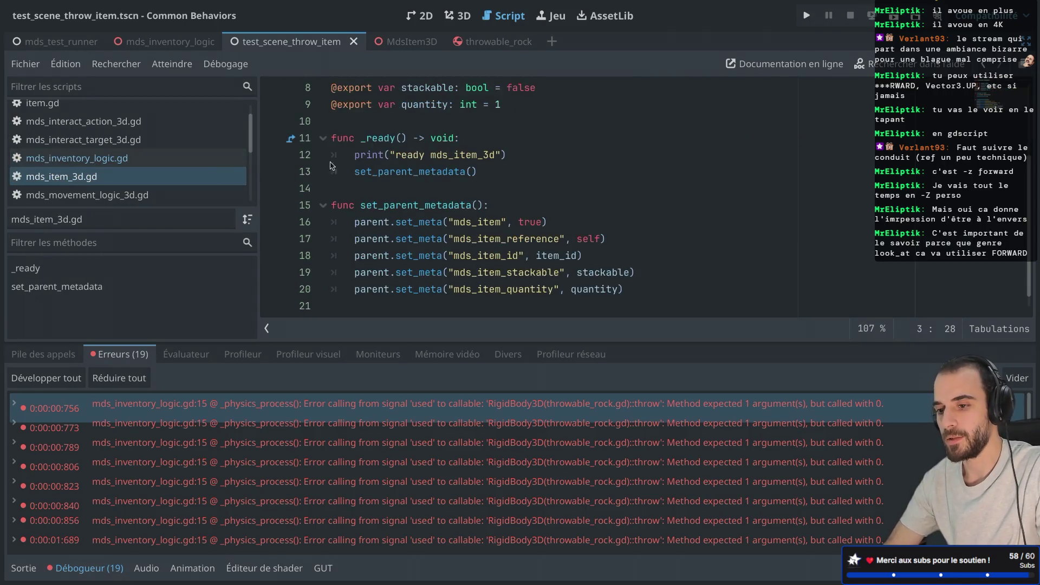
scroll(436, 167, up, 1)
scroll(436, 167, down, 2)
scroll(436, 167, up, 1)
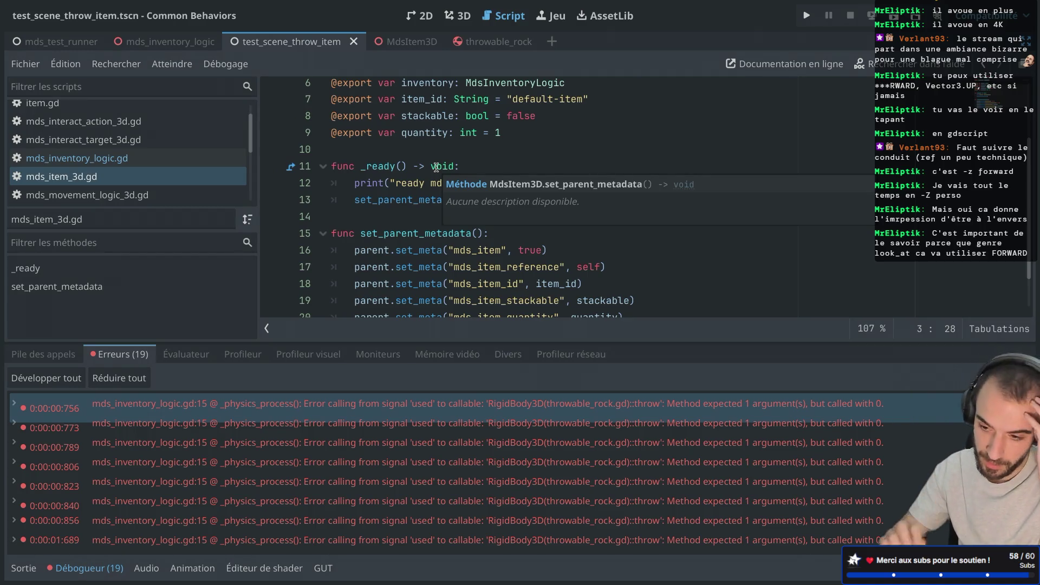
click(894, 16)
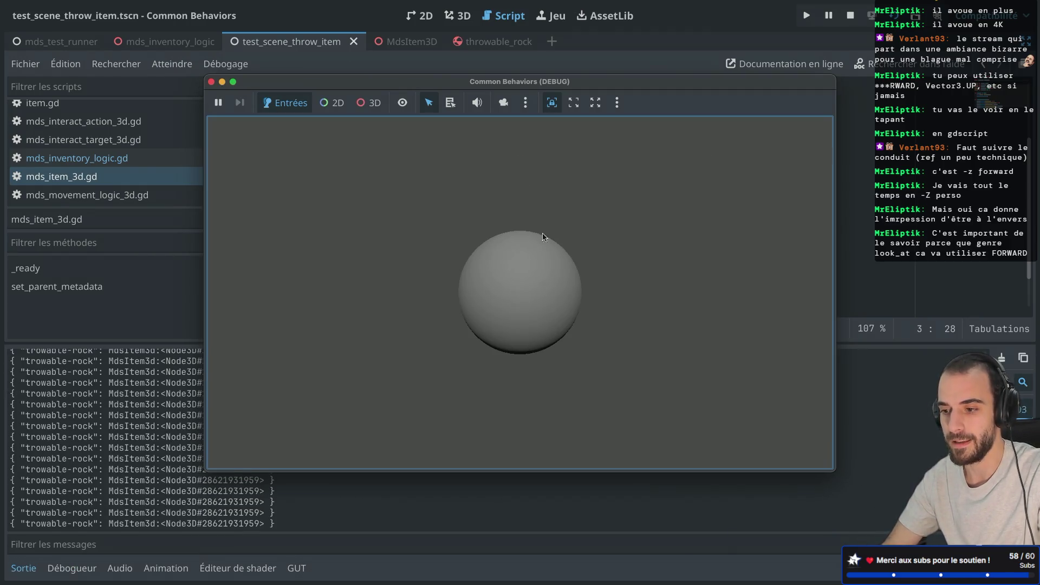
click(212, 81)
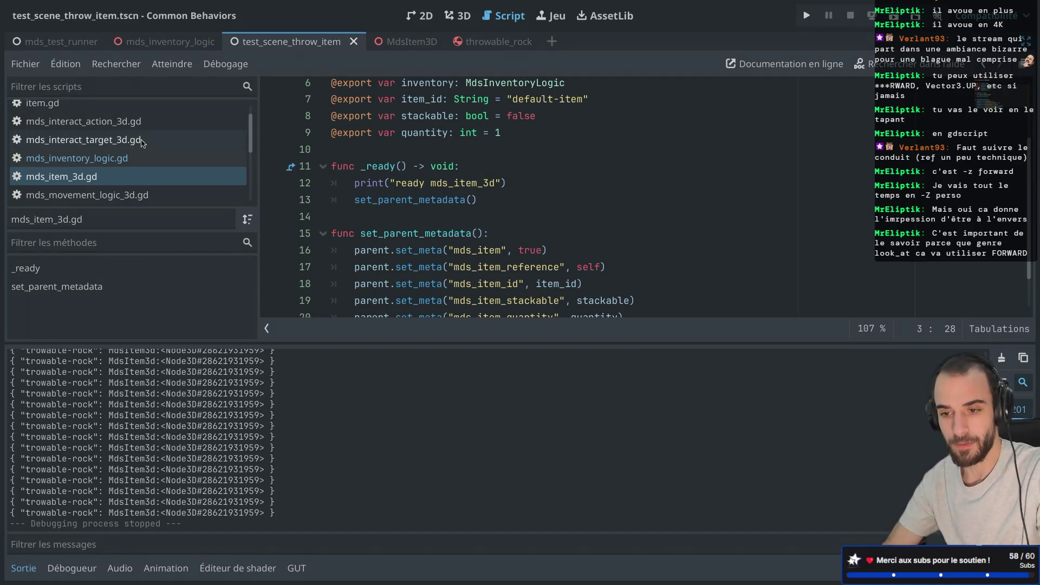
Step: With the side docks restored, open throwable_rock.tscn and select its ThrowableRock root node
key(ctrl+shift+F11)
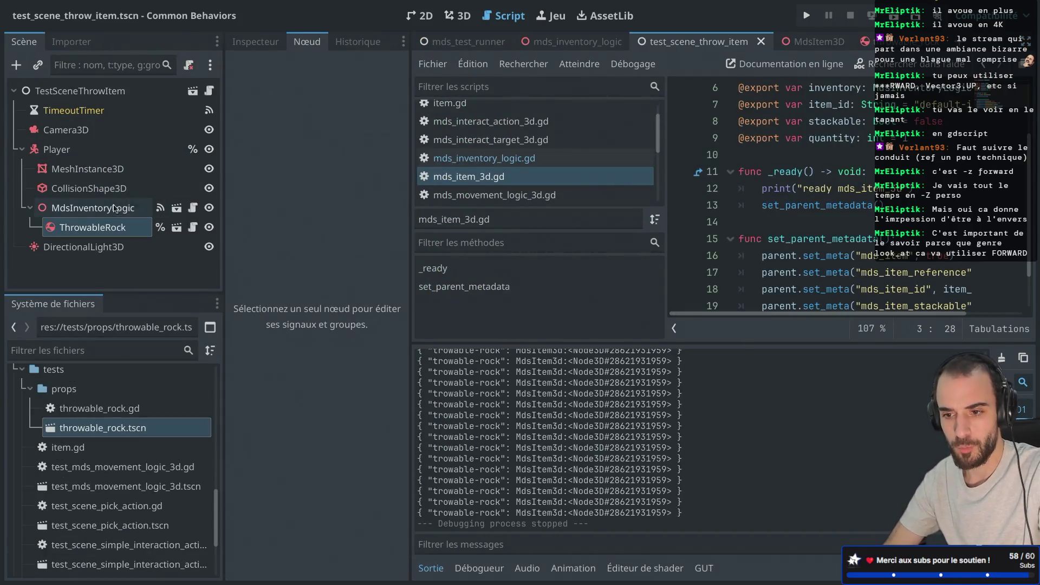
click(177, 224)
click(193, 90)
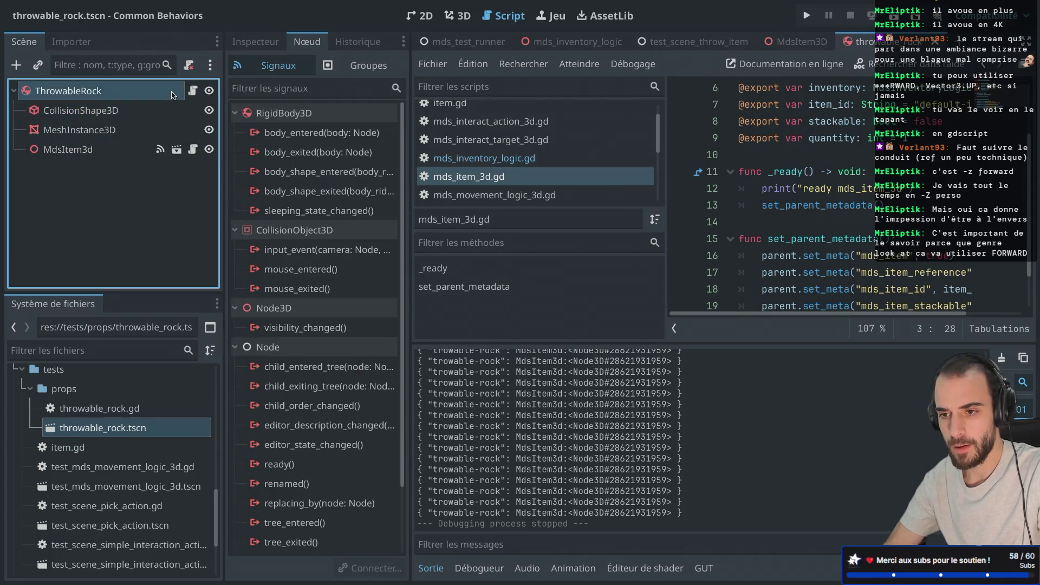
Step: Replace the hard-coded Vector3(0, 0, -100) impulse with Vector3.FORWARD
key(ctrl+shift+F11)
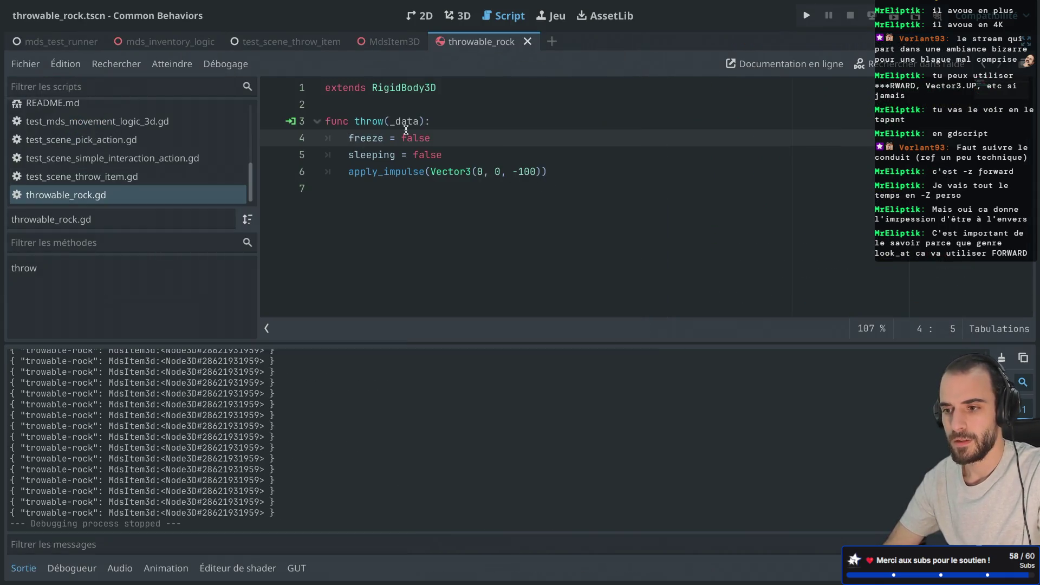
drag(431, 171, 542, 172)
key(BackSpace)
text(Ve)
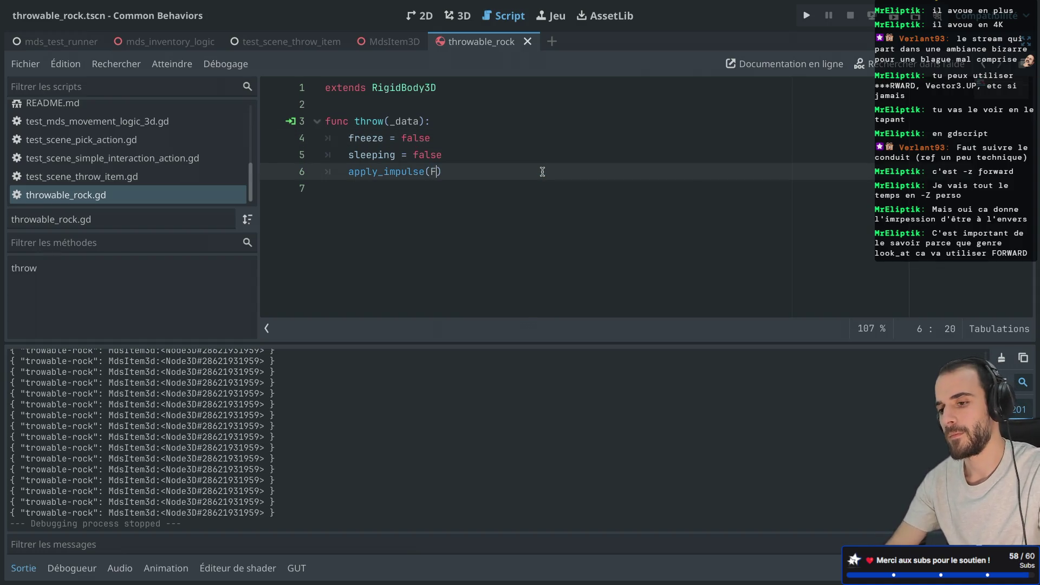
text(c)
key(Down)
key(Down)
key(Return)
text(.f)
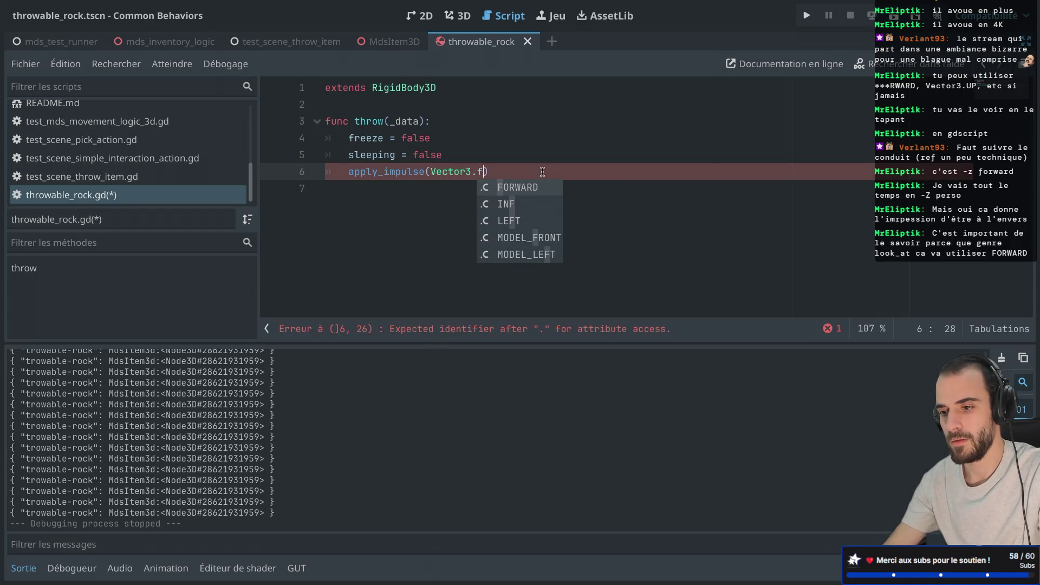
key(Return)
Step: Check the Vector3.FORWARD documentation, then append '* force' after it
ctrl+click(495, 176)
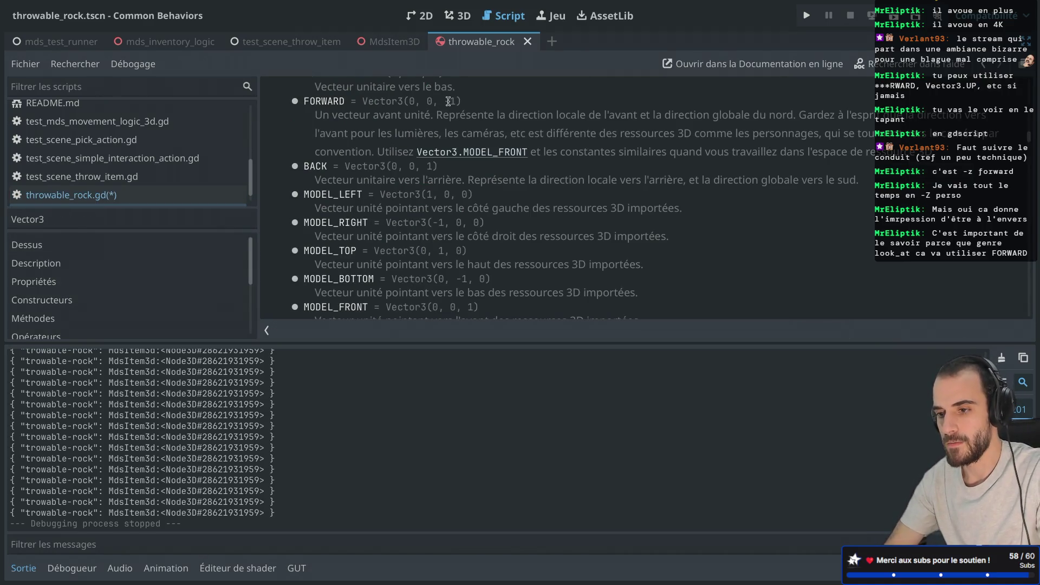
key(alt+Left)
click(521, 172)
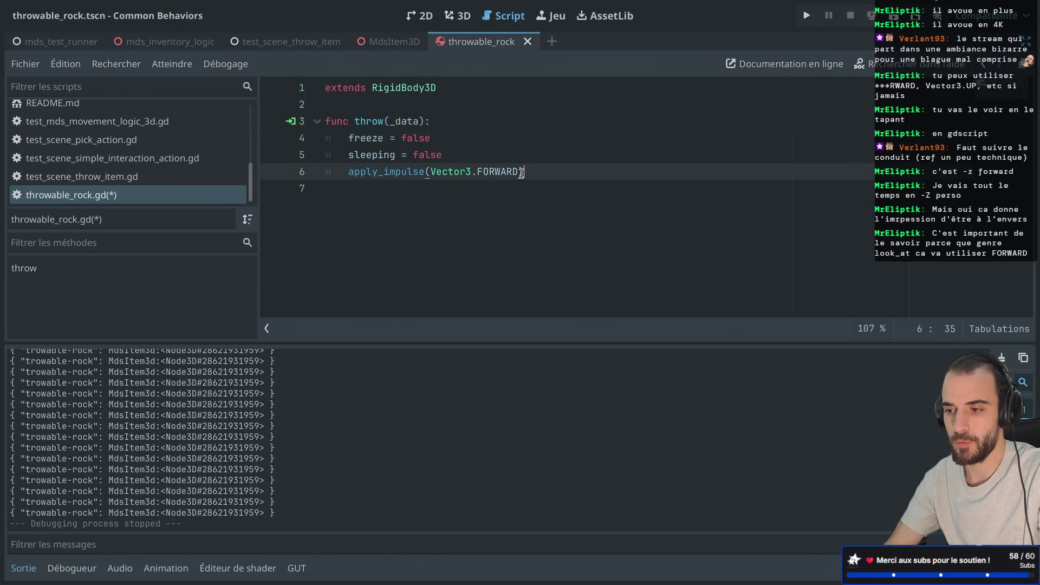
text(* )
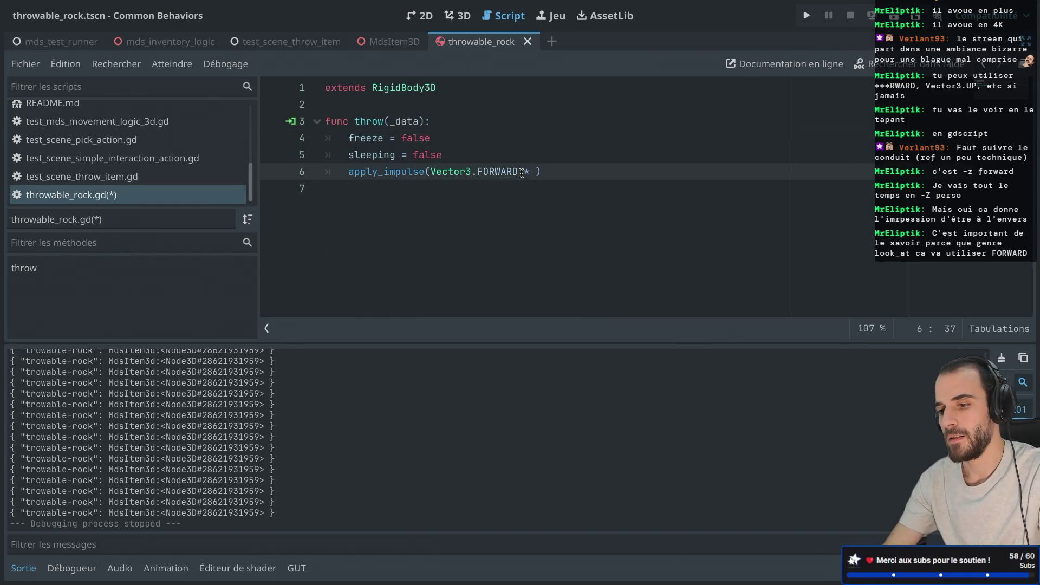
text(force)
click(460, 98)
key(Return)
key(Return)
key(Up)
text(@expo)
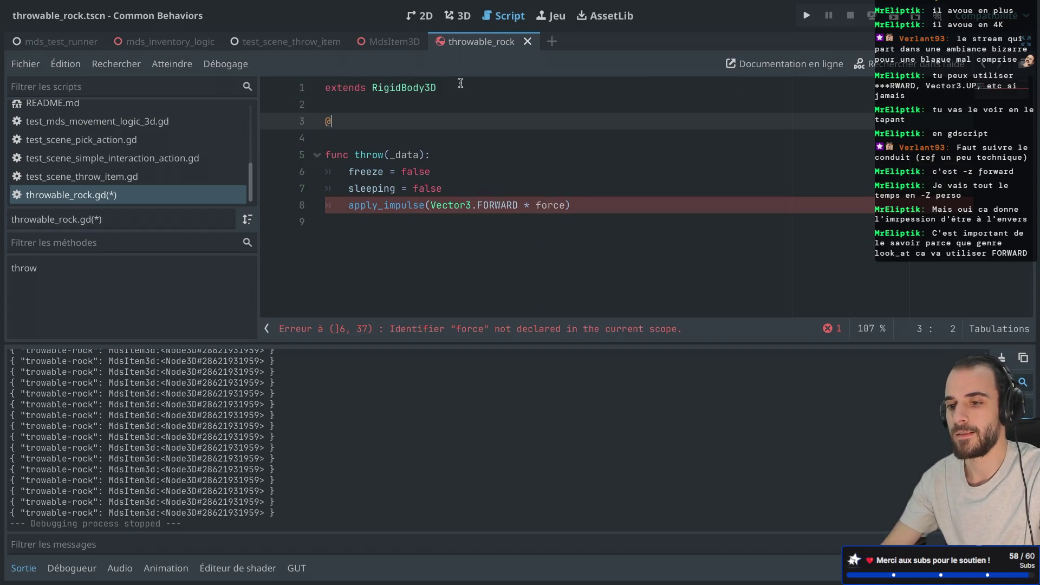
text(rt var)
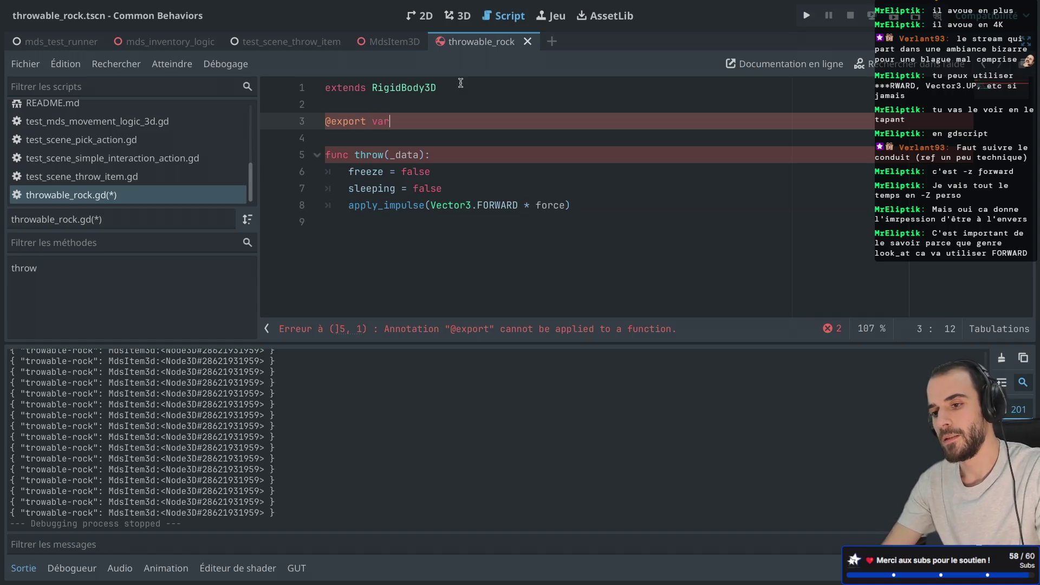
text(or)
key(BackSpace)
key(BackSpace)
key(BackSpace)
text(throw_f)
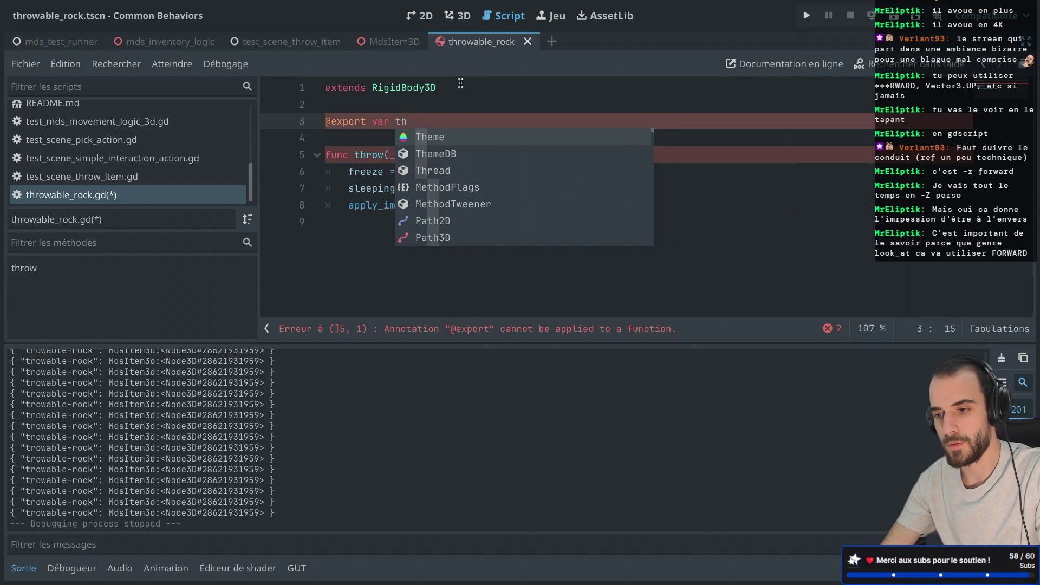
text(orce)
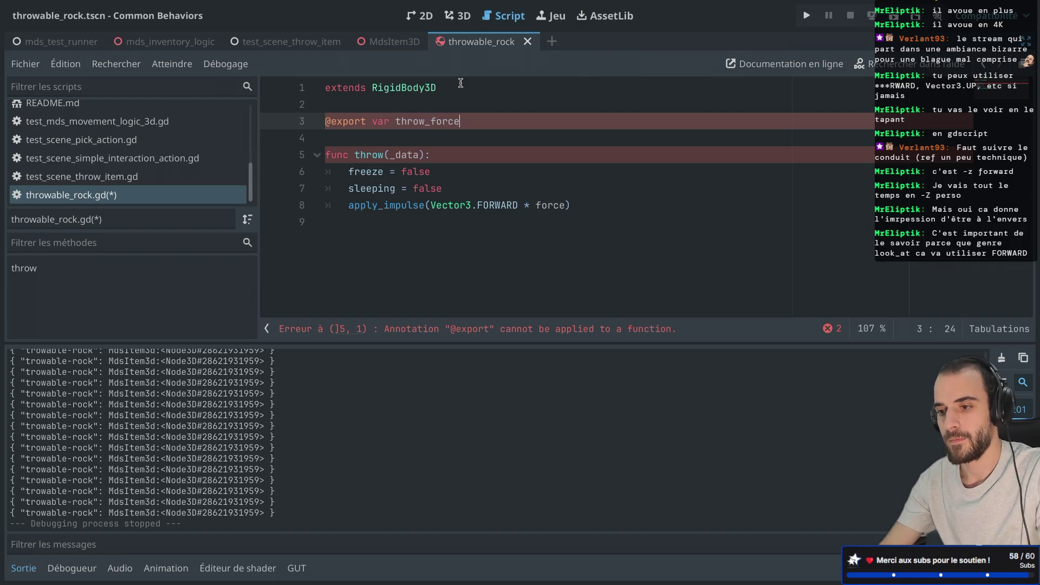
text(: int = )
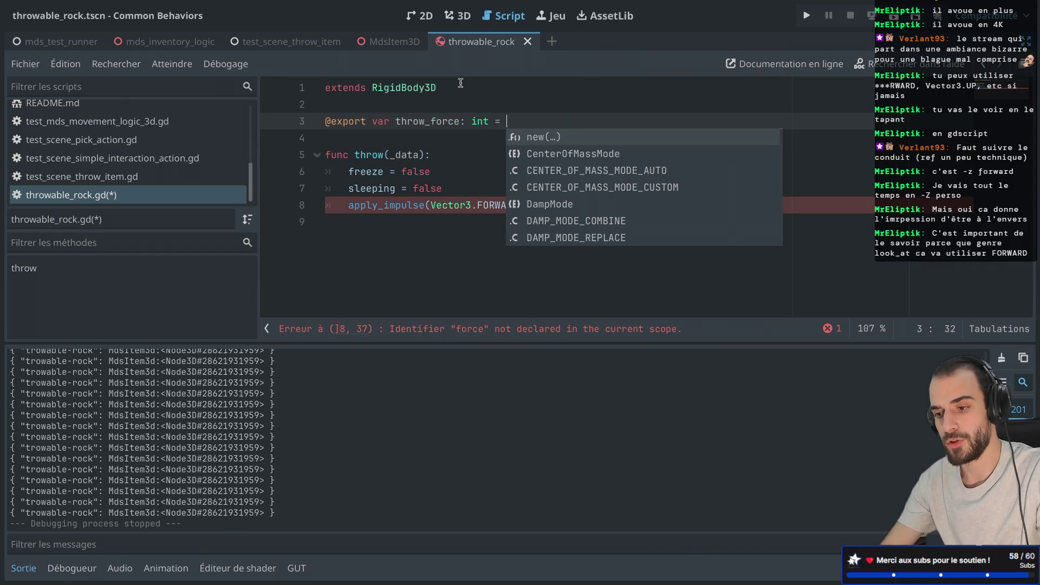
text(100)
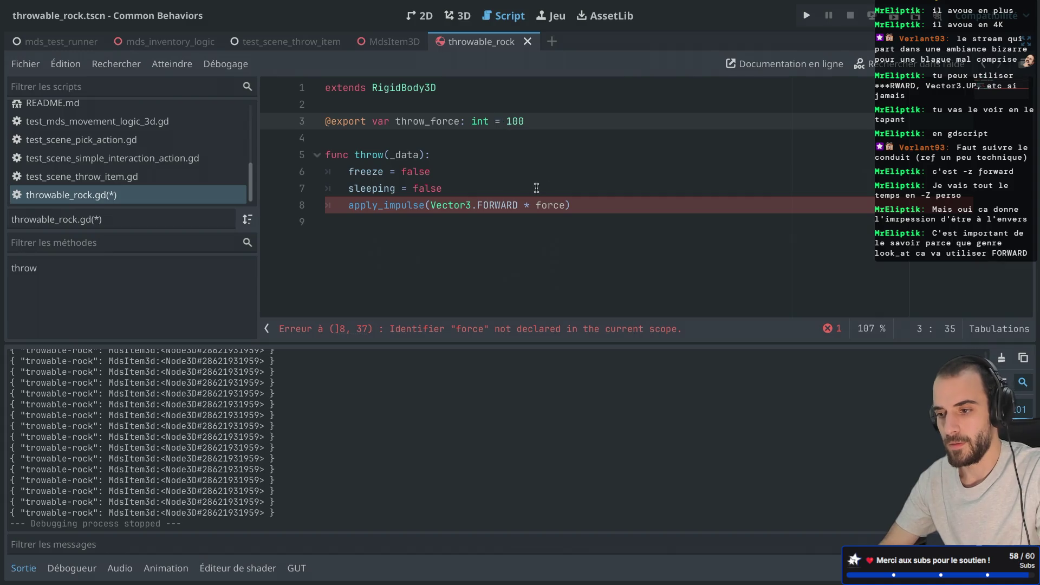
Step: Swap 'force' for throw_force in the impulse, save throwable_rock.gd, and run the game
double_click(548, 206)
text(thr)
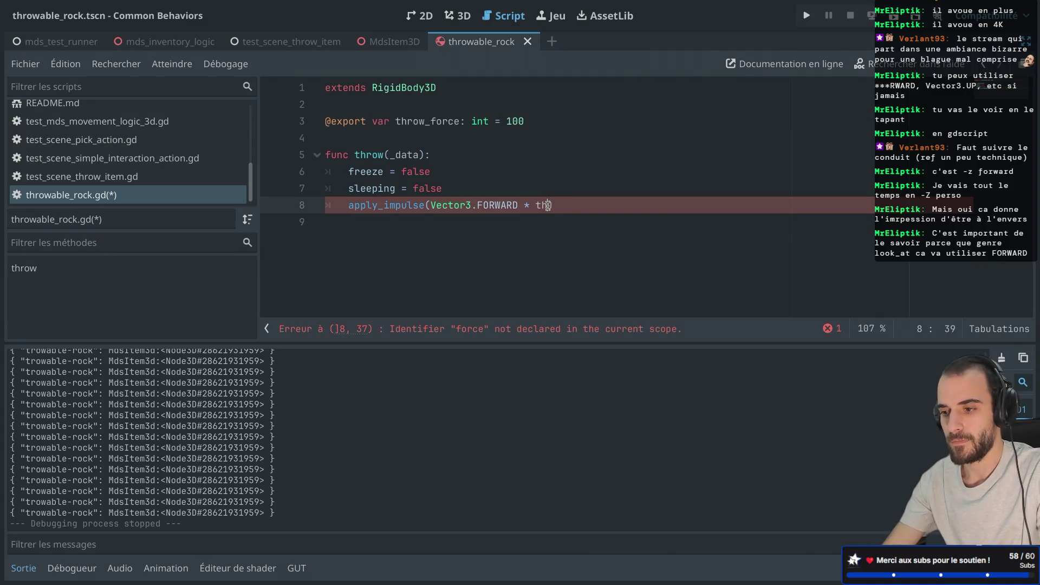
key(Return)
key(ctrl+s)
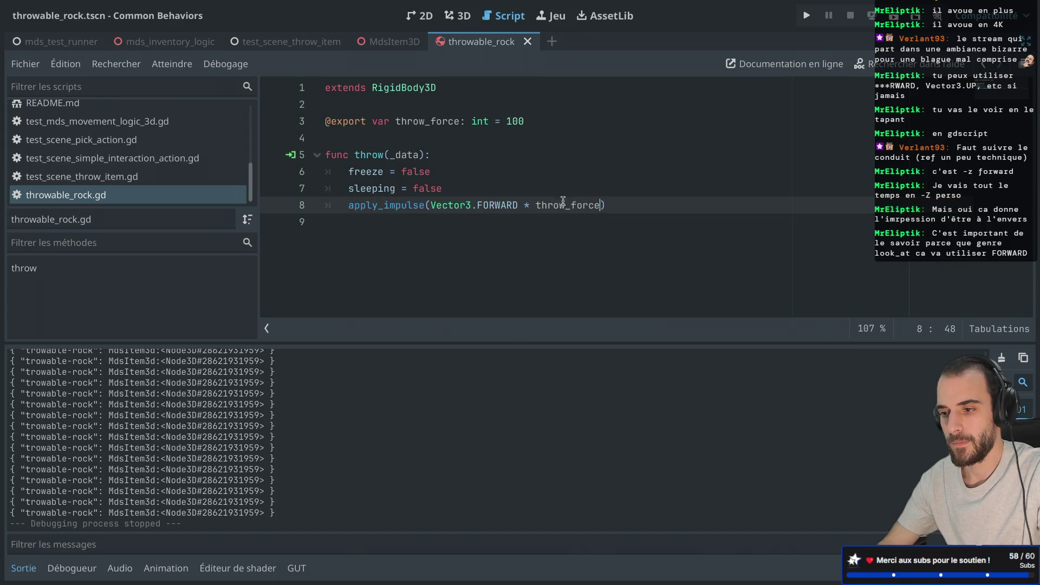
click(895, 16)
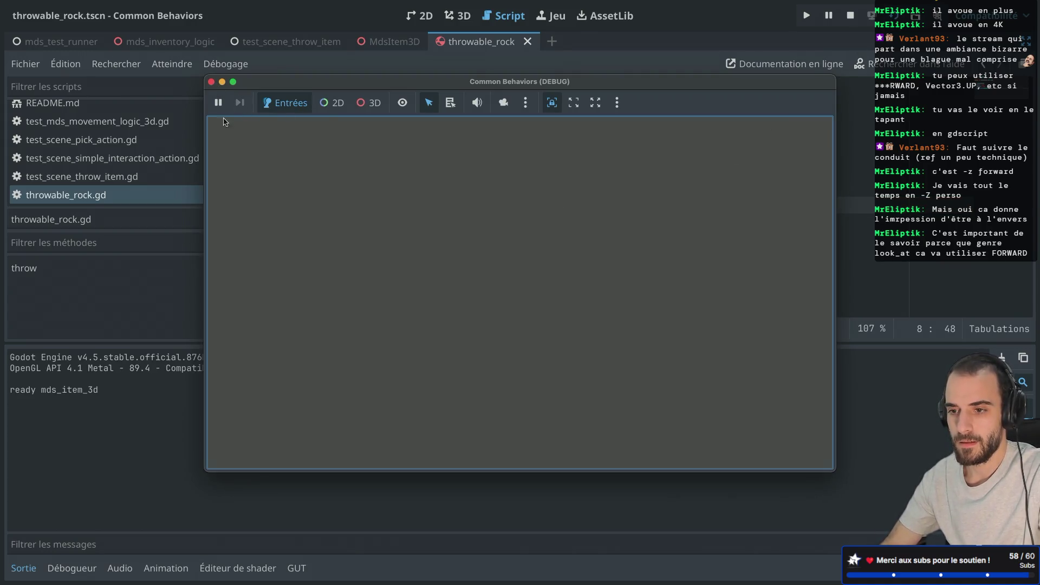
Step: Hide the side docks and run the test_scene_throw_item scene once
click(212, 82)
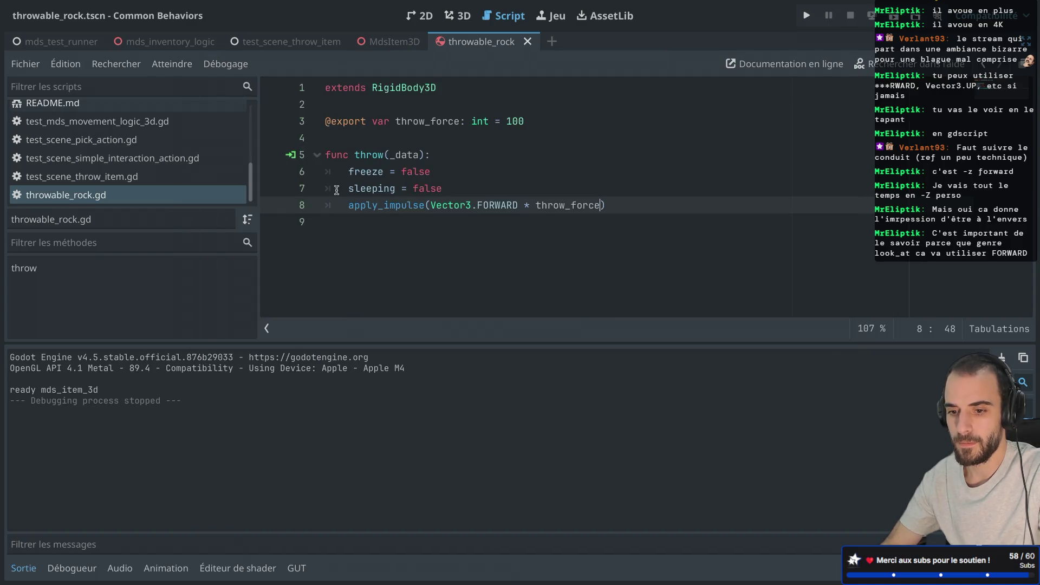
key(ctrl+super+d)
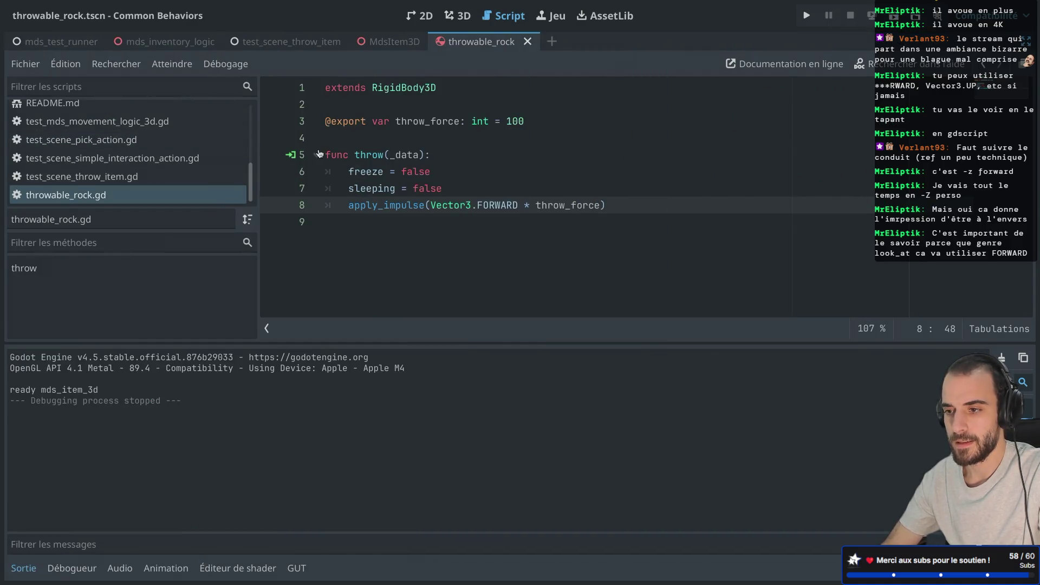
click(289, 42)
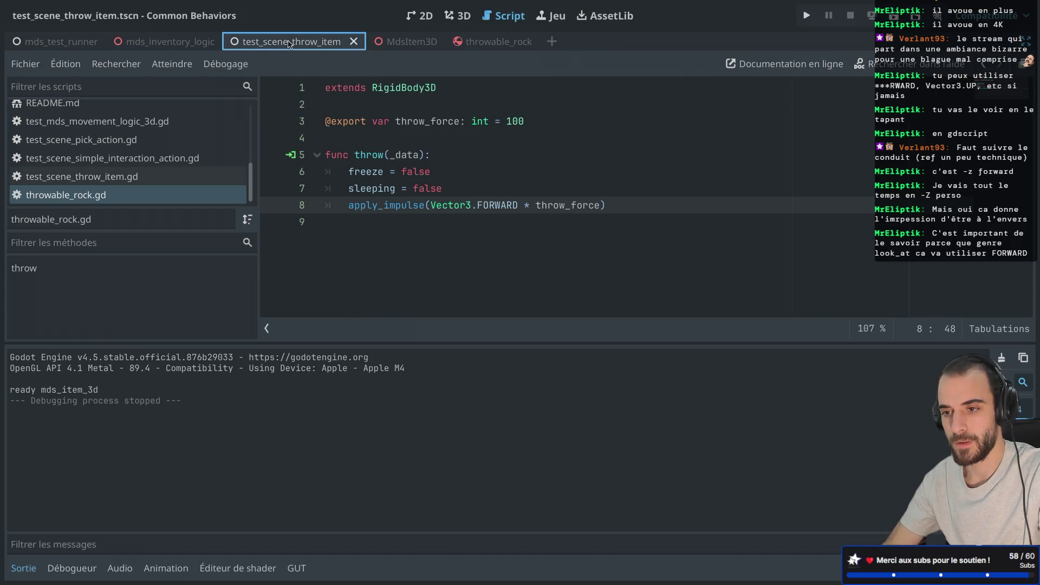
key(super+r)
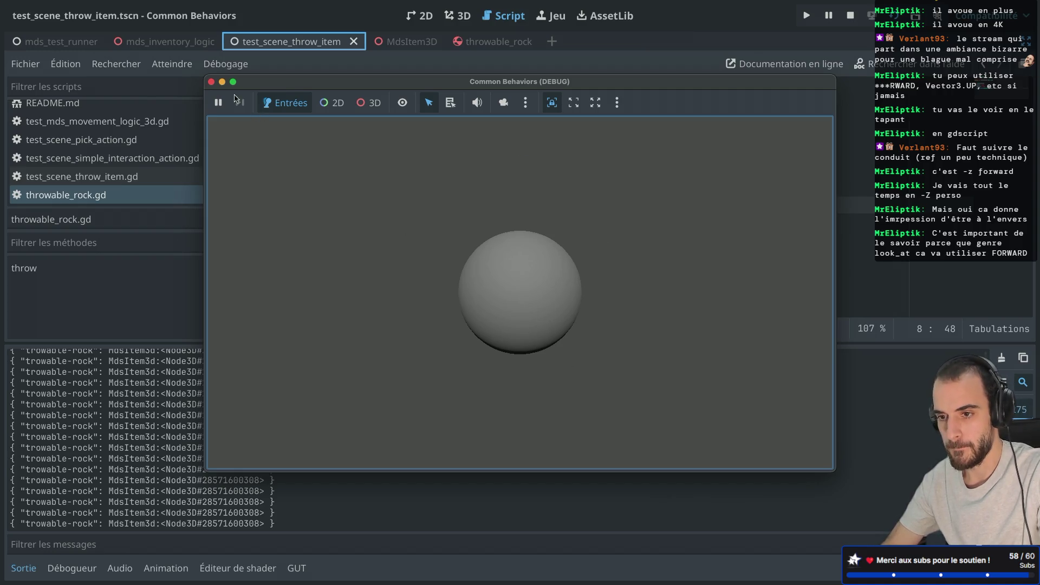
click(212, 81)
Step: Rerun the throw test with throw_force lowered to 10, then to 1
click(530, 122)
key(BackSpace)
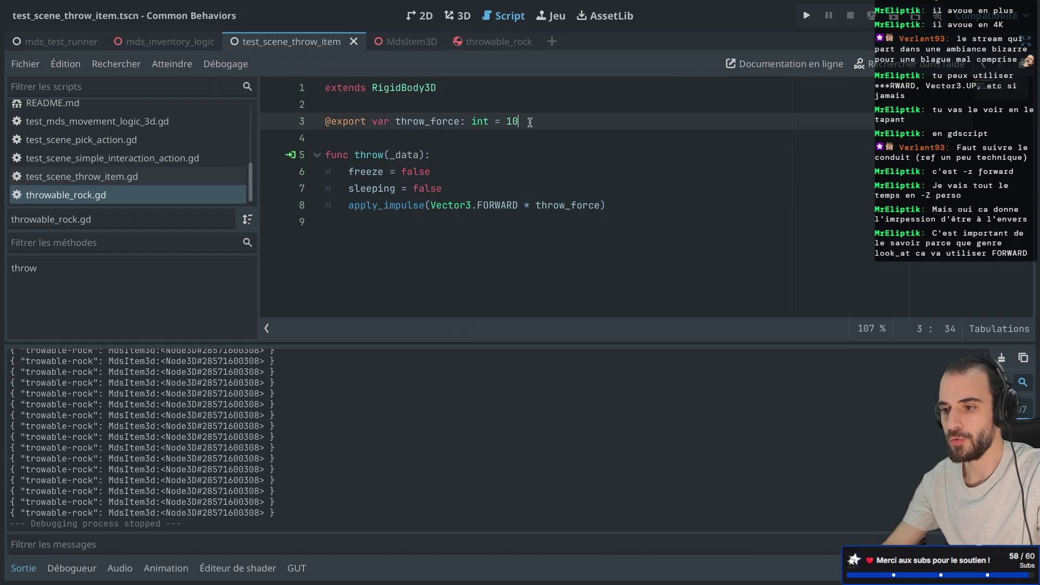
click(872, 17)
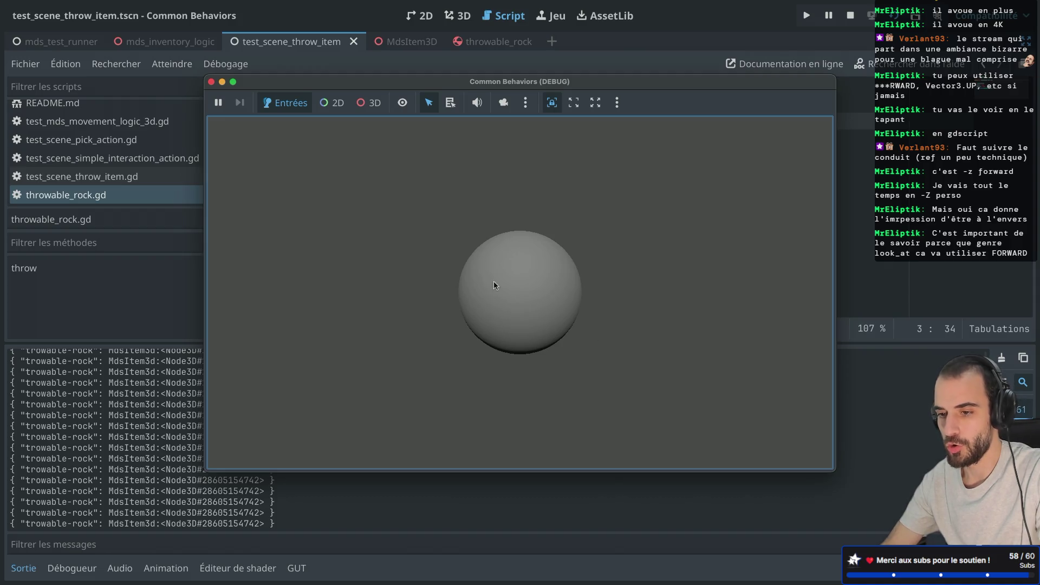
click(212, 81)
key(BackSpace)
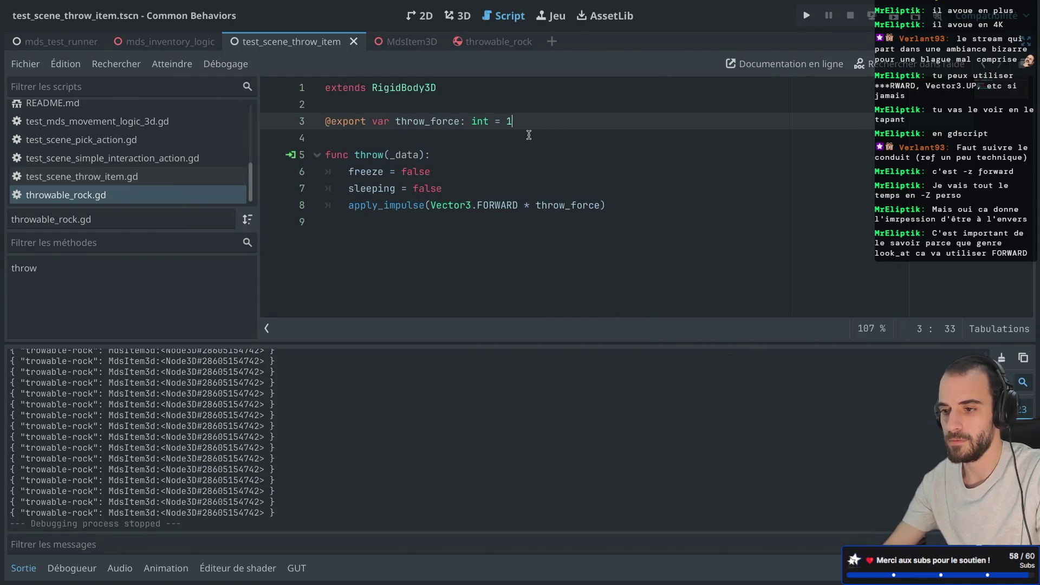
key(F6)
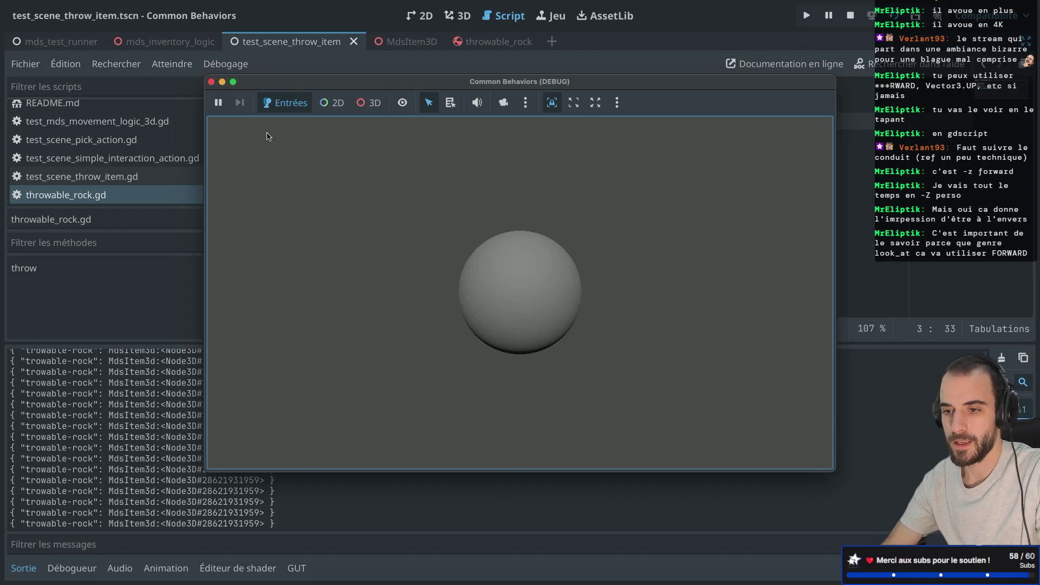
click(212, 82)
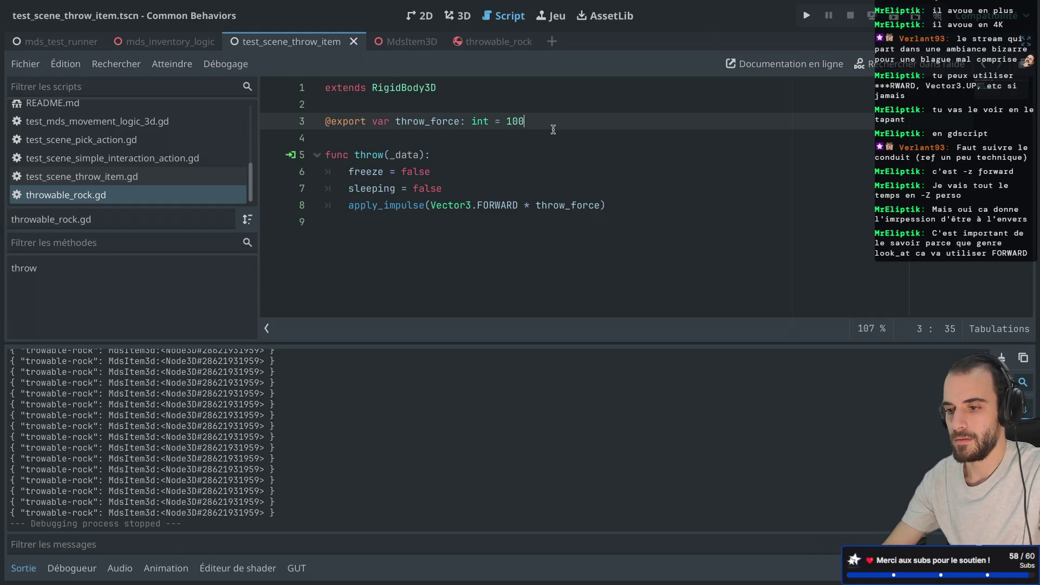
Step: Save with throw_force back at 100 and rerun the throw test
key(ctrl+s)
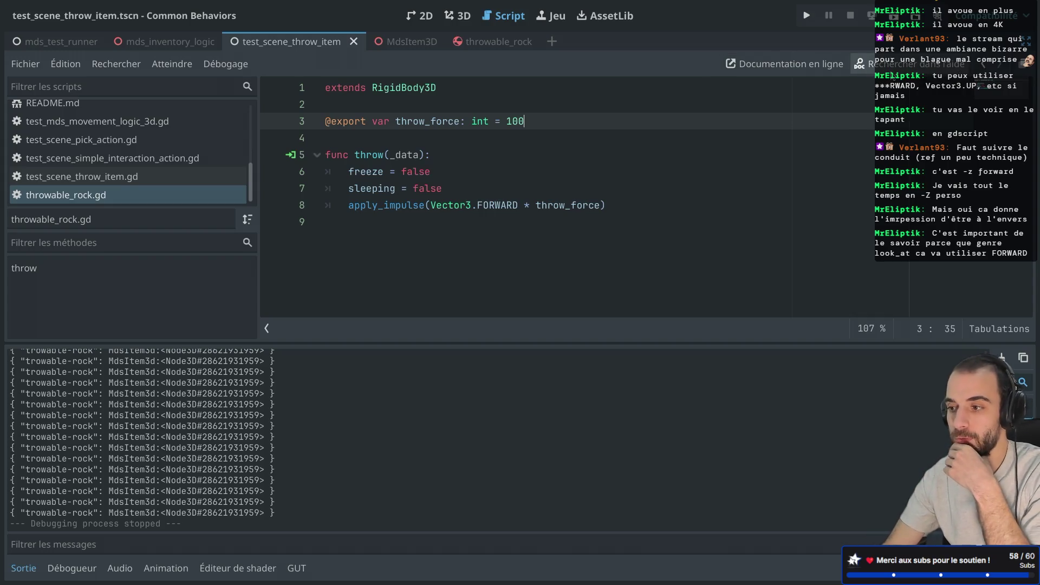
click(894, 15)
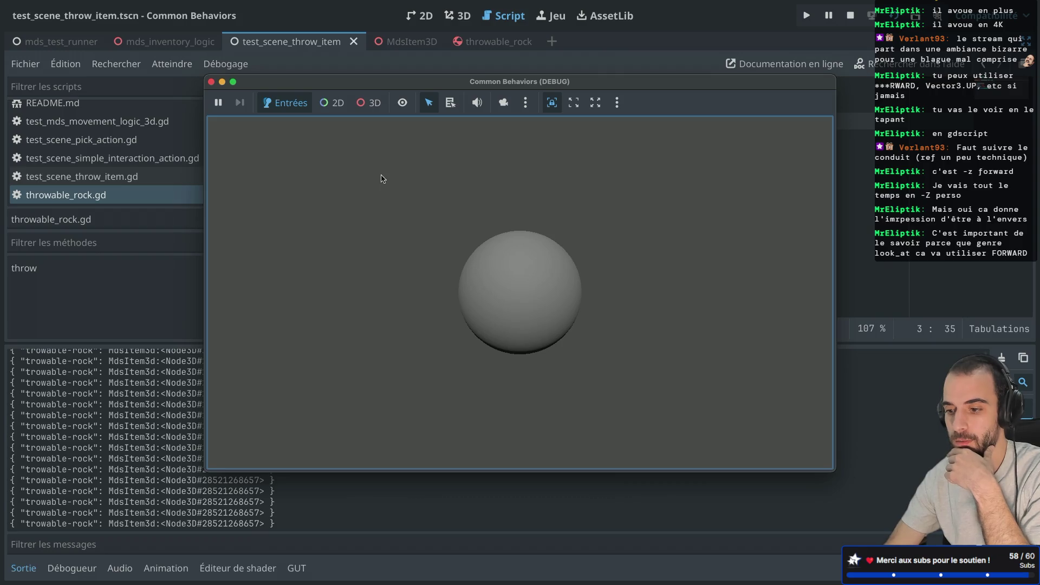
click(212, 82)
mouse_move(463, 207)
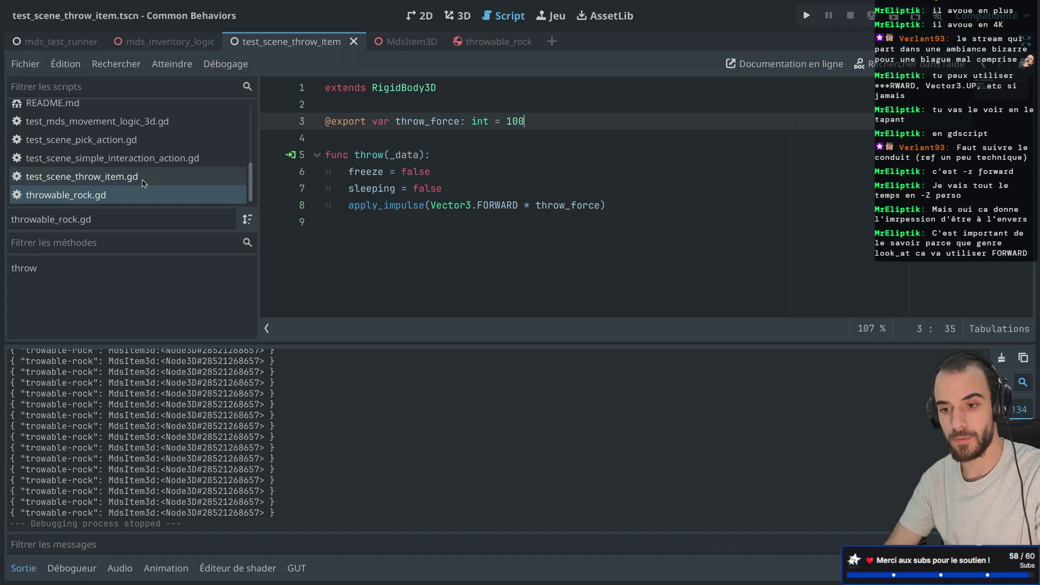
Step: Open mds_inventory_logic.gd and look over its code
scroll(143, 183, up, 1)
scroll(143, 183, down, 1)
scroll(144, 184, up, 4)
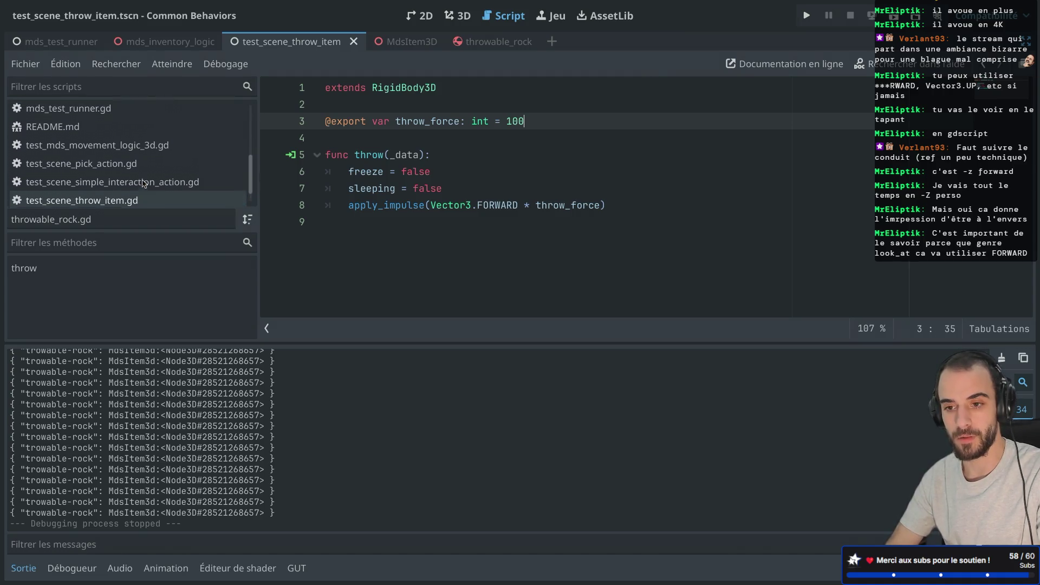
scroll(144, 183, up, 3)
click(111, 133)
scroll(479, 174, down, 1)
scroll(478, 173, up, 1)
drag(401, 170, 703, 170)
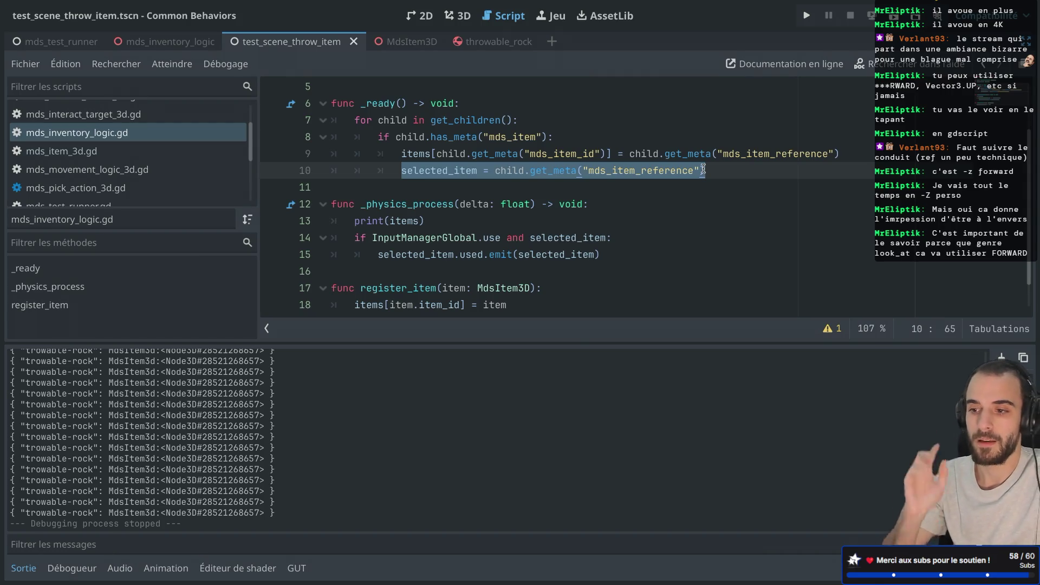
Step: Delete the print(items) debug line from _physics_process and bring back the side docks
click(289, 221)
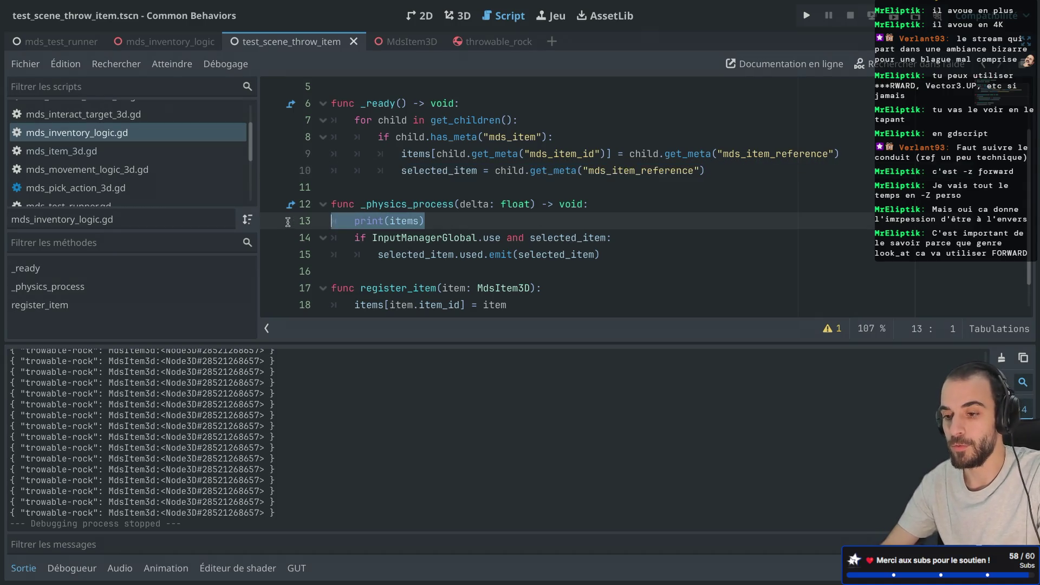
key(BackSpace)
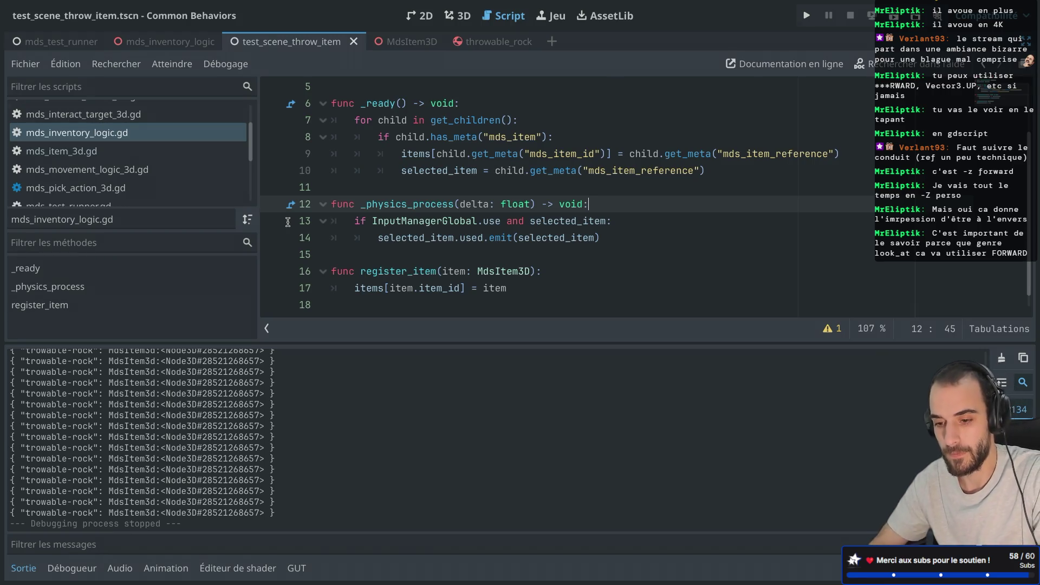
scroll(377, 176, up, 2)
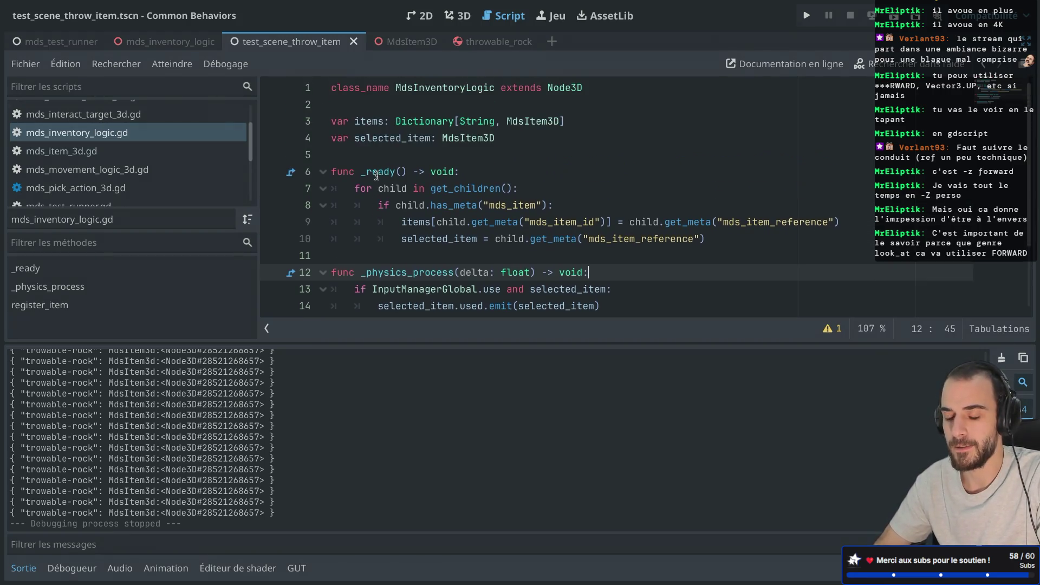
key(ctrl+shift+F11)
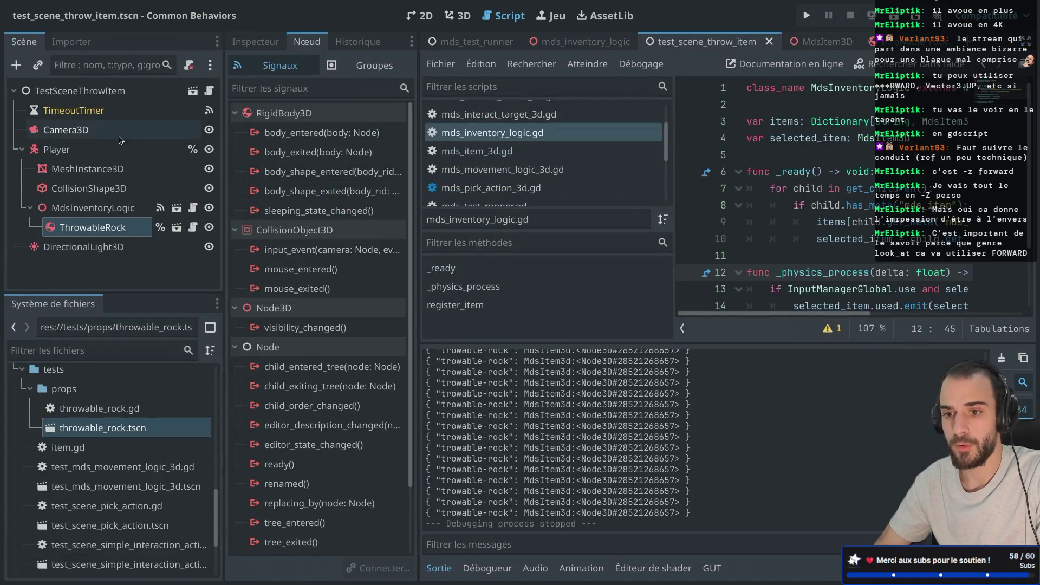
Step: Open the script attached to the TestSceneThrowItem root node
click(117, 94)
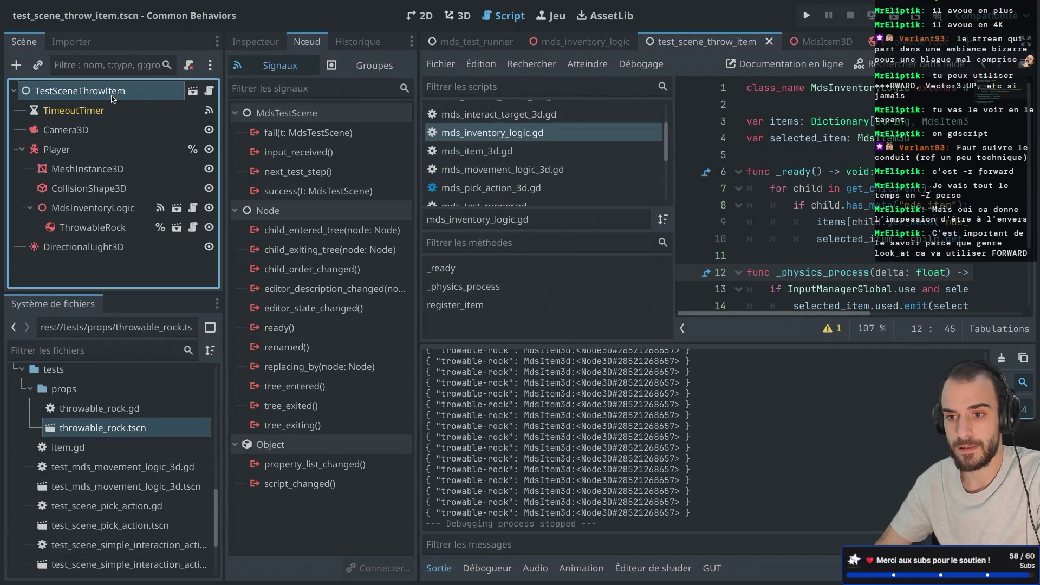
click(210, 92)
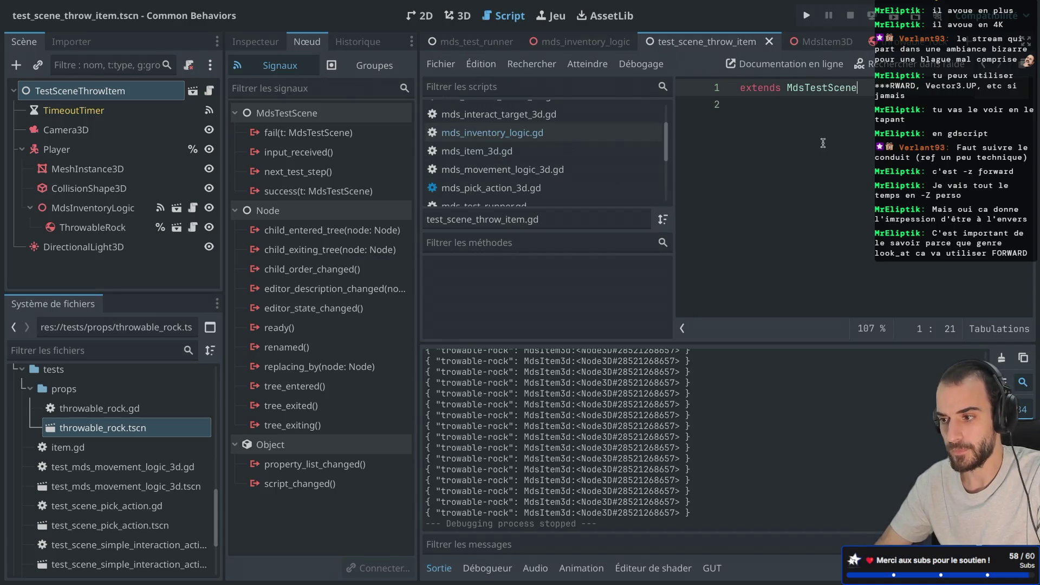
scroll(116, 482, down, 4)
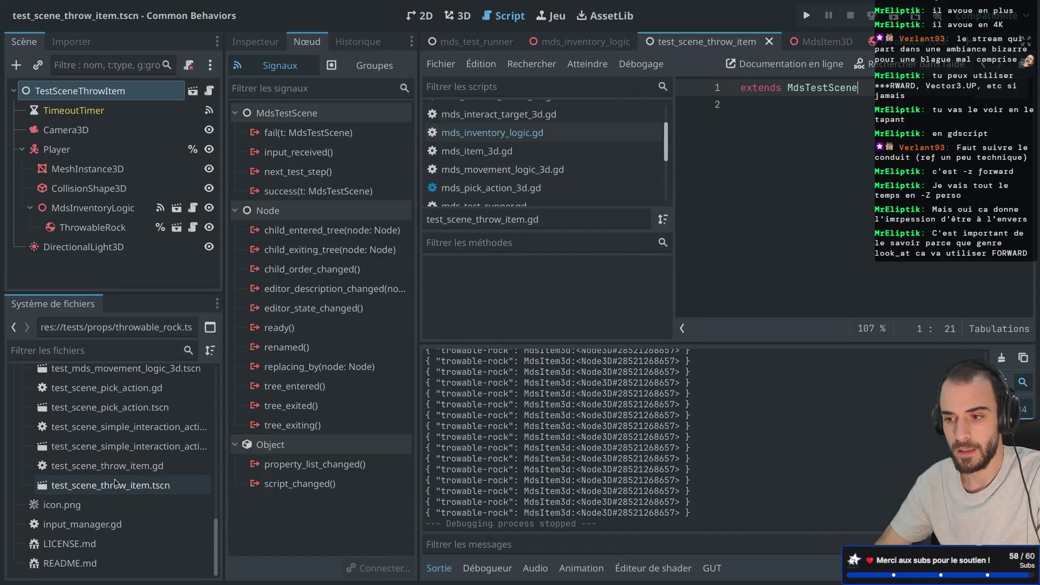
scroll(531, 179, down, 3)
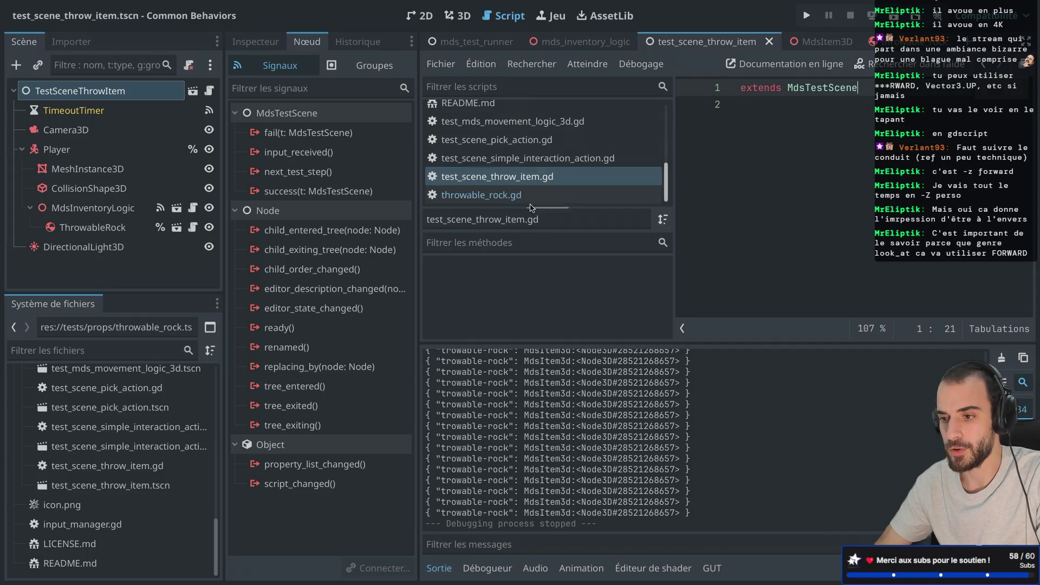
Step: Open test_scene_simple_interaction_action.gd full-width and select all its code
click(558, 159)
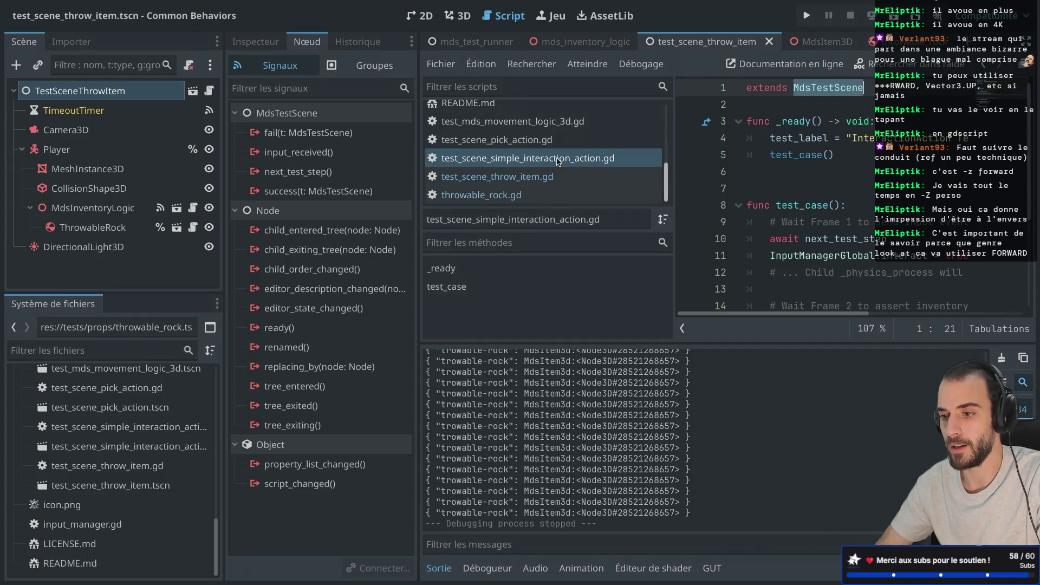
key(ctrl+shift+F11)
click(476, 180)
key(ctrl+a)
key(ctrl+c)
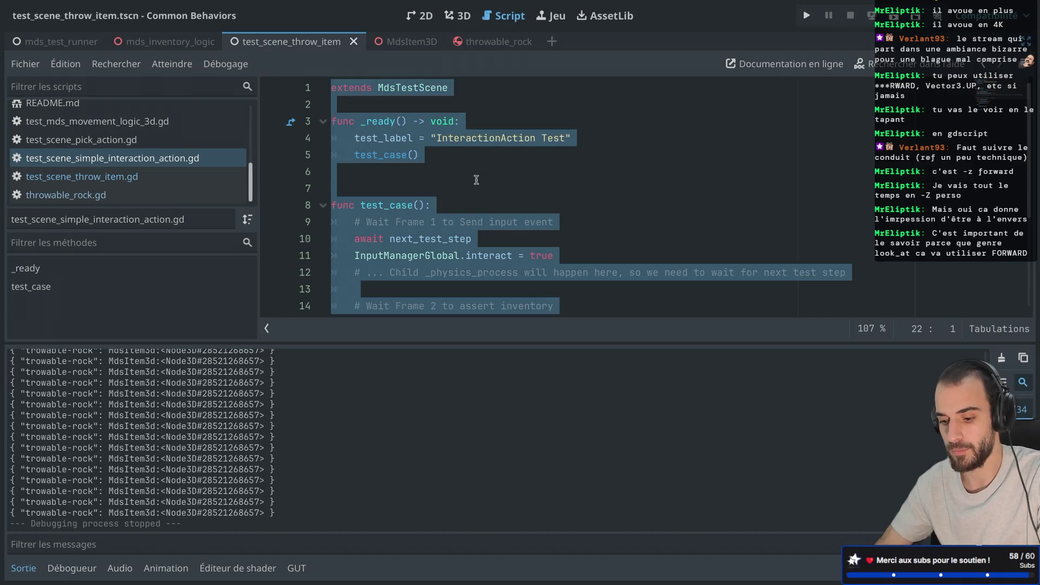
Step: Replace test_scene_throw_item.gd's contents with the copied interaction test code
click(135, 178)
click(486, 174)
key(ctrl+a)
key(ctrl+v)
Step: Change the test label to 'Test Throw Item' and save the script
scroll(455, 149, up, 3)
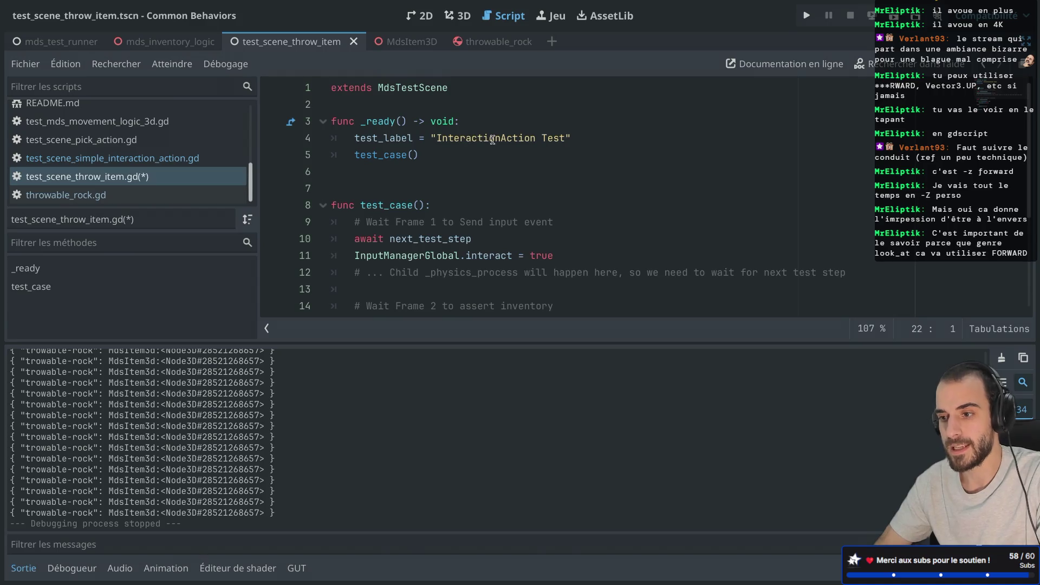
drag(565, 138, 439, 135)
key(BackSpace)
key(BackSpace)
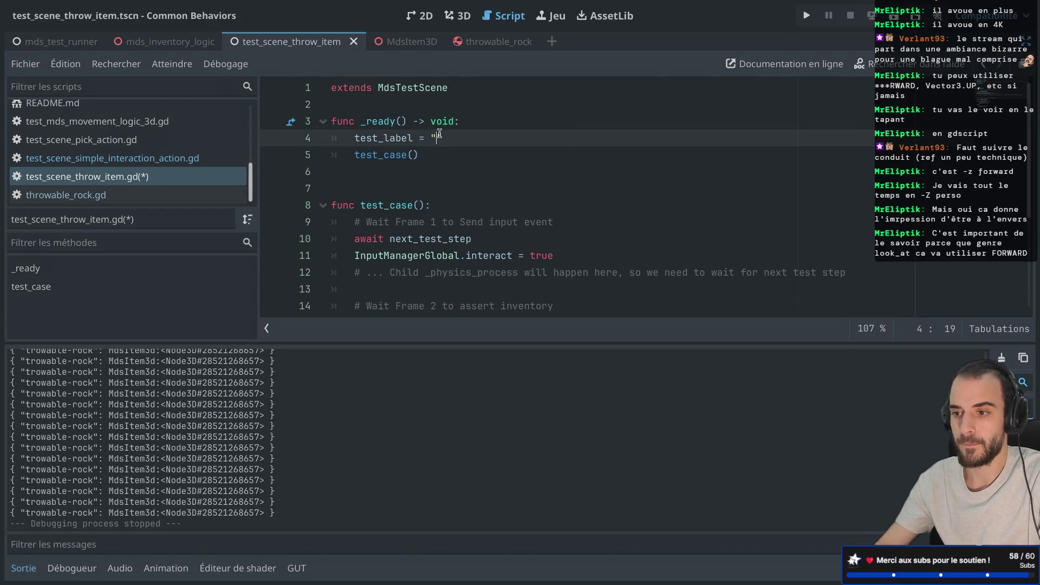
text(est)
text( Tr)
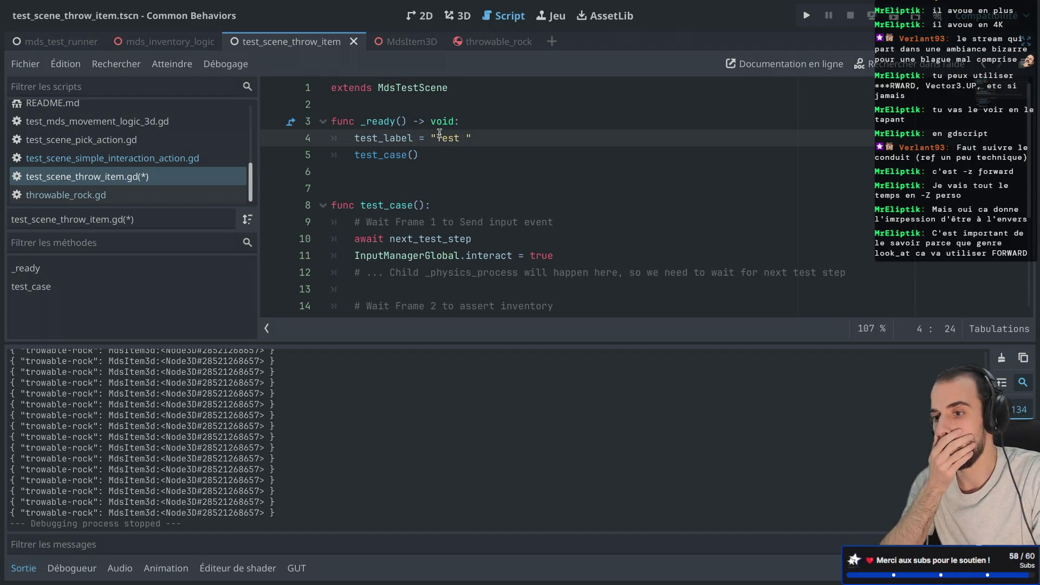
text(ow)
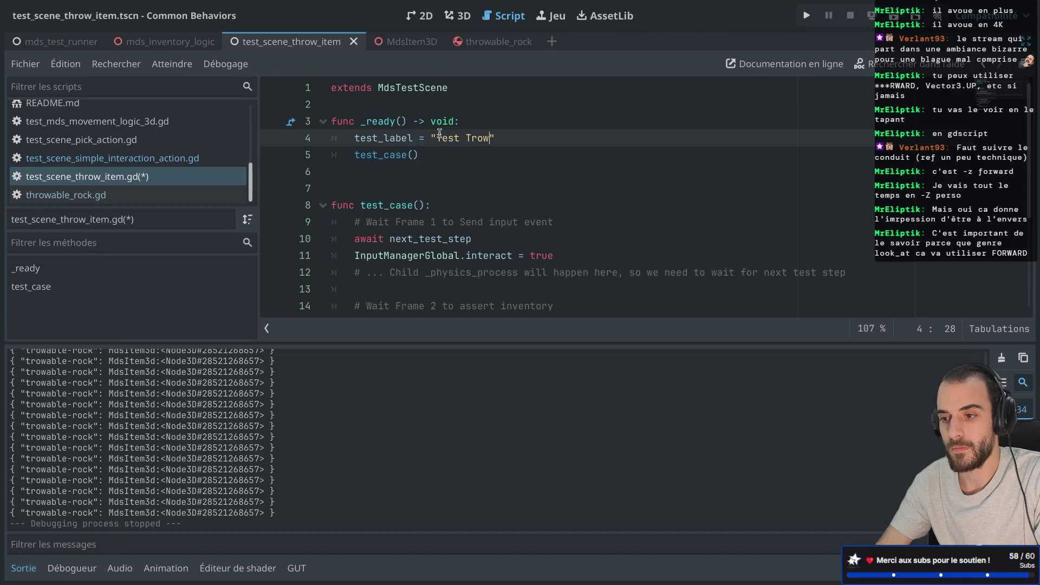
key(BackSpace)
key(BackSpace)
text(hrow)
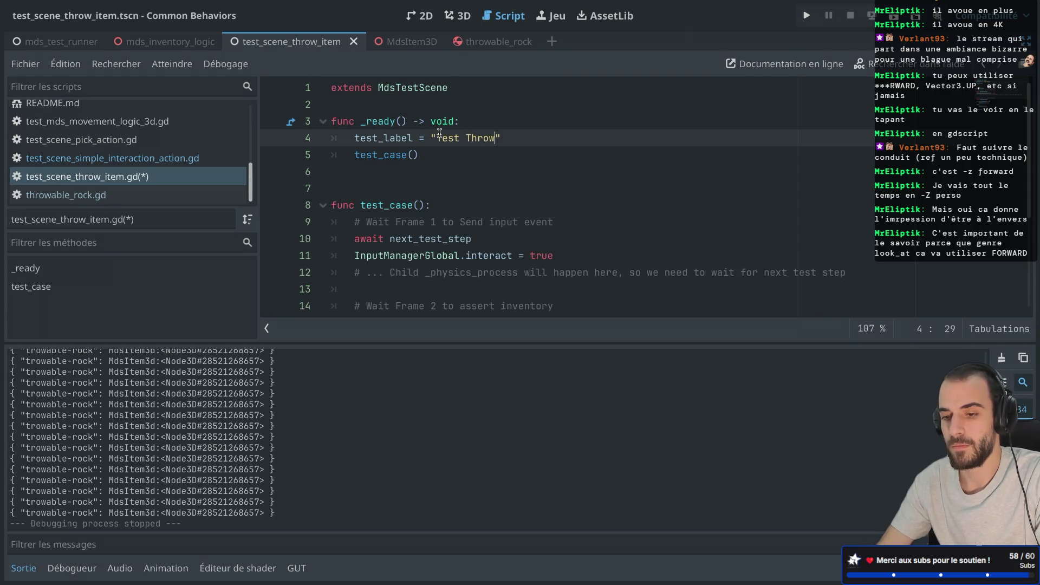
text(Item)
key(ctrl+s)
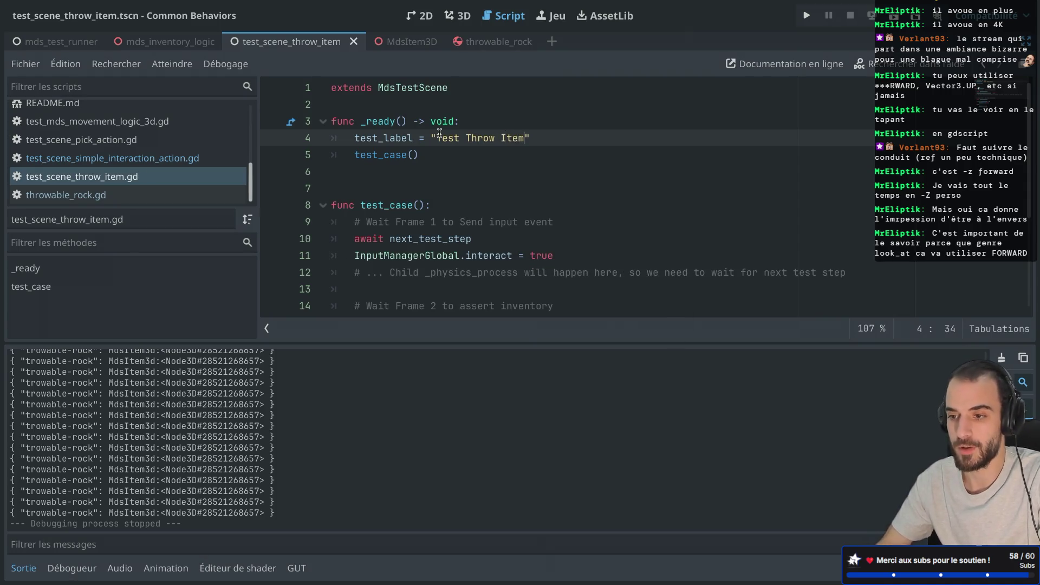
Step: Review the test_case call and the await next_test_step lines in the pasted test
scroll(379, 122, down, 1)
double_click(379, 121)
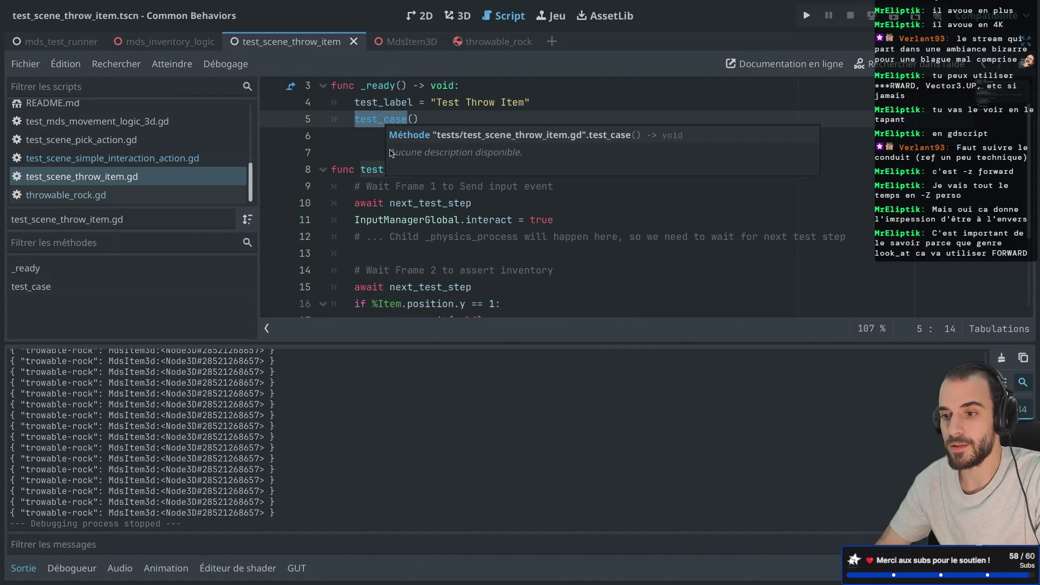
click(347, 143)
key(Up)
scroll(347, 143, up, 1)
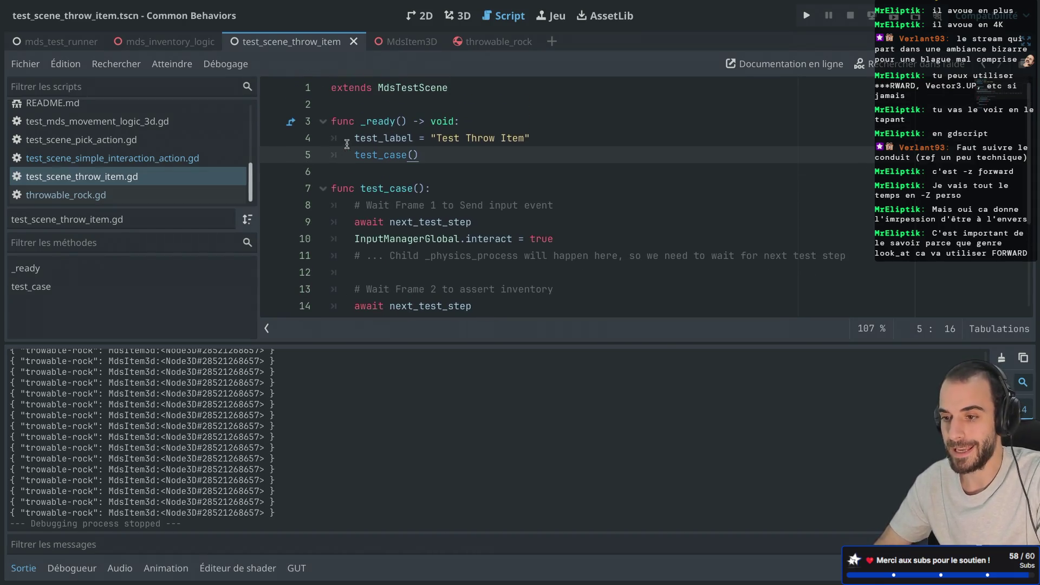
double_click(373, 156)
click(355, 239)
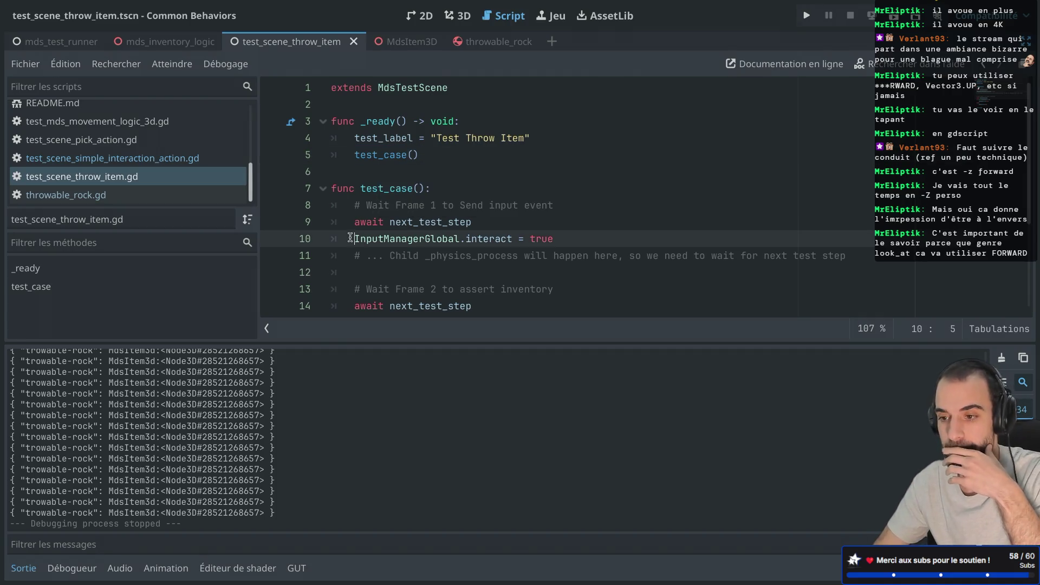
drag(355, 222, 442, 224)
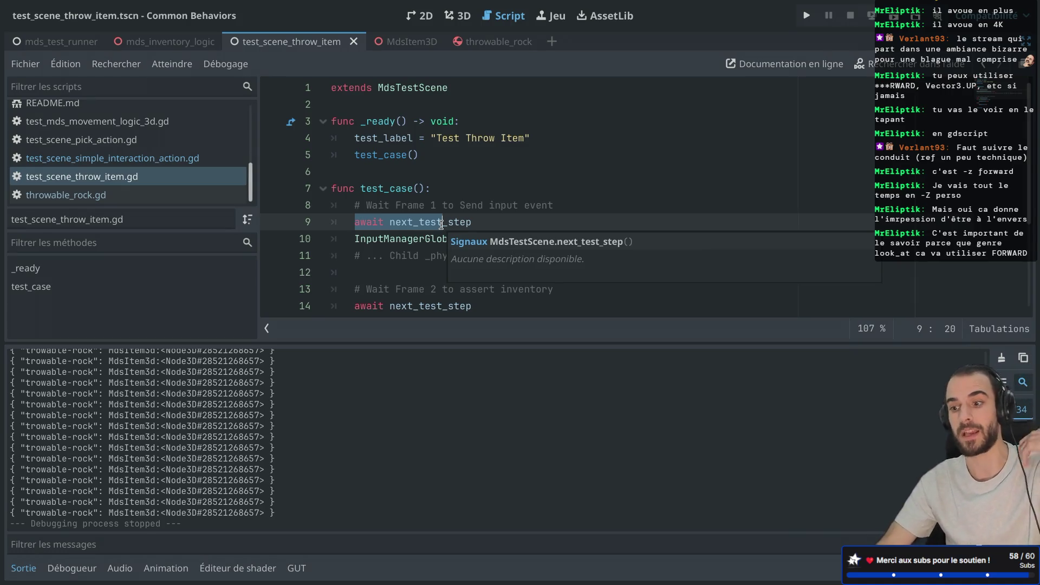
click(480, 188)
scroll(480, 189, down, 2)
Step: Change the interact input on line 10 to use
double_click(487, 172)
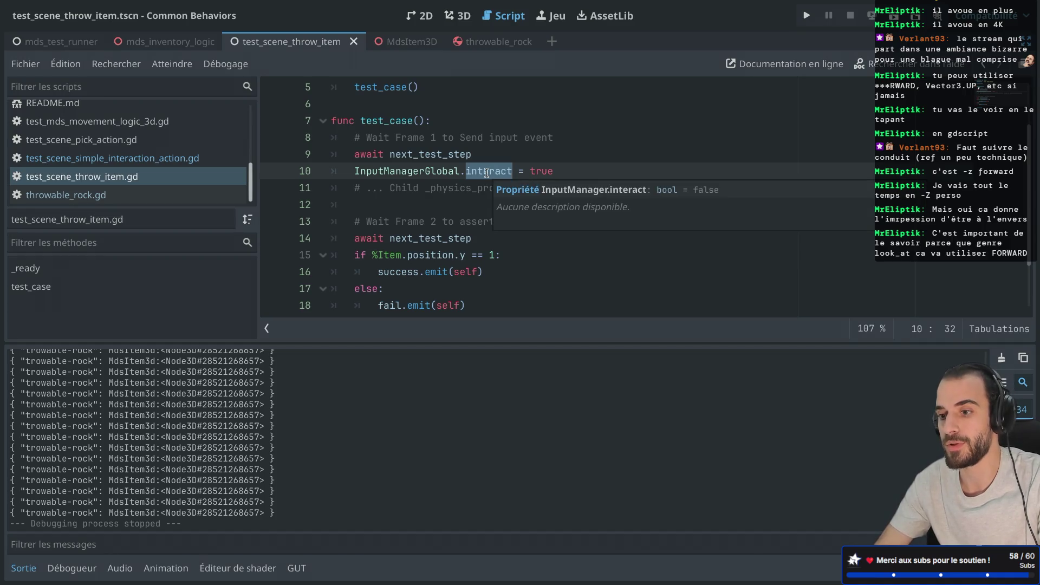
text(use)
key(Escape)
key(Up)
click(456, 176)
double_click(475, 172)
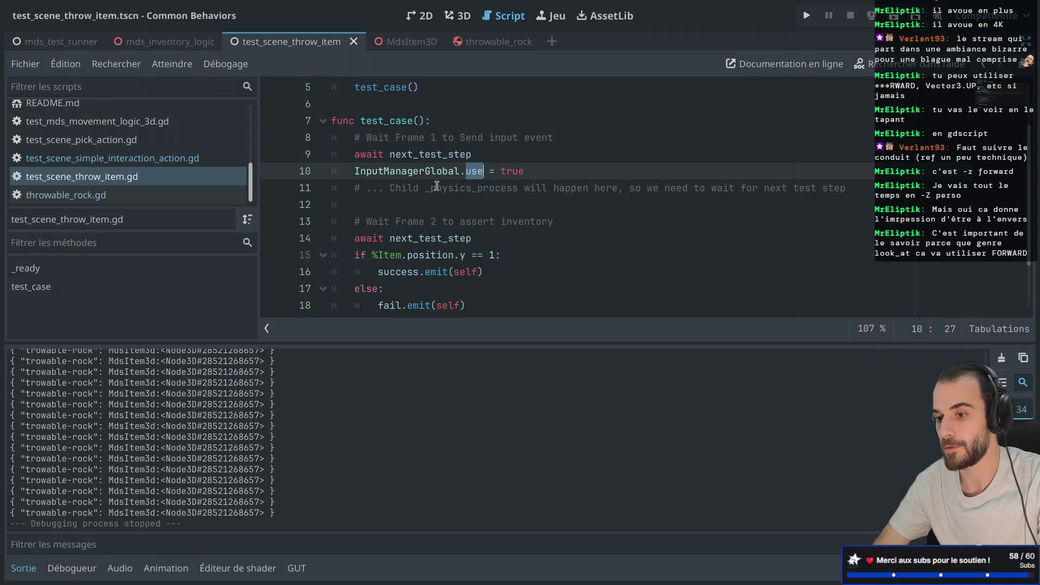
Step: Look over the physics-process comment and await lines around the use input
drag(353, 188, 477, 192)
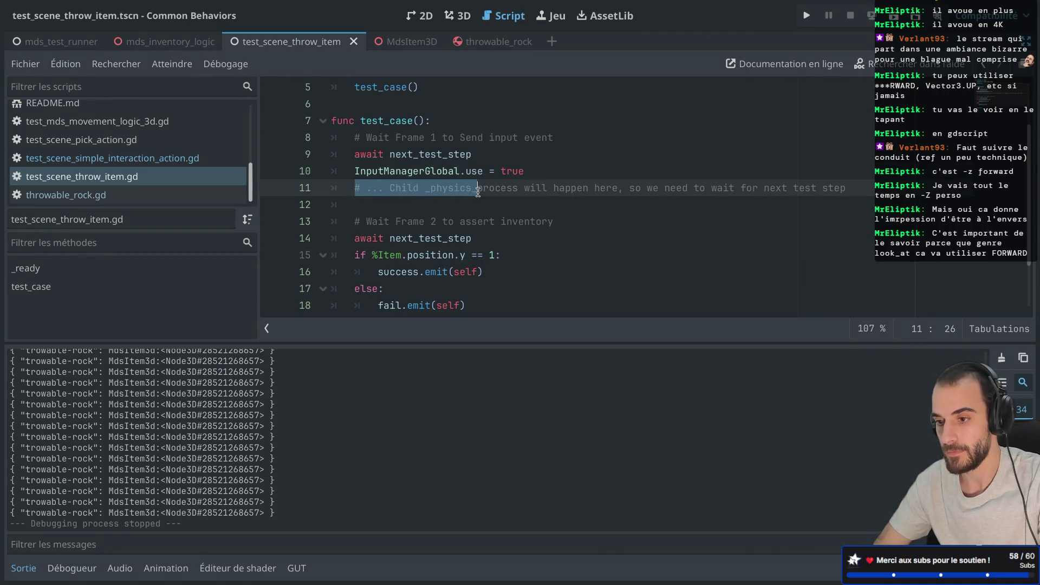
drag(354, 238, 455, 238)
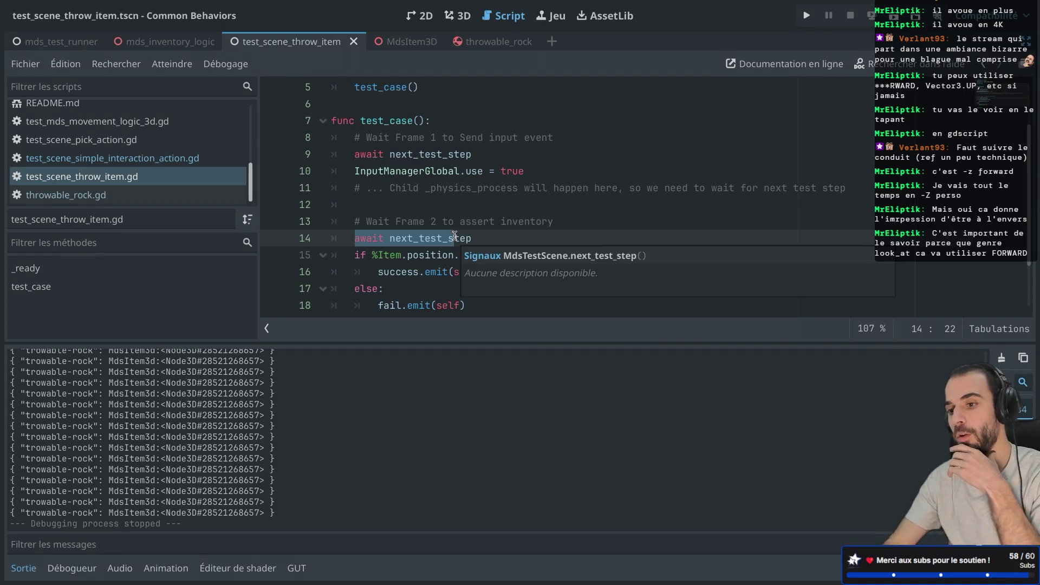
drag(355, 171, 525, 171)
drag(367, 238, 461, 240)
click(388, 187)
drag(389, 188, 522, 194)
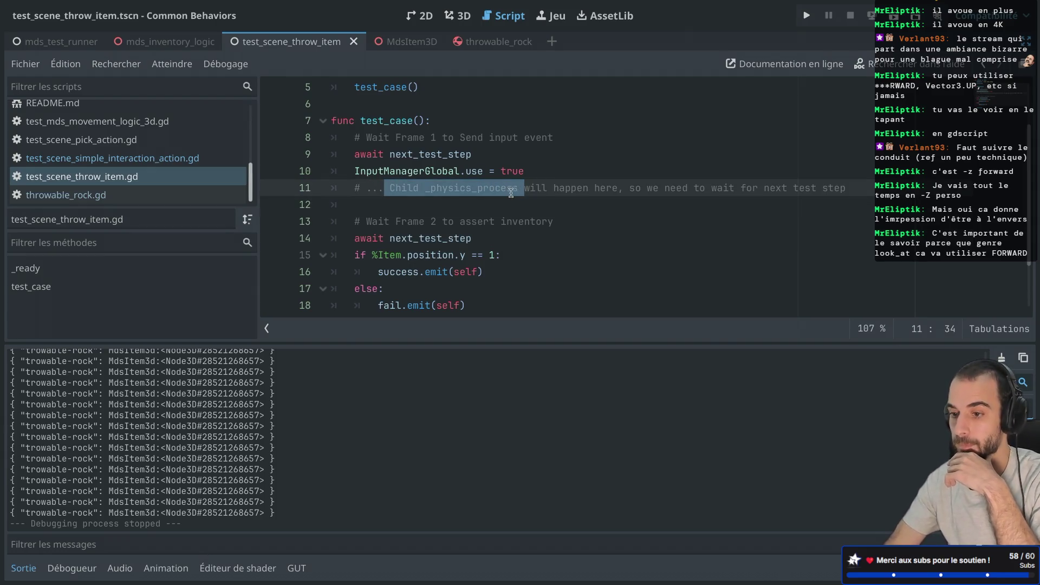
click(510, 189)
scroll(510, 193, down, 2)
Step: Check that ThrowableRock sits under MdsInventoryLogic in the scene tree, then re-hide the docks
key(ctrl+shift+F11)
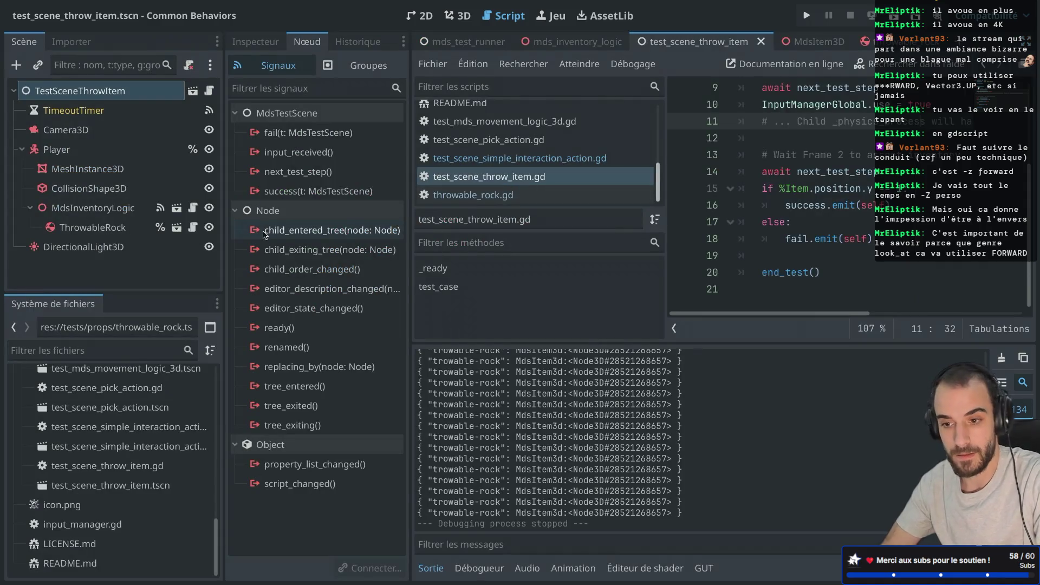
click(31, 208)
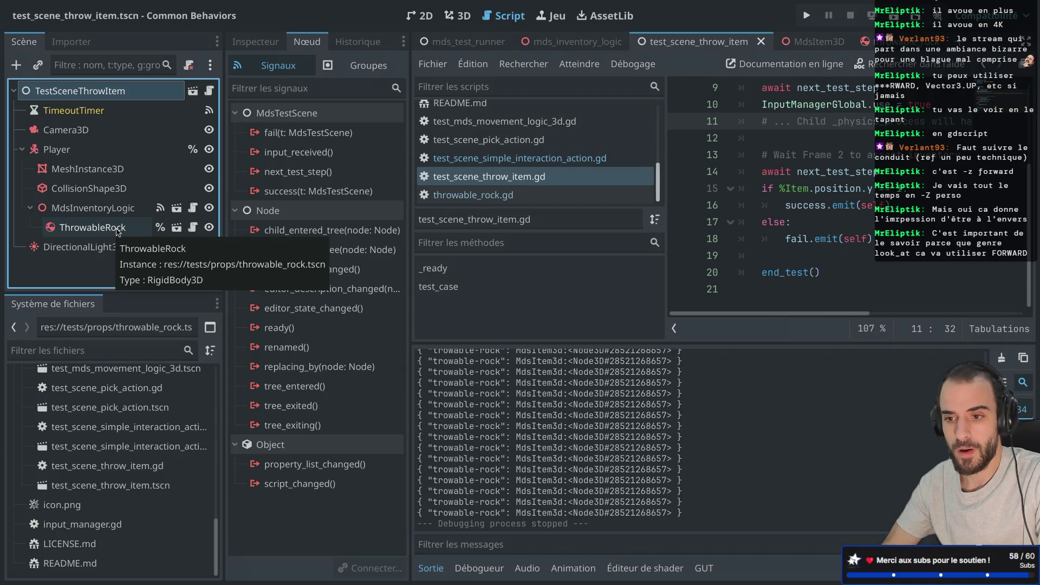
key(ctrl+shift+F11)
Step: Make the success check %ThrowableRock.position.z < 0 and save the test script
drag(372, 179, 466, 178)
key(BackSpace)
text(%Th == 1:)
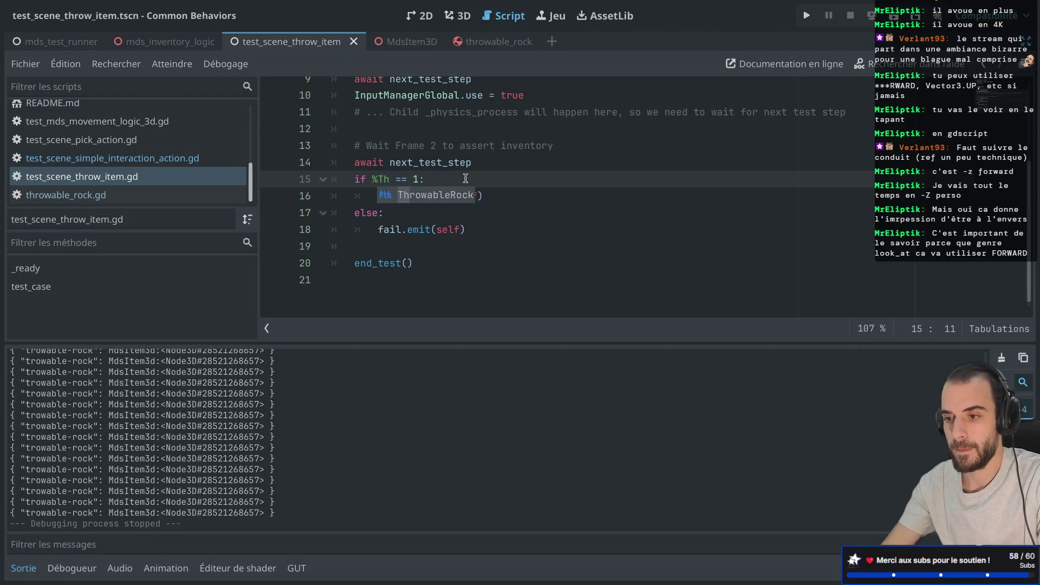
key(Return)
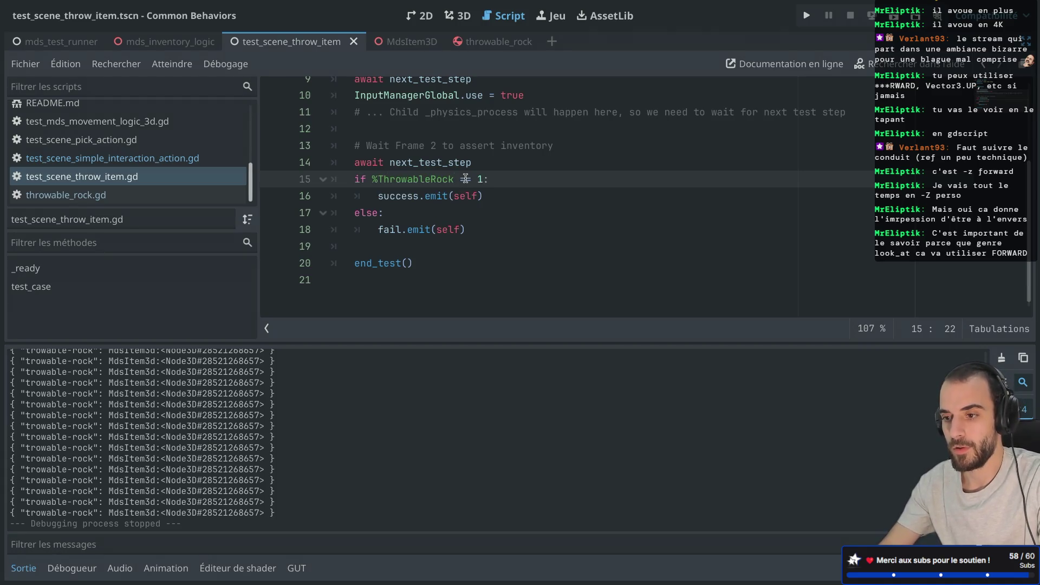
text(.pos)
key(Return)
text(.)
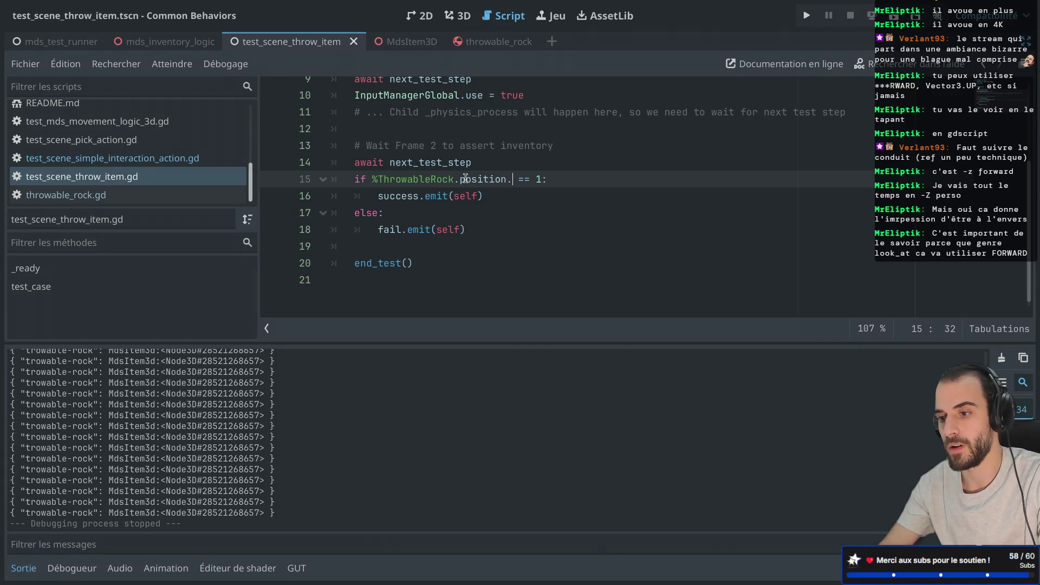
text(z)
drag(546, 179, 524, 179)
key(BackSpace)
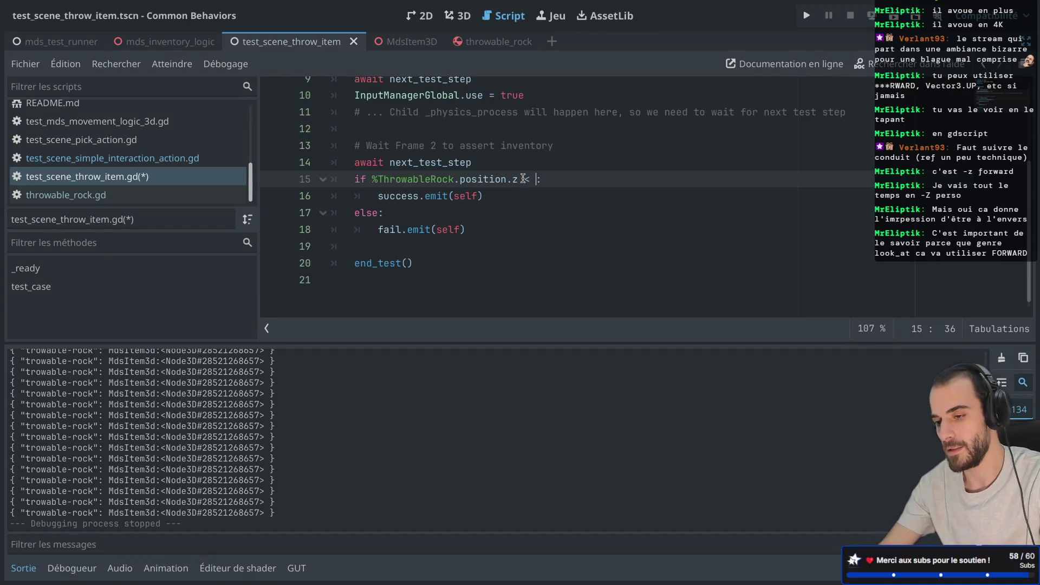
text(0)
key(ctrl+s)
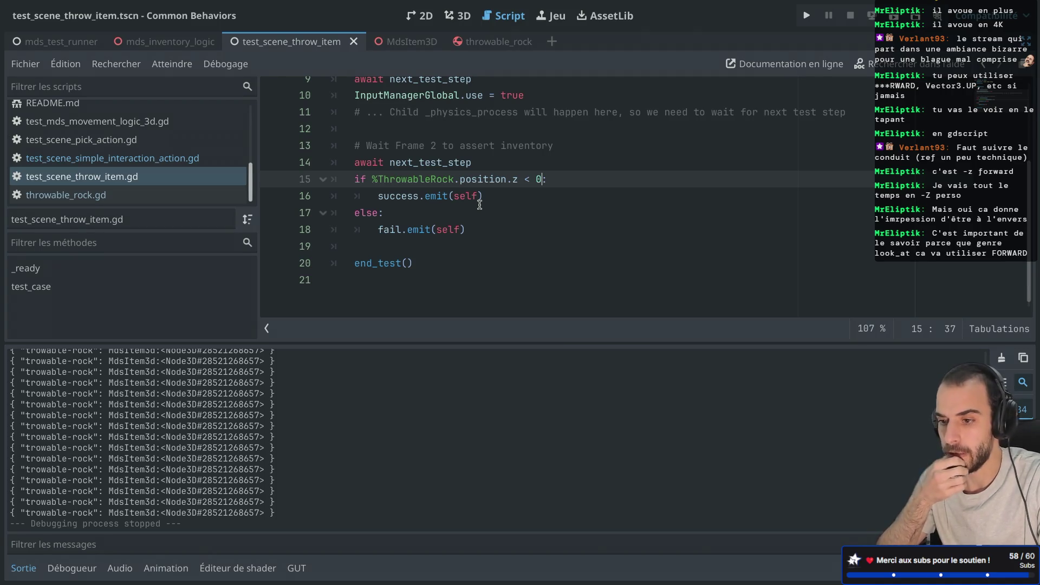
Step: Trim the comment to 'Wait Frame 2', restore the docks, and open mds_test_runner
scroll(480, 205, up, 2)
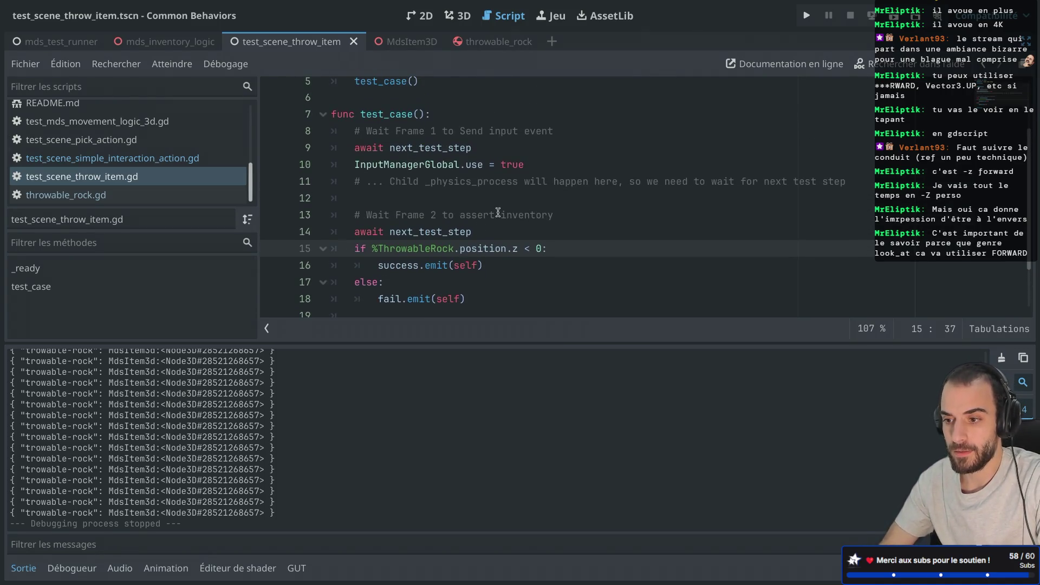
drag(497, 214, 557, 214)
key(BackSpace)
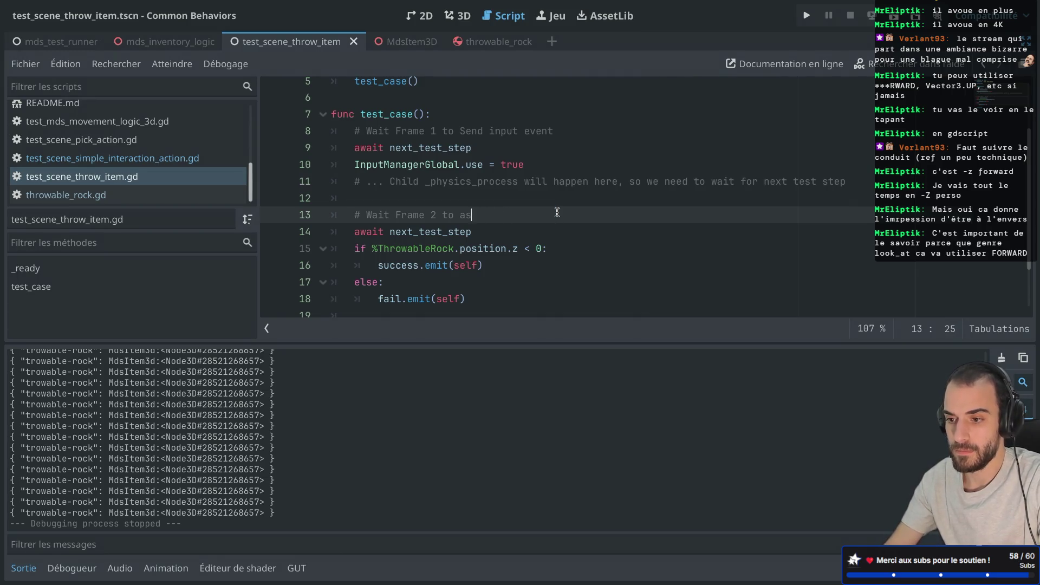
key(BackSpace)
key(BackSpace)
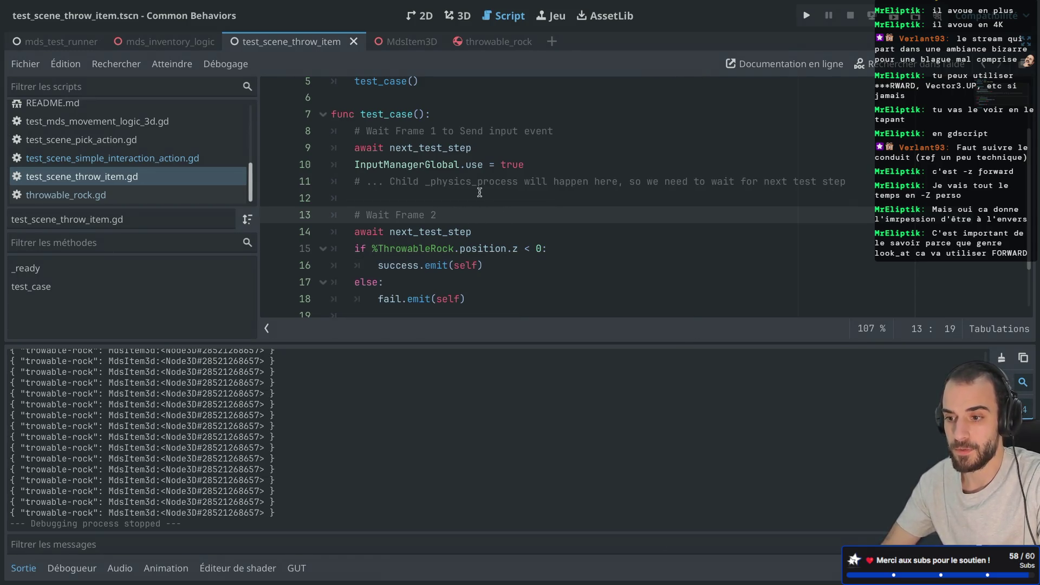
key(ctrl+shift+F11)
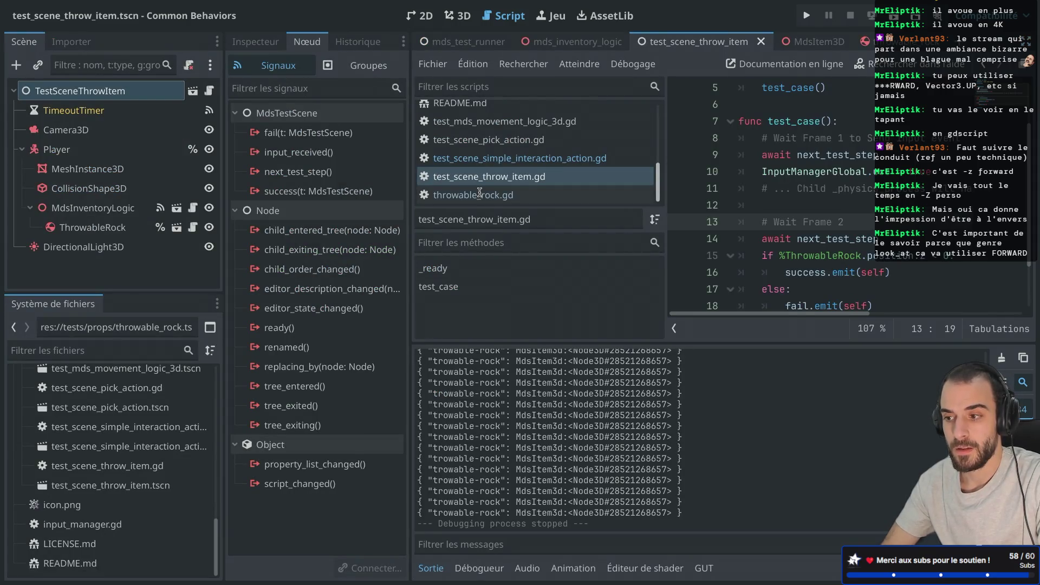
click(458, 44)
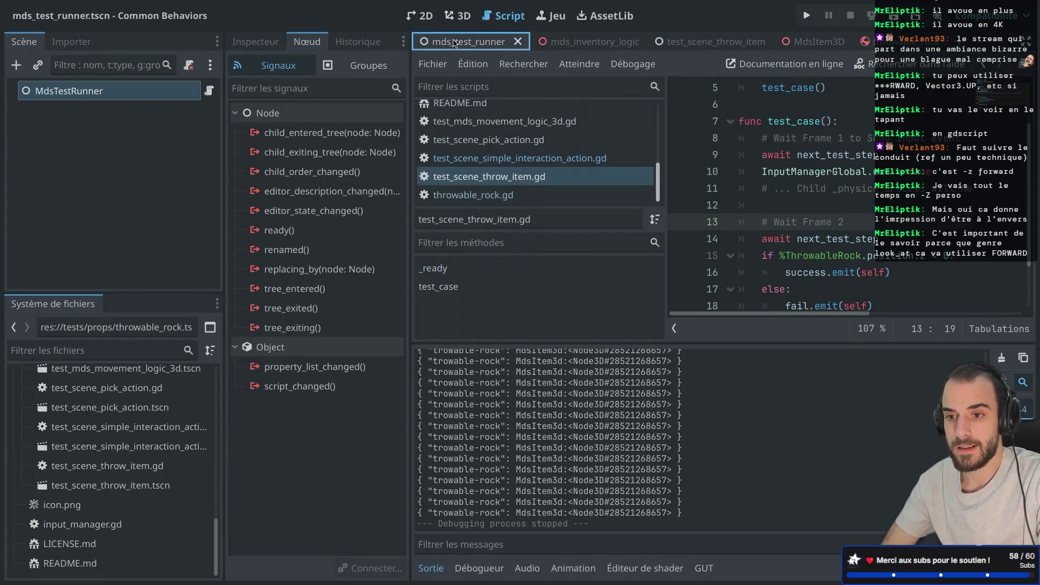
Step: Add test_scene_throw_item.tscn as the fourth entry in the runner's Tests array and run all tests
click(122, 93)
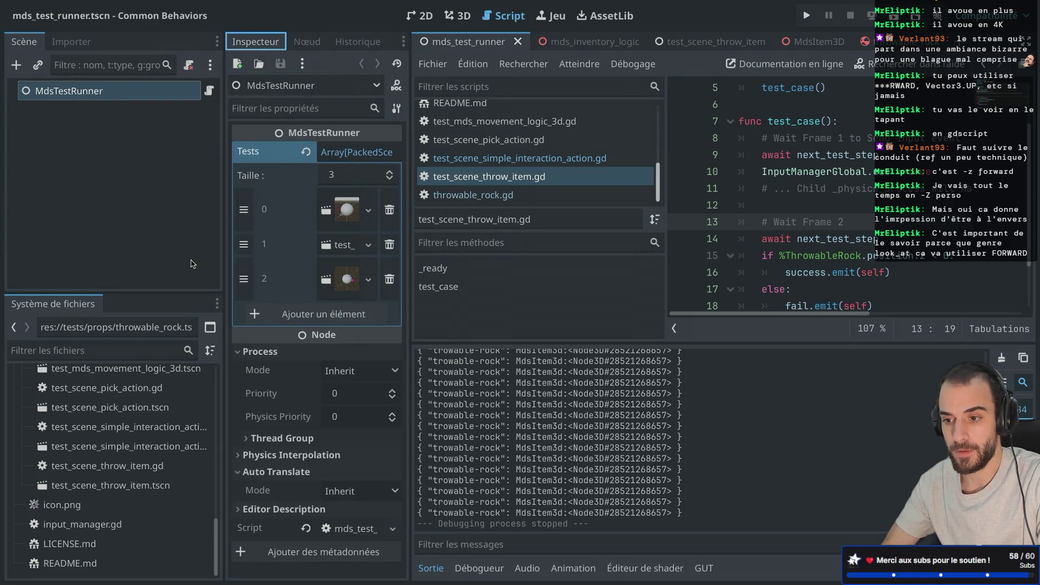
click(130, 491)
mouse_move(120, 491)
mouse_down()
mouse_move(324, 340)
mouse_move(325, 318)
mouse_up()
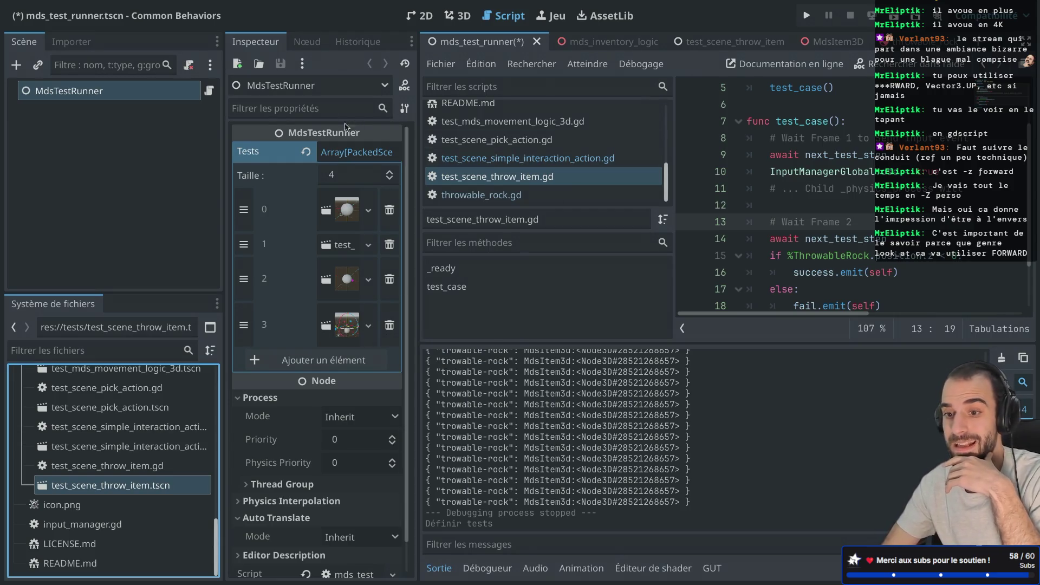
mouse_move(698, 2)
key(super+r)
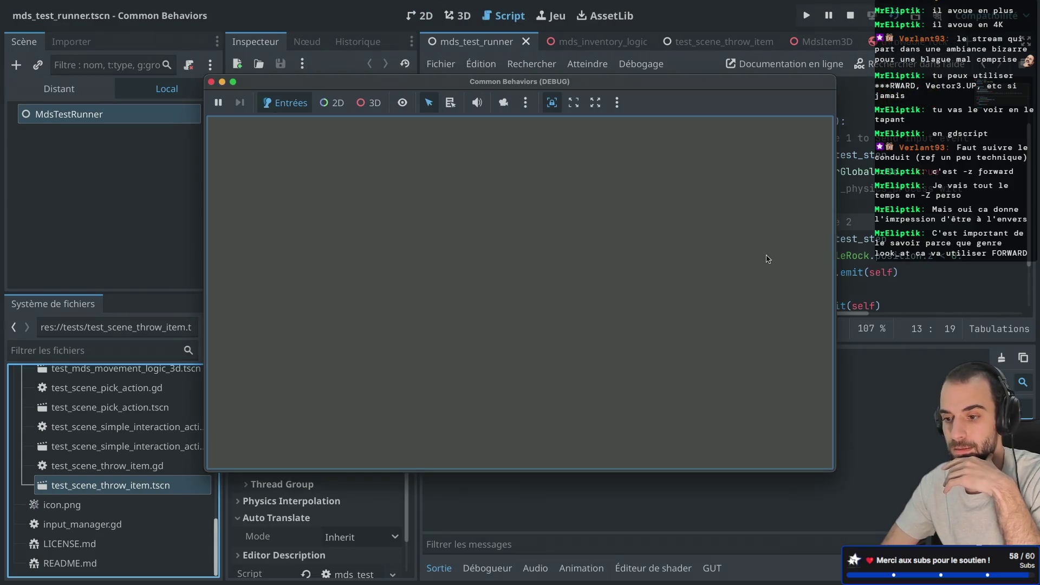
click(211, 82)
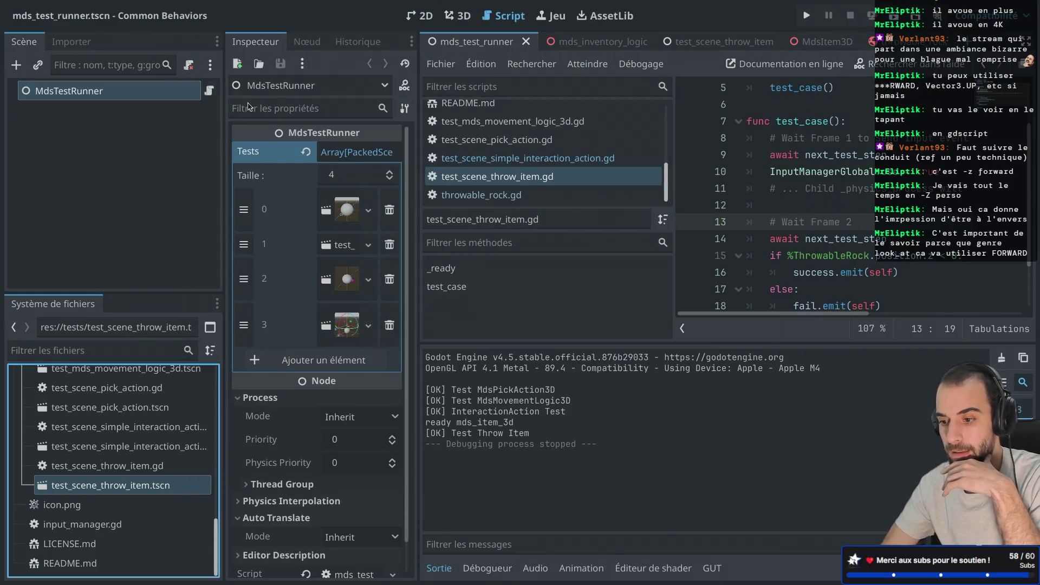
Step: Review the Test Throw Item [OK] result and the test's frame-1 input and frame-2 assertion code
drag(435, 437, 522, 437)
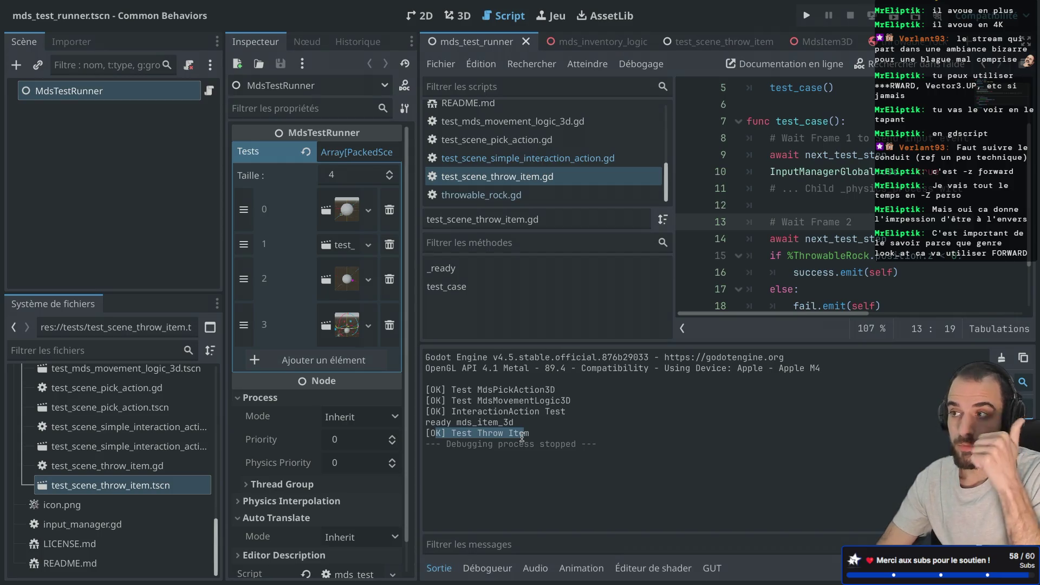
triple_click(517, 425)
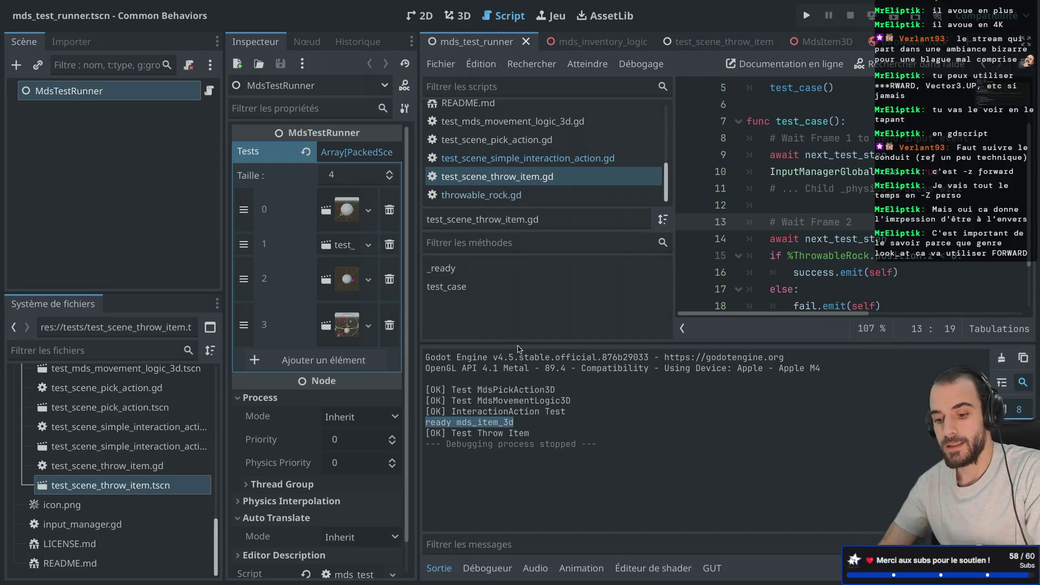
key(ctrl+shift+F11)
scroll(447, 152, down, 1)
mouse_move(447, 149)
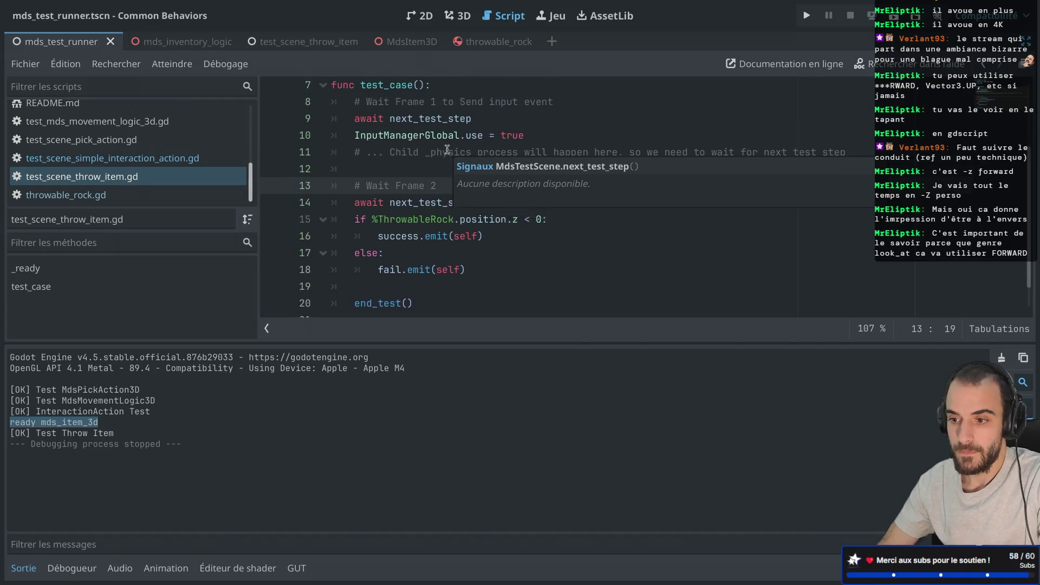
mouse_move(469, 282)
mouse_down()
mouse_move(355, 265)
mouse_move(342, 198)
mouse_up()
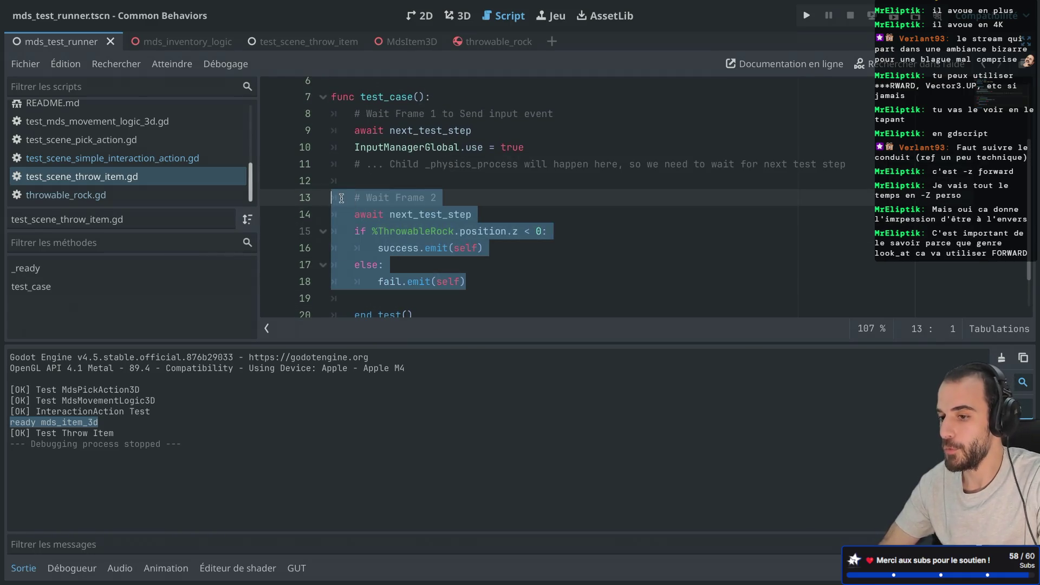
click(424, 150)
drag(556, 146, 280, 115)
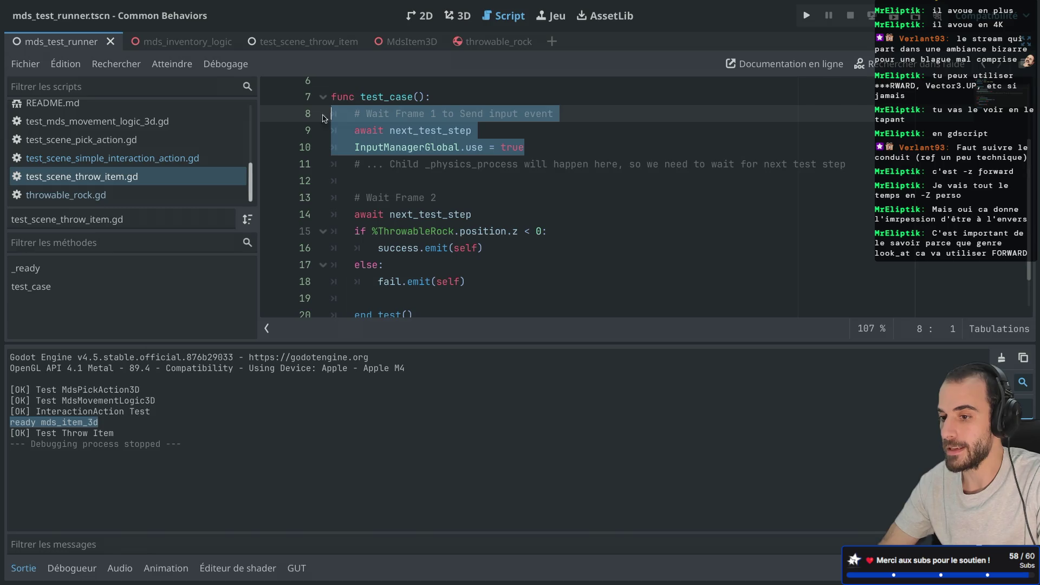
click(491, 153)
key(ctrl+shift+F11)
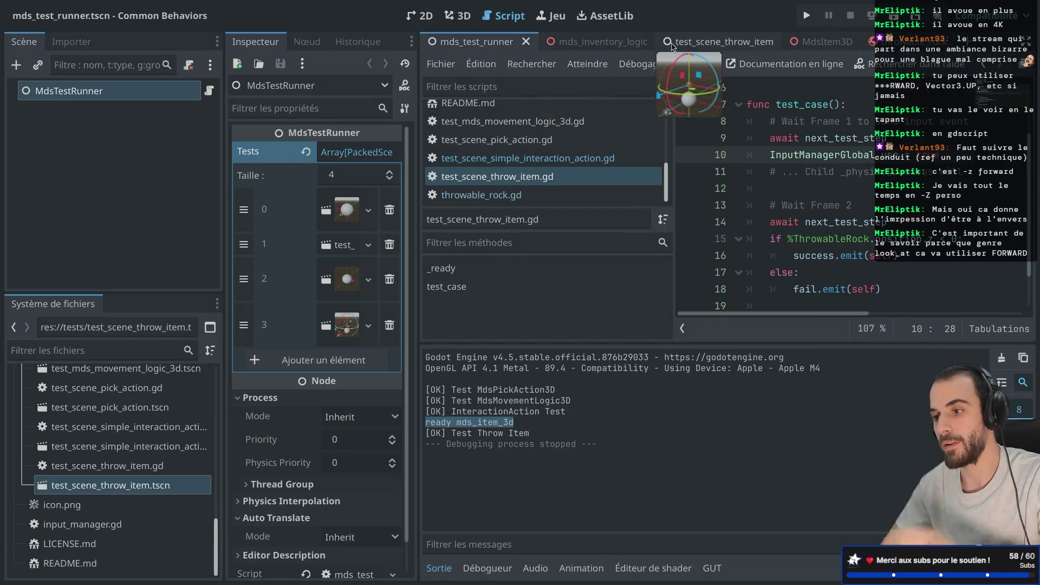
Step: Run test_scene_throw_item alone, expand the remote tree through Player and MdsInventoryLogic to ThrowableRock, then stop
click(721, 42)
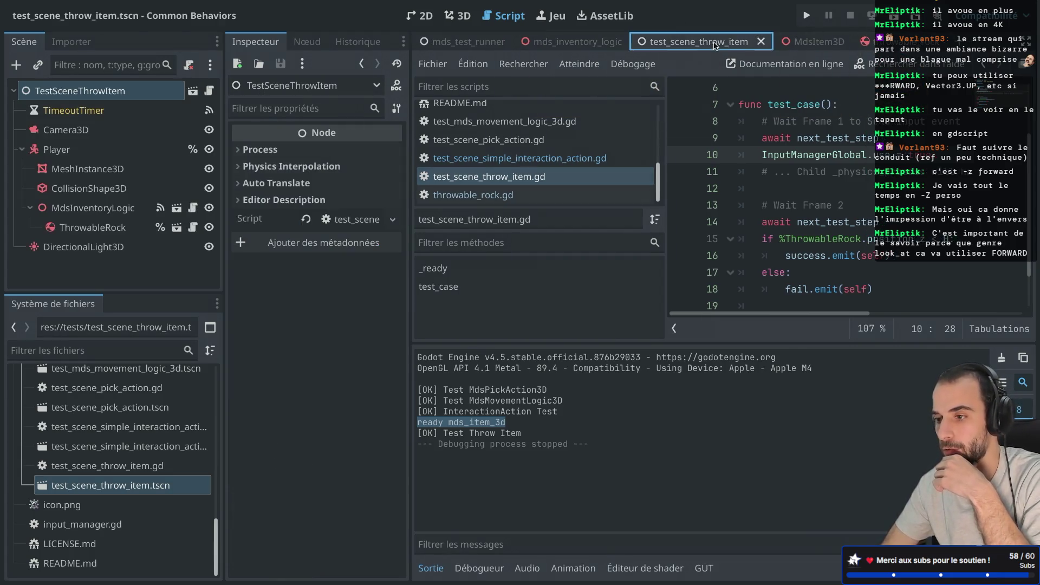
click(894, 16)
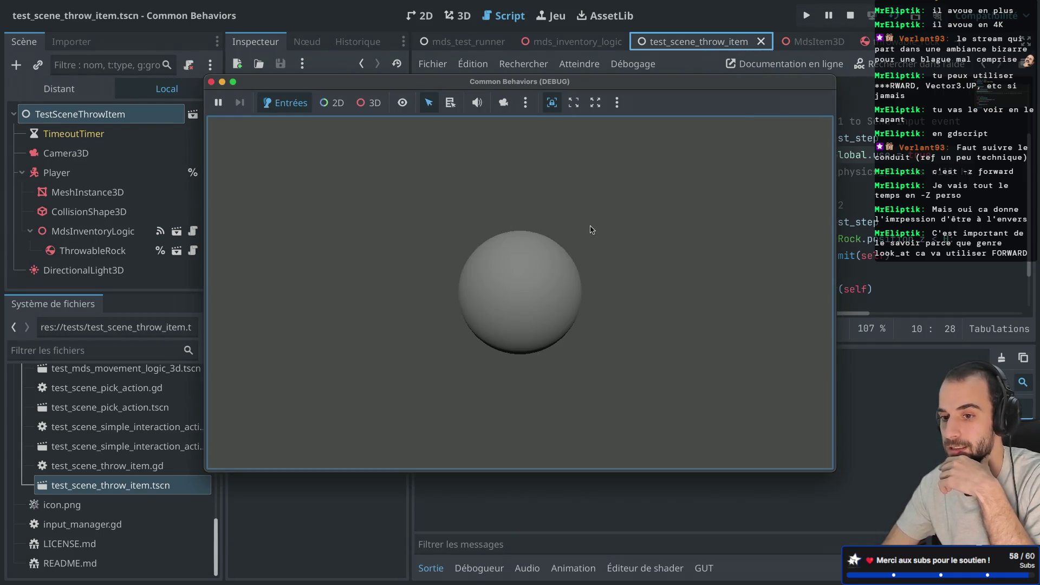
click(58, 90)
click(21, 154)
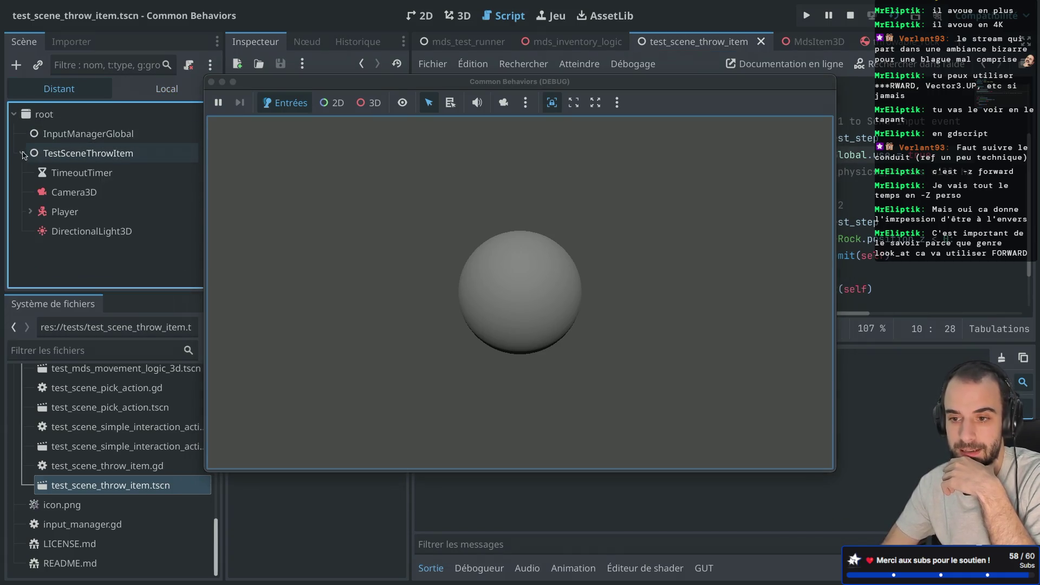
click(30, 212)
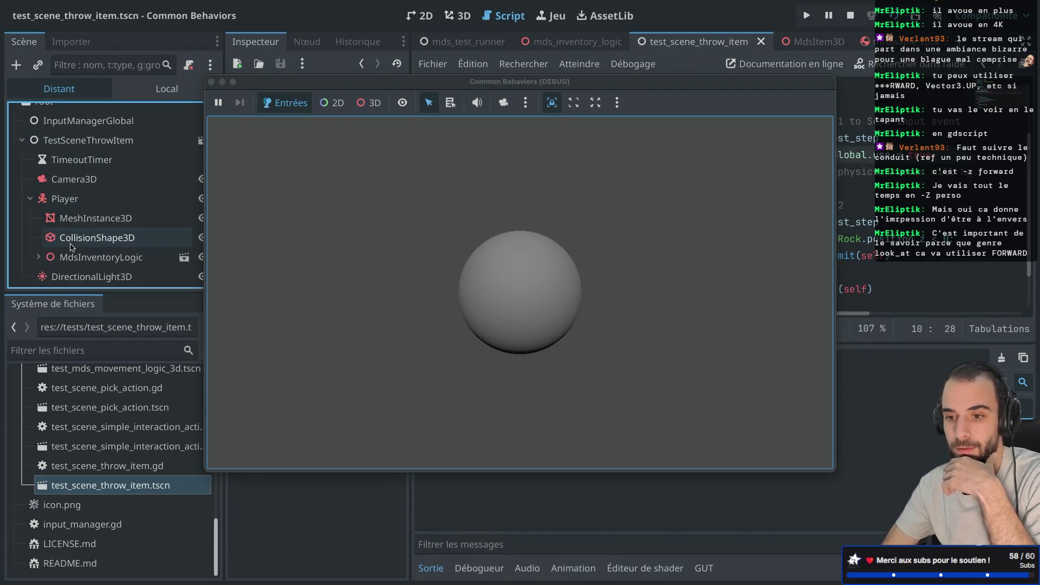
click(37, 257)
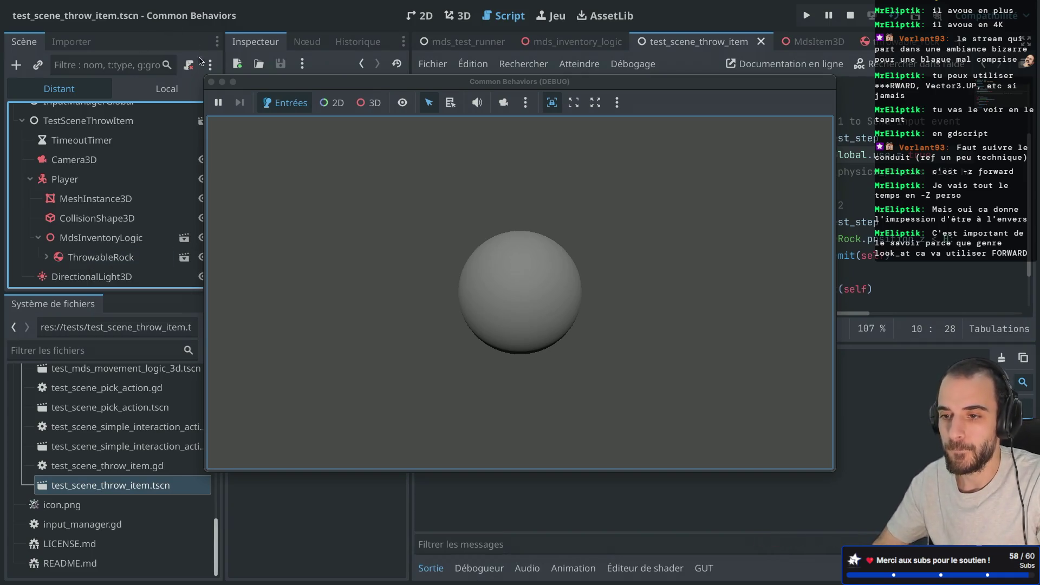
click(212, 83)
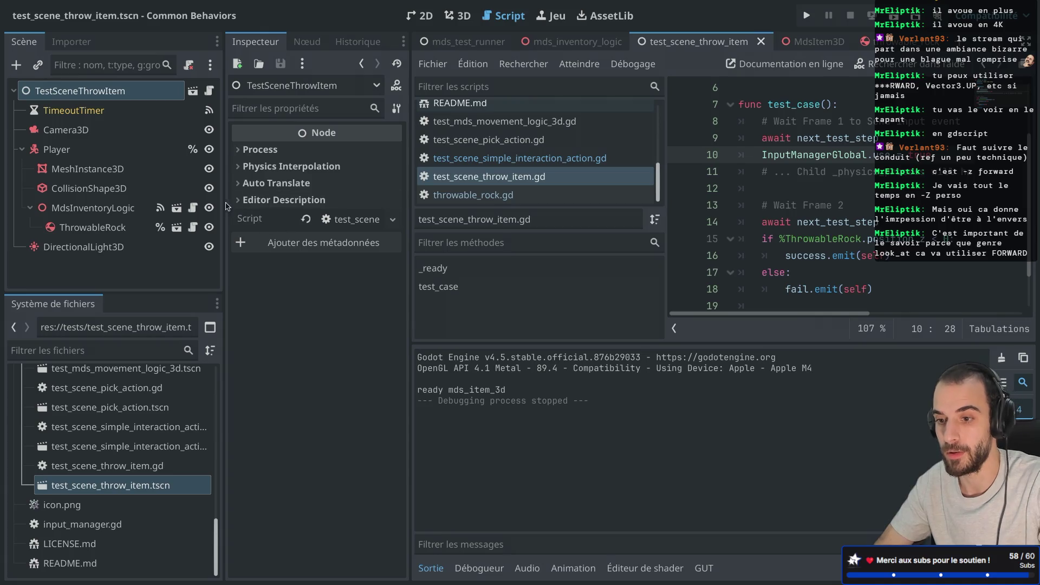
Step: Open the ThrowableRock instance's throwable_rock.tscn in the editor and inspect its MdsItem3d node settings
mouse_move(224, 202)
mouse_down()
mouse_move(245, 203)
mouse_move(220, 198)
mouse_up()
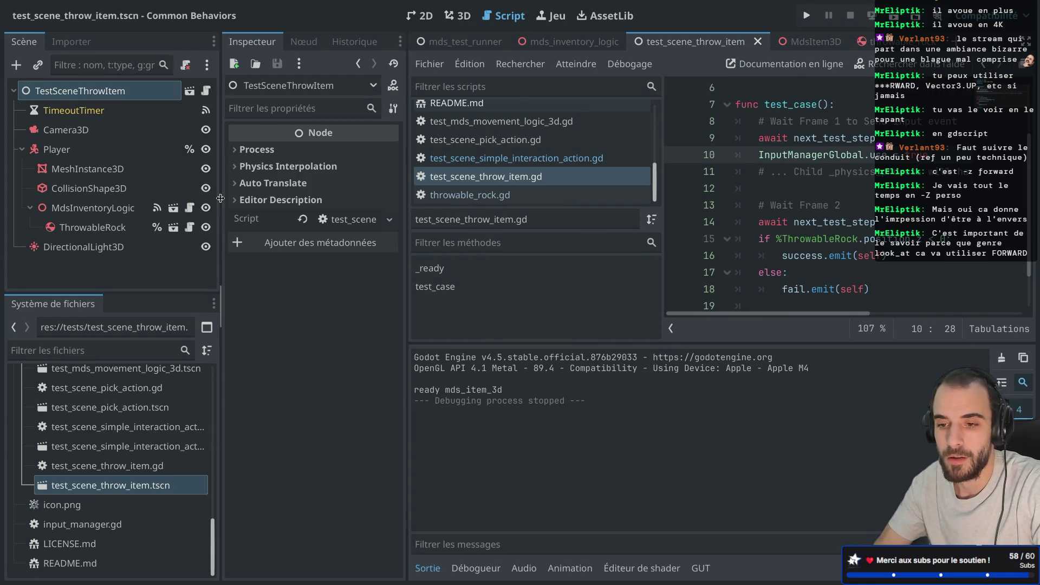
click(92, 208)
click(92, 227)
key(Up)
key(Down)
key(Up)
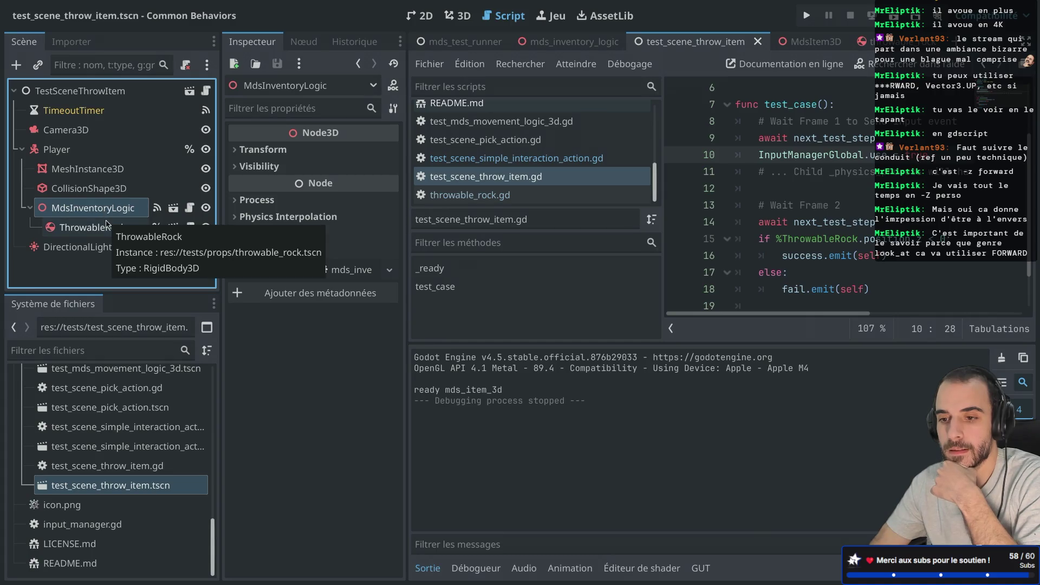
click(158, 230)
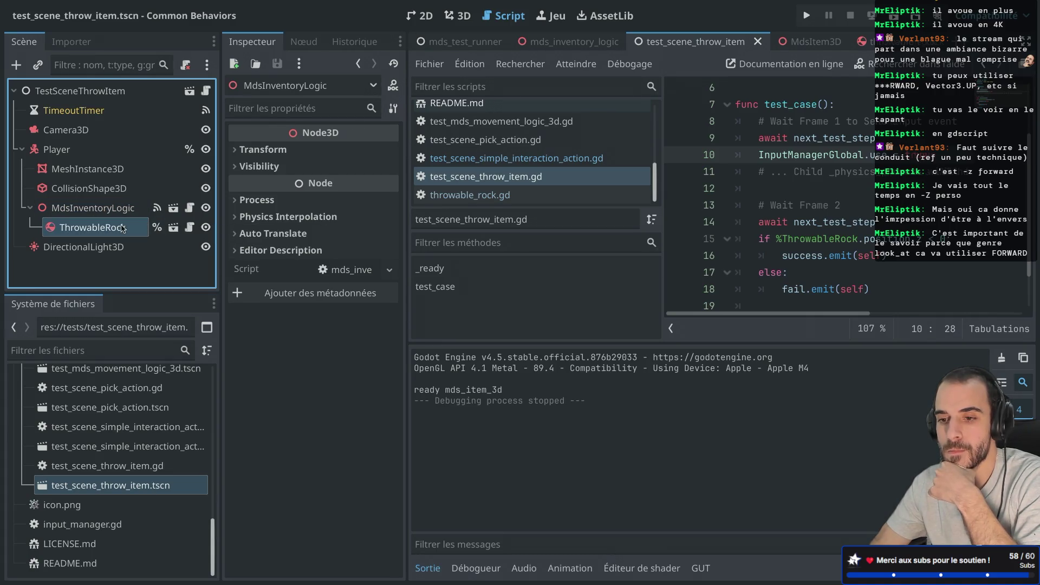
click(173, 228)
click(68, 149)
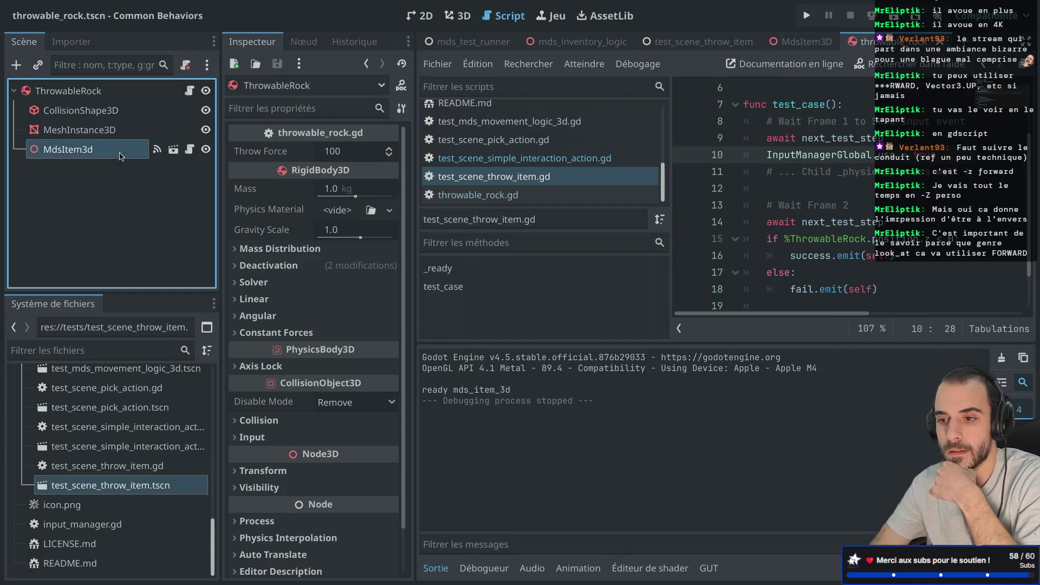